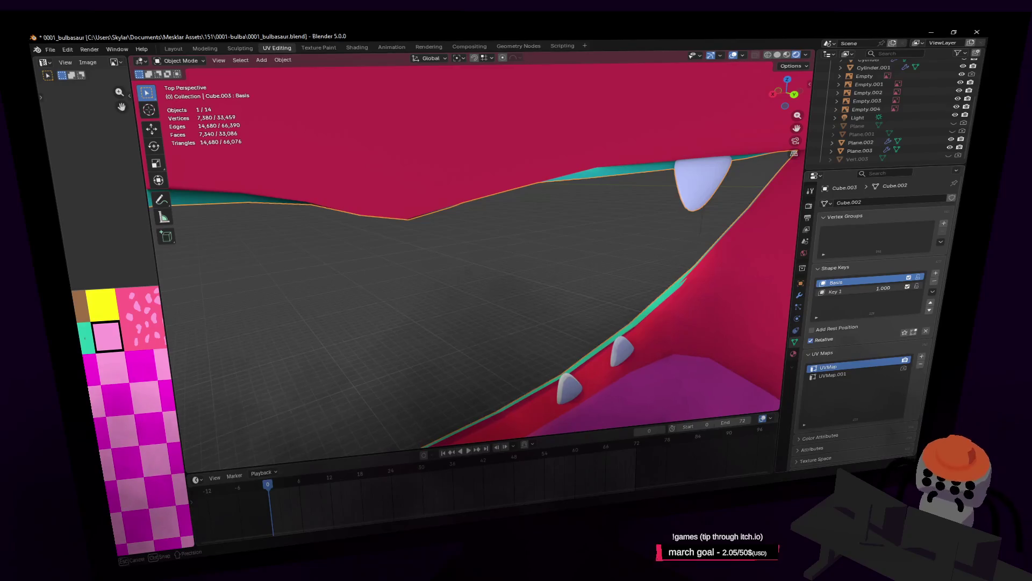
Reset Key 1 to zero and raise a selected lip vertex vertically in two mirrored moves
{"action": "key", "text": "ctrl+z"}
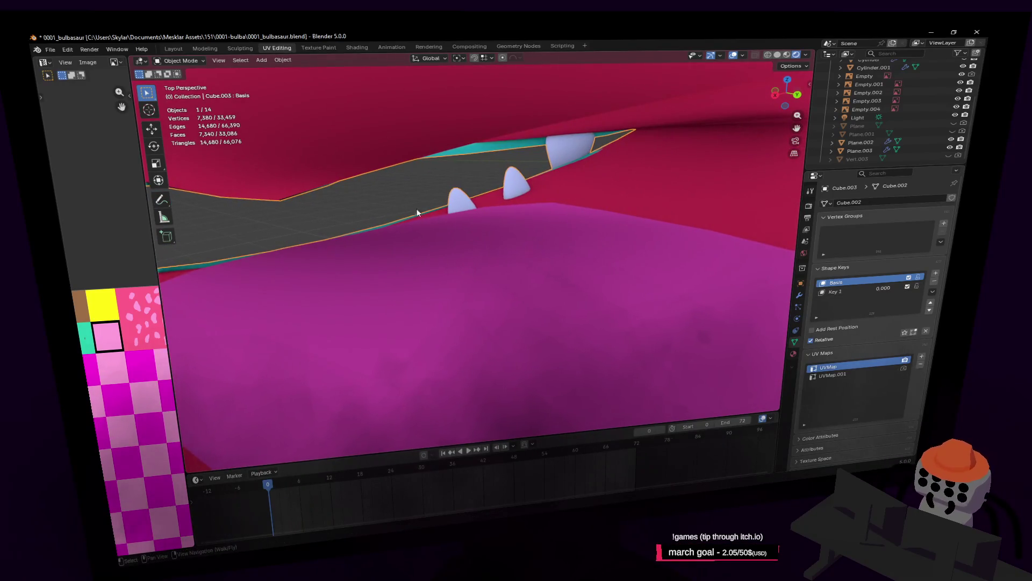
{"action": "key", "text": "Tab"}
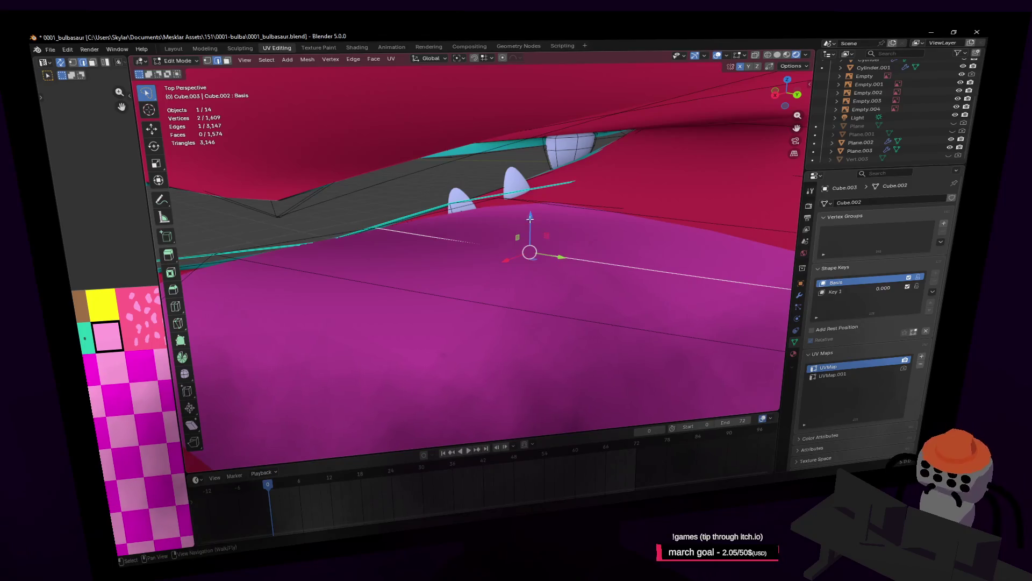
{"action": "key", "text": "g"}
{"action": "key", "text": "z"}
{"action": "left_click", "coordinate": [530, 203]}
{"action": "middle_click_drag", "start_coordinate": [530, 204], "coordinate": [443, 208], "text": "shift"}
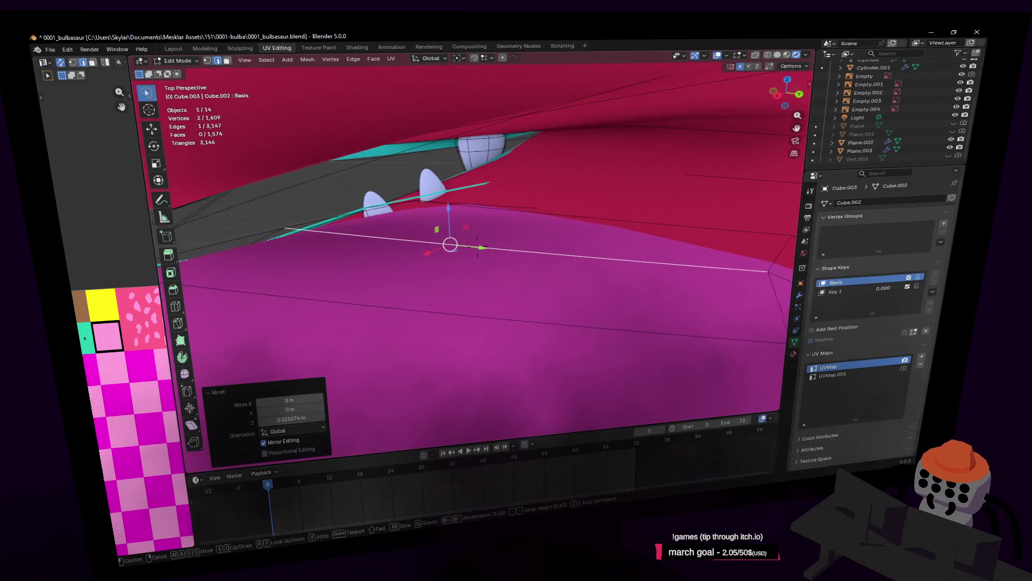
{"action": "key", "text": "g"}
{"action": "key", "text": "z"}
{"action": "left_click", "coordinate": [447, 197]}
Fly back toward the mouth and nudge a lip vertex near the mouth centre
{"action": "key", "text": "shift+grave"}
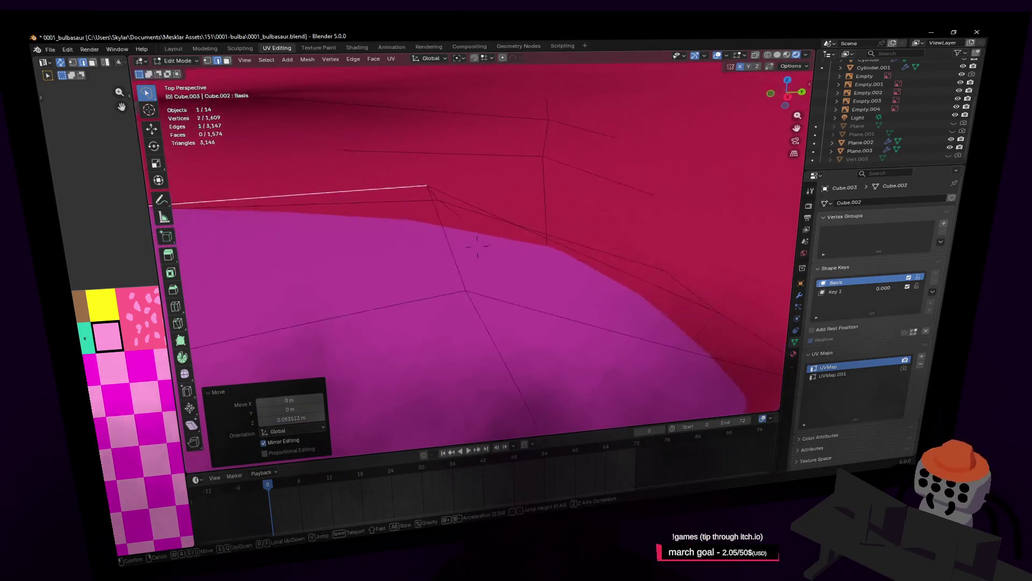
{"action": "key", "text": "s"}
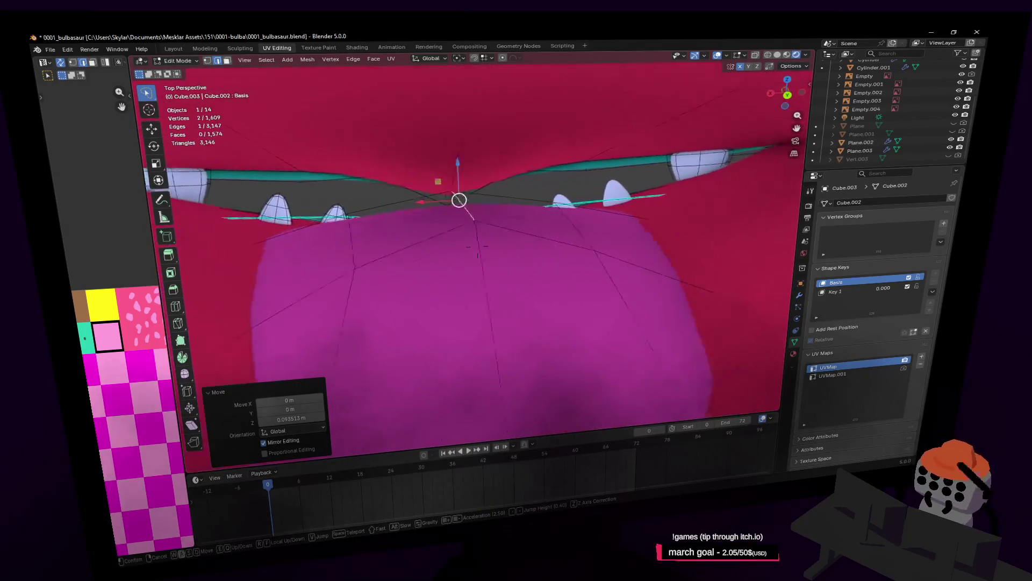
{"action": "left_click", "coordinate": [439, 214]}
{"action": "left_click", "coordinate": [404, 216]}
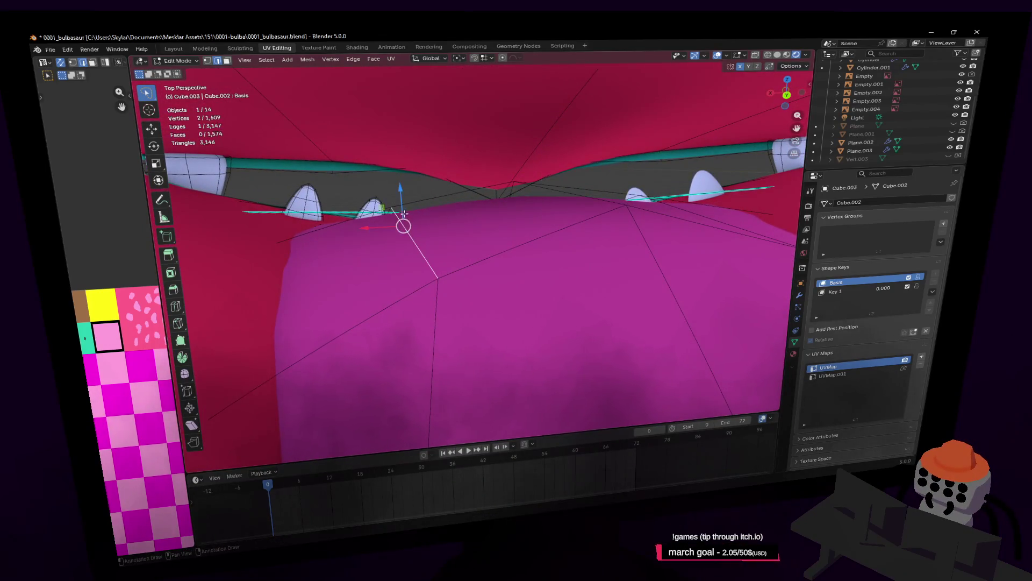
{"action": "key", "text": "g"}
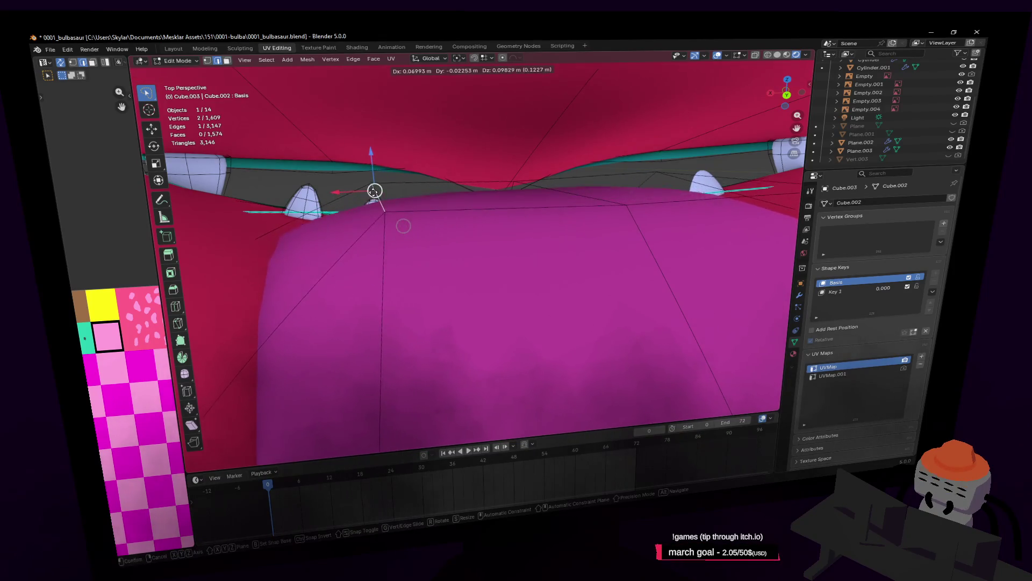
{"action": "left_click", "coordinate": [375, 198]}
Fly back to frame the whole Venusaur and leave mesh editing
{"action": "key", "text": "shift+grave"}
{"action": "key", "text": "s"}
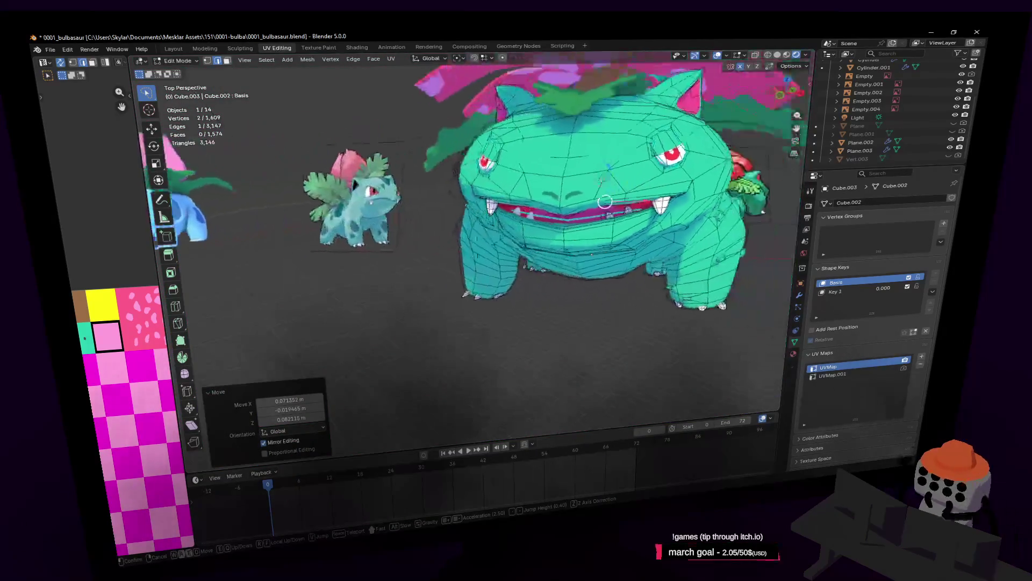
{"action": "left_click", "coordinate": [400, 211]}
{"action": "key", "text": "Tab"}
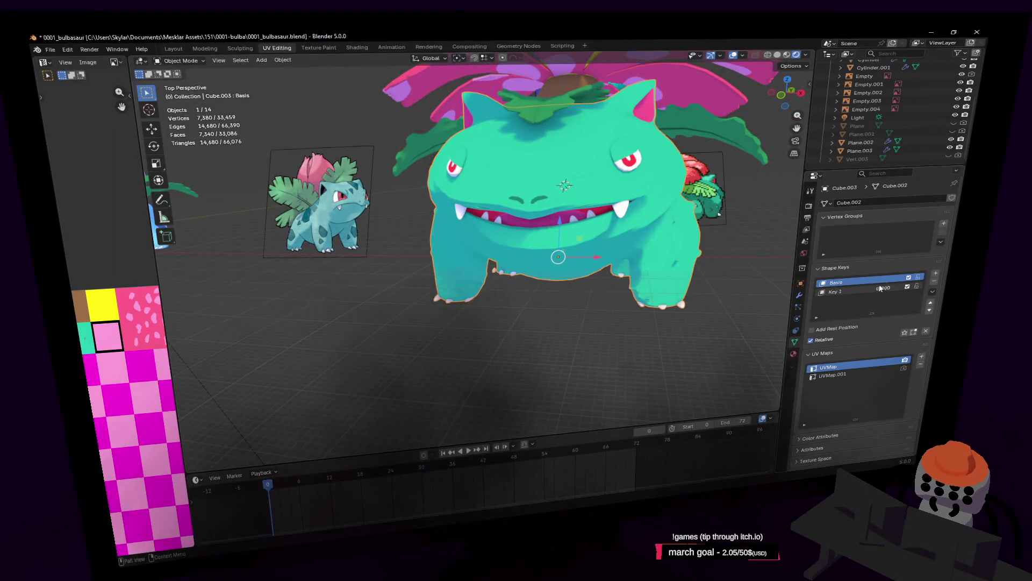
Raise Key 1 to 1.0, make it the edited shape, and lift a lip vertex vertically
{"action": "left_click_drag", "start_coordinate": [880, 289], "coordinate": [904, 288]}
{"action": "key", "text": "Tab"}
{"action": "key", "text": "shift+grave"}
{"action": "key", "text": "w"}
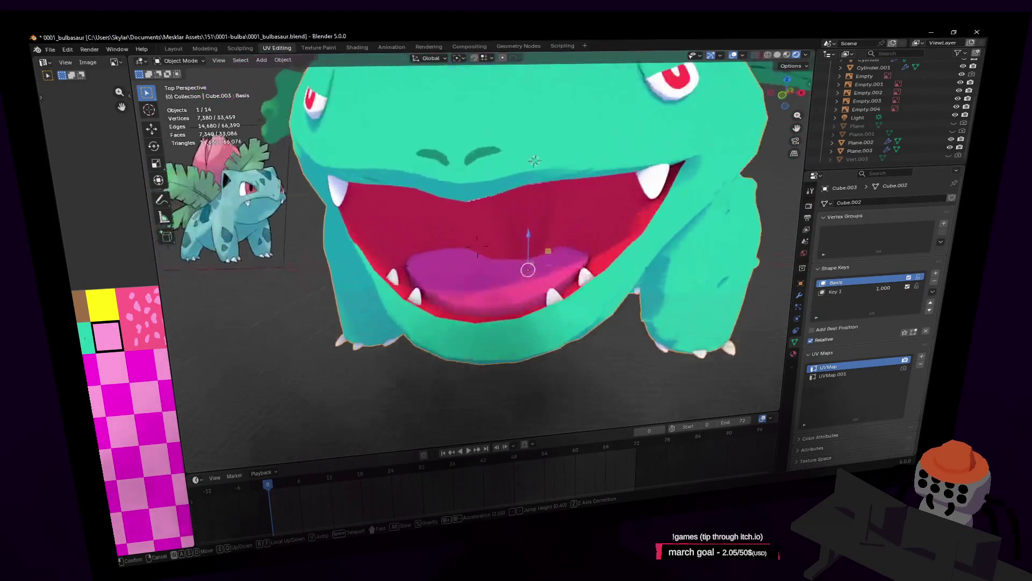
{"action": "left_click", "coordinate": [888, 291]}
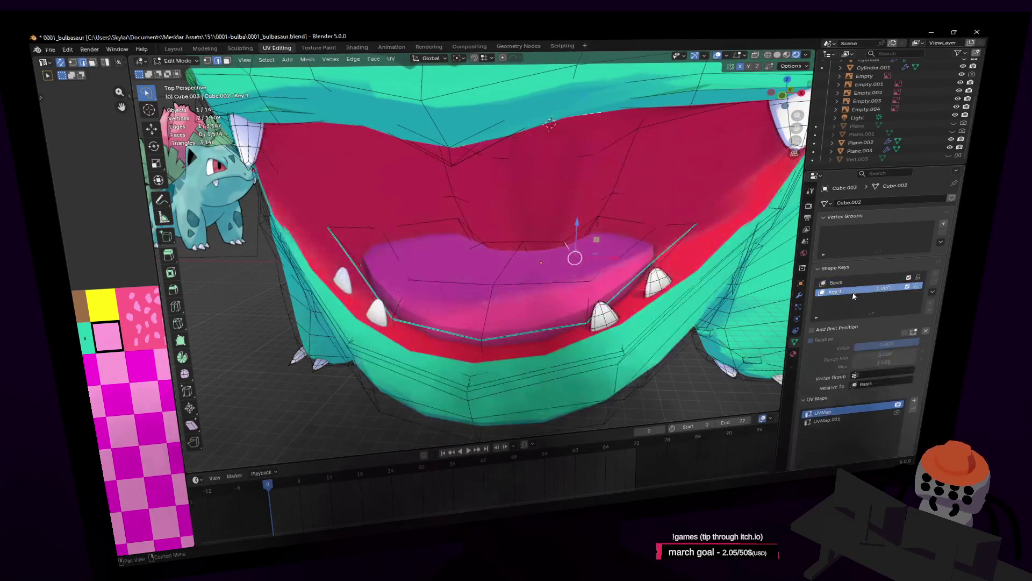
{"action": "key", "text": "shift+grave"}
{"action": "key", "text": "g"}
{"action": "key", "text": "z"}
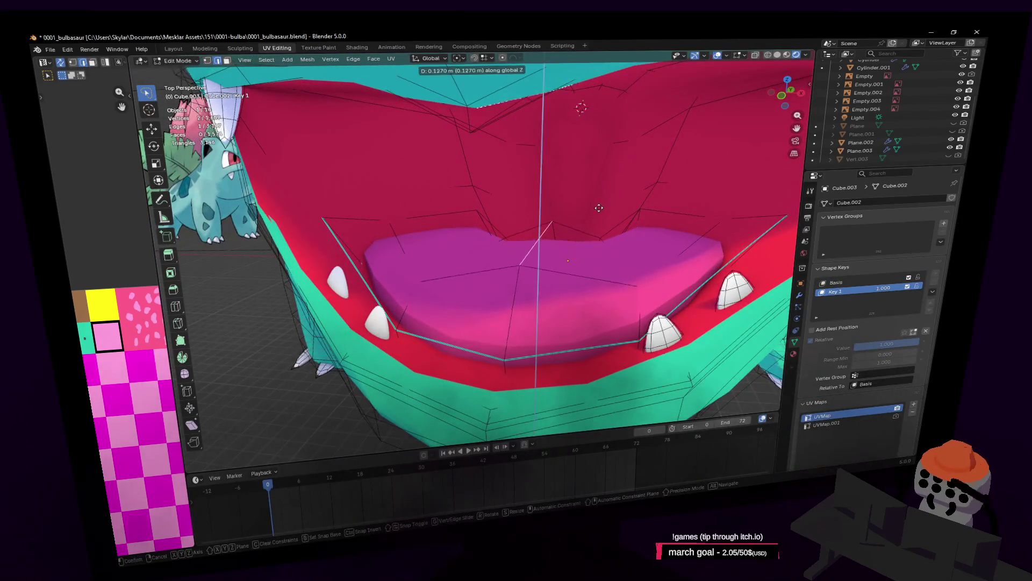
{"action": "left_click", "coordinate": [589, 218]}
Fly closer to the lip, select another lip vertex and move it vertically
{"action": "key", "text": "shift+grave"}
{"action": "key", "text": "w"}
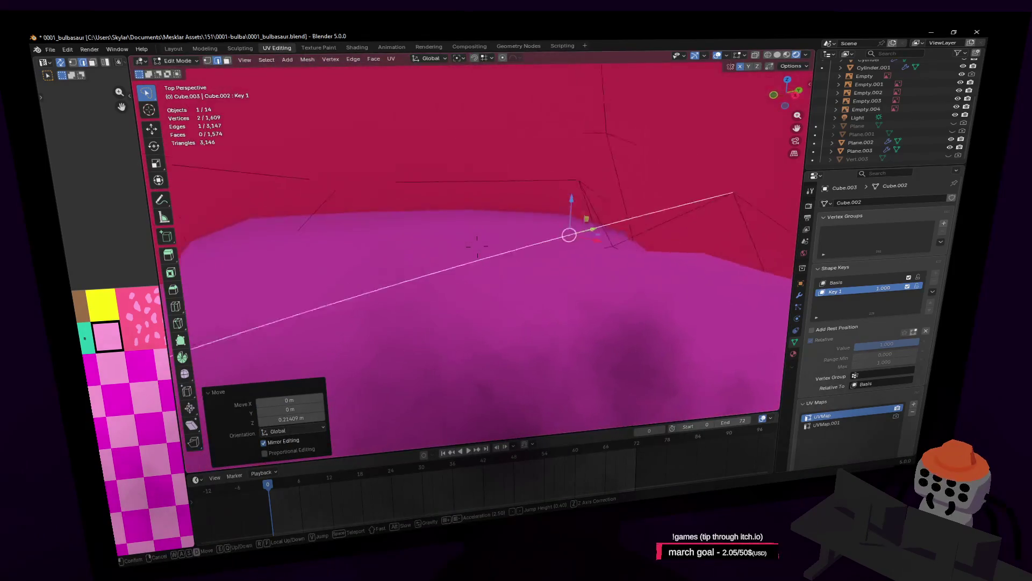
{"action": "left_click", "coordinate": [608, 231]}
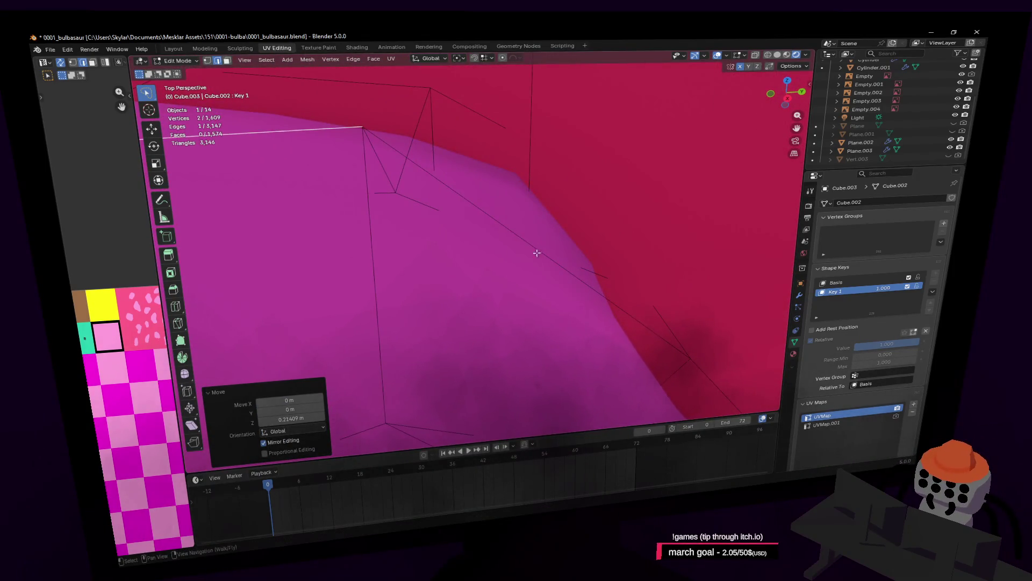
{"action": "left_click", "coordinate": [564, 252]}
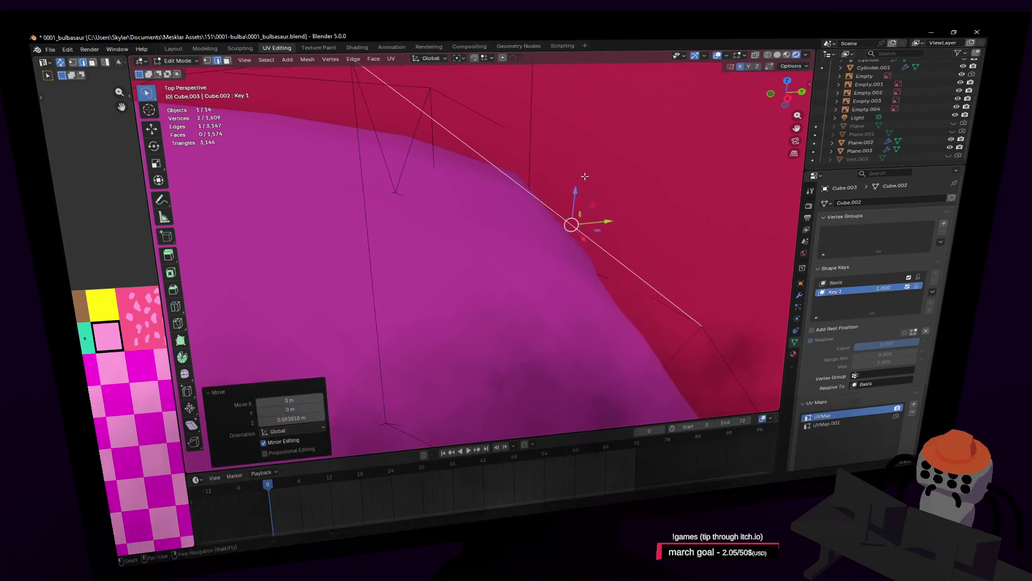
{"action": "left_click", "coordinate": [552, 175]}
{"action": "left_click", "coordinate": [586, 168]}
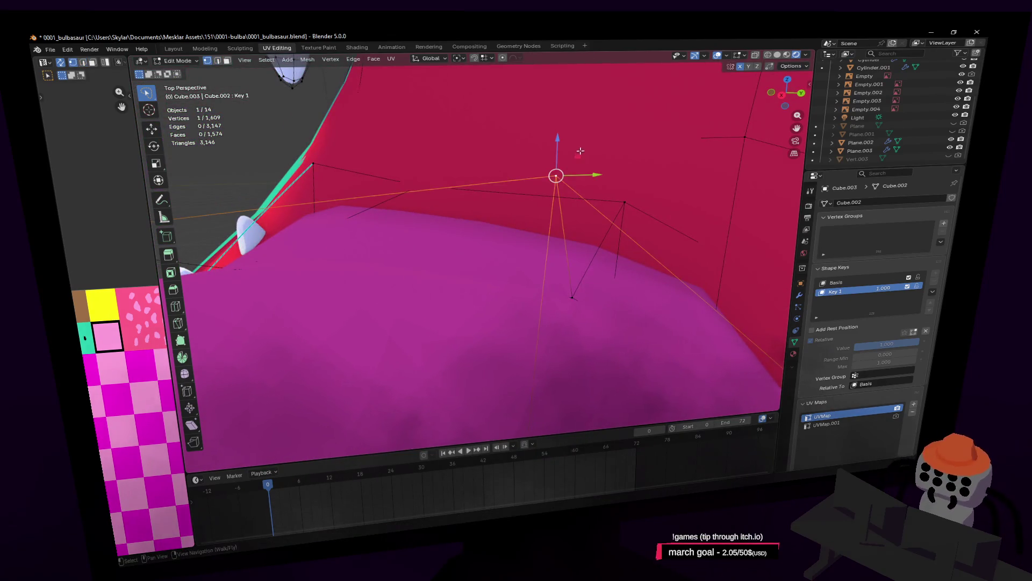
{"action": "key", "text": "g"}
{"action": "key", "text": "z"}
{"action": "left_click", "coordinate": [541, 204]}
{"action": "scroll", "coordinate": [396, 134], "scroll_direction": "down", "scroll_amount": 3}
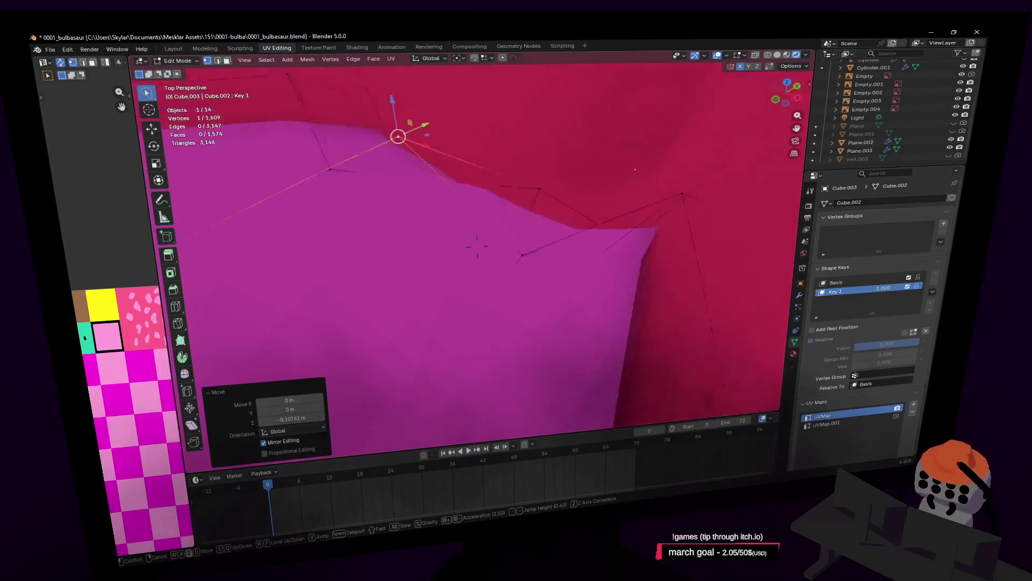
{"action": "scroll", "coordinate": [545, 295], "scroll_direction": "down", "scroll_amount": 5}
{"action": "scroll", "coordinate": [452, 296], "scroll_direction": "down", "scroll_amount": 4}
{"action": "middle_click_drag", "start_coordinate": [516, 266], "coordinate": [566, 231]}
In Object Mode slide Key 1 to 0 and back to 1 to test the mouth, then resume mesh editing
{"action": "key", "text": "Tab"}
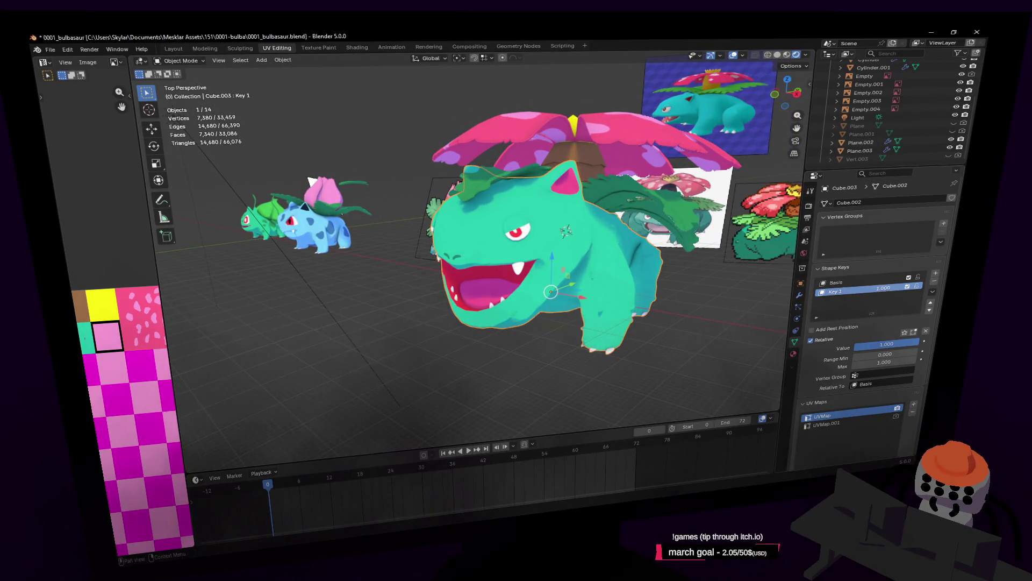
{"action": "left_click_drag", "start_coordinate": [903, 343], "coordinate": [854, 344]}
{"action": "middle_click_drag", "start_coordinate": [625, 288], "coordinate": [400, 223]}
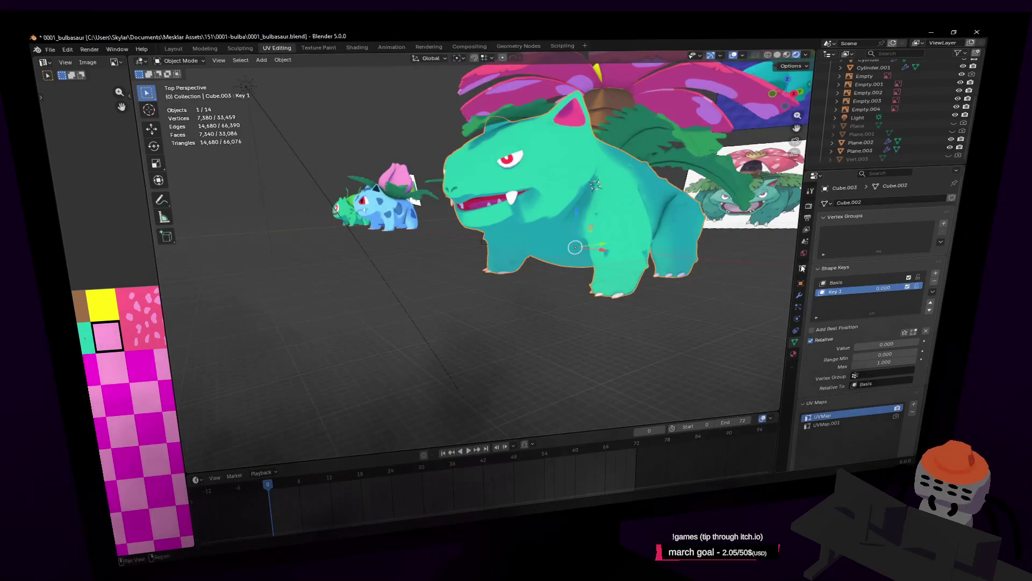
{"action": "left_click_drag", "start_coordinate": [885, 289], "coordinate": [920, 289]}
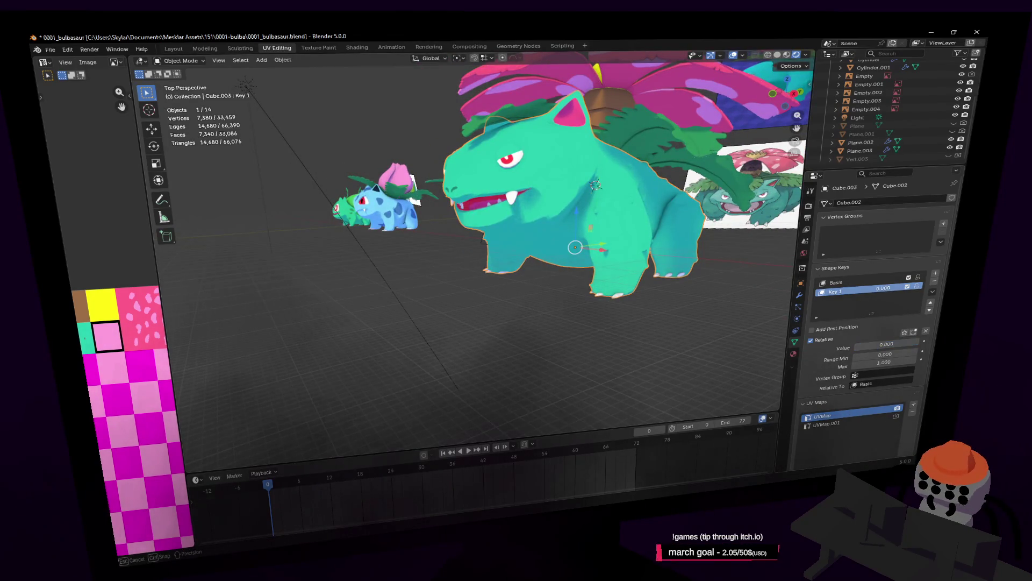
{"action": "key", "text": "shift+grave"}
{"action": "key", "text": "w"}
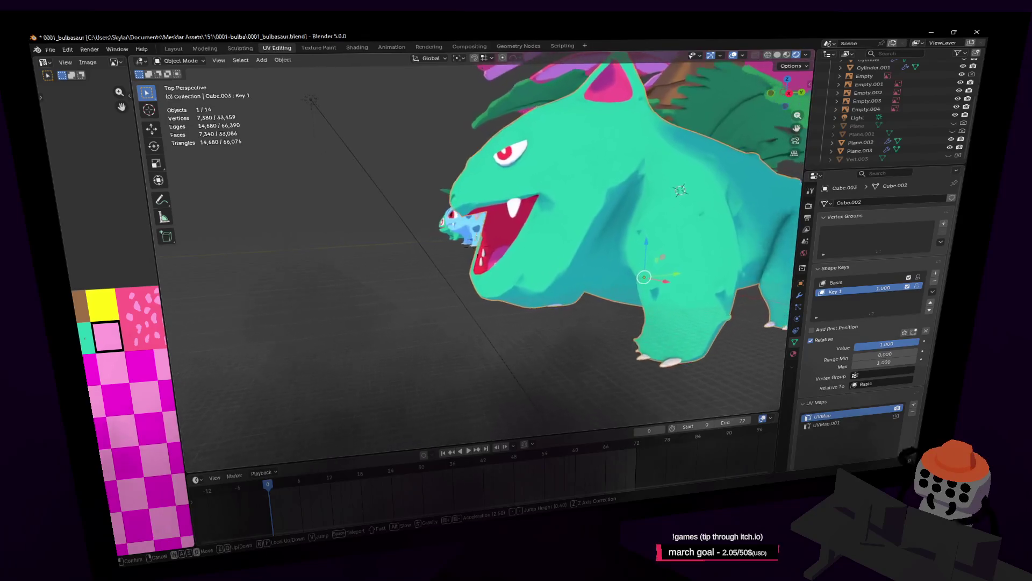
{"action": "key", "text": "Tab"}
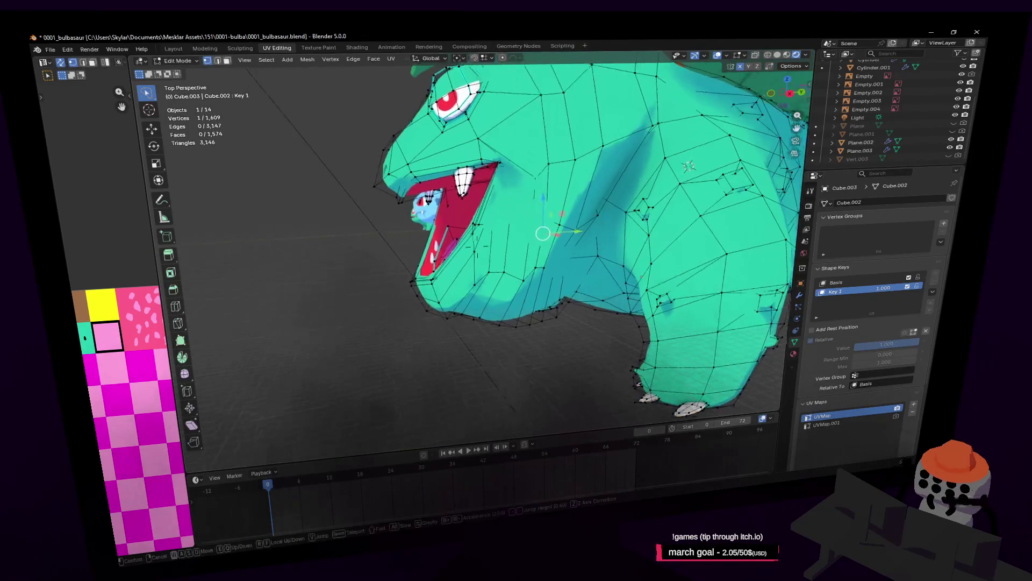
Switch to vertex select and nudge the first chest vertices one by one with mirrored moves
{"action": "left_click", "coordinate": [529, 323]}
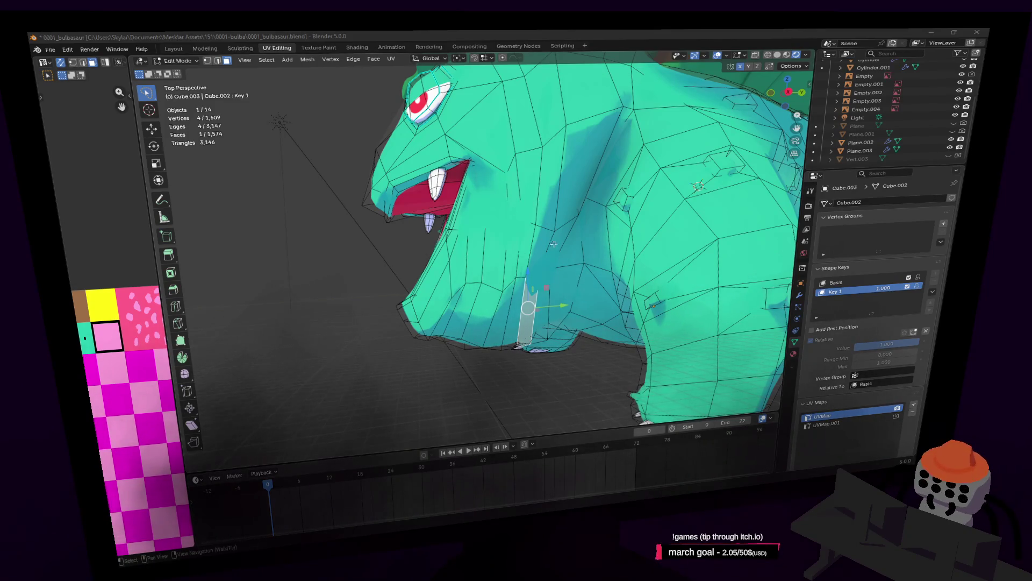
{"action": "left_click", "coordinate": [506, 290]}
{"action": "key", "text": "1"}
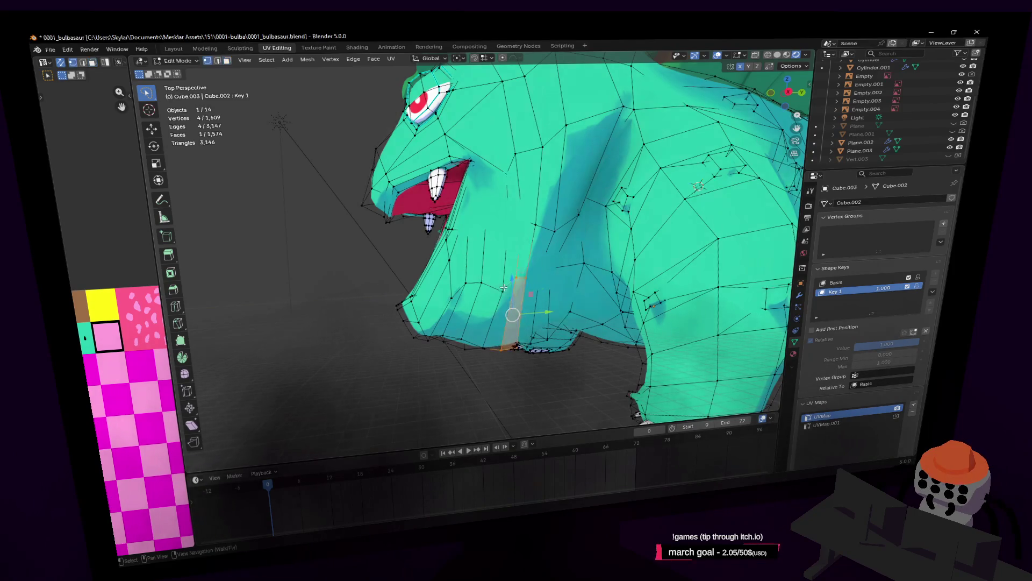
{"action": "left_click", "coordinate": [504, 288]}
{"action": "key", "text": "g"}
{"action": "left_click", "coordinate": [520, 260]}
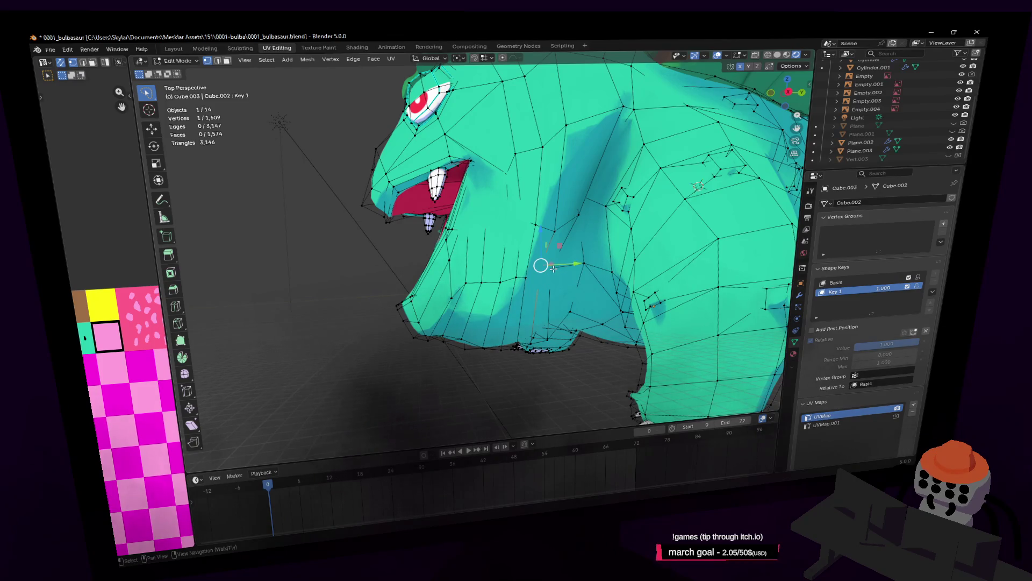
{"action": "key", "text": "g"}
{"action": "left_click", "coordinate": [537, 271]}
{"action": "key", "text": "g"}
{"action": "left_click", "coordinate": [577, 262]}
Nudge two more chest vertices, then switch to face select and pick a chest face
{"action": "key", "text": "g"}
{"action": "left_click", "coordinate": [553, 265]}
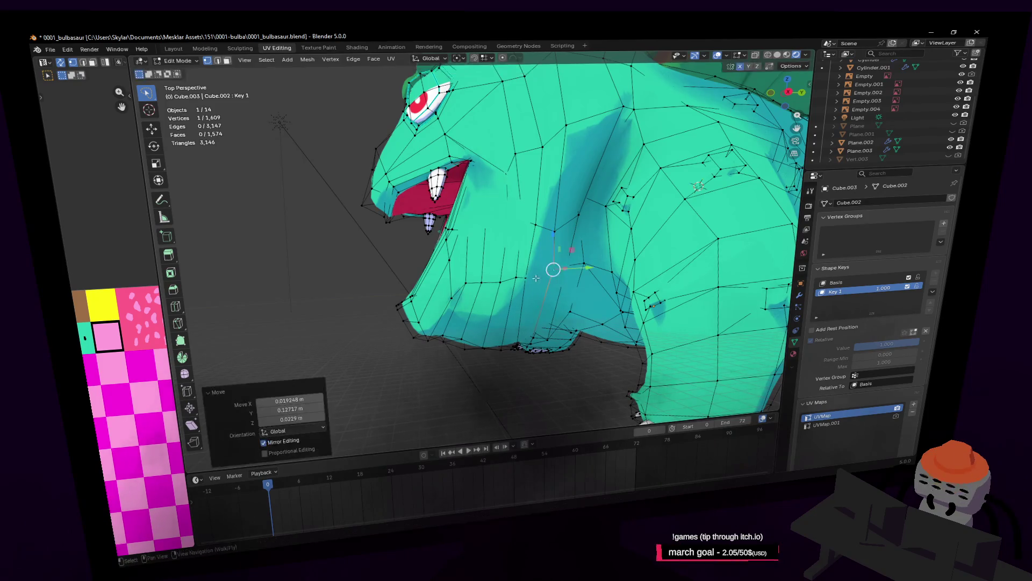
{"action": "left_click", "coordinate": [526, 276]}
{"action": "key", "text": "g"}
{"action": "key", "text": "3"}
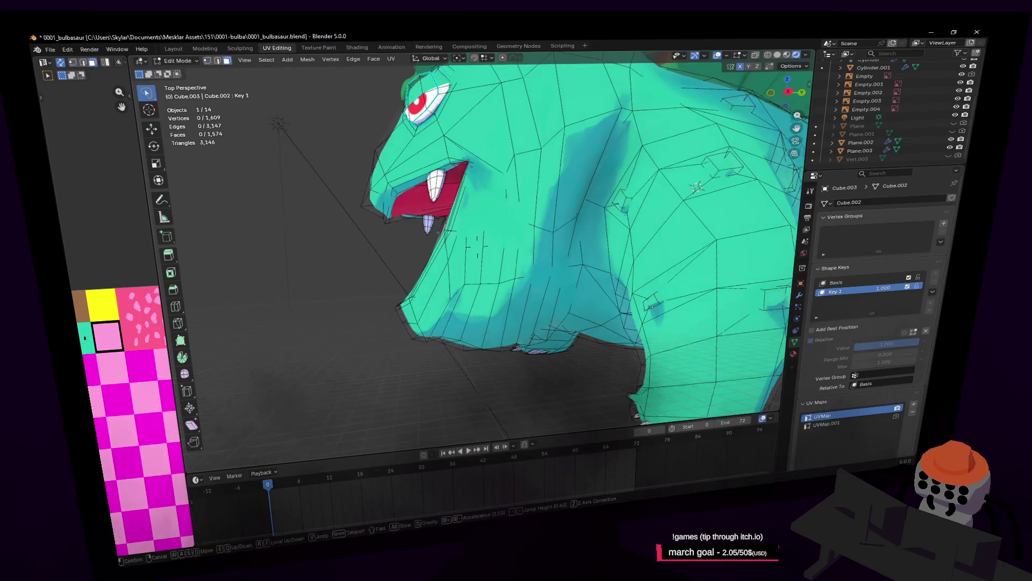
{"action": "middle_click_drag", "start_coordinate": [525, 328], "coordinate": [531, 326]}
{"action": "left_click", "coordinate": [532, 327]}
Extend the selection to a strip of chest faces and move them, cancelling a second attempt
{"action": "left_click", "coordinate": [520, 315], "text": "shift"}
{"action": "scroll", "coordinate": [500, 319], "scroll_direction": "down", "scroll_amount": 3}
{"action": "middle_click_drag", "start_coordinate": [500, 319], "coordinate": [580, 187]}
{"action": "scroll", "coordinate": [580, 187], "scroll_direction": "up", "scroll_amount": 2}
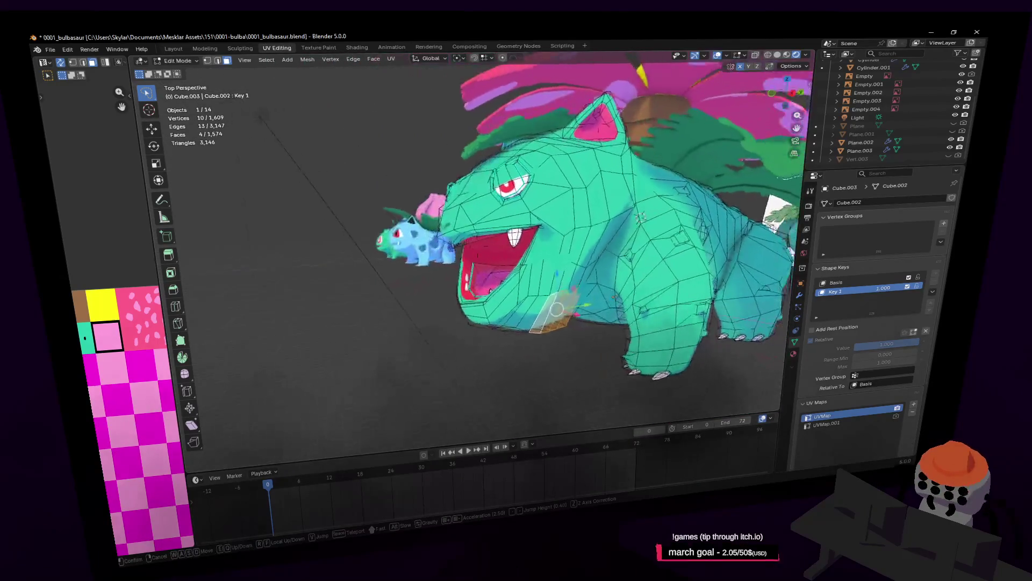
{"action": "scroll", "coordinate": [597, 174], "scroll_direction": "up", "scroll_amount": 2}
{"action": "scroll", "coordinate": [613, 162], "scroll_direction": "up", "scroll_amount": 2}
{"action": "key", "text": "g"}
{"action": "left_click", "coordinate": [485, 274]}
{"action": "middle_click_drag", "start_coordinate": [485, 274], "coordinate": [510, 219]}
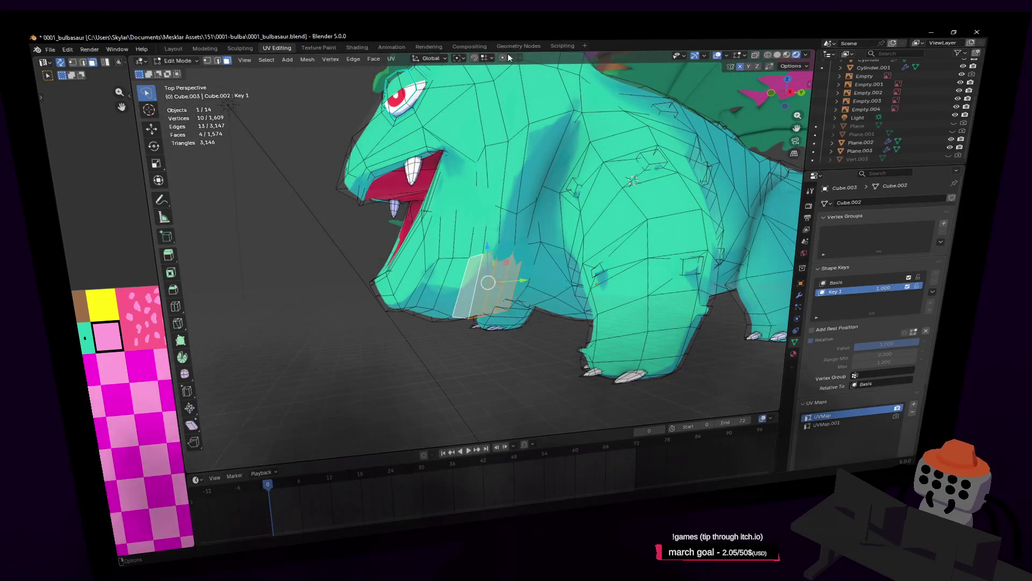
{"action": "key", "text": "g"}
{"action": "key", "text": "Escape"}
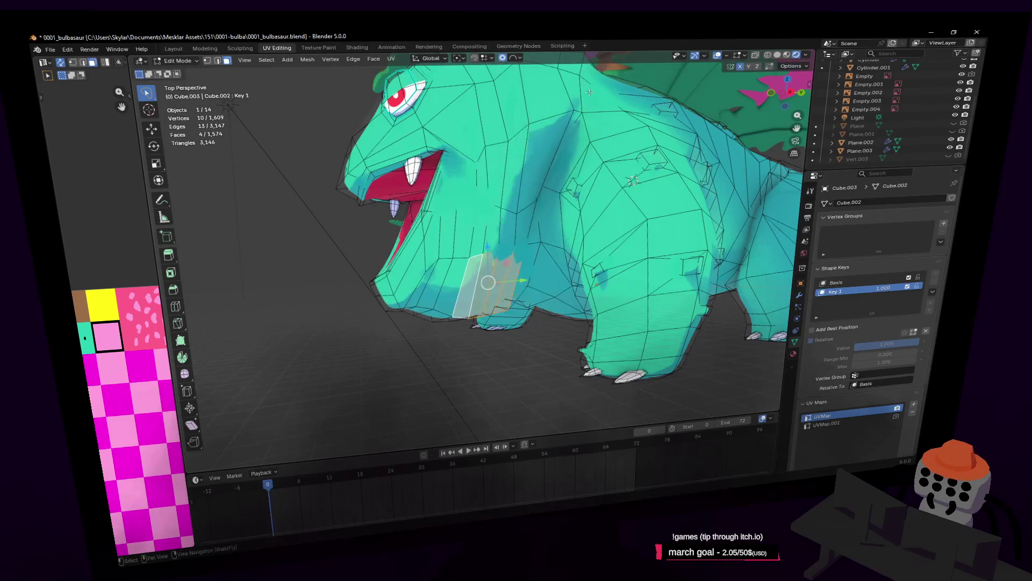
Set proportional falloff to Sphere and shift the lower chest faces vertically, adding another face
{"action": "left_click", "coordinate": [520, 57]}
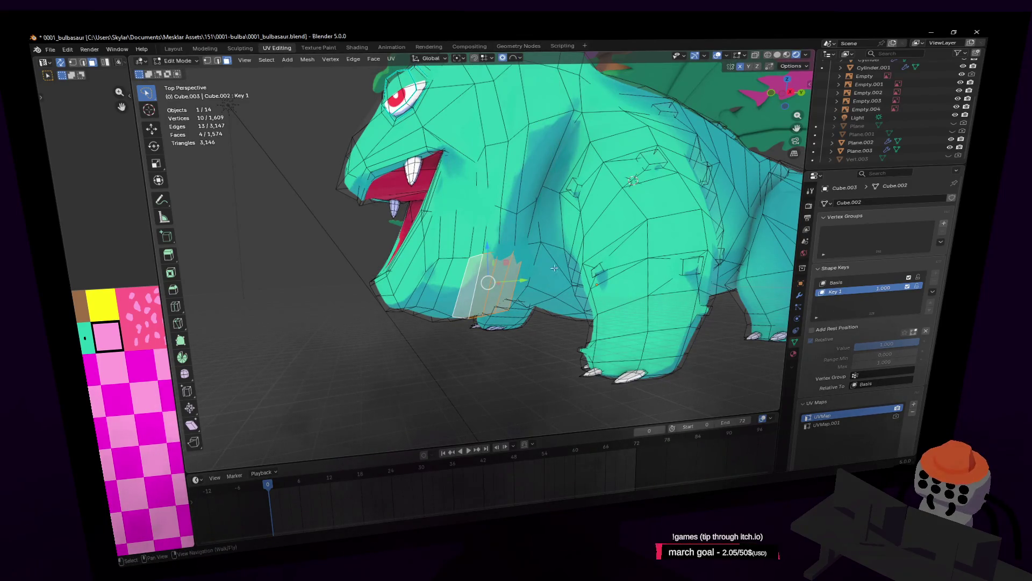
{"action": "key", "text": "g"}
{"action": "key", "text": "z"}
{"action": "left_click", "coordinate": [556, 244]}
{"action": "mouse_move", "coordinate": [555, 244]}
{"action": "middle_mouse_down"}
{"action": "mouse_move", "coordinate": [476, 239]}
{"action": "mouse_move", "coordinate": [527, 236]}
{"action": "mouse_move", "coordinate": [513, 216]}
{"action": "middle_mouse_up"}
{"action": "left_click", "coordinate": [526, 235], "text": "shift"}
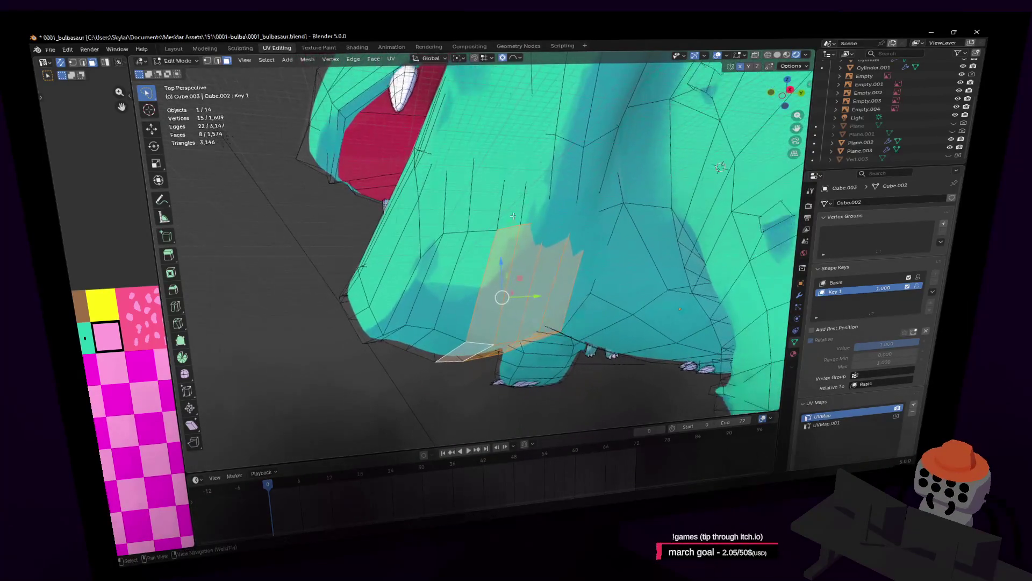
{"action": "key", "text": "g"}
{"action": "key", "text": "z"}
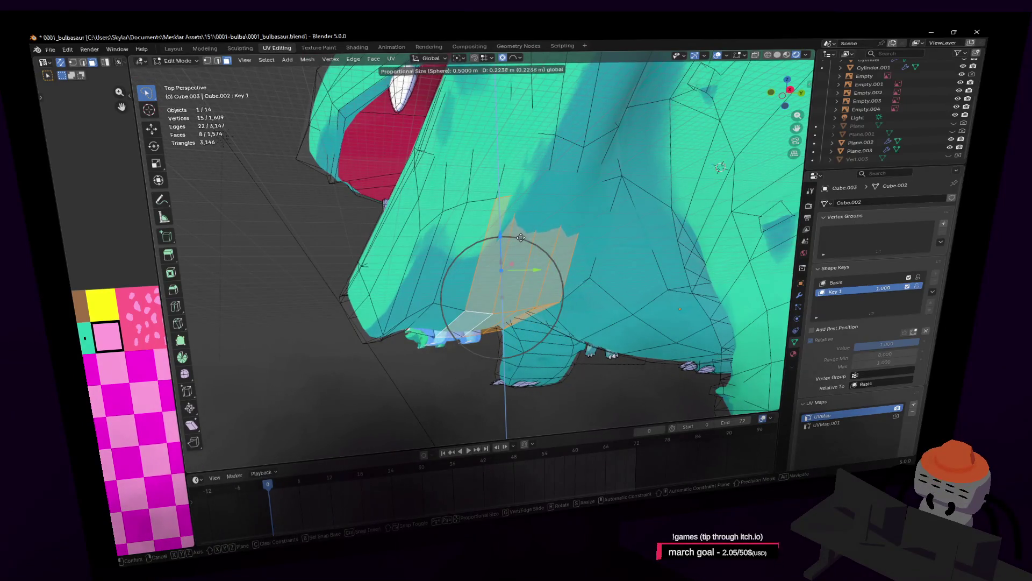
Confirm the move, circle-select nearby chest vertices and move them with soft falloff
{"action": "left_click", "coordinate": [521, 237]}
{"action": "mouse_move", "coordinate": [521, 237]}
{"action": "middle_mouse_down"}
{"action": "mouse_move", "coordinate": [477, 246]}
{"action": "mouse_move", "coordinate": [526, 247]}
{"action": "mouse_move", "coordinate": [562, 230]}
{"action": "middle_mouse_up"}
{"action": "scroll", "coordinate": [478, 247], "scroll_direction": "up", "scroll_amount": 3}
{"action": "left_click", "coordinate": [498, 254]}
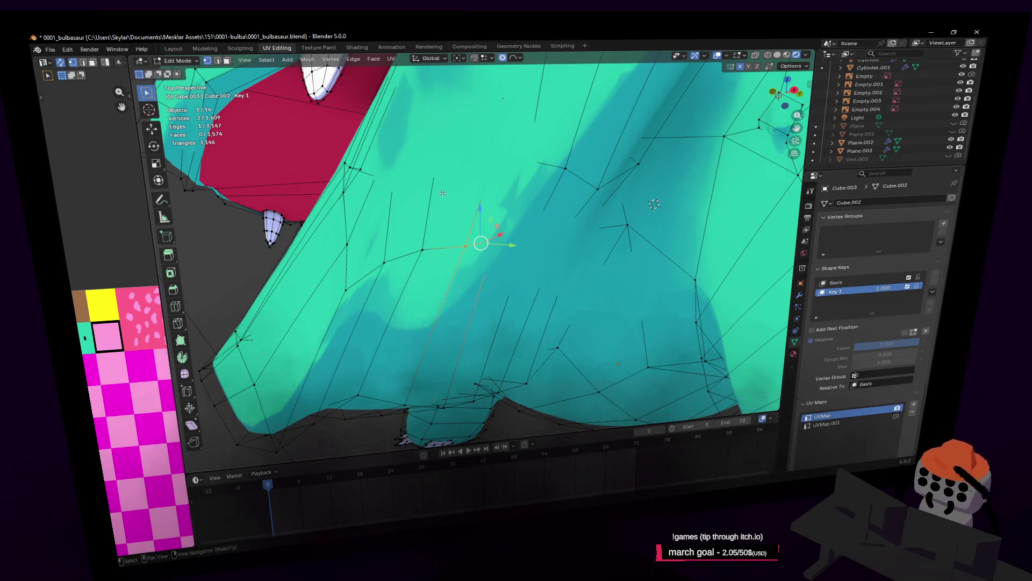
{"action": "key", "text": "c"}
{"action": "left_click_drag", "start_coordinate": [468, 234], "coordinate": [529, 237]}
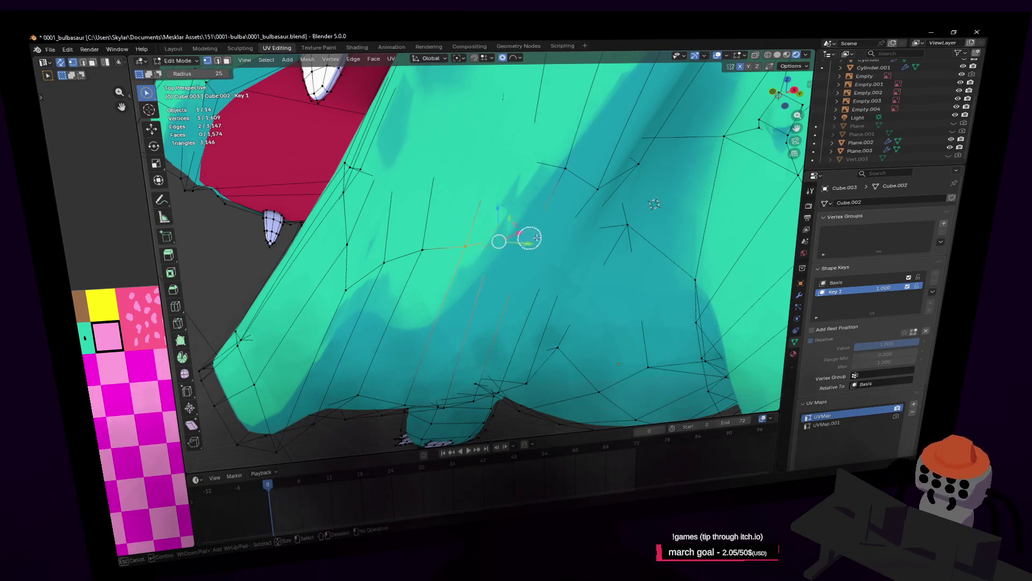
{"action": "mouse_move", "coordinate": [572, 233]}
{"action": "middle_mouse_down"}
{"action": "mouse_move", "coordinate": [549, 234]}
{"action": "mouse_move", "coordinate": [691, 234]}
{"action": "mouse_move", "coordinate": [541, 234]}
{"action": "middle_mouse_up"}
{"action": "key", "text": "g"}
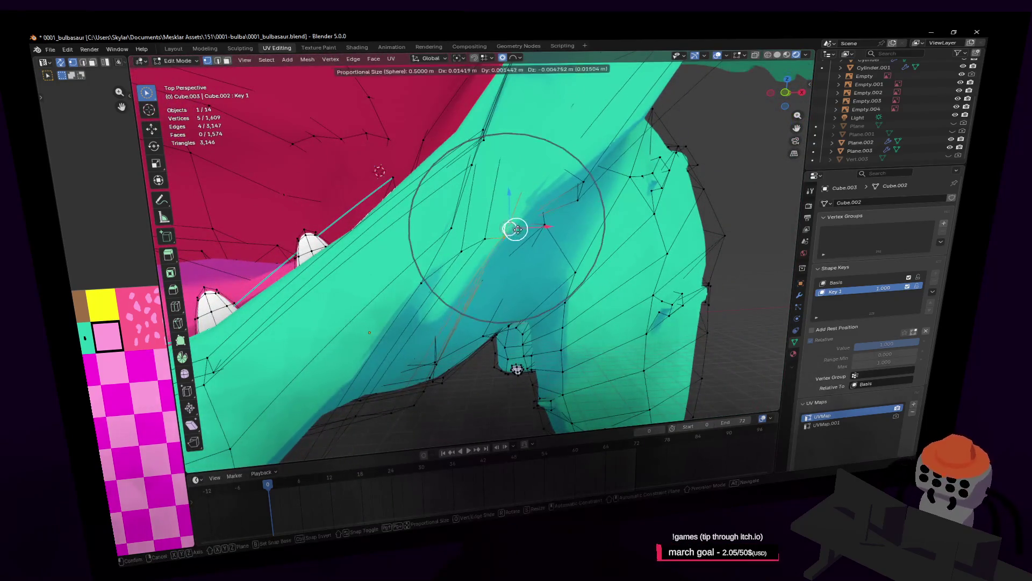
{"action": "left_click", "coordinate": [562, 233]}
{"action": "scroll", "coordinate": [562, 233], "scroll_direction": "up", "scroll_amount": 2}
Move the selected neck vertices from a closer angle, then clear the selection
{"action": "mouse_move", "coordinate": [555, 223]}
{"action": "middle_mouse_down"}
{"action": "mouse_move", "coordinate": [652, 201]}
{"action": "mouse_move", "coordinate": [574, 189]}
{"action": "mouse_move", "coordinate": [602, 87]}
{"action": "middle_mouse_up"}
{"action": "scroll", "coordinate": [599, 205], "scroll_direction": "up", "scroll_amount": 3}
{"action": "key", "text": "g"}
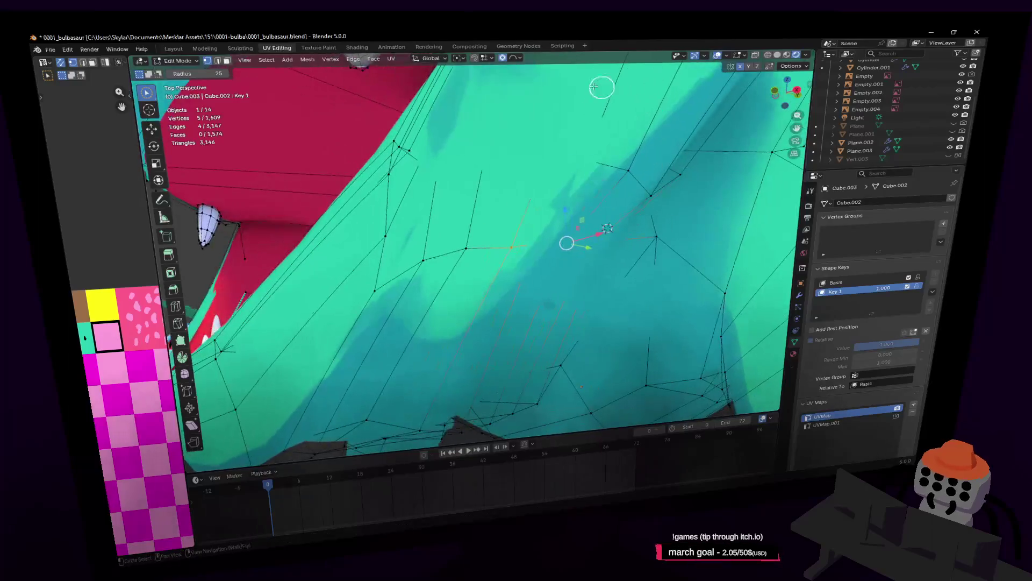
{"action": "mouse_move", "coordinate": [502, 60]}
{"action": "middle_mouse_down"}
{"action": "mouse_move", "coordinate": [542, 133]}
{"action": "mouse_move", "coordinate": [604, 157]}
{"action": "mouse_move", "coordinate": [516, 106]}
{"action": "middle_mouse_up"}
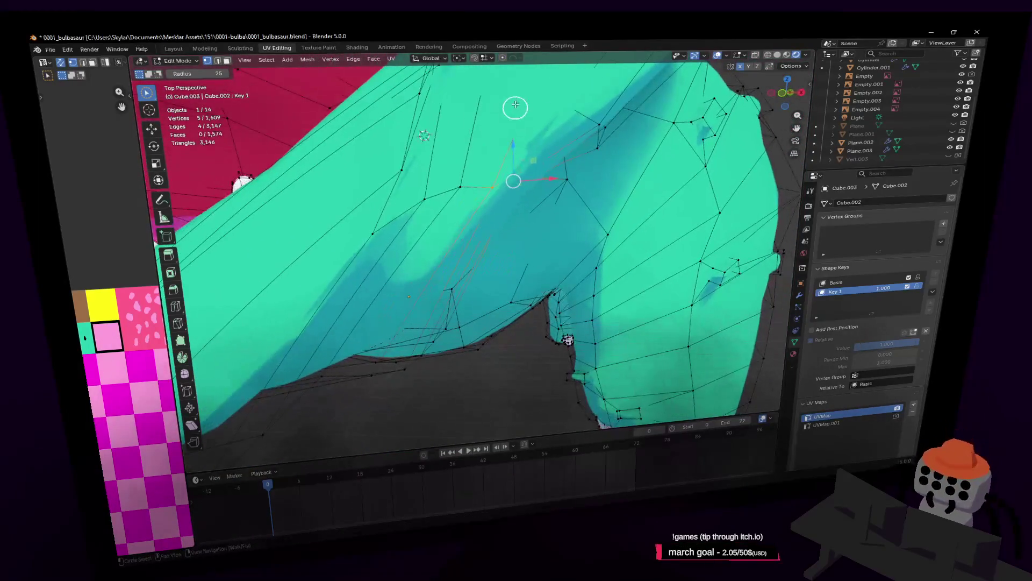
{"action": "key", "text": "g"}
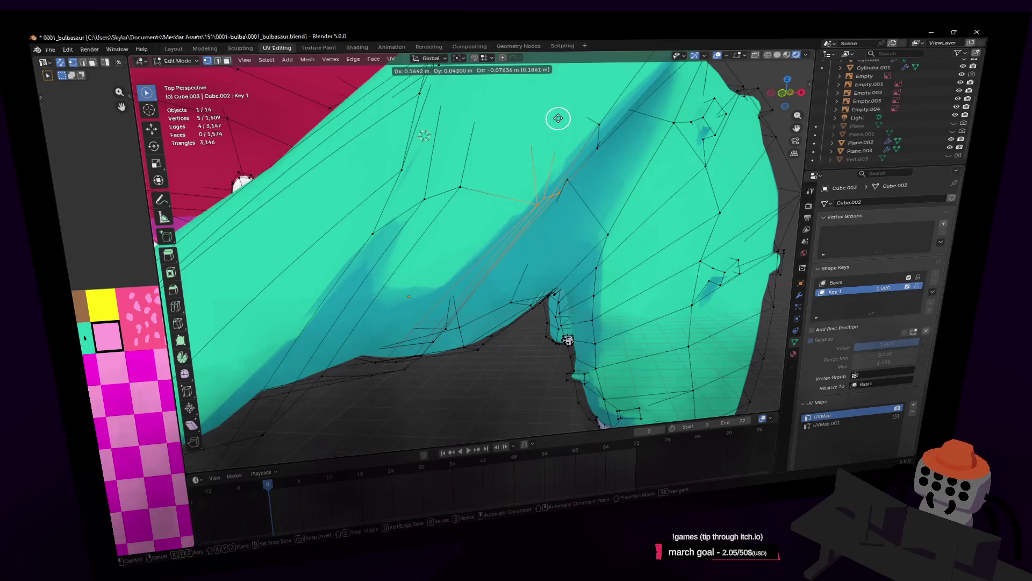
{"action": "left_click", "coordinate": [558, 119]}
{"action": "mouse_move", "coordinate": [553, 116]}
{"action": "middle_mouse_down"}
{"action": "mouse_move", "coordinate": [564, 154]}
{"action": "mouse_move", "coordinate": [429, 145]}
{"action": "mouse_move", "coordinate": [357, 121]}
{"action": "mouse_move", "coordinate": [575, 151]}
{"action": "mouse_move", "coordinate": [574, 139]}
{"action": "mouse_move", "coordinate": [449, 122]}
{"action": "mouse_move", "coordinate": [632, 170]}
{"action": "mouse_move", "coordinate": [546, 207]}
{"action": "mouse_move", "coordinate": [526, 134]}
{"action": "mouse_move", "coordinate": [556, 270]}
{"action": "middle_mouse_up"}
{"action": "left_click", "coordinate": [577, 150]}
Raise a vertex near the eye and check it with X-ray view toggled on and off
{"action": "left_click", "coordinate": [547, 238]}
{"action": "key", "text": "g"}
{"action": "left_click", "coordinate": [582, 195]}
{"action": "middle_click_drag", "start_coordinate": [583, 195], "coordinate": [633, 217]}
{"action": "left_click", "coordinate": [632, 216]}
{"action": "key", "text": "alt+z"}
{"action": "middle_click_drag", "start_coordinate": [605, 166], "coordinate": [570, 161]}
{"action": "key", "text": "alt+z"}
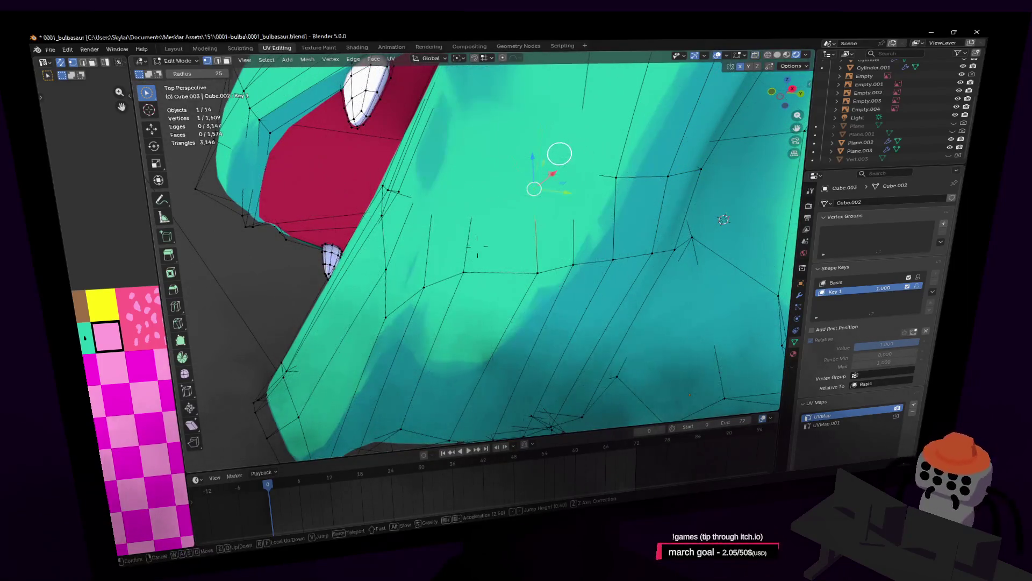
Walk back to see the whole body and return to Object Mode
{"action": "key", "text": "shift+grave"}
{"action": "key", "text": "s"}
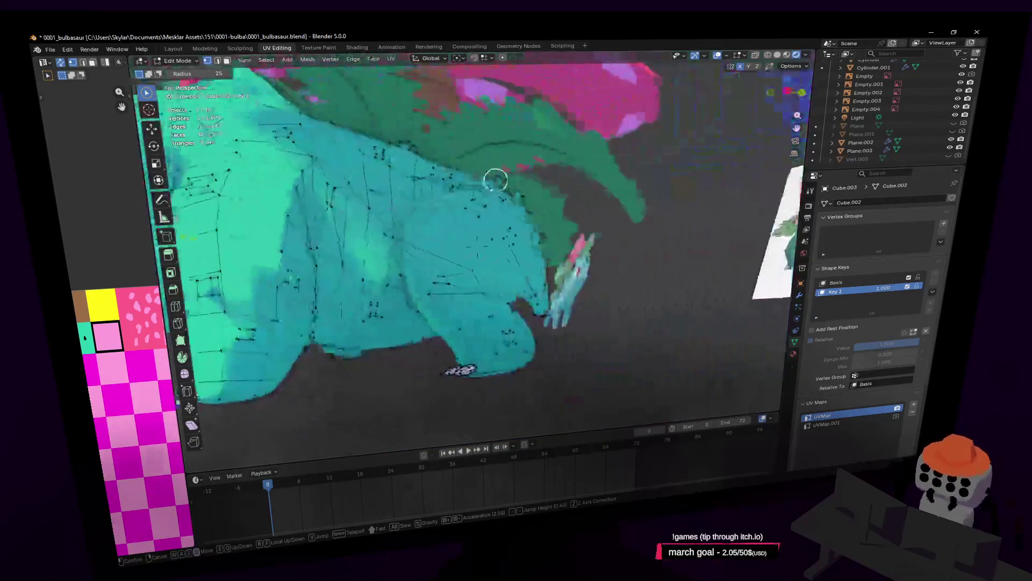
{"action": "key", "text": "Tab"}
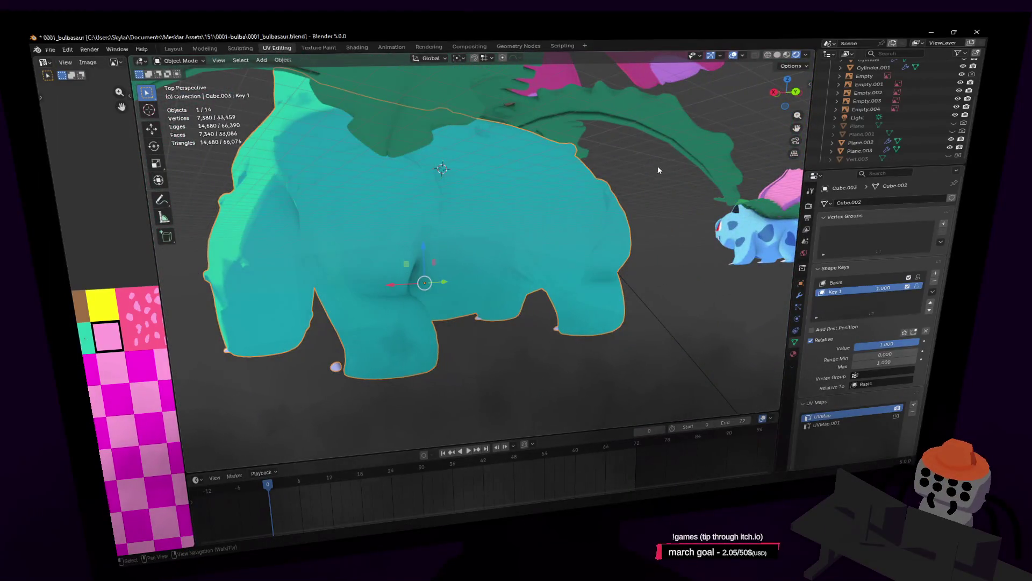
Select the scene Light and drag its Rotation Z to change Venusaur's shading
{"action": "middle_click_drag", "start_coordinate": [657, 166], "coordinate": [645, 160]}
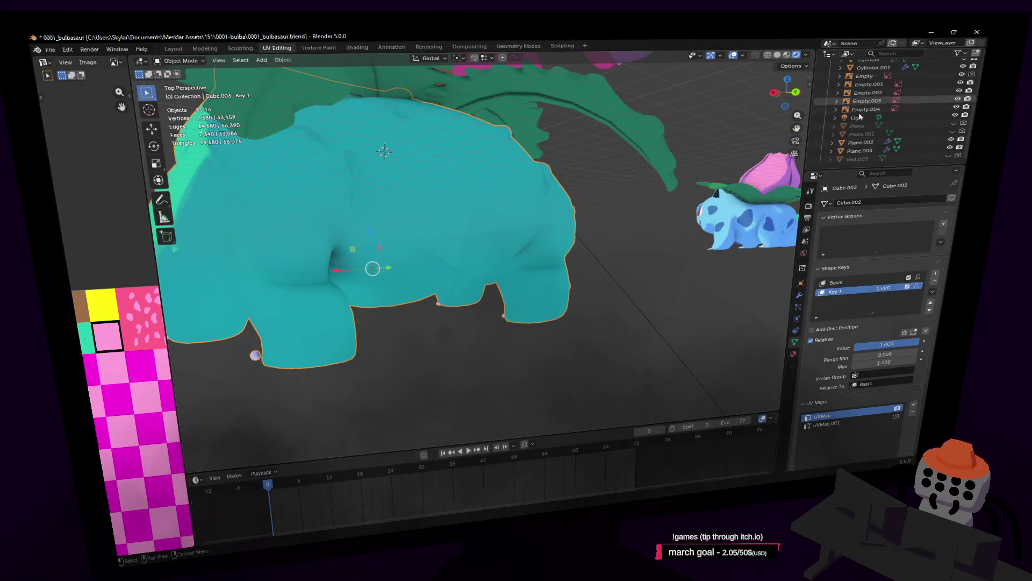
{"action": "left_click", "coordinate": [857, 118]}
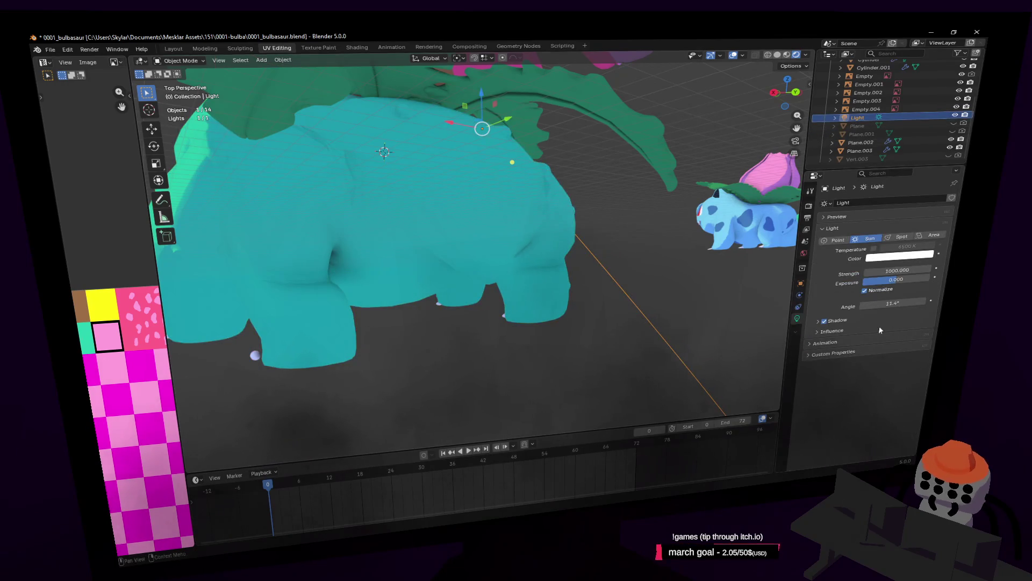
{"action": "left_click", "coordinate": [802, 284]}
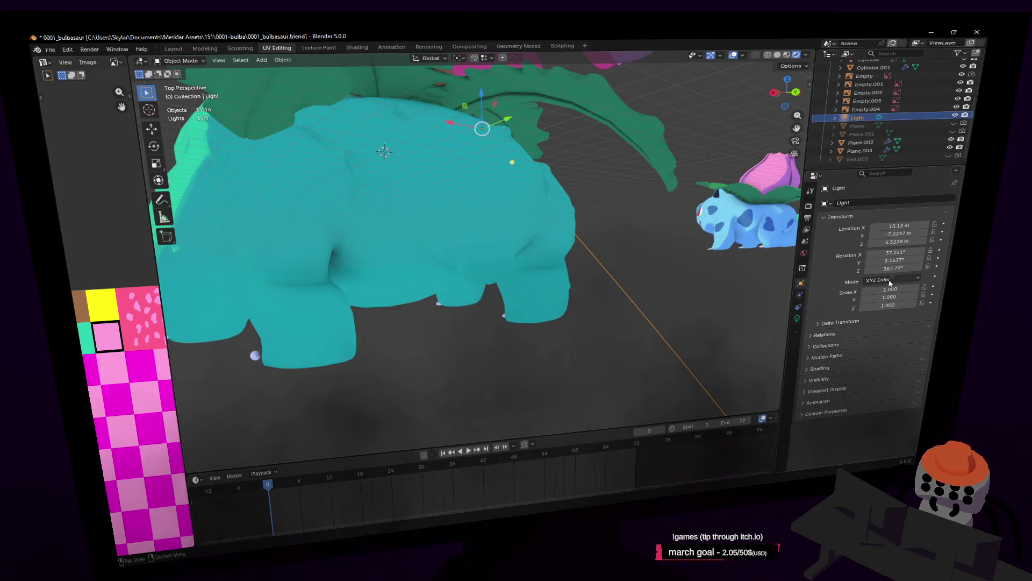
{"action": "left_click_drag", "start_coordinate": [887, 268], "coordinate": [903, 268]}
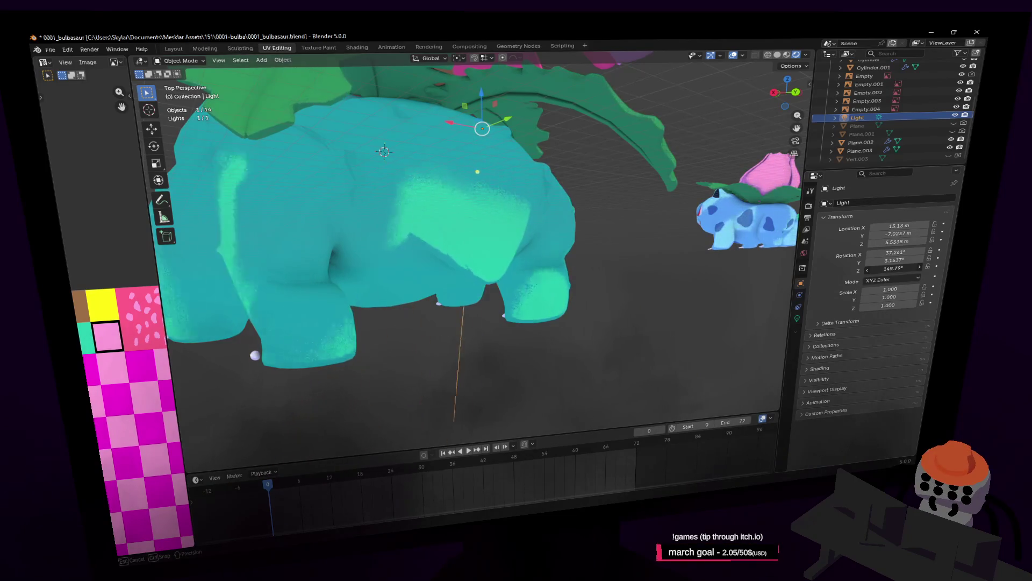
{"action": "left_click_drag", "start_coordinate": [896, 269], "coordinate": [903, 268]}
Walk over to view the Venusaur reference images head-on
{"action": "key", "text": "shift+grave"}
{"action": "key", "text": "d"}
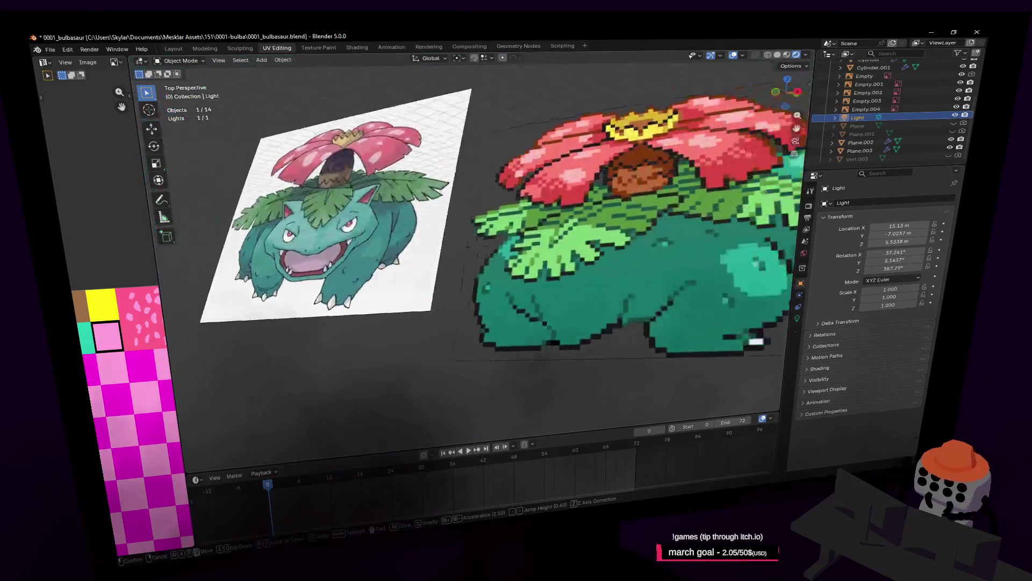
{"action": "key", "text": "s"}
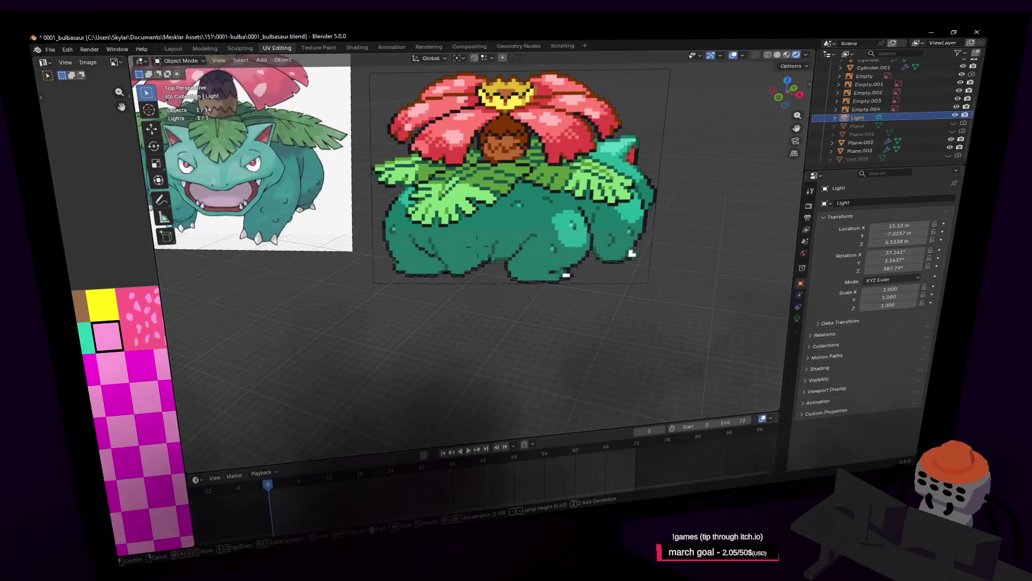
{"action": "key", "text": "w"}
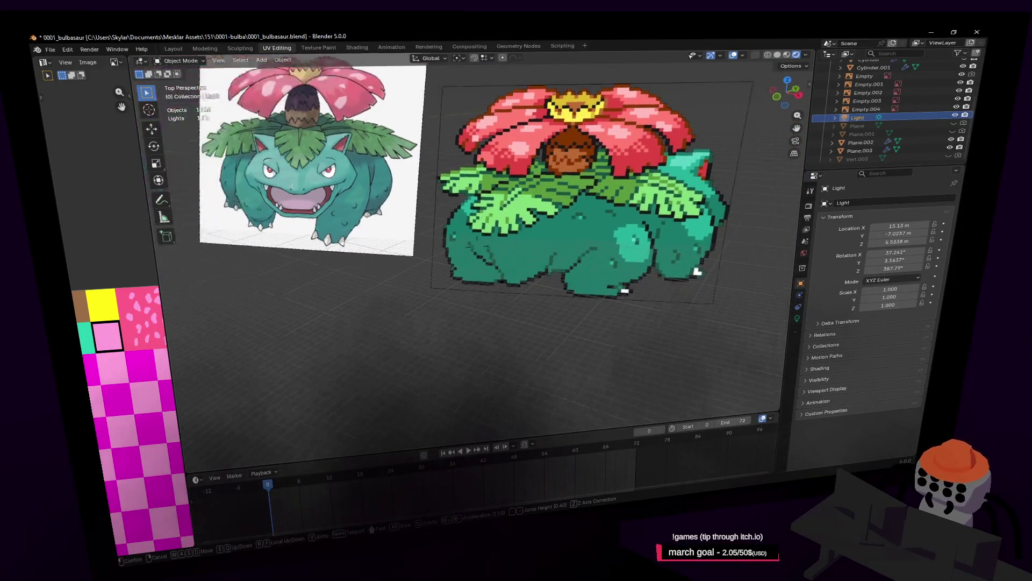
{"action": "key", "text": "w"}
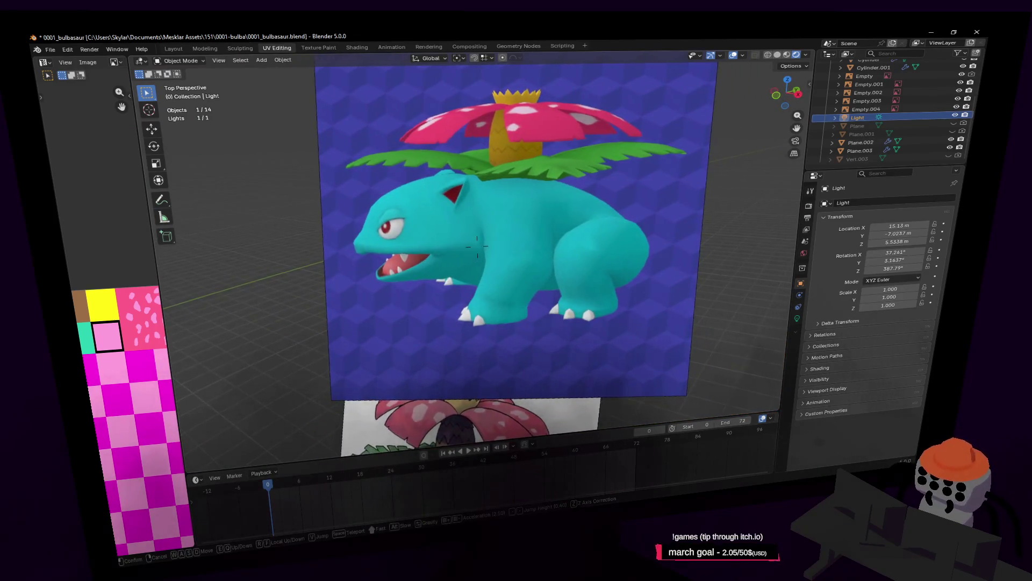
{"action": "key", "text": "a"}
Walk up to the 3D Venusaur beside the smaller model and re-enter mesh editing on it
{"action": "key", "text": "w"}
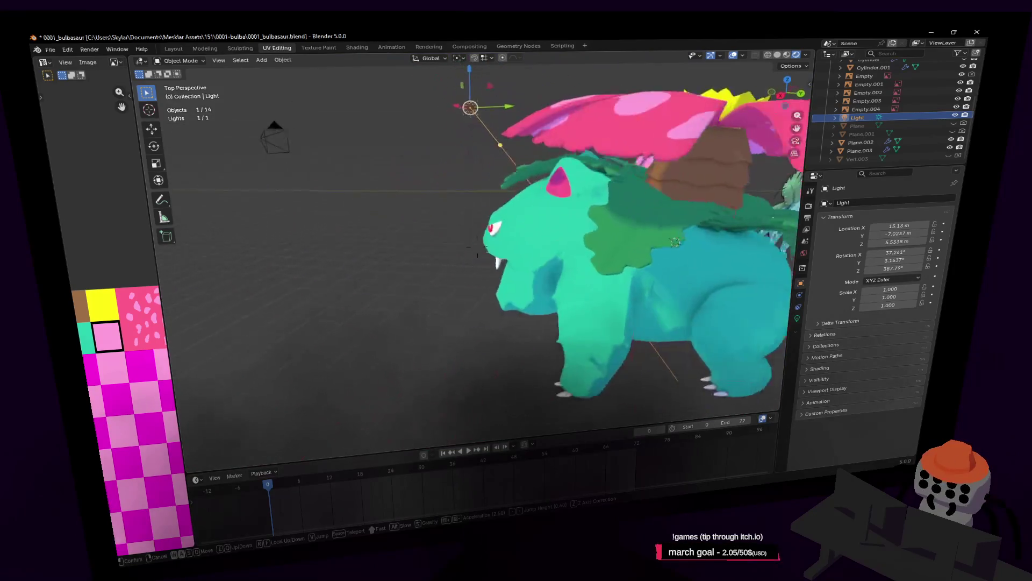
{"action": "key", "text": "w"}
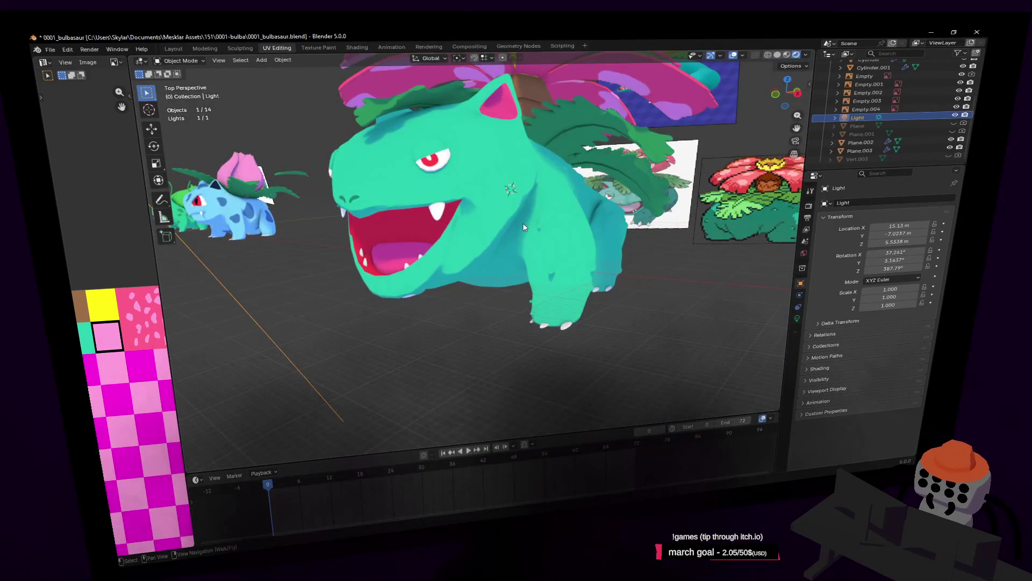
{"action": "key", "text": "w"}
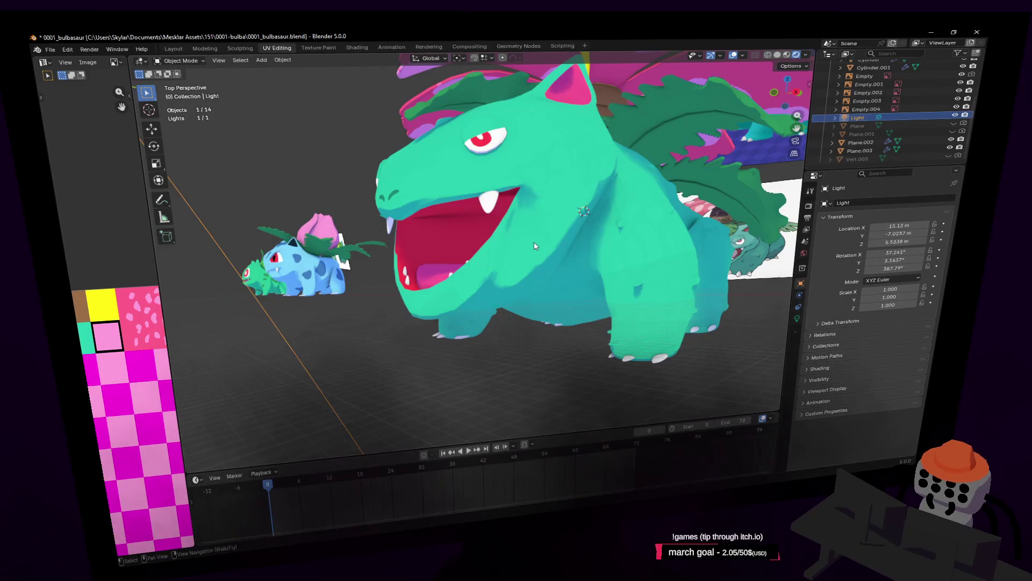
{"action": "left_click", "coordinate": [533, 241]}
{"action": "key", "text": "Tab"}
{"action": "scroll", "coordinate": [534, 242], "scroll_direction": "up", "scroll_amount": 2}
{"action": "scroll", "coordinate": [535, 244], "scroll_direction": "up", "scroll_amount": 2}
{"action": "scroll", "coordinate": [536, 243], "scroll_direction": "up", "scroll_amount": 1}
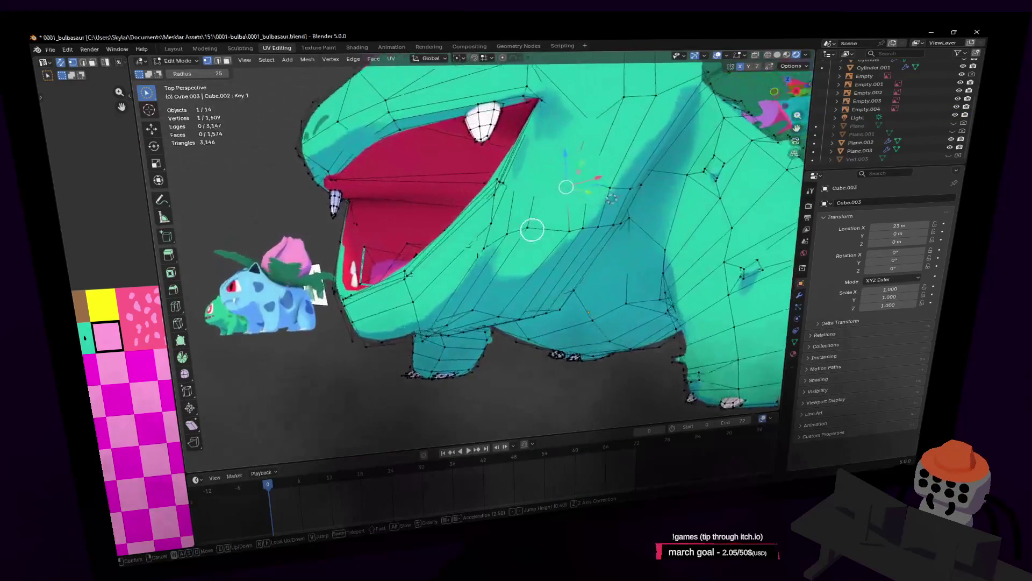
{"action": "scroll", "coordinate": [529, 247], "scroll_direction": "up", "scroll_amount": 1}
Shift individual underside and mouth vertices on Key 1 to refine the contour
{"action": "middle_click_drag", "start_coordinate": [530, 228], "coordinate": [547, 235]}
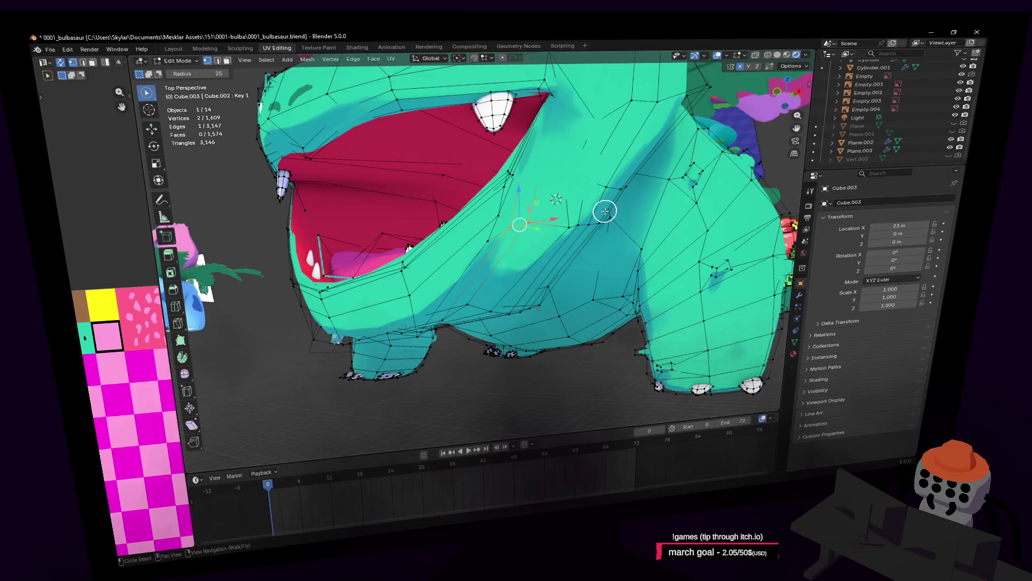
{"action": "key", "text": "g"}
{"action": "left_click", "coordinate": [651, 174]}
{"action": "mouse_move", "coordinate": [650, 173]}
{"action": "middle_mouse_down"}
{"action": "mouse_move", "coordinate": [649, 199]}
{"action": "mouse_move", "coordinate": [650, 177]}
{"action": "middle_mouse_up"}
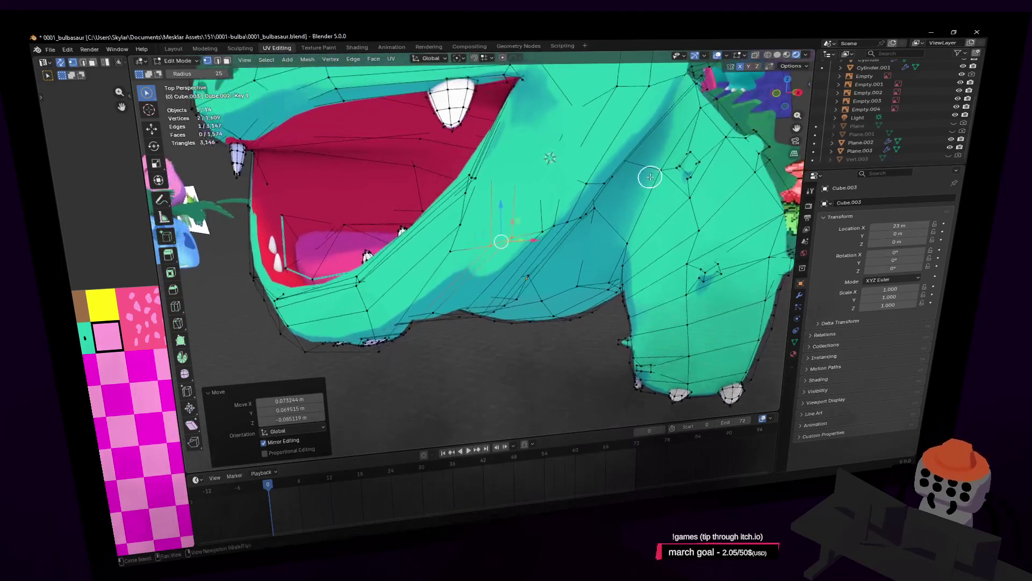
{"action": "middle_click_drag", "start_coordinate": [542, 213], "coordinate": [503, 208]}
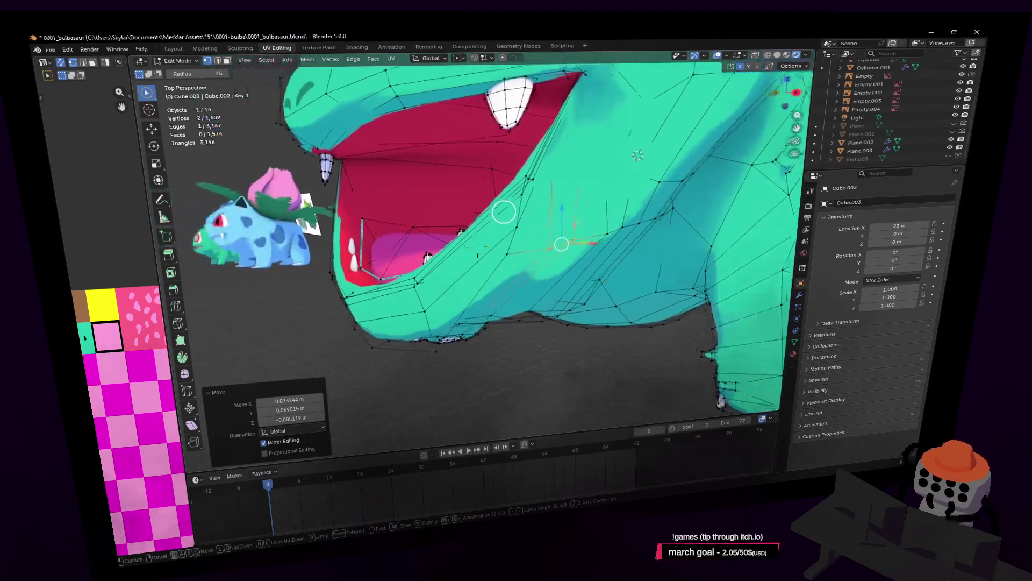
{"action": "mouse_move", "coordinate": [620, 189]}
{"action": "middle_mouse_down"}
{"action": "mouse_move", "coordinate": [588, 229]}
{"action": "mouse_move", "coordinate": [618, 208]}
{"action": "mouse_move", "coordinate": [535, 219]}
{"action": "mouse_move", "coordinate": [537, 194]}
{"action": "mouse_move", "coordinate": [516, 168]}
{"action": "mouse_move", "coordinate": [495, 100]}
{"action": "mouse_move", "coordinate": [632, 204]}
{"action": "middle_mouse_up"}
{"action": "key", "text": "g"}
{"action": "left_click", "coordinate": [626, 207]}
Walk the view over the belly and nudge a belly vertex into place
{"action": "key", "text": "shift+grave"}
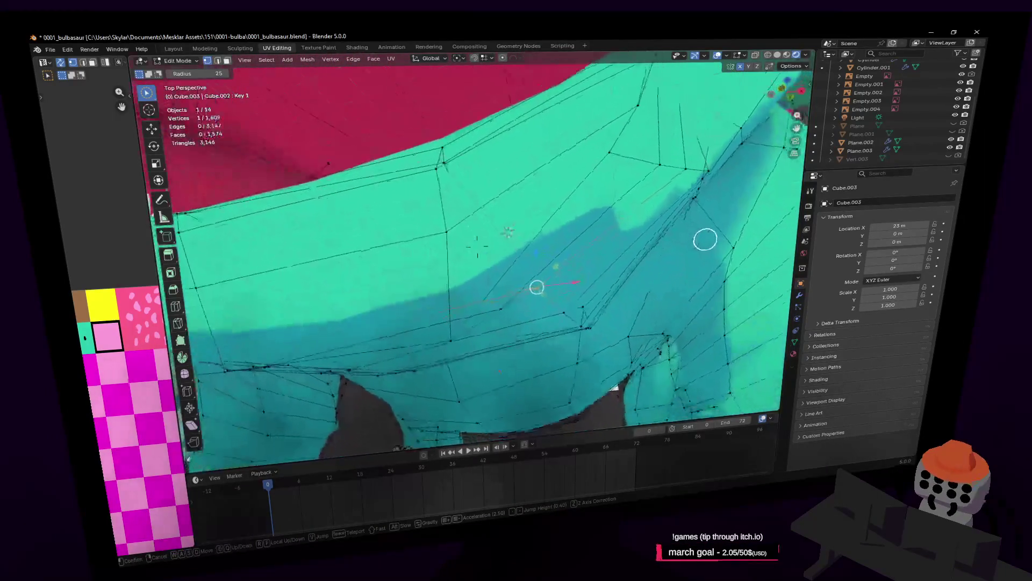
{"action": "left_click", "coordinate": [398, 276]}
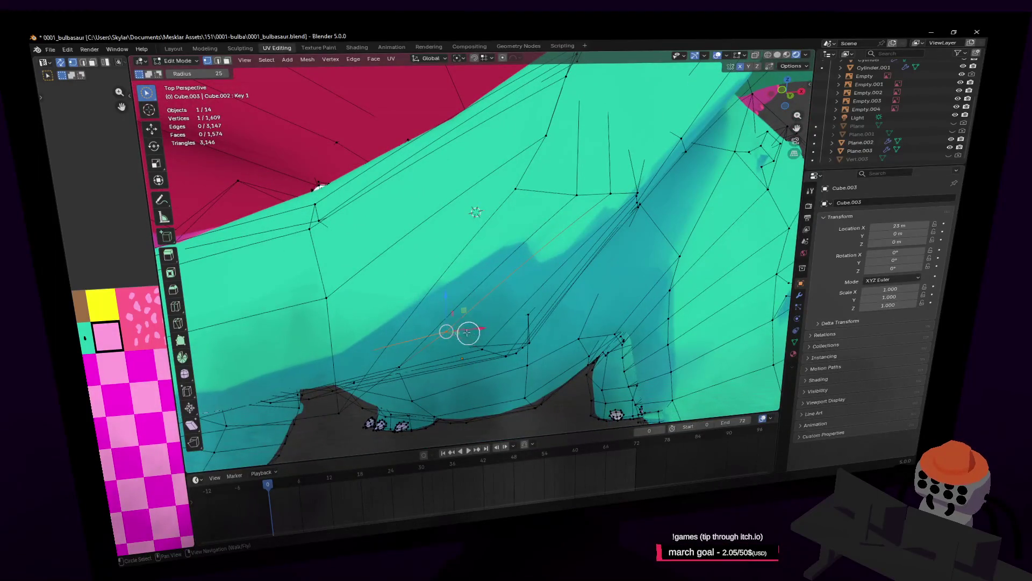
{"action": "key", "text": "g"}
{"action": "left_click", "coordinate": [476, 213]}
{"action": "key", "text": "shift+grave"}
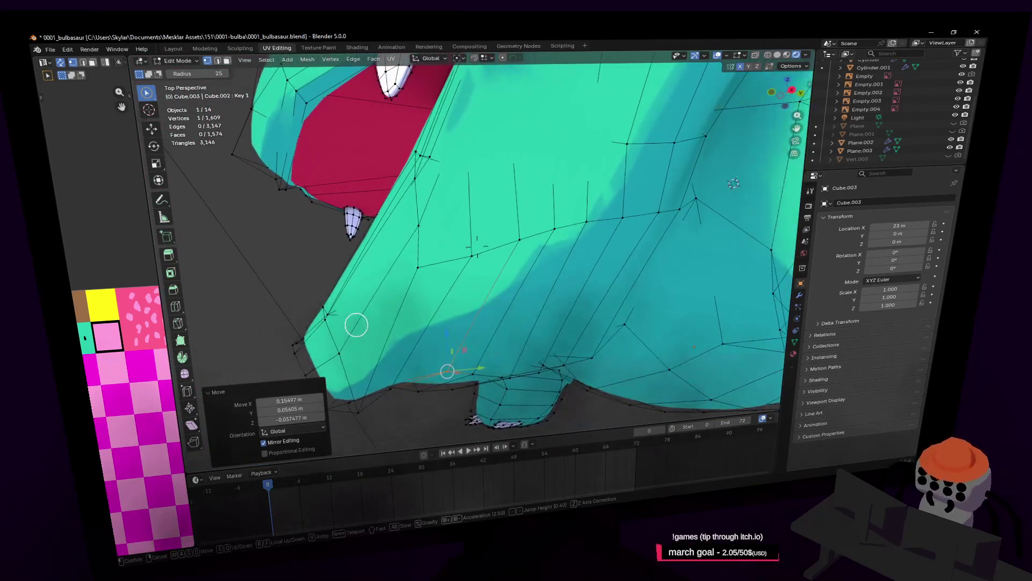
{"action": "key", "text": "w"}
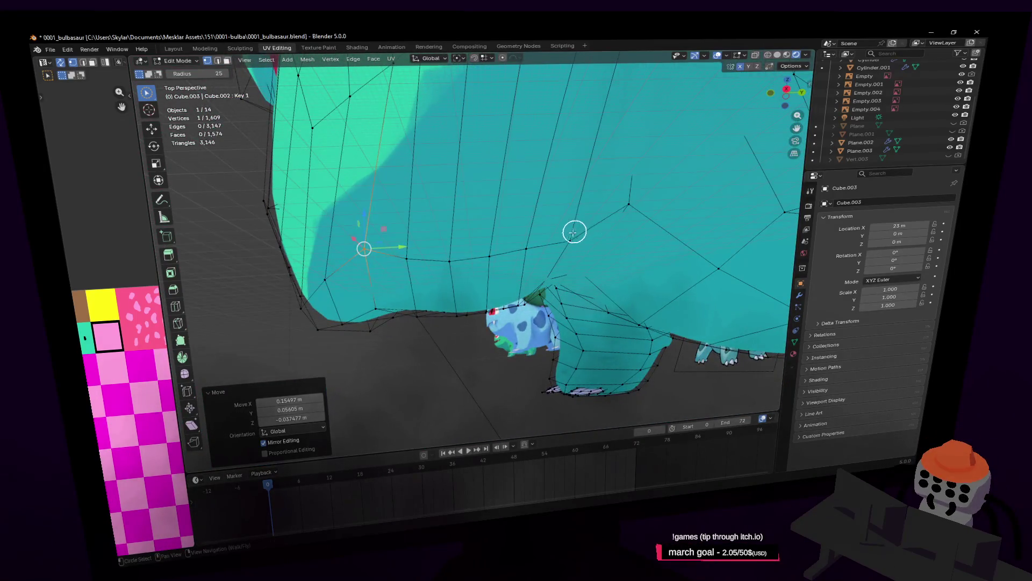
{"action": "left_click", "coordinate": [420, 248]}
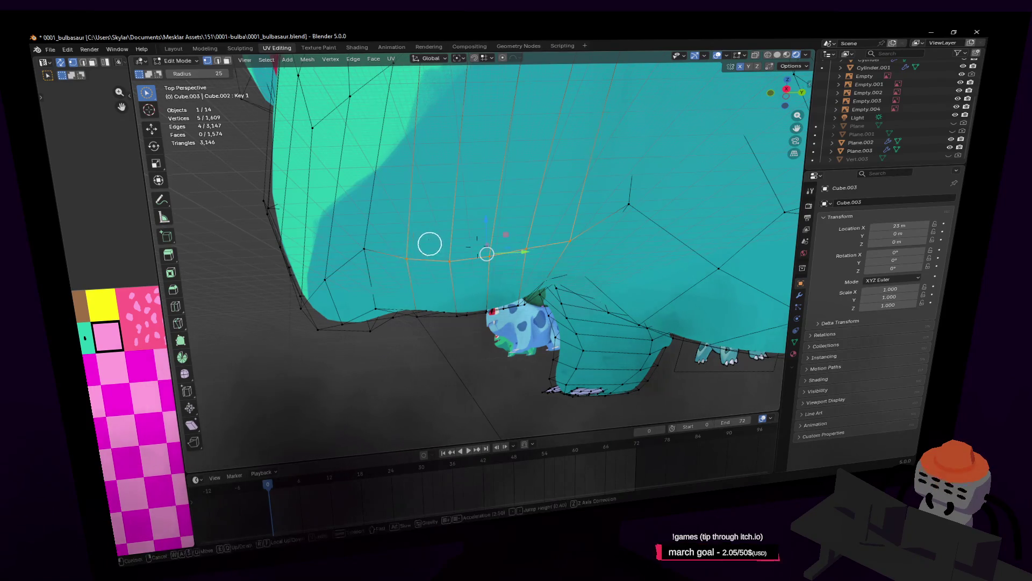
Rotate the front-leg vertices freely by about 24° and move them to fit the body
{"action": "key", "text": "r"}
{"action": "key", "text": "z"}
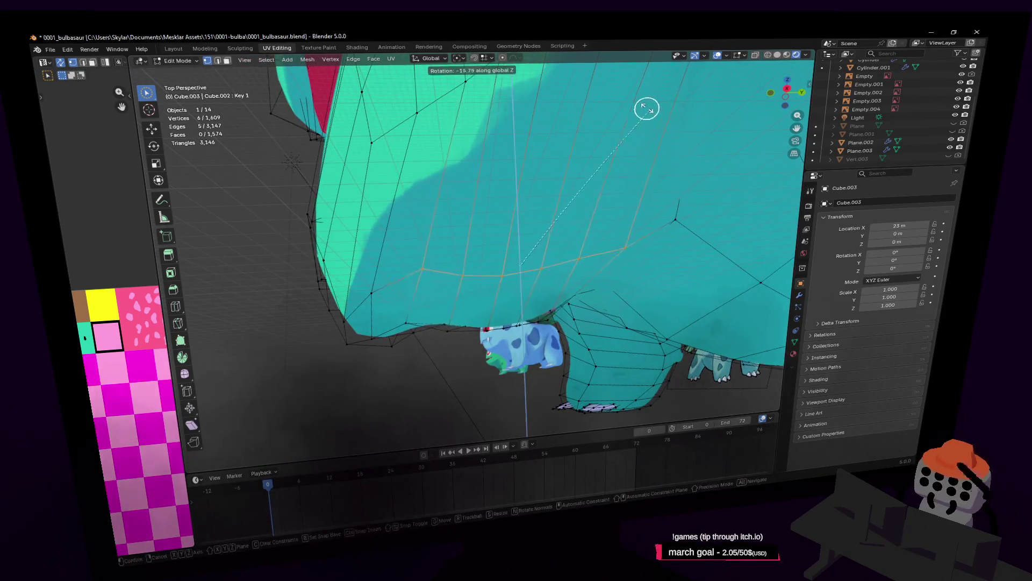
{"action": "key", "text": "Escape"}
{"action": "key", "text": "r"}
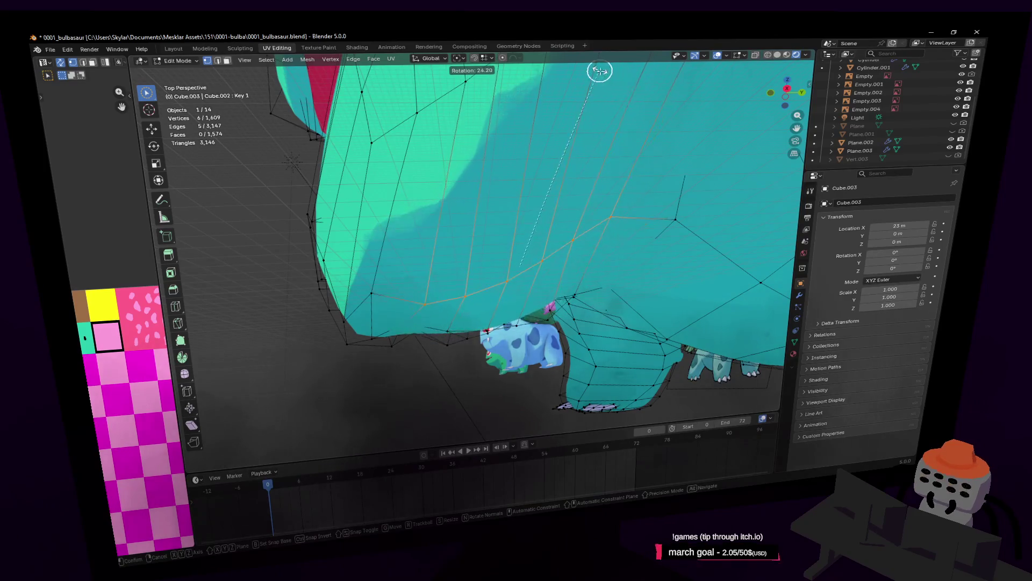
{"action": "left_click", "coordinate": [599, 72]}
{"action": "key", "text": "g"}
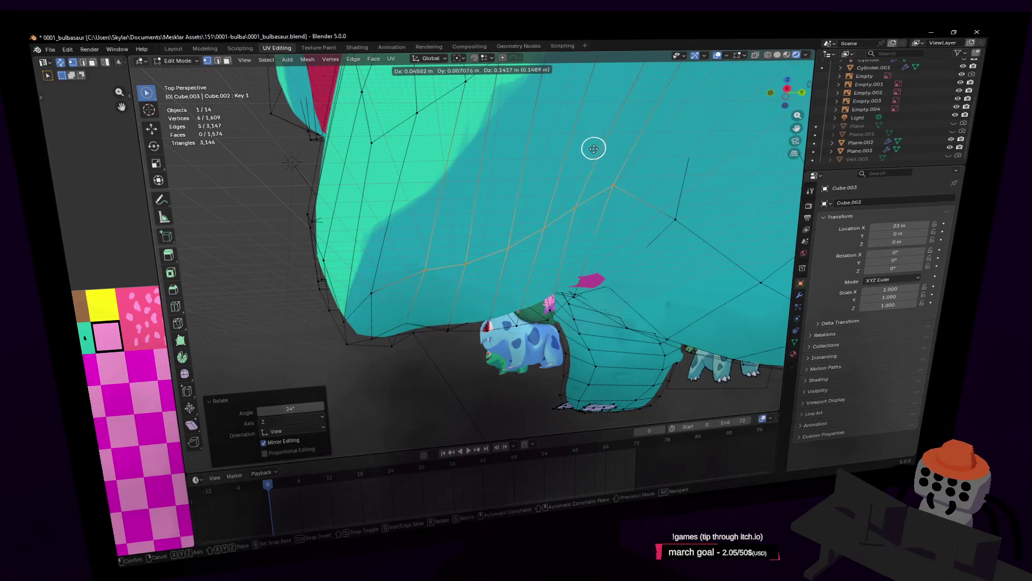
{"action": "left_click", "coordinate": [593, 155]}
{"action": "key", "text": "c"}
{"action": "mouse_move", "coordinate": [594, 162]}
{"action": "middle_mouse_down"}
{"action": "mouse_move", "coordinate": [610, 212]}
{"action": "mouse_move", "coordinate": [621, 169]}
{"action": "middle_mouse_up"}
Switch to Object Mode and frame the whole Venusaur model in view
{"action": "key", "text": "Escape"}
{"action": "key", "text": "Tab"}
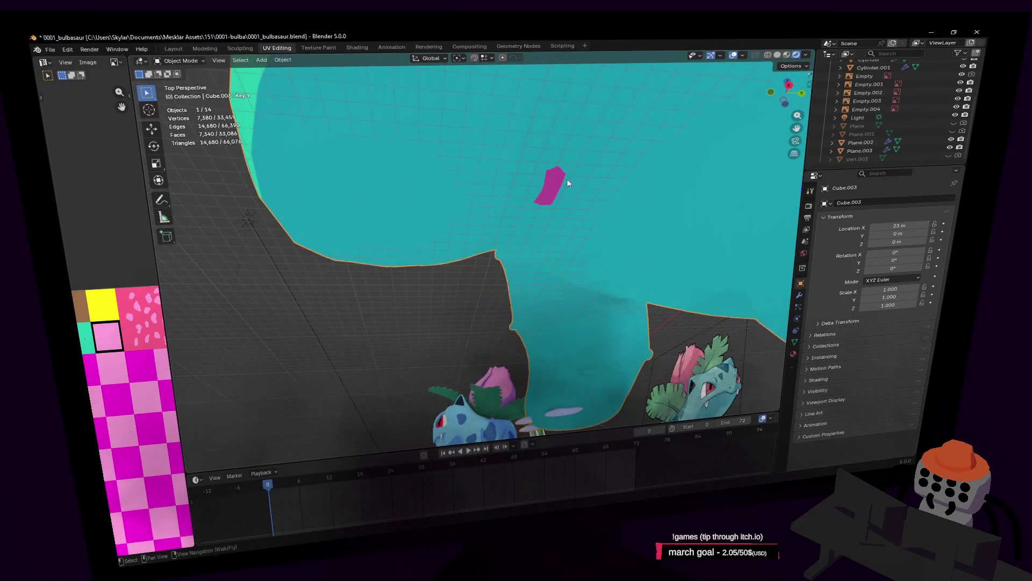
{"action": "key", "text": "shift+grave"}
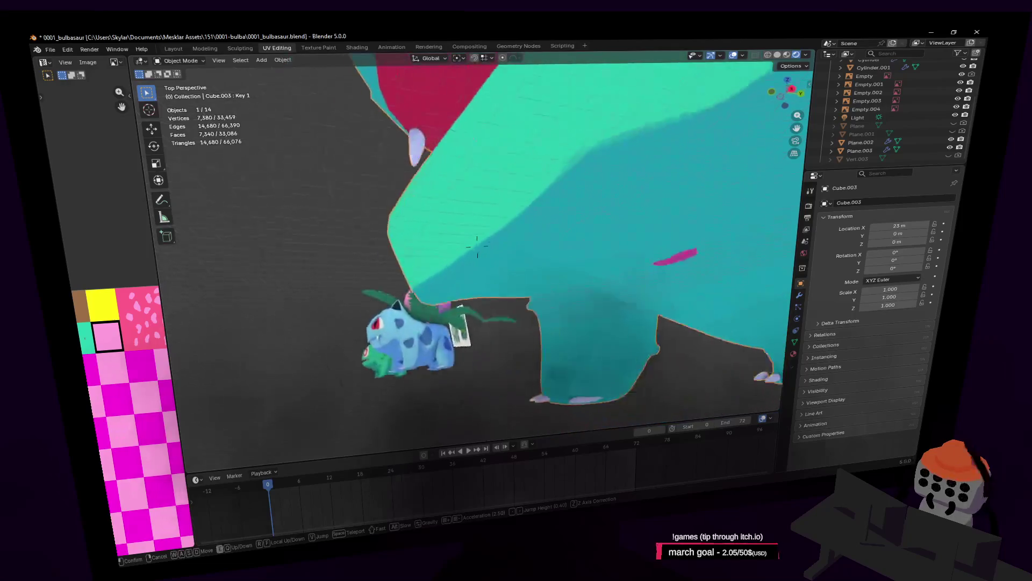
{"action": "left_click", "coordinate": [494, 202]}
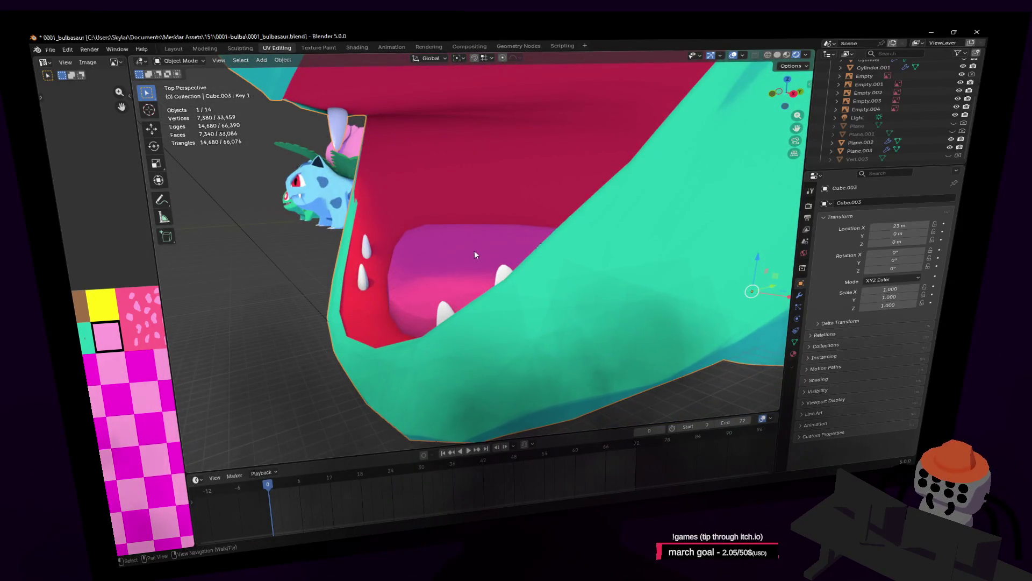
{"action": "key", "text": "KP_Decimal"}
{"action": "key", "text": "Tab"}
{"action": "key", "text": "Tab"}
{"action": "key", "text": "shift+grave"}
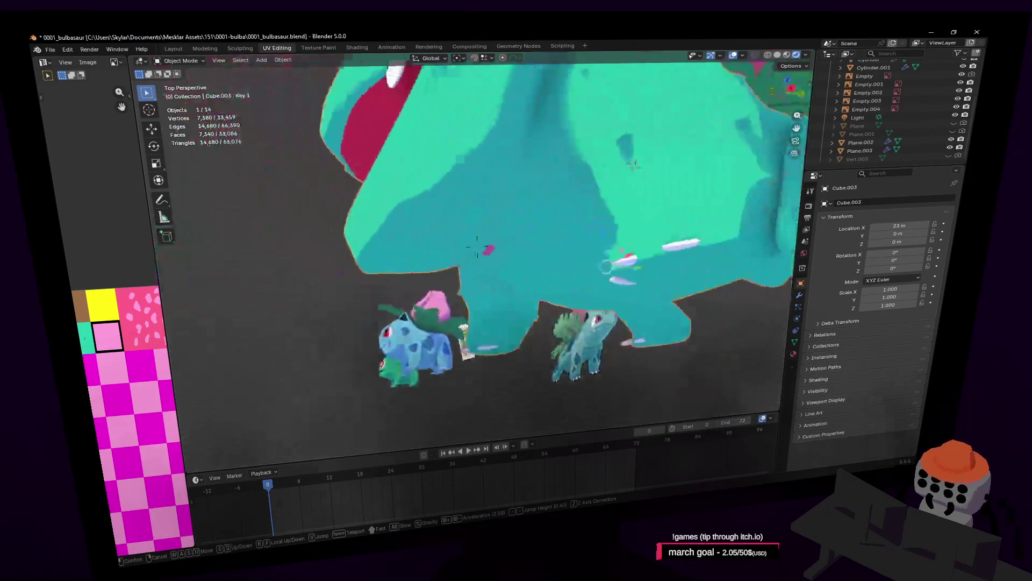
{"action": "key", "text": "s"}
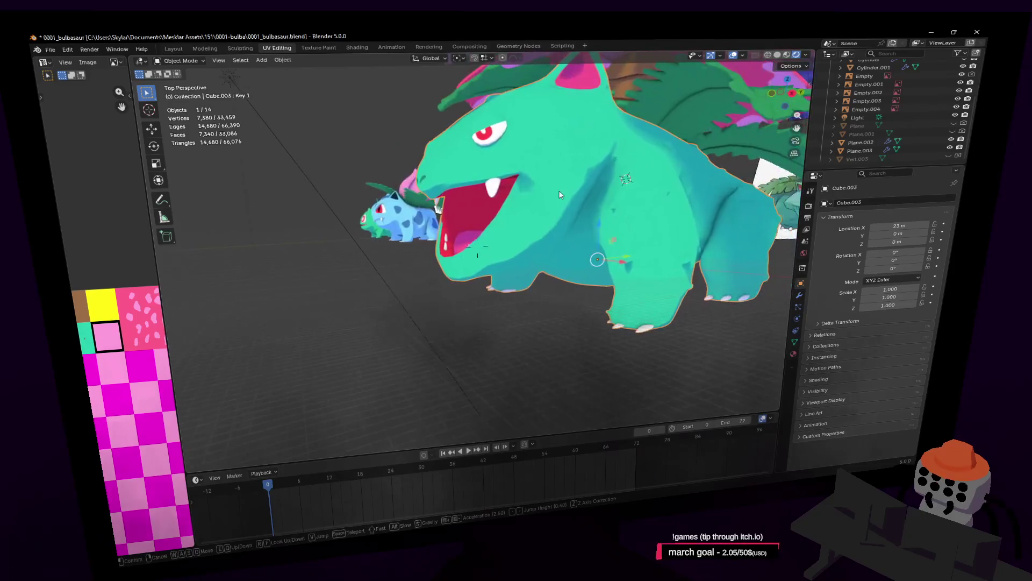
Slide the Key 1 shape key value to close and reopen the mouth, then fly into it
{"action": "left_click", "coordinate": [796, 341]}
{"action": "mouse_move", "coordinate": [903, 344]}
{"action": "left_mouse_down"}
{"action": "mouse_move", "coordinate": [855, 345]}
{"action": "mouse_move", "coordinate": [903, 344]}
{"action": "left_mouse_up"}
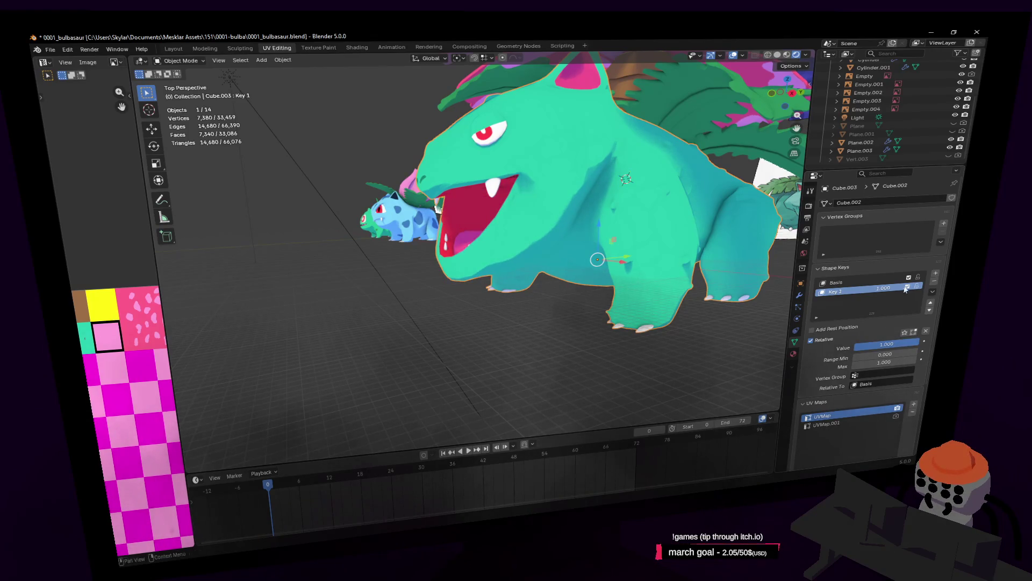
{"action": "key", "text": "shift+grave"}
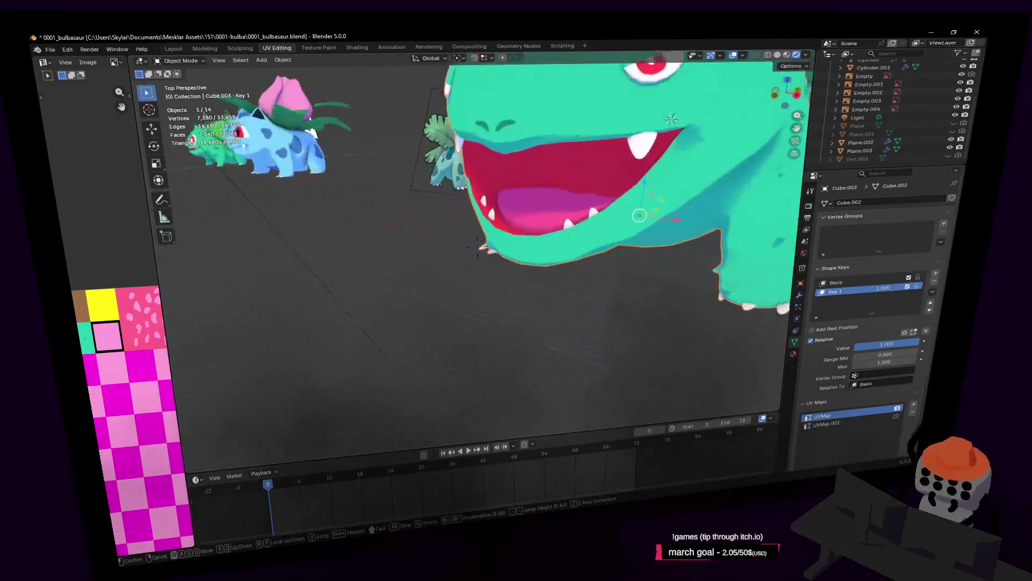
{"action": "key", "text": "w"}
{"action": "key", "text": "Return"}
{"action": "key", "text": "Tab"}
{"action": "key", "text": "c"}
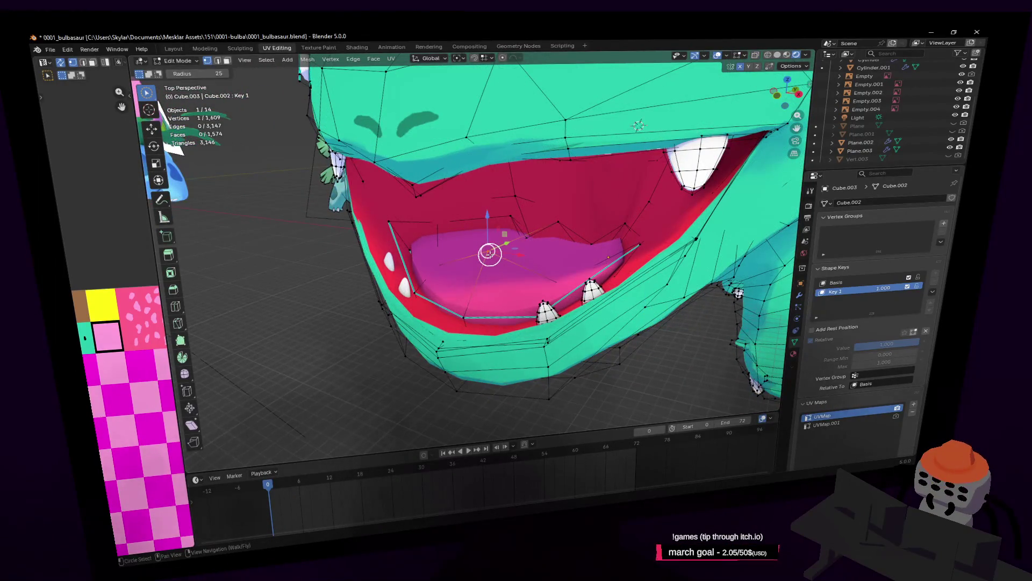
Select the linked tongue piece and raise it slightly inside the mouth
{"action": "key", "text": "l"}
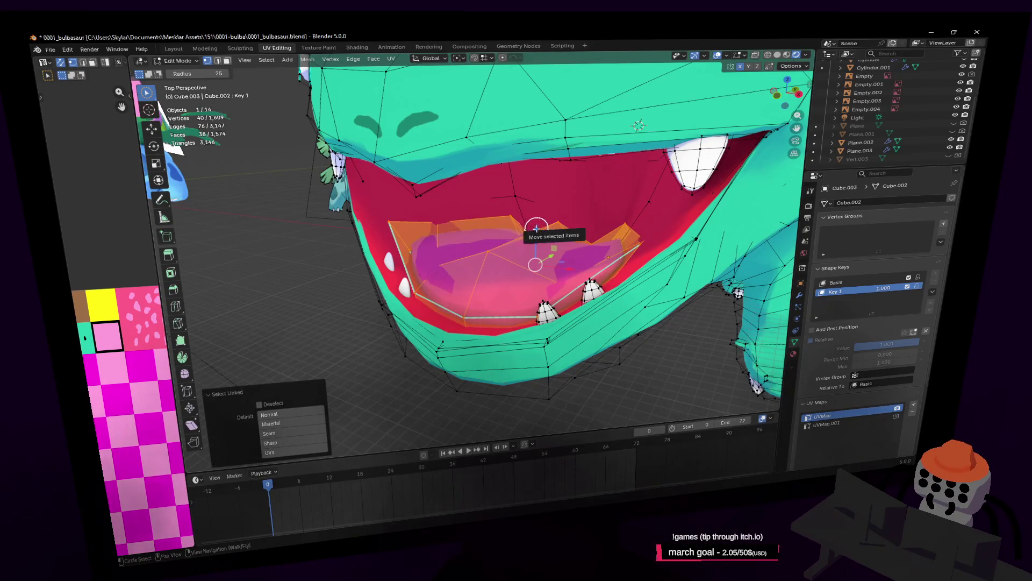
{"action": "left_click_drag", "start_coordinate": [537, 228], "coordinate": [541, 220]}
{"action": "key", "text": "shift+grave"}
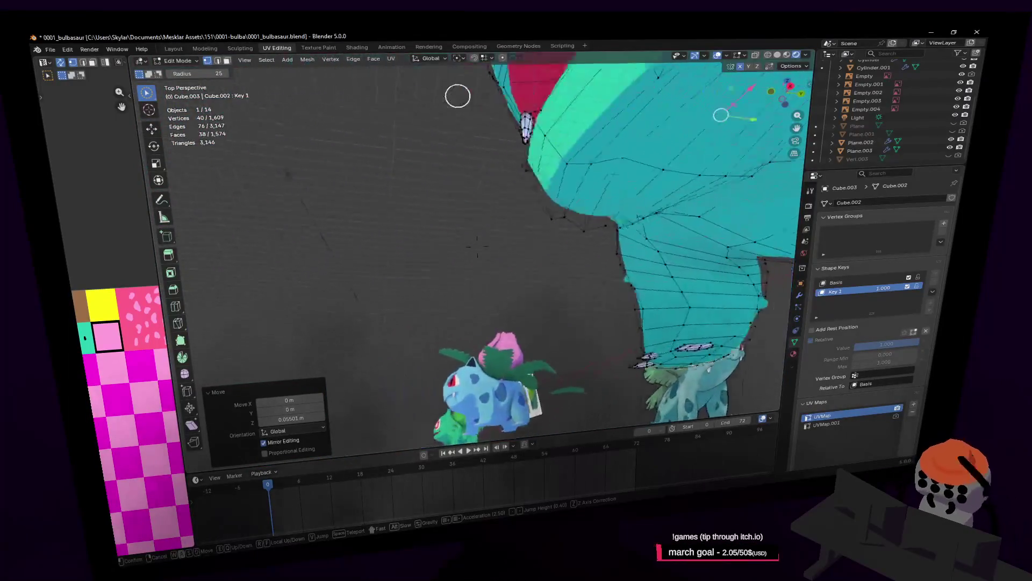
{"action": "left_click", "coordinate": [588, 126]}
Tilt the tongue about 4° around the X axis and return to Object Mode
{"action": "key", "text": "r"}
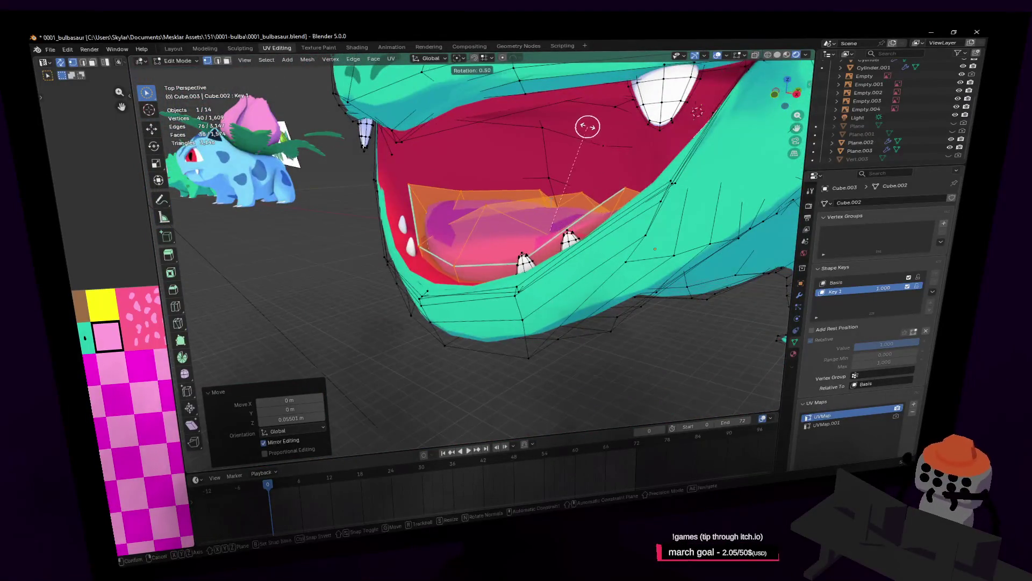
{"action": "key", "text": "x"}
{"action": "left_click", "coordinate": [579, 120]}
{"action": "key", "text": "shift+grave"}
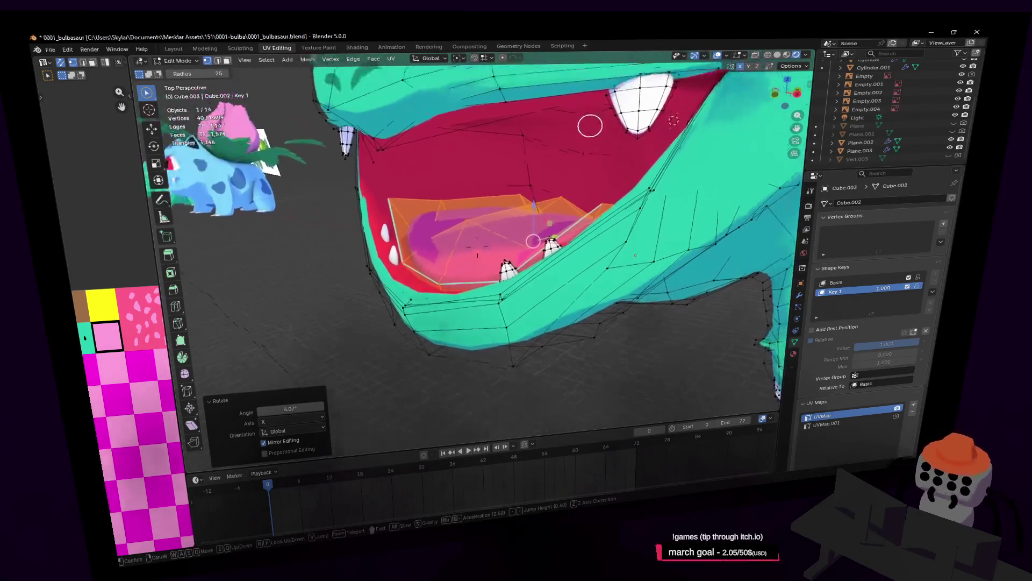
{"action": "key", "text": "s"}
{"action": "left_click", "coordinate": [572, 147]}
{"action": "key", "text": "Tab"}
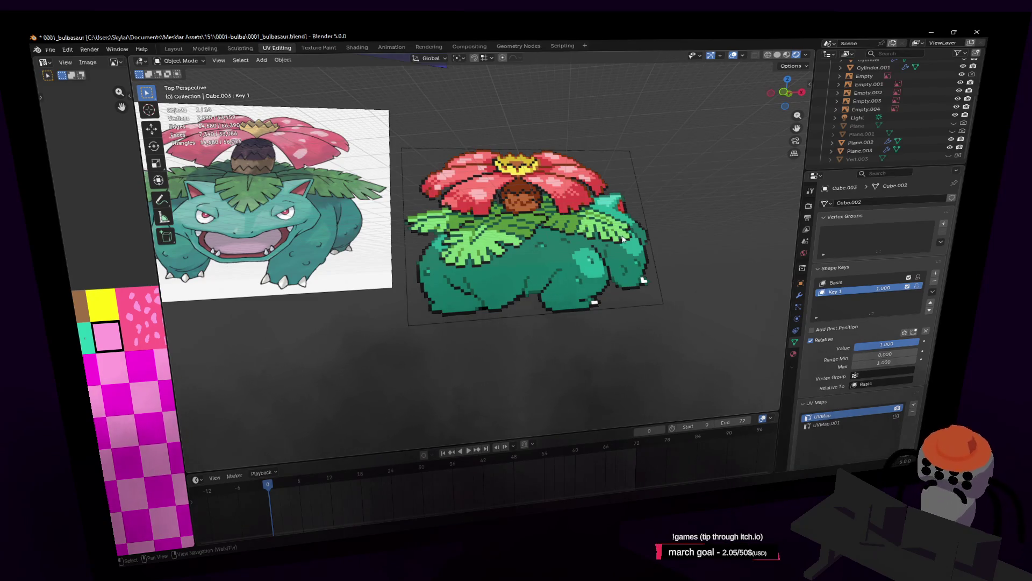
{"action": "key", "text": "shift+grave"}
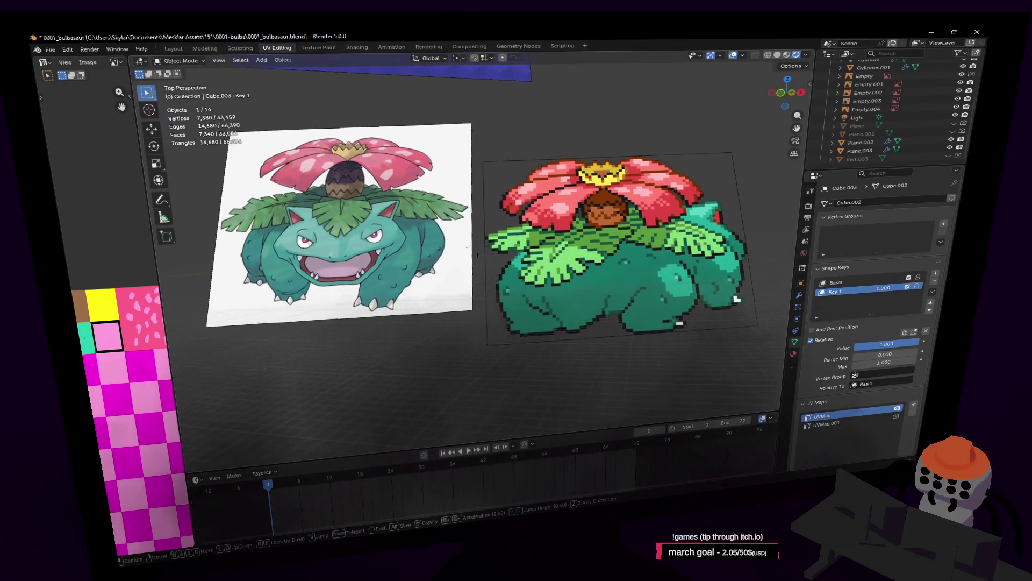
{"action": "left_click", "coordinate": [619, 232]}
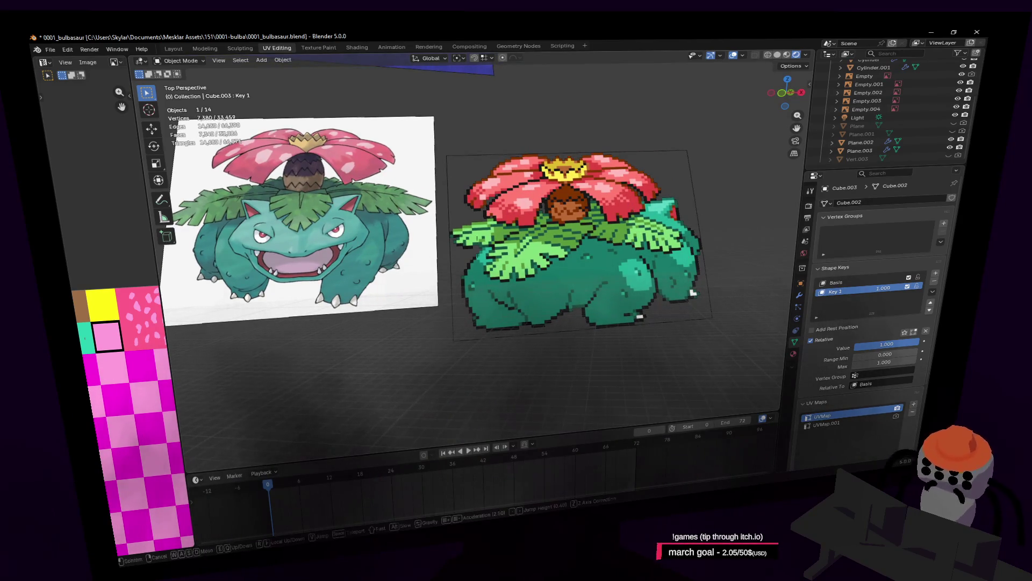
{"action": "key", "text": "w"}
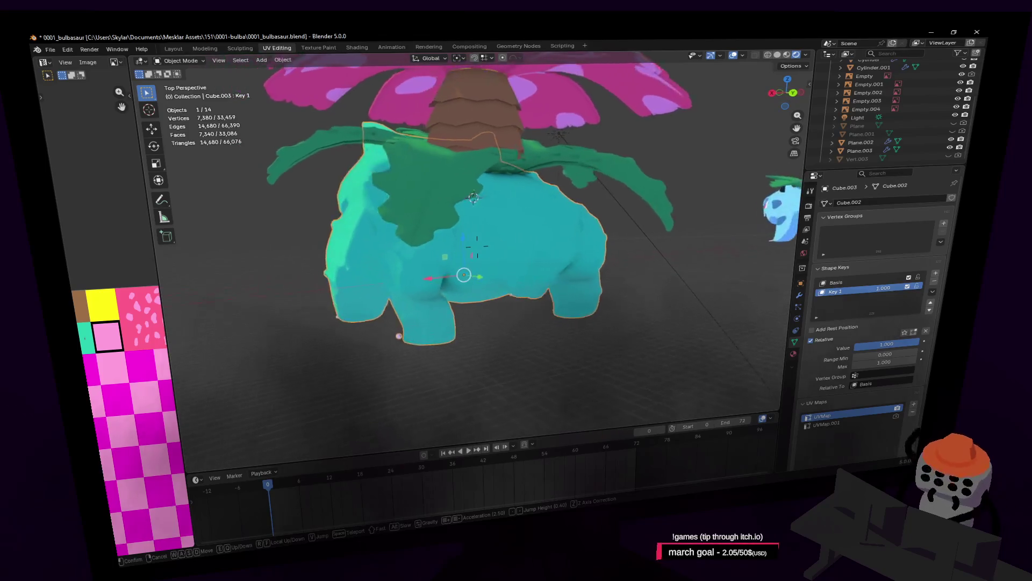
Try turning the model's Z rotation toward the camera and set it back to zero
{"action": "left_click", "coordinate": [474, 198]}
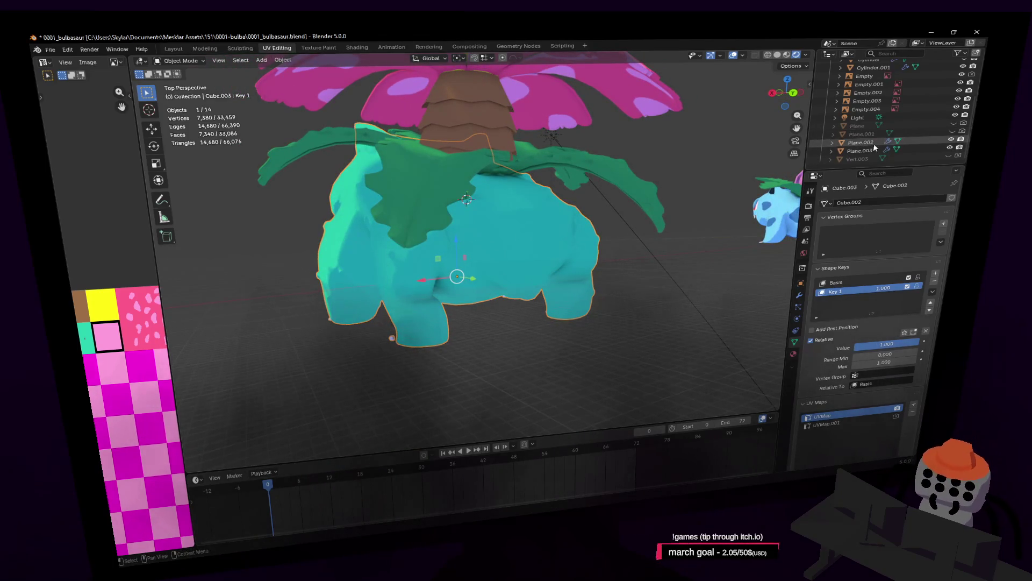
{"action": "left_click", "coordinate": [867, 120]}
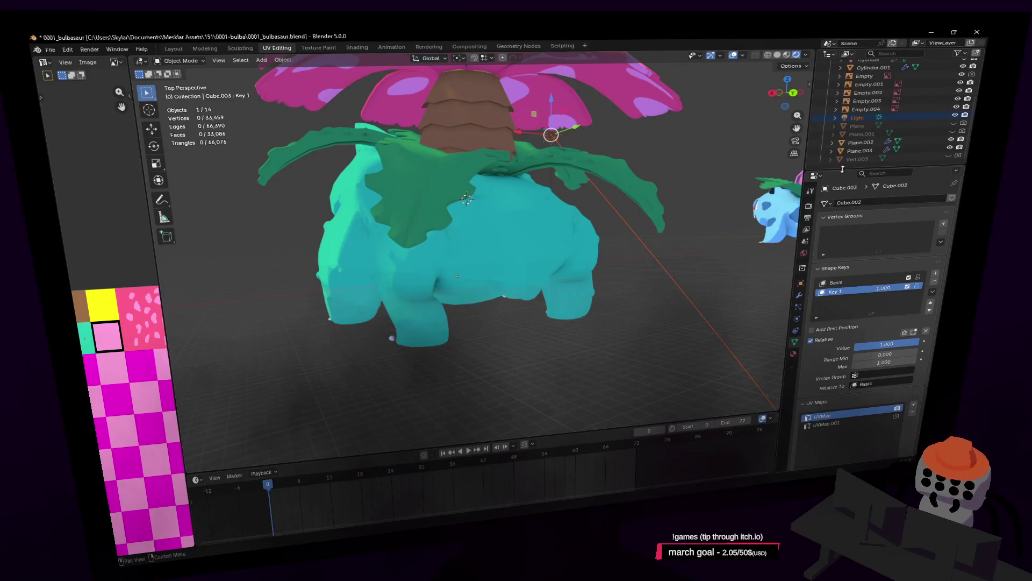
{"action": "left_click", "coordinate": [800, 284]}
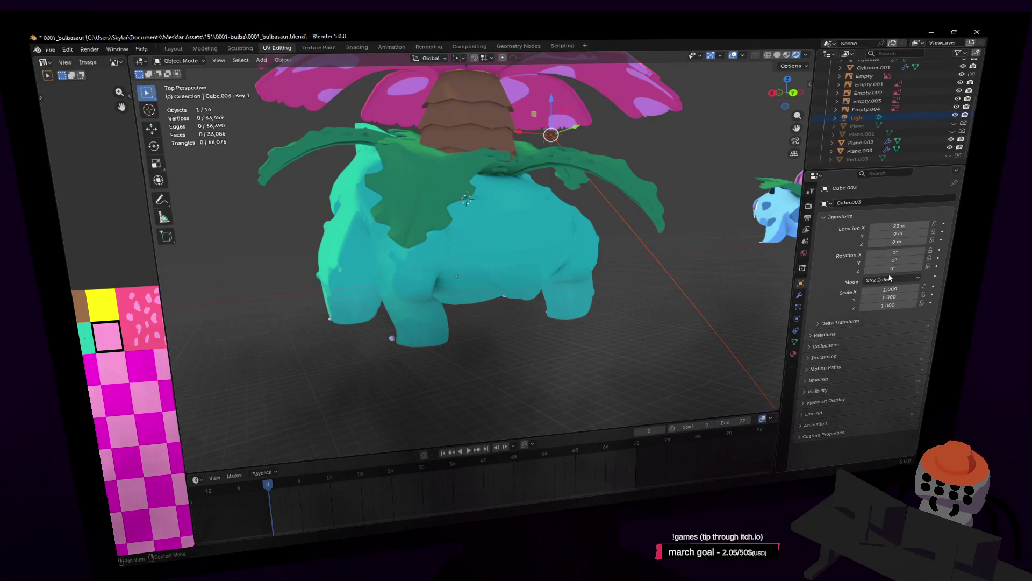
{"action": "left_click_drag", "start_coordinate": [893, 269], "coordinate": [952, 269]}
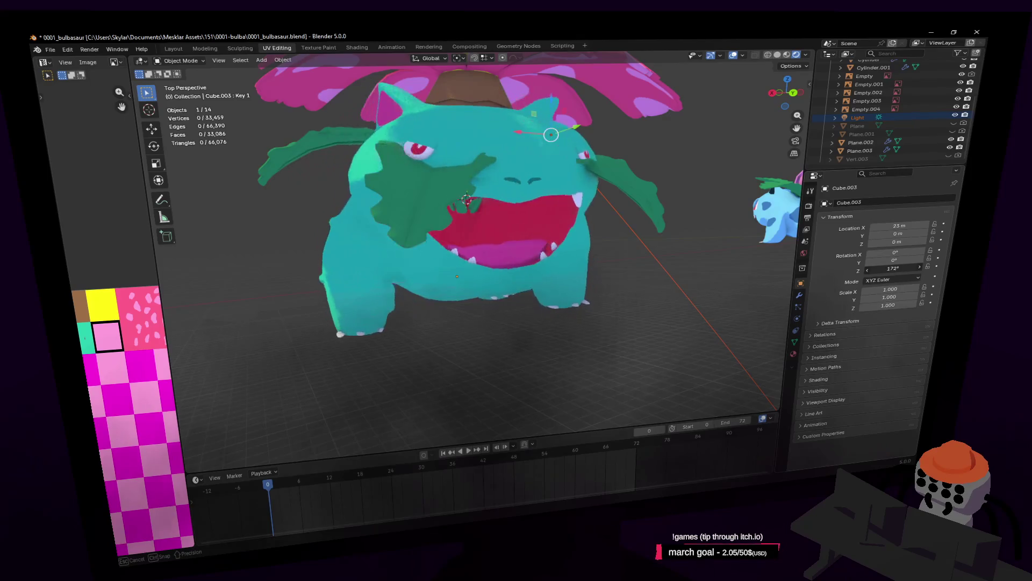
{"action": "mouse_move", "coordinate": [889, 268]}
{"action": "left_mouse_down"}
{"action": "mouse_move", "coordinate": [880, 272]}
{"action": "mouse_move", "coordinate": [912, 260]}
{"action": "mouse_move", "coordinate": [935, 268]}
{"action": "mouse_move", "coordinate": [846, 268]}
{"action": "left_mouse_up"}
{"action": "left_click", "coordinate": [860, 118]}
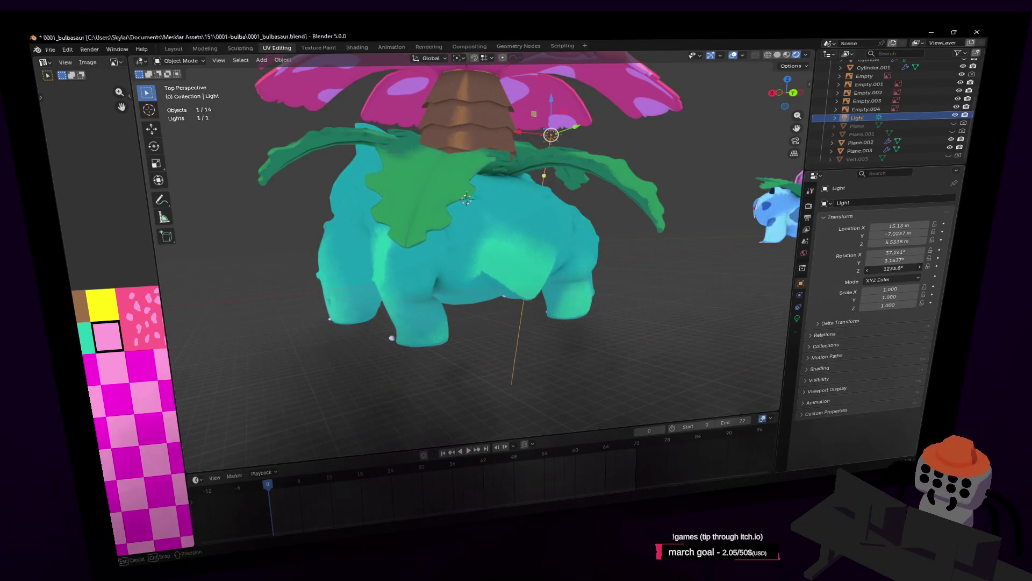
Spin the scene light's Rotation Z to a new angle, shifting Venusaur's shading
{"action": "key", "text": "shift+grave"}
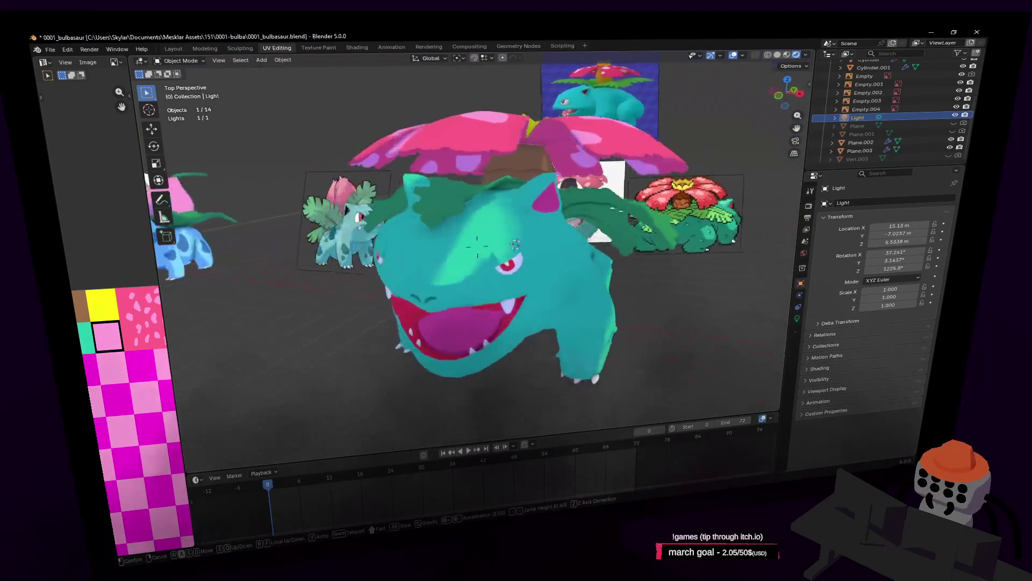
{"action": "left_click", "coordinate": [513, 176]}
{"action": "mouse_move", "coordinate": [910, 269]}
{"action": "left_mouse_down"}
{"action": "mouse_move", "coordinate": [855, 268]}
{"action": "mouse_move", "coordinate": [898, 269]}
{"action": "left_mouse_up"}
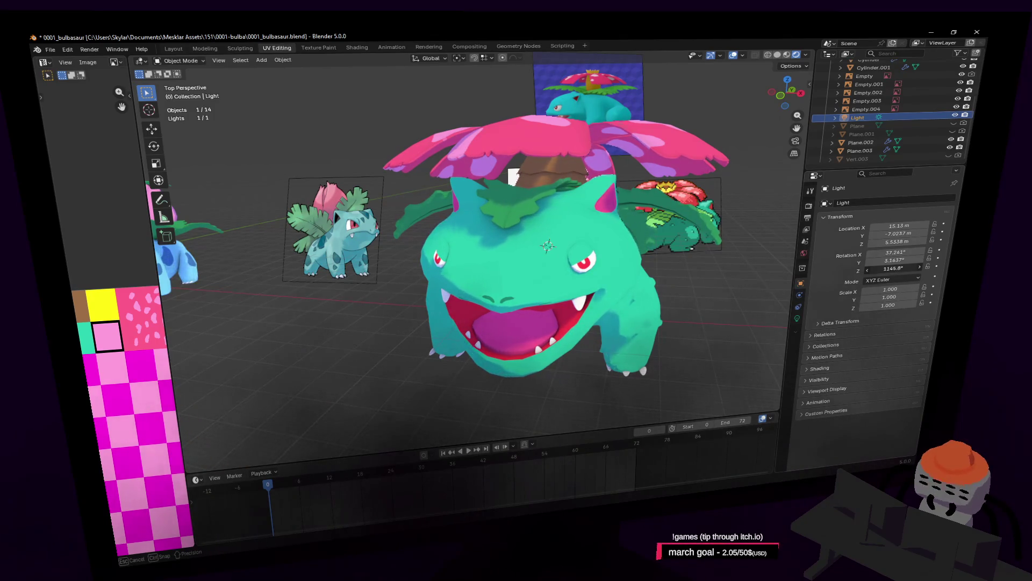
{"action": "middle_click_drag", "start_coordinate": [595, 265], "coordinate": [621, 267]}
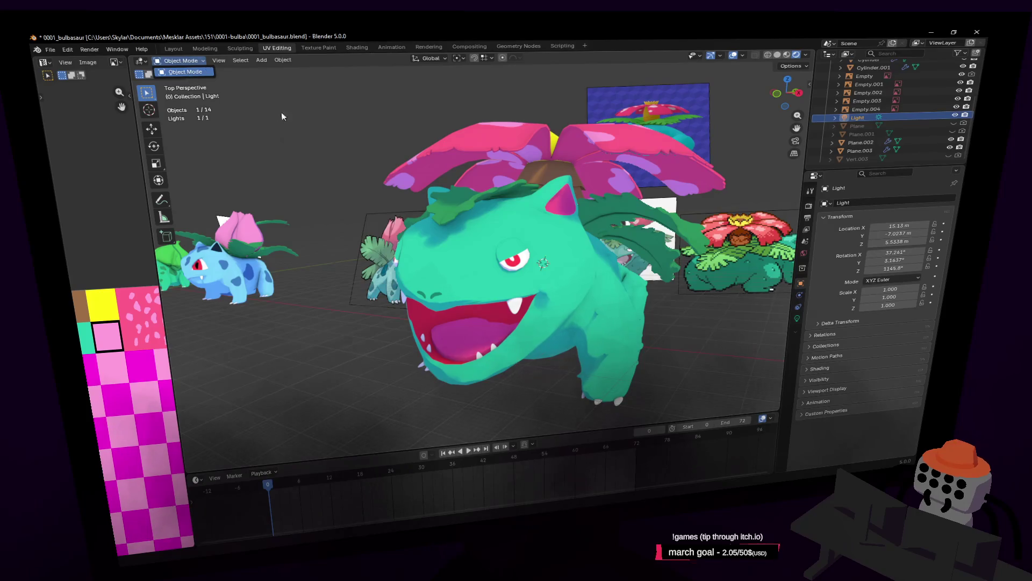
Drag body mesh Cube.003's Key 1 shape key value down to 0 so the mouth closes
{"action": "left_click", "coordinate": [465, 239]}
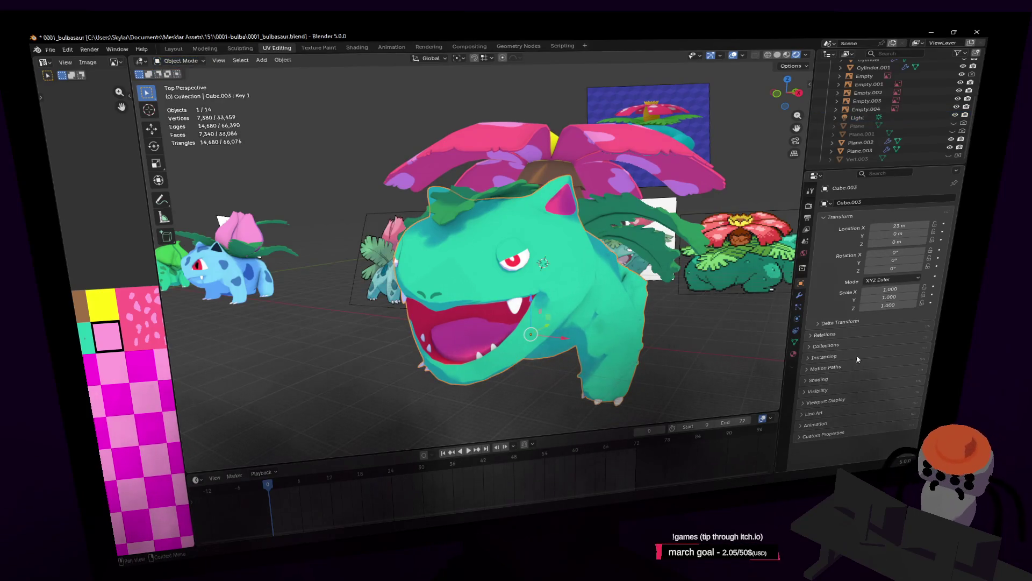
{"action": "left_click", "coordinate": [796, 343]}
{"action": "left_click_drag", "start_coordinate": [918, 344], "coordinate": [856, 344]}
{"action": "key", "text": "g"}
{"action": "middle_click_drag", "start_coordinate": [476, 245], "coordinate": [451, 275]}
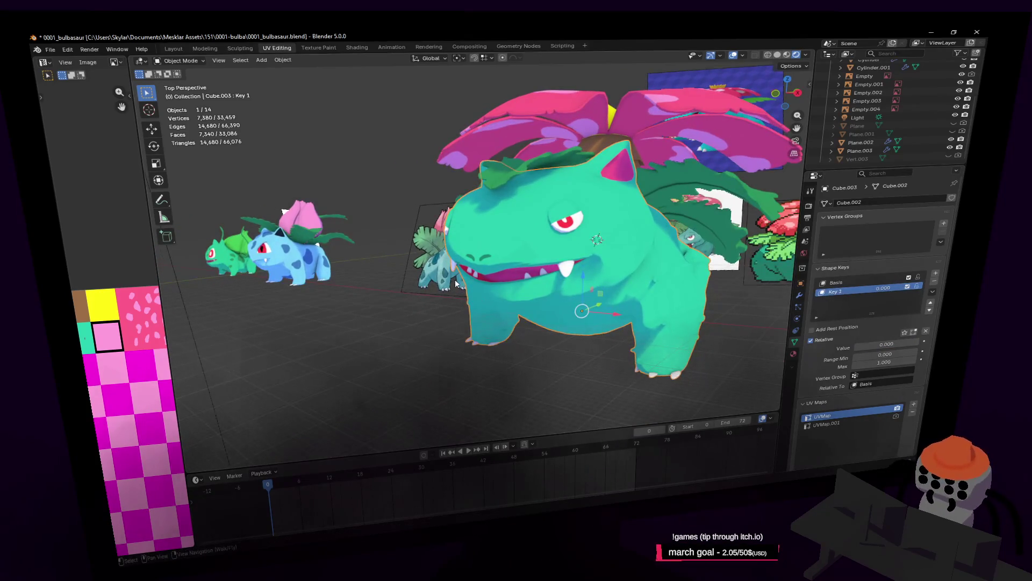
{"action": "key", "text": "Tab"}
{"action": "key", "text": "Tab"}
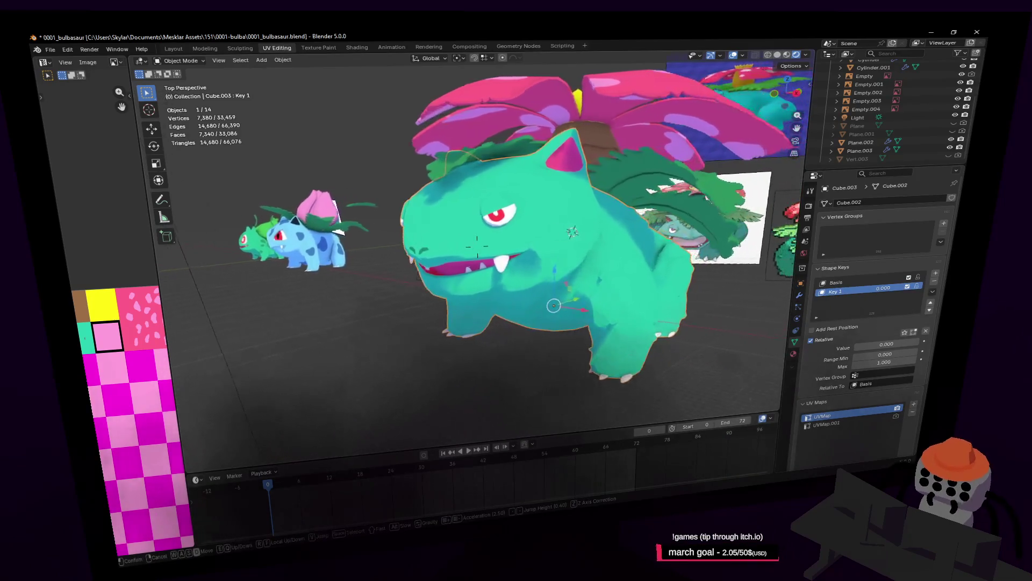
{"action": "key", "text": "w"}
{"action": "key", "text": "w"}
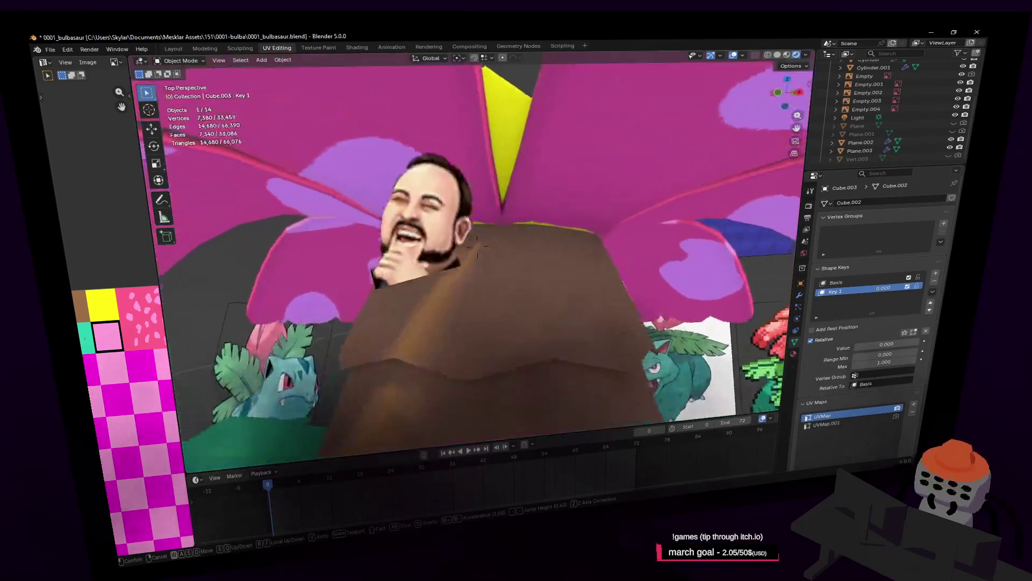
Nudge the trunk's top edge loop upward to meet the petals and exit Edit Mode
{"action": "left_click", "coordinate": [477, 246]}
{"action": "key", "text": "Tab"}
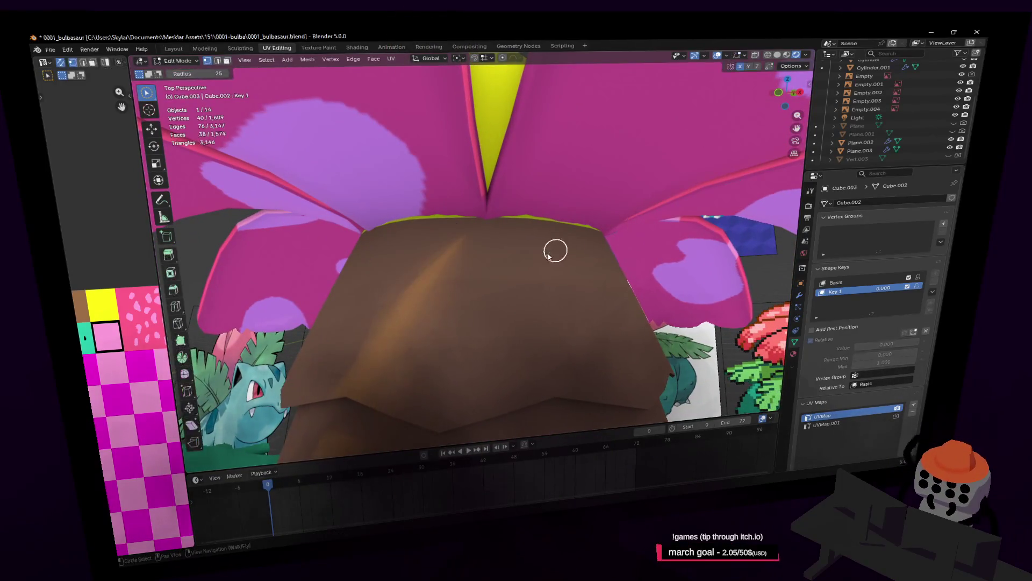
{"action": "key", "text": "alt+q"}
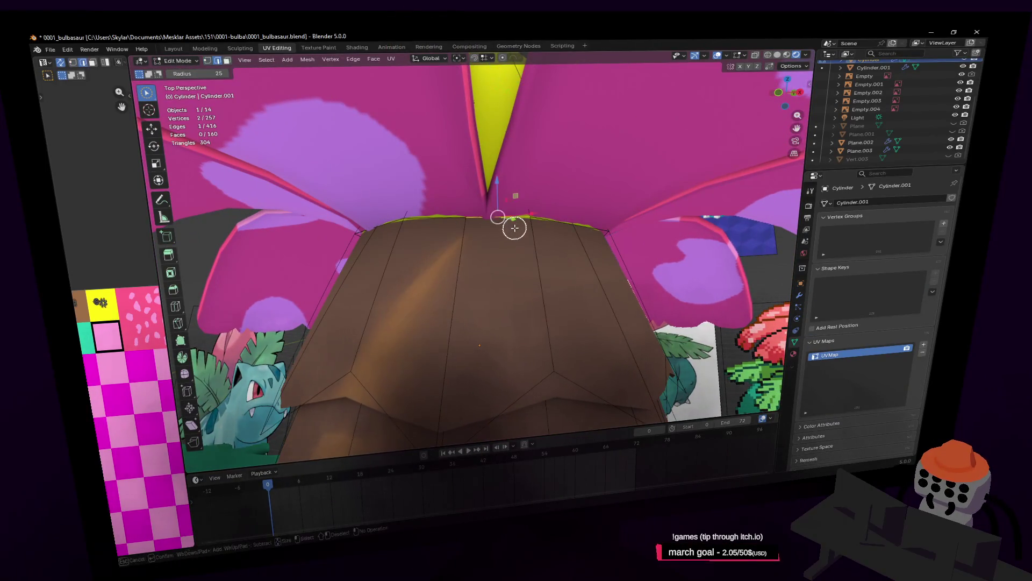
{"action": "key", "text": "g"}
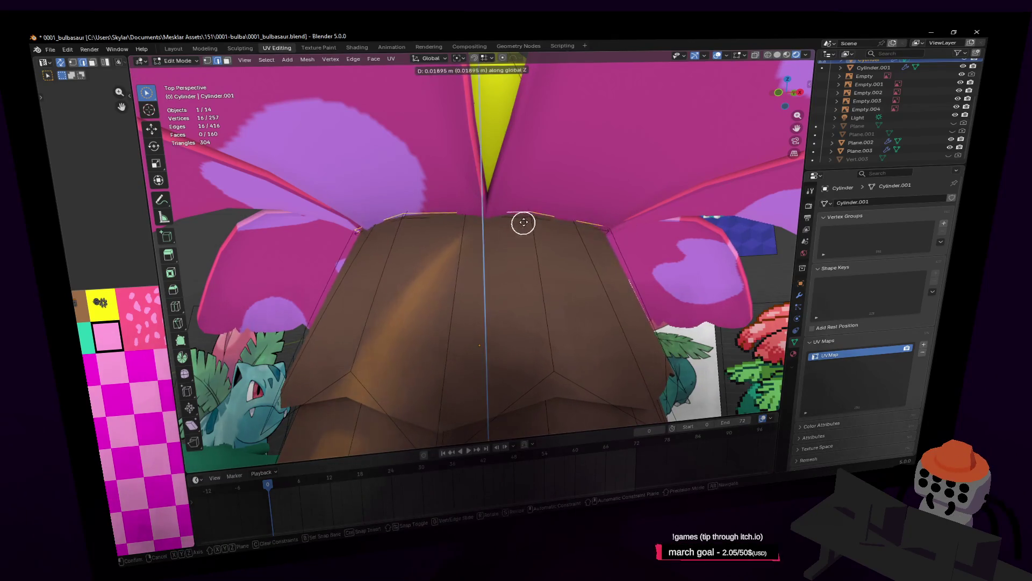
{"action": "left_click", "coordinate": [532, 224]}
{"action": "key", "text": "Tab"}
Fly the view back to see the yellow bulb and the whole model
{"action": "key", "text": "shift+grave"}
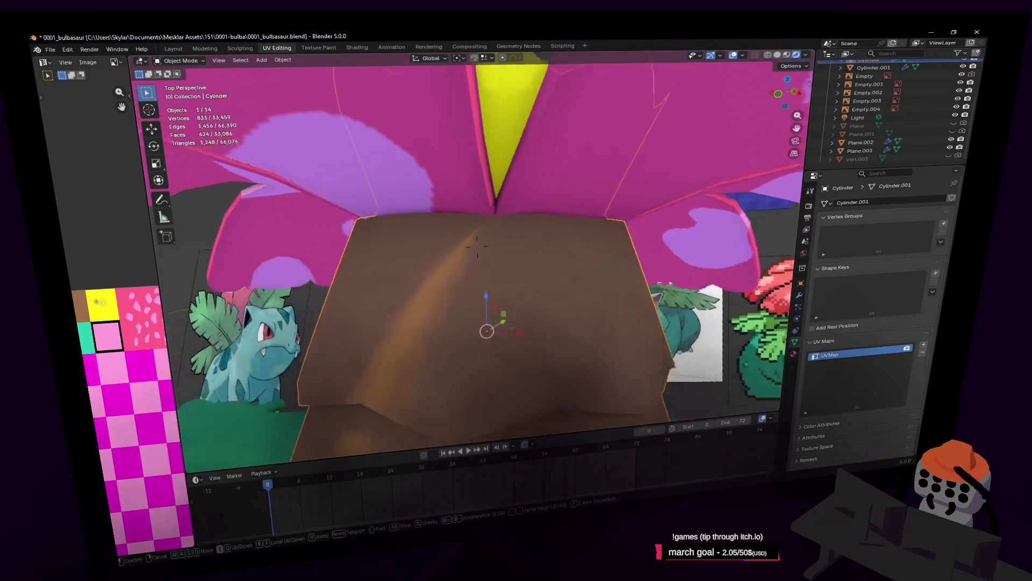
{"action": "key", "text": "s"}
{"action": "left_click", "coordinate": [561, 205]}
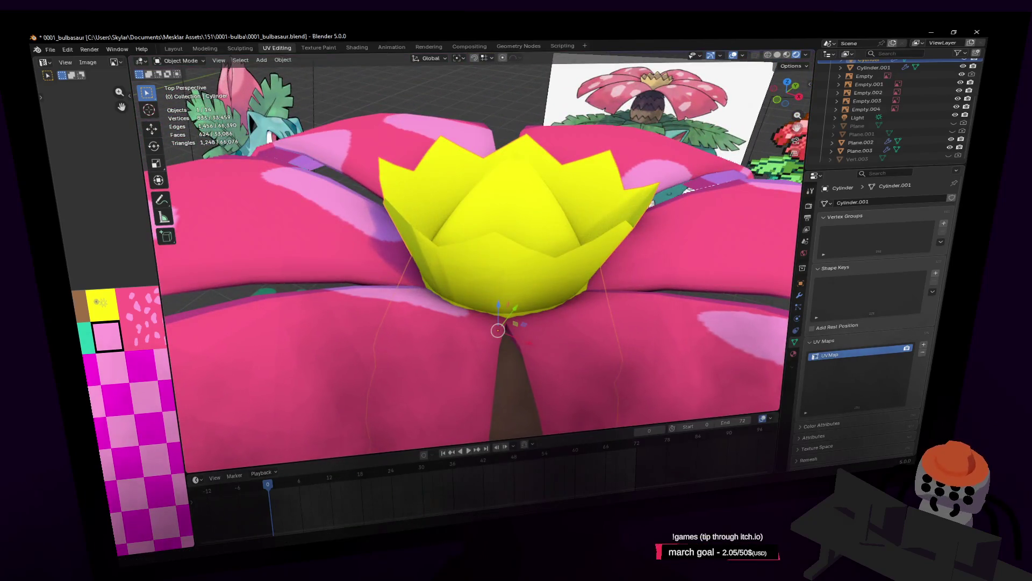
{"action": "key", "text": "s"}
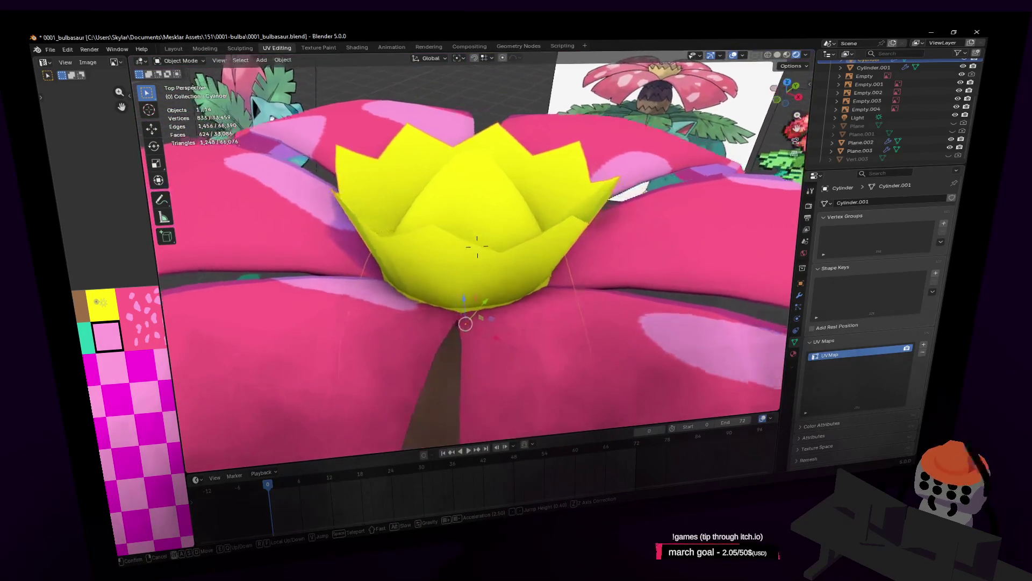
{"action": "key", "text": "w"}
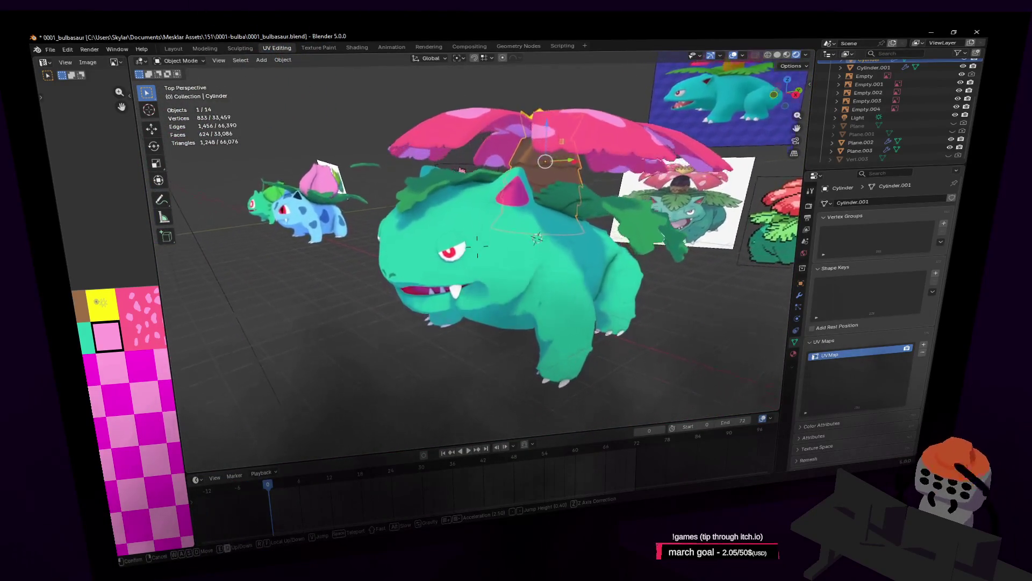
{"action": "left_click", "coordinate": [698, 296]}
{"action": "key", "text": "shift+grave"}
{"action": "key", "text": "w"}
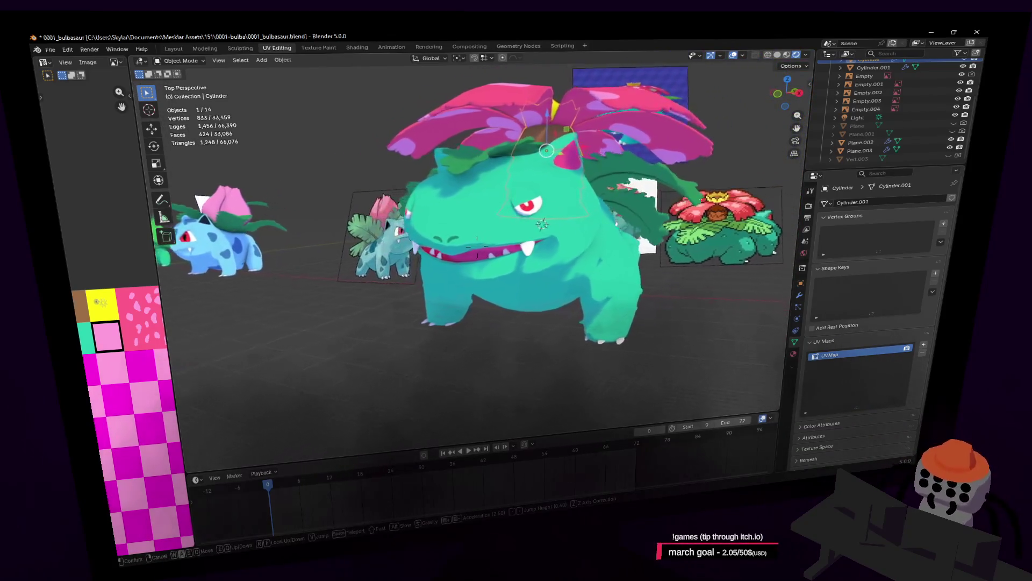
{"action": "left_click", "coordinate": [559, 250]}
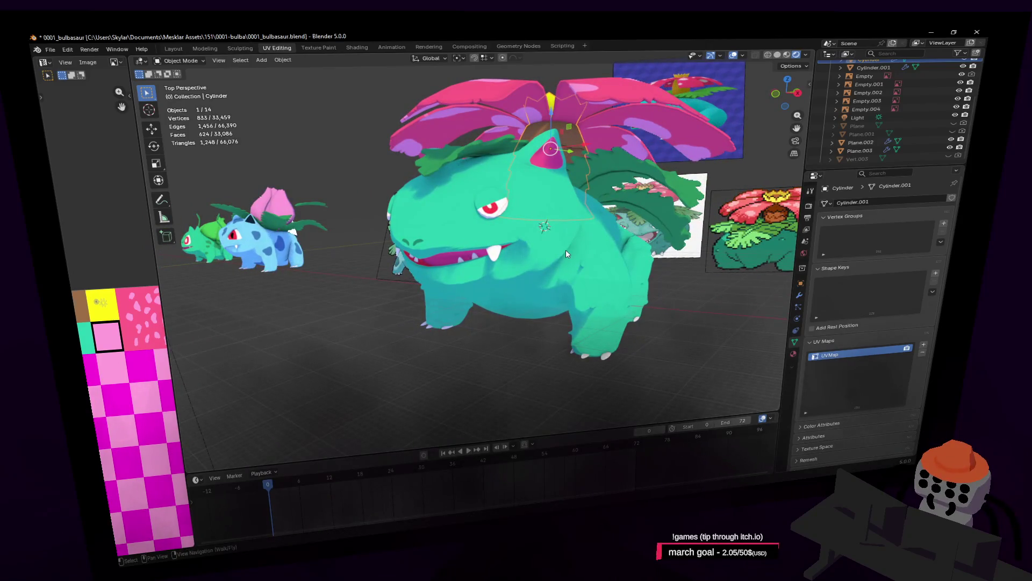
{"action": "key", "text": "shift+grave"}
{"action": "key", "text": "w"}
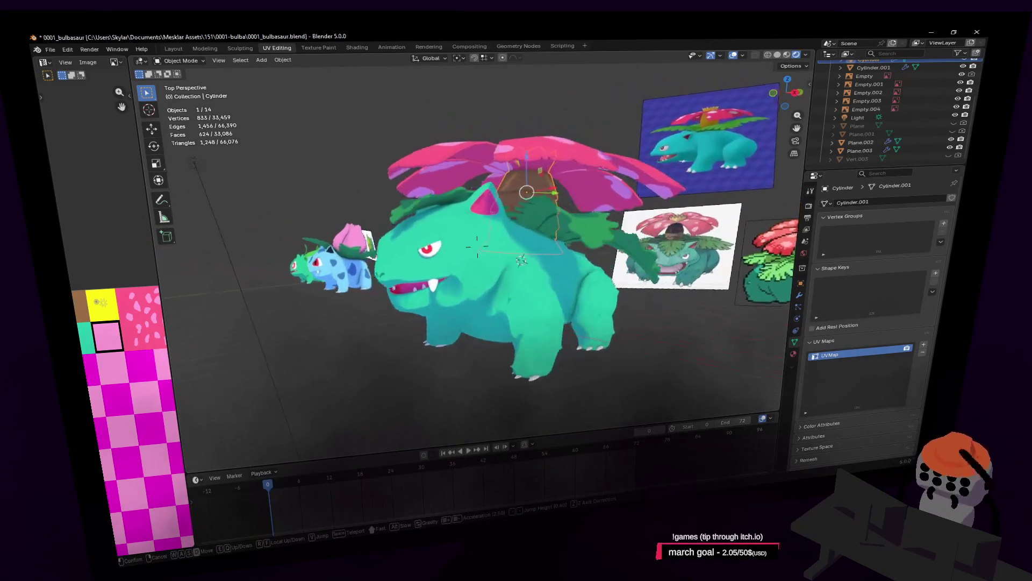
{"action": "left_click", "coordinate": [576, 257]}
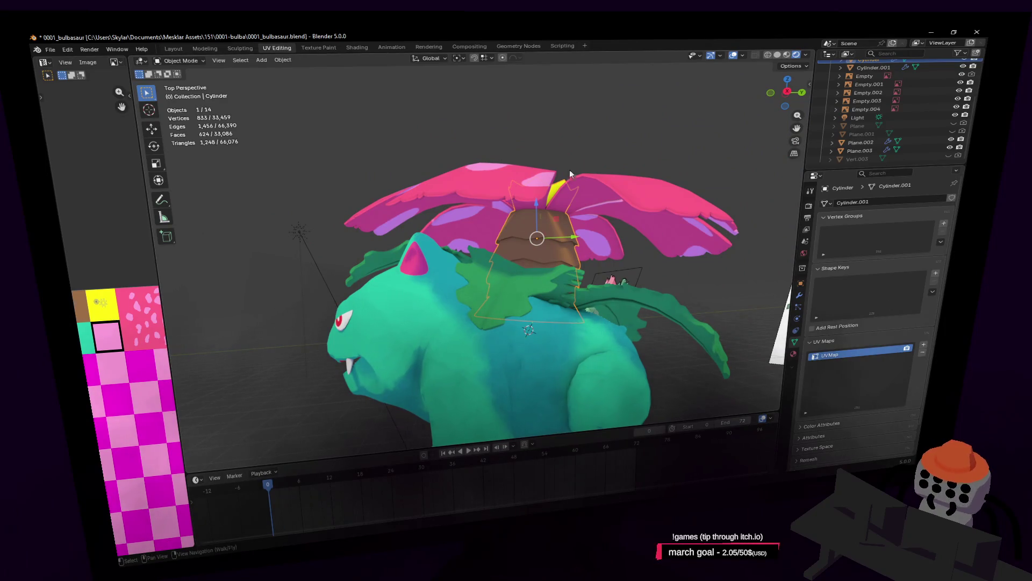
On the petals Cylinder.001, drag Solidify above Subdivision in the modifier stack
{"action": "left_click", "coordinate": [800, 297]}
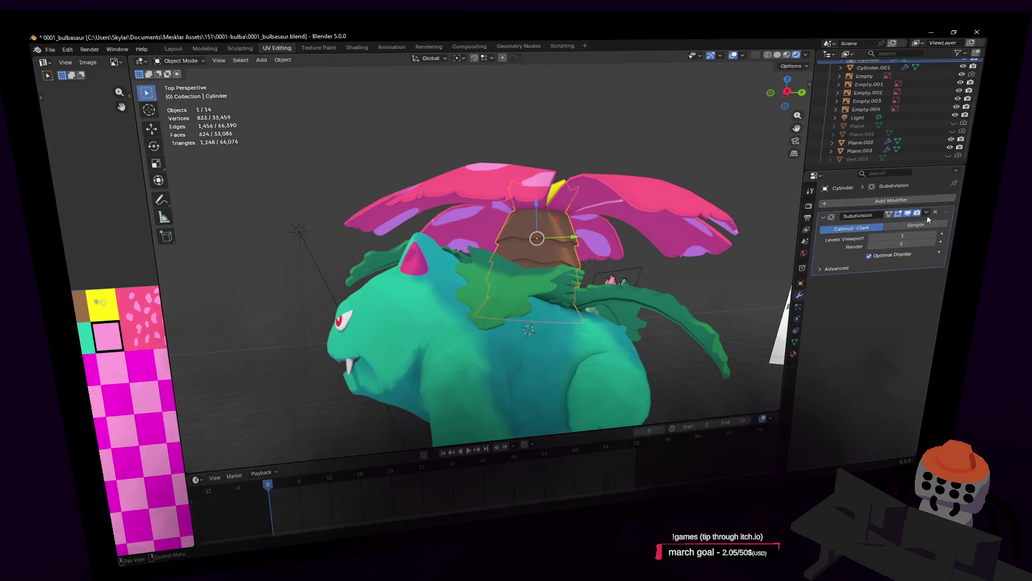
{"action": "left_click", "coordinate": [642, 216]}
{"action": "left_click", "coordinate": [926, 215]}
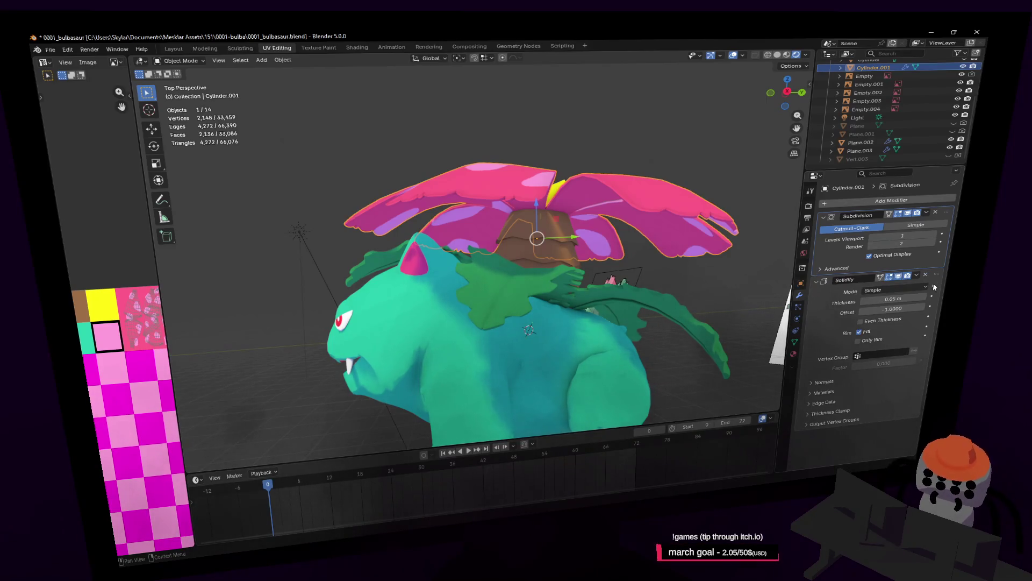
{"action": "left_click_drag", "start_coordinate": [934, 287], "coordinate": [939, 255]}
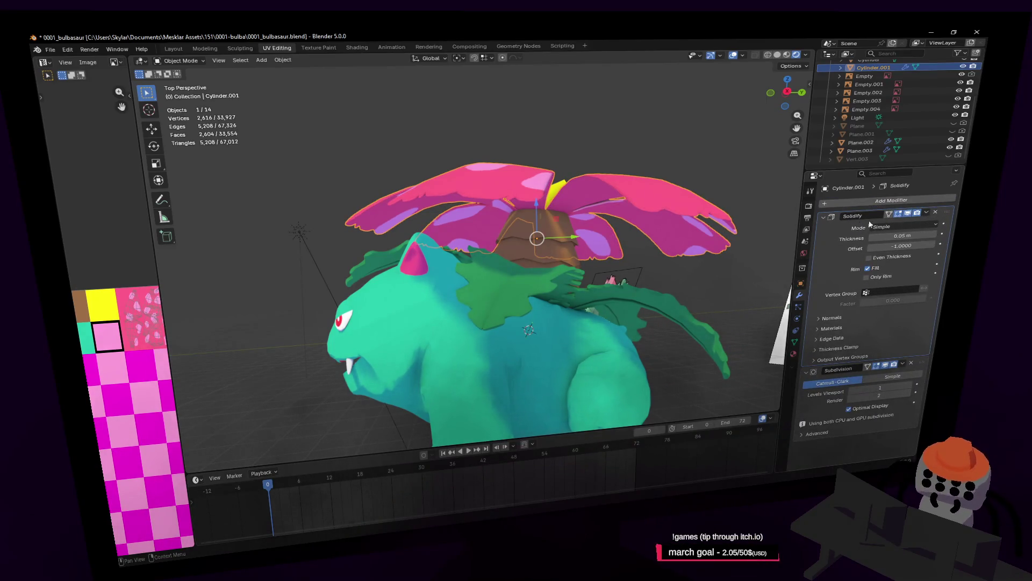
Compare Solidify after Subdivision, restore it on top, and switch to the browser
{"action": "key", "text": "shift+grave"}
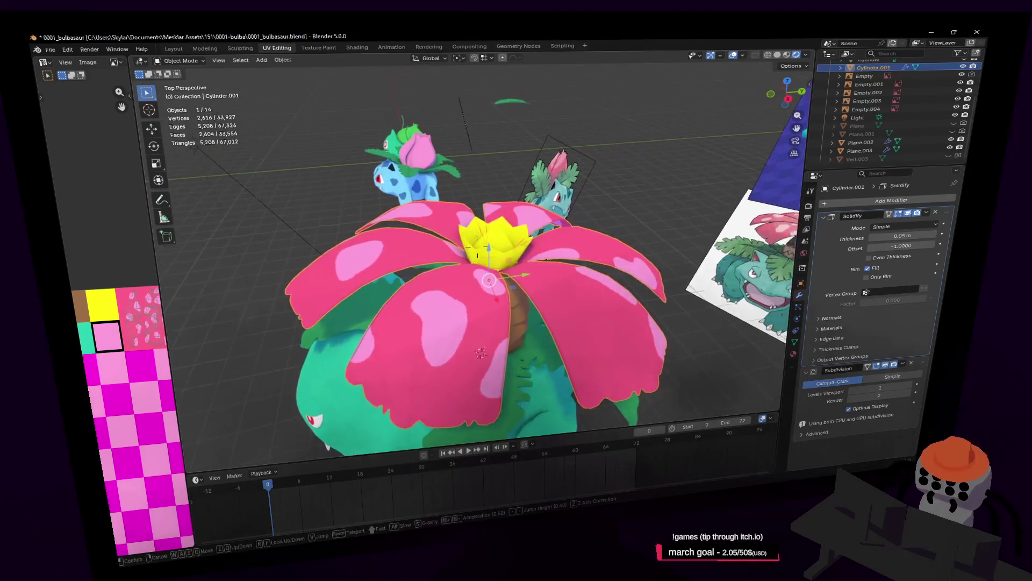
{"action": "key", "text": "w"}
{"action": "left_click", "coordinate": [942, 214]}
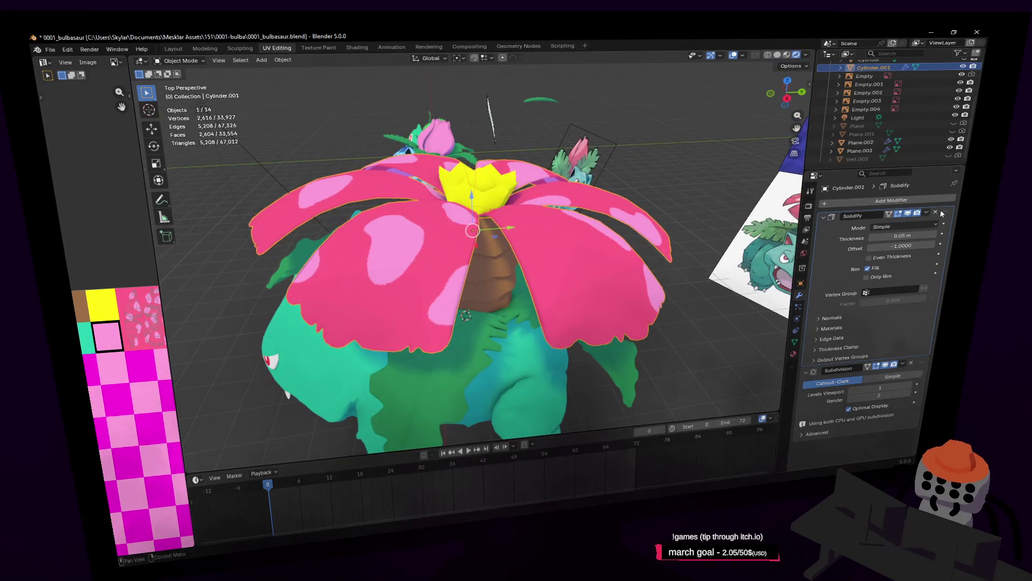
{"action": "left_click_drag", "start_coordinate": [941, 213], "coordinate": [924, 348]}
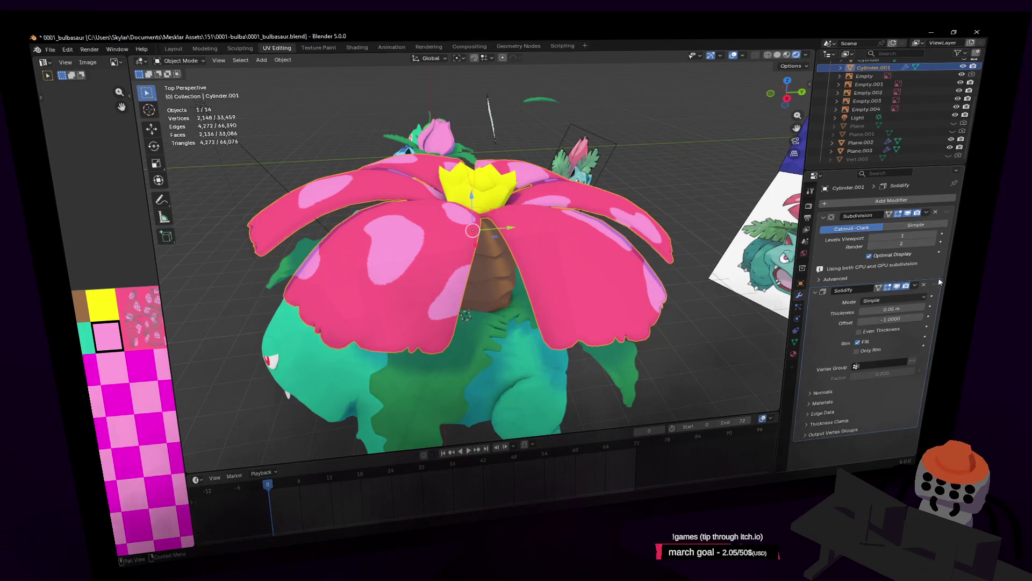
{"action": "left_click_drag", "start_coordinate": [938, 288], "coordinate": [940, 206]}
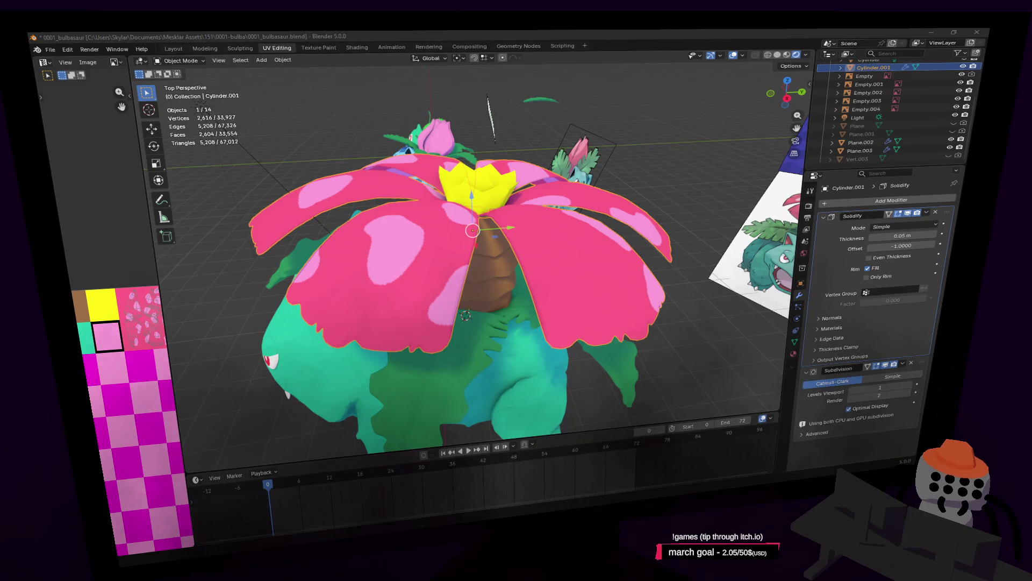
{"action": "key", "text": "alt+Tab"}
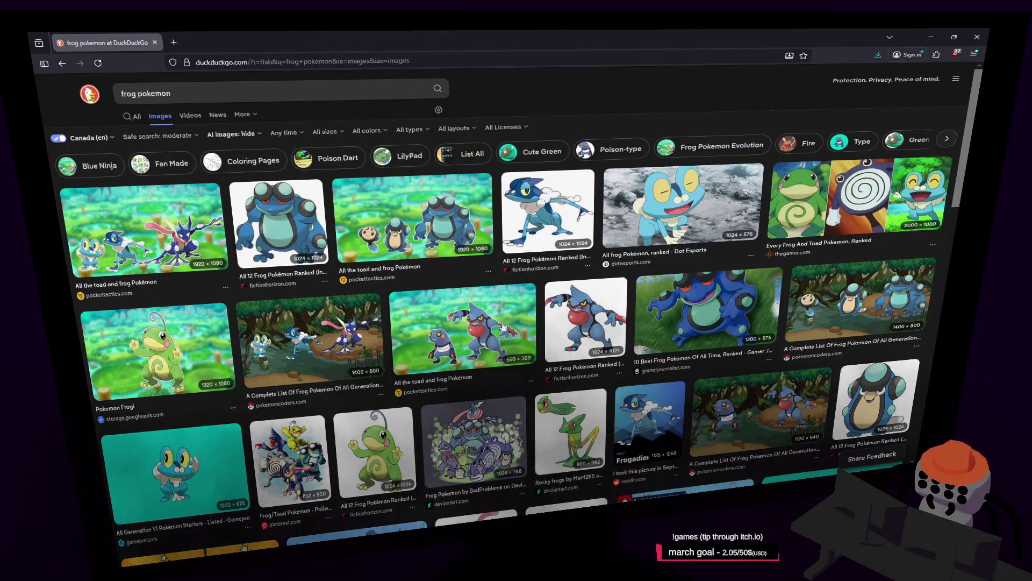
{"action": "scroll", "coordinate": [493, 315], "scroll_direction": "down", "scroll_amount": 1}
{"action": "scroll", "coordinate": [519, 297], "scroll_direction": "down", "scroll_amount": 1}
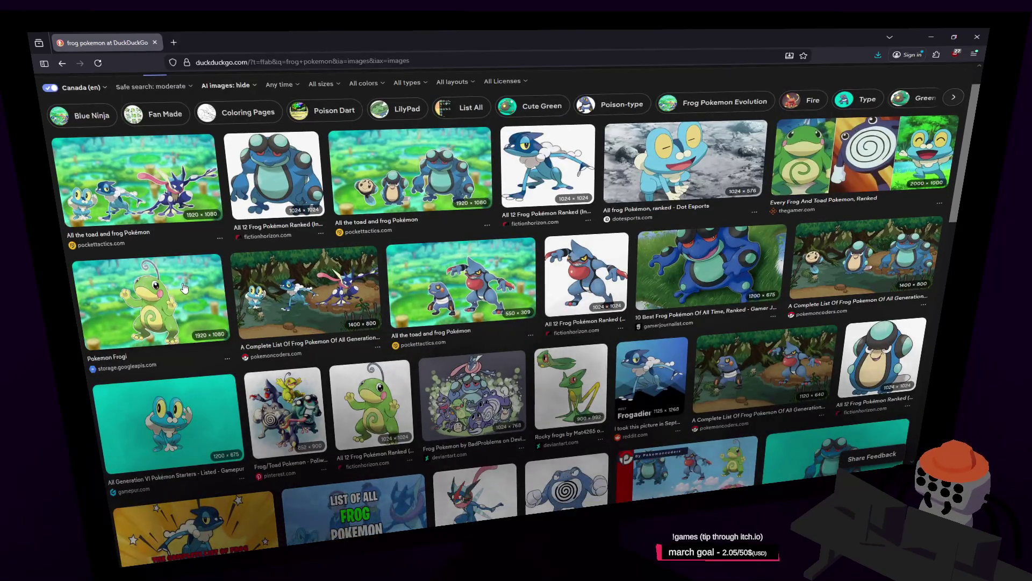
Open a larger preview of the Pokemon Frogi image in the results
{"action": "left_click", "coordinate": [161, 300]}
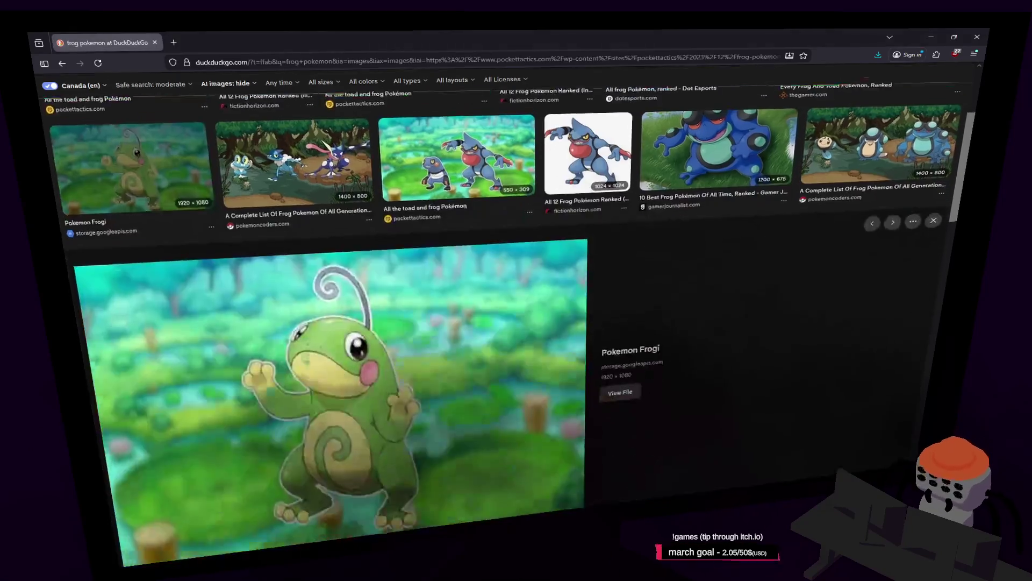
{"action": "scroll", "coordinate": [456, 340], "scroll_direction": "down", "scroll_amount": 2}
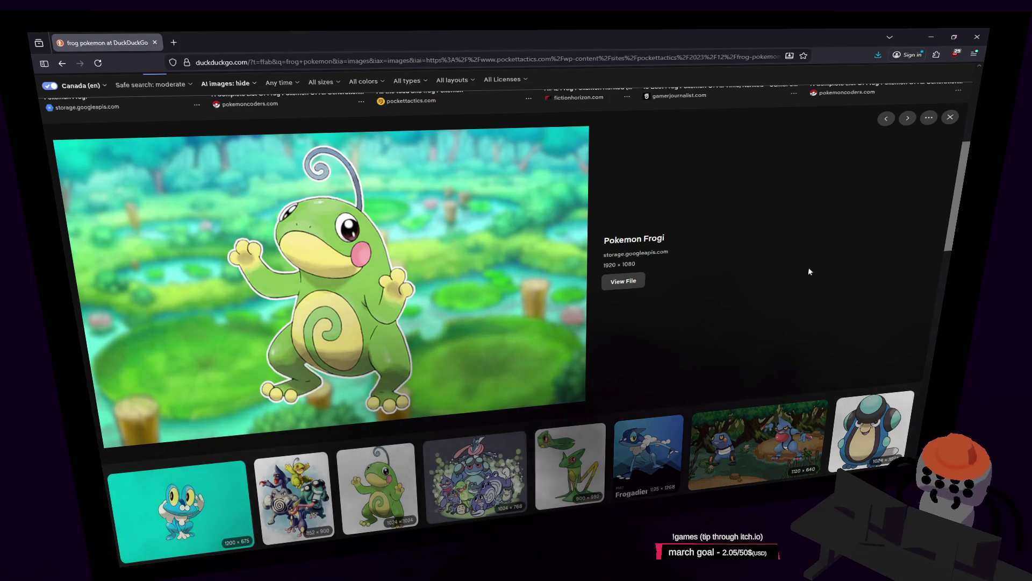
{"action": "mouse_move", "coordinate": [956, 214]}
{"action": "left_mouse_down"}
{"action": "mouse_move", "coordinate": [965, 113]}
{"action": "mouse_move", "coordinate": [956, 205]}
{"action": "left_mouse_up"}
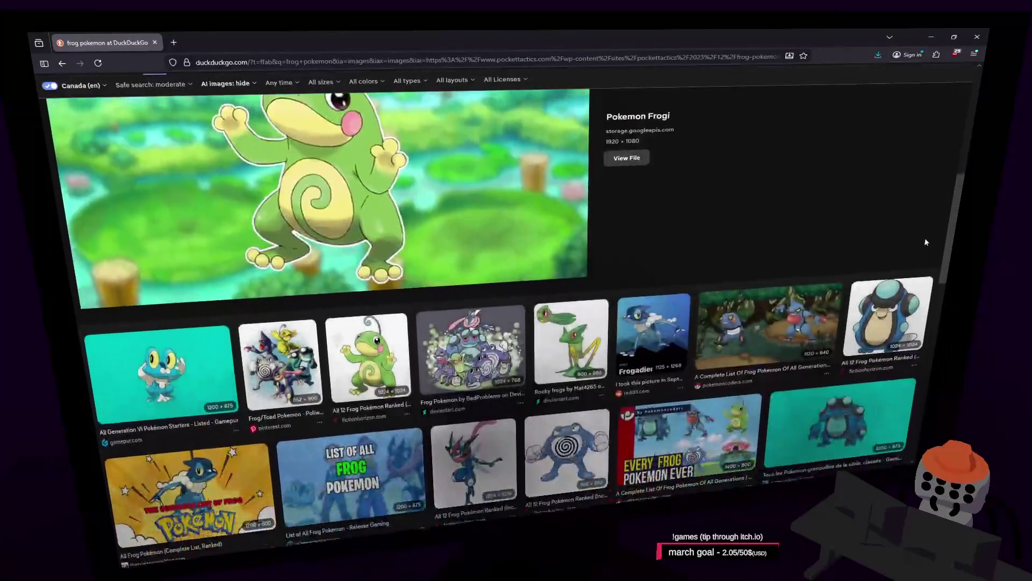
{"action": "scroll", "coordinate": [909, 285], "scroll_direction": "down", "scroll_amount": 4}
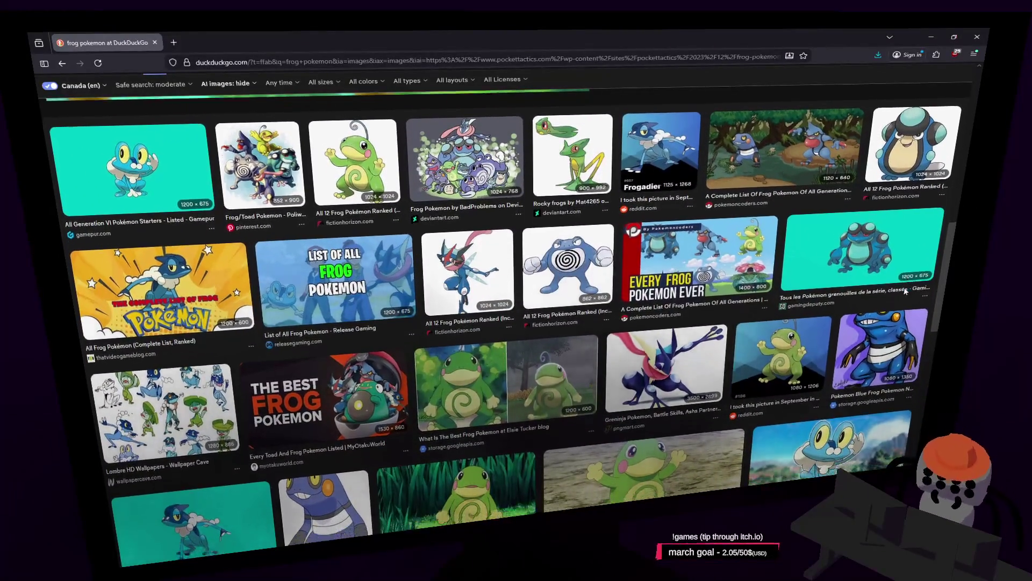
{"action": "scroll", "coordinate": [911, 298], "scroll_direction": "down", "scroll_amount": 3}
{"action": "scroll", "coordinate": [912, 315], "scroll_direction": "down", "scroll_amount": 3}
{"action": "scroll", "coordinate": [903, 339], "scroll_direction": "down", "scroll_amount": 2}
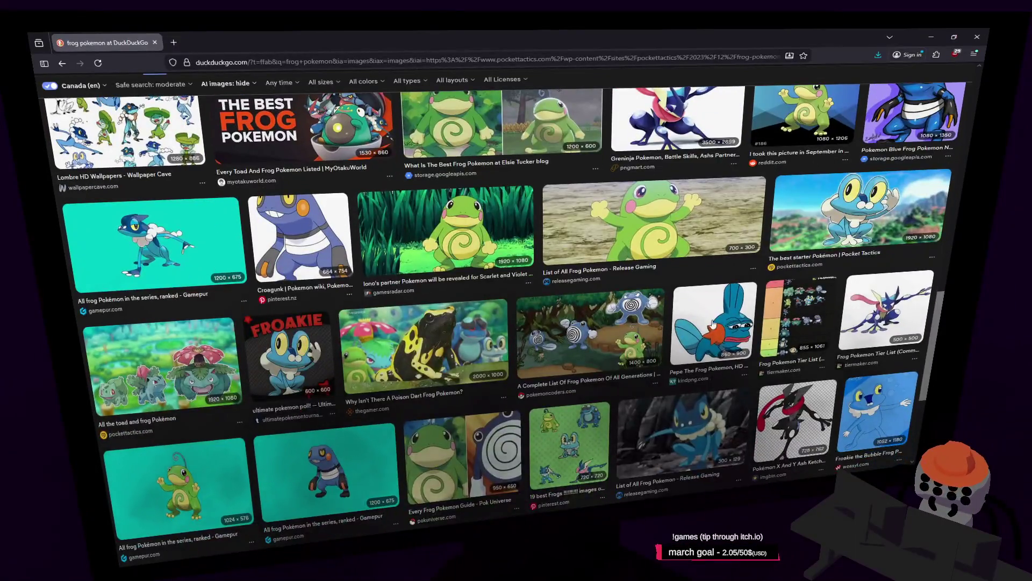
Preview the Pepe-style Mudkip and poison dart frog images, then close the browser
{"action": "left_click", "coordinate": [713, 323]}
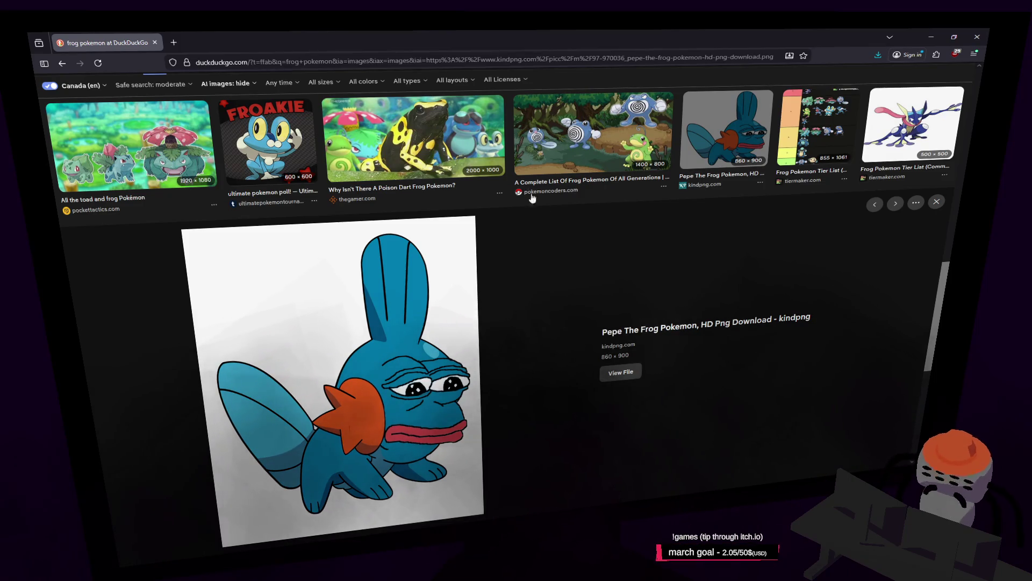
{"action": "left_click", "coordinate": [476, 154]}
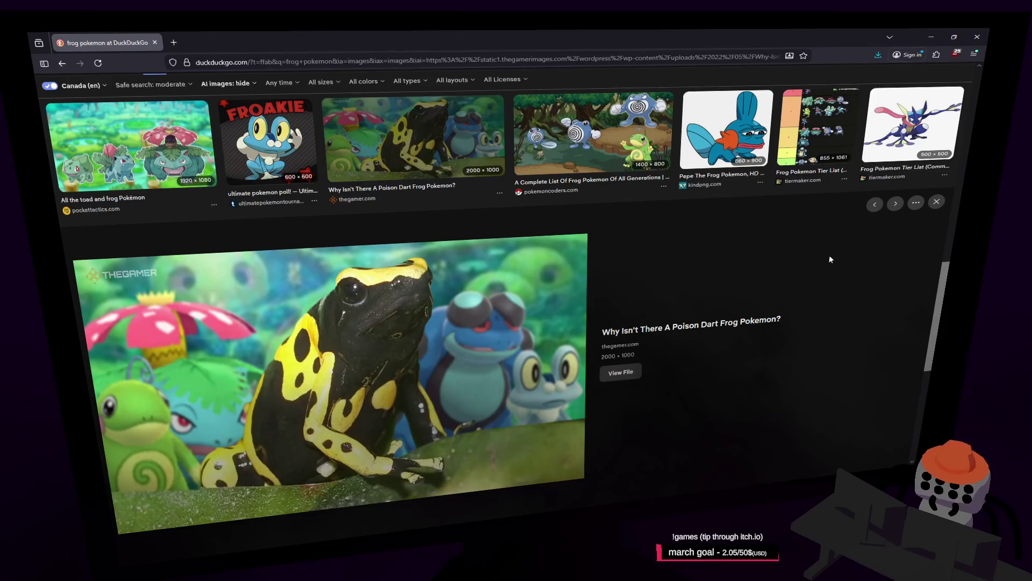
{"action": "scroll", "coordinate": [829, 259], "scroll_direction": "down", "scroll_amount": 4}
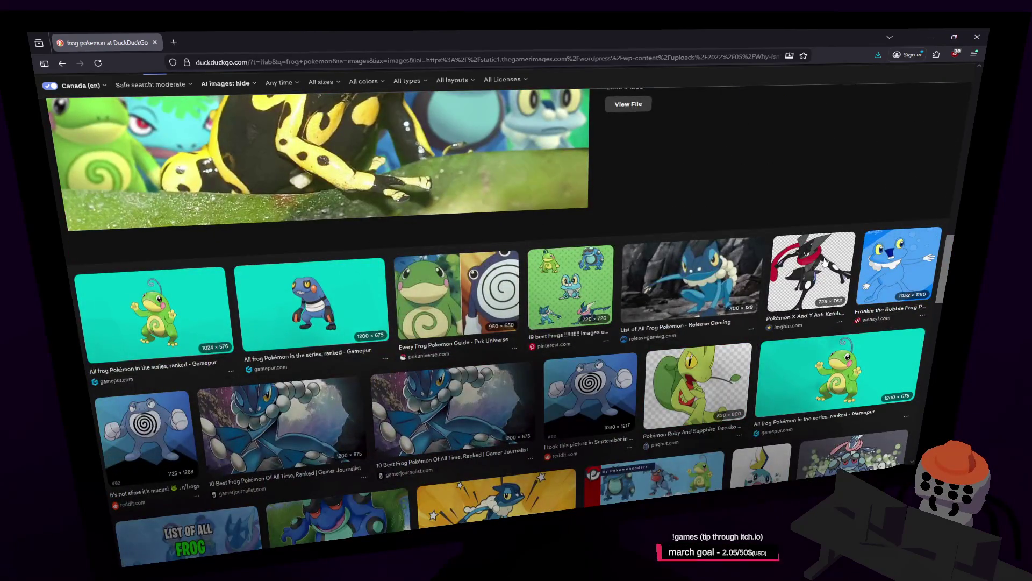
{"action": "scroll", "coordinate": [825, 260], "scroll_direction": "down", "scroll_amount": 2}
{"action": "scroll", "coordinate": [824, 260], "scroll_direction": "down", "scroll_amount": 3}
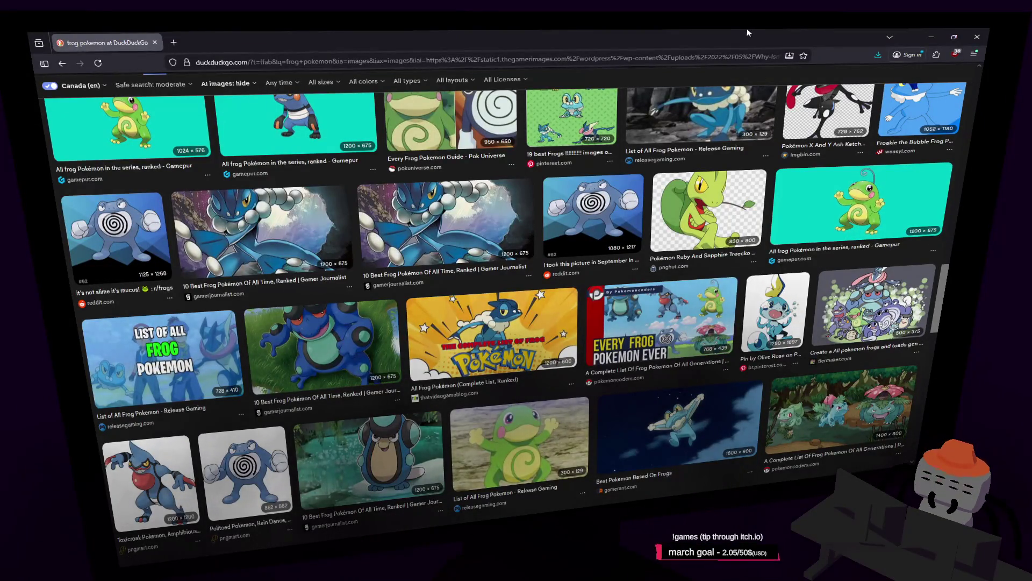
{"action": "scroll", "coordinate": [733, 225], "scroll_direction": "down", "scroll_amount": 2}
{"action": "scroll", "coordinate": [735, 225], "scroll_direction": "down", "scroll_amount": 2}
{"action": "scroll", "coordinate": [734, 226], "scroll_direction": "down", "scroll_amount": 2}
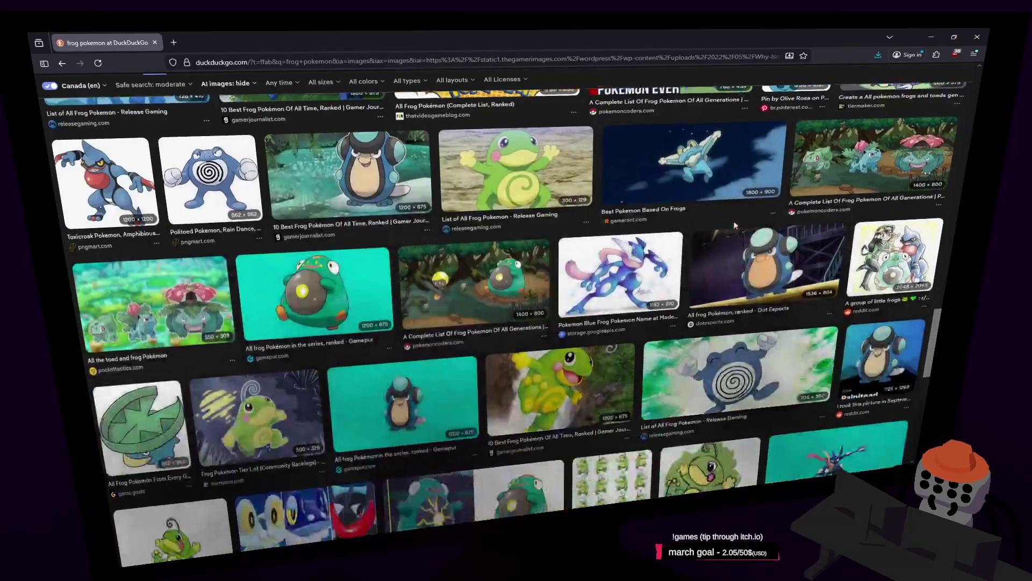
{"action": "scroll", "coordinate": [733, 224], "scroll_direction": "down", "scroll_amount": 2}
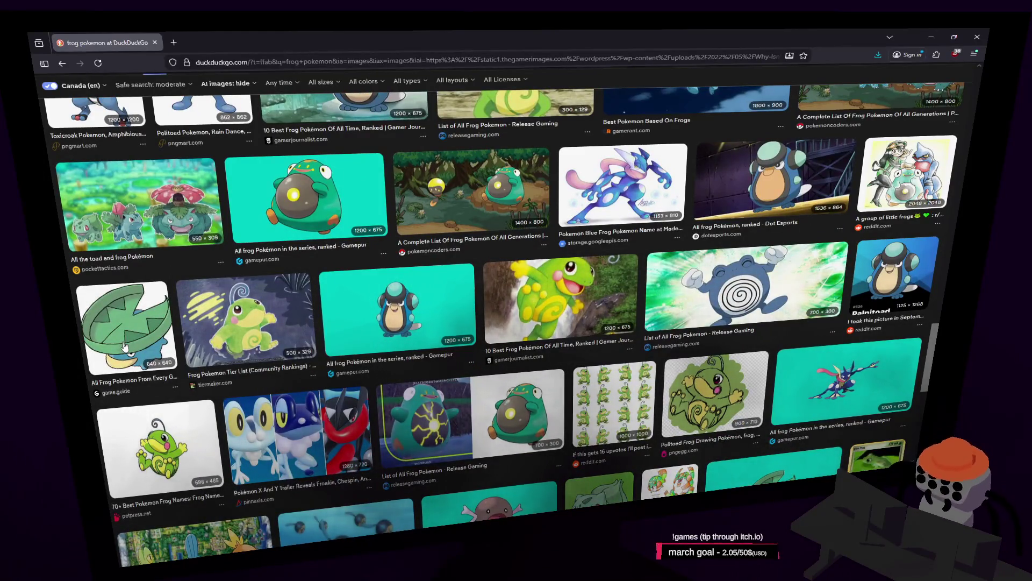
{"action": "scroll", "coordinate": [284, 321], "scroll_direction": "down", "scroll_amount": 1}
{"action": "scroll", "coordinate": [284, 322], "scroll_direction": "down", "scroll_amount": 5}
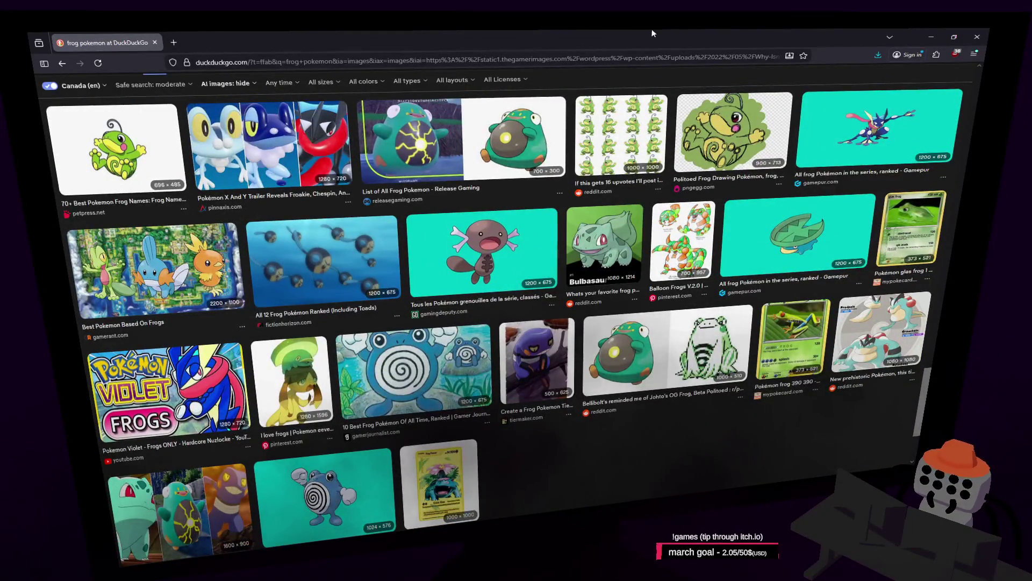
{"action": "left_click", "coordinate": [976, 37]}
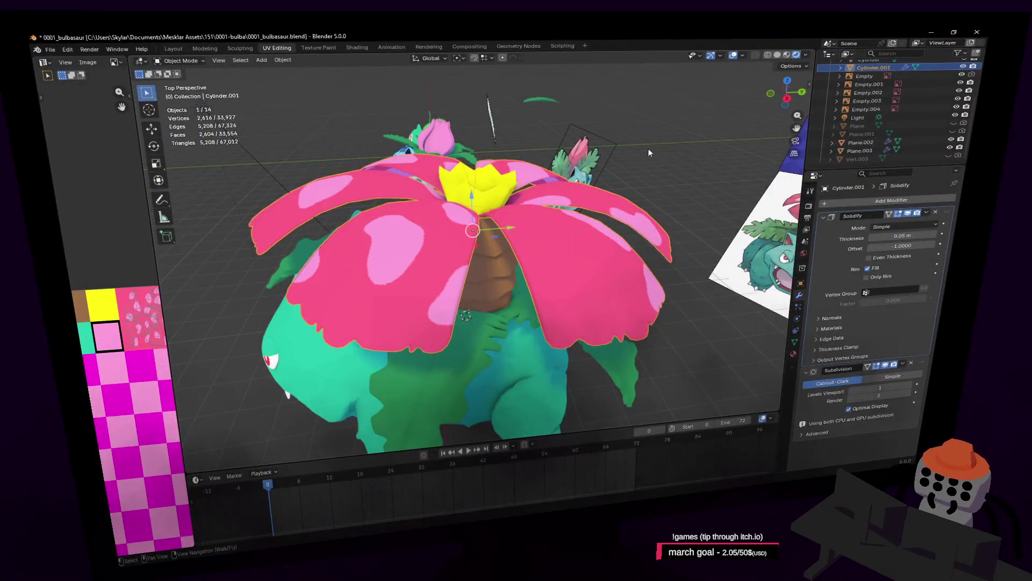
Fly the view back to show all three Pokémon and deselect the pink leaves
{"action": "key", "text": "shift+grave"}
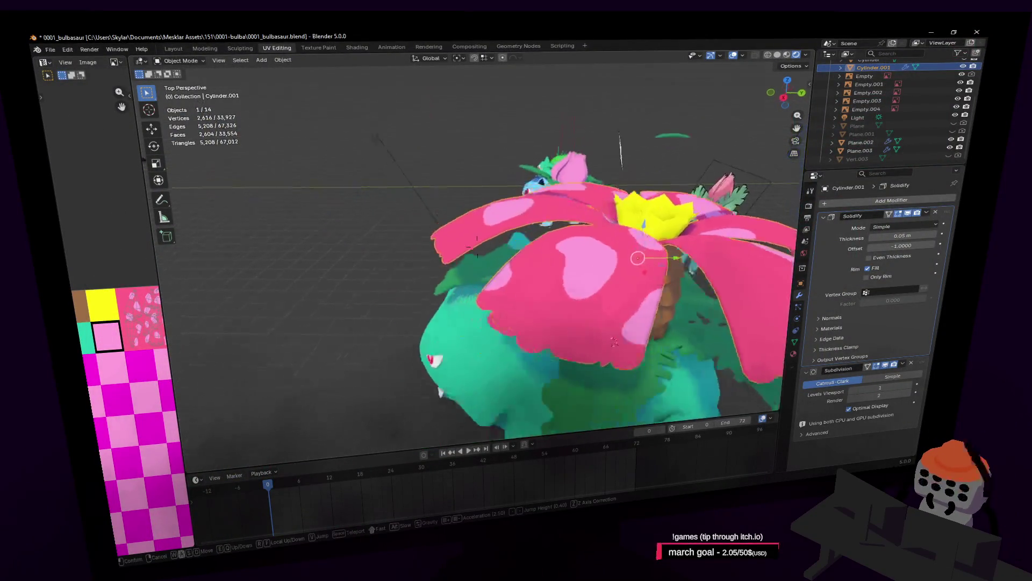
{"action": "key", "text": "s"}
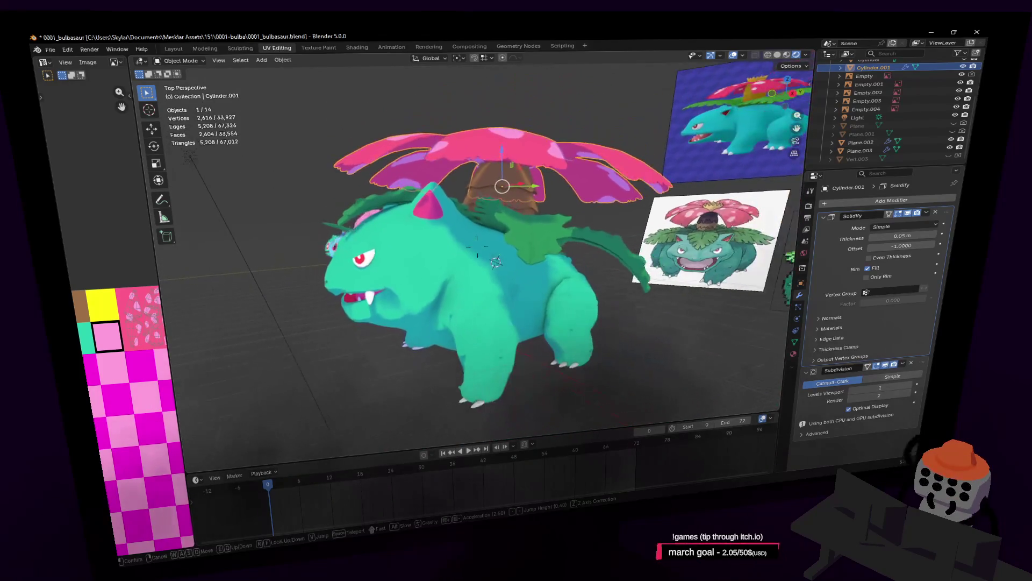
{"action": "left_click", "coordinate": [562, 208]}
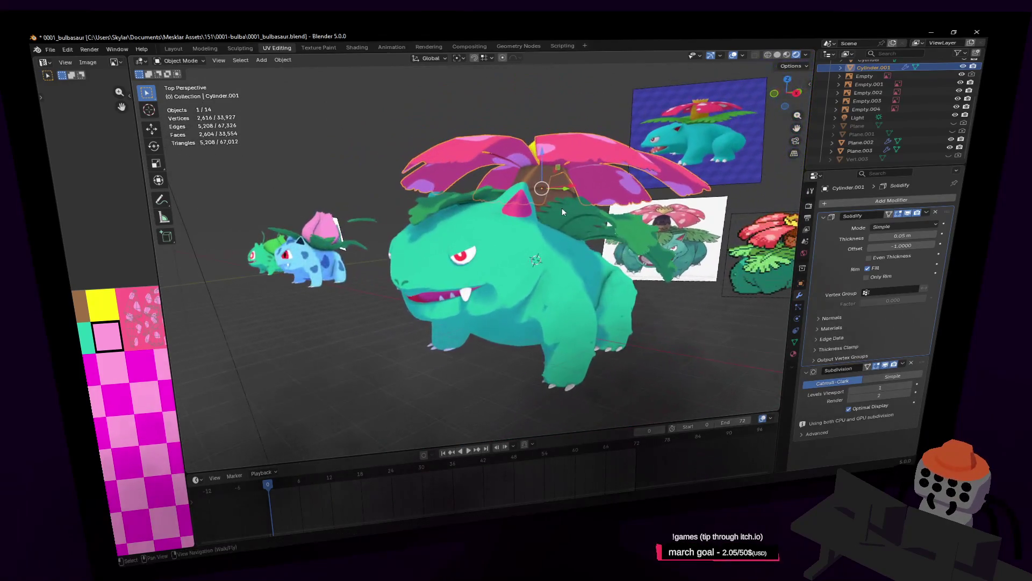
{"action": "left_click", "coordinate": [705, 343]}
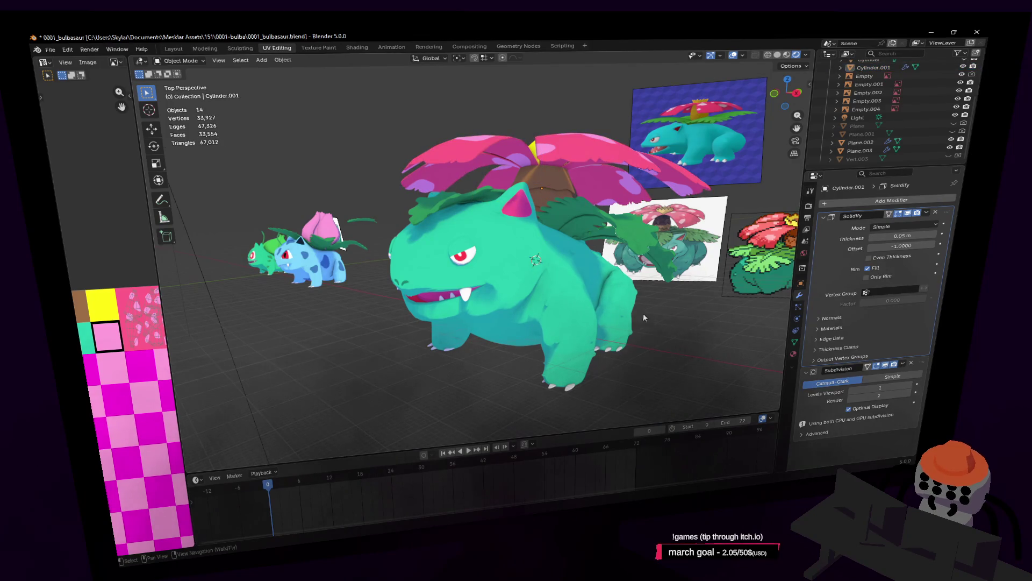
Turn the view toward Venusaur and select its body mesh Cube.003
{"action": "key", "text": "shift+grave"}
{"action": "left_click", "coordinate": [630, 298]}
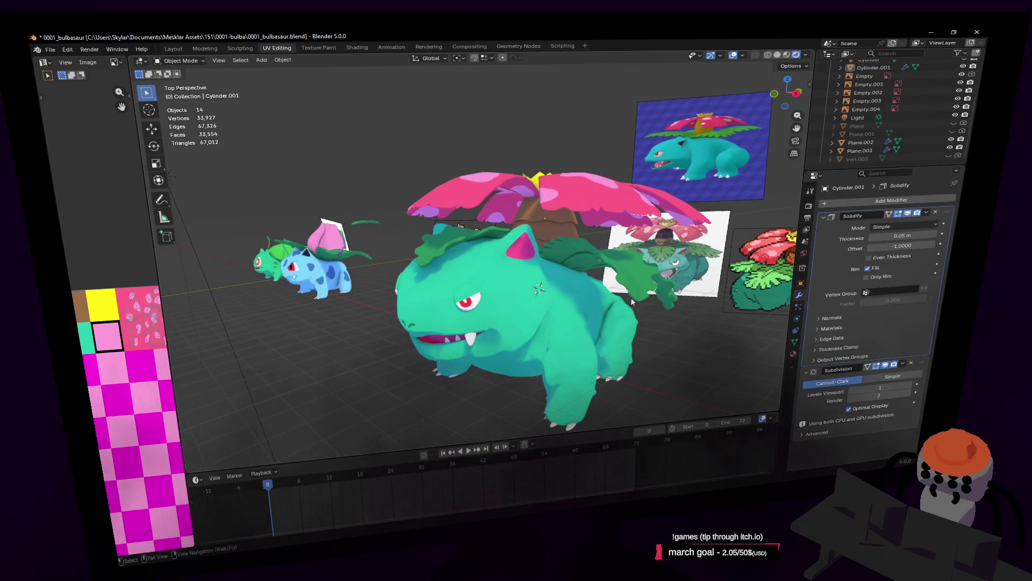
{"action": "key", "text": "shift+grave"}
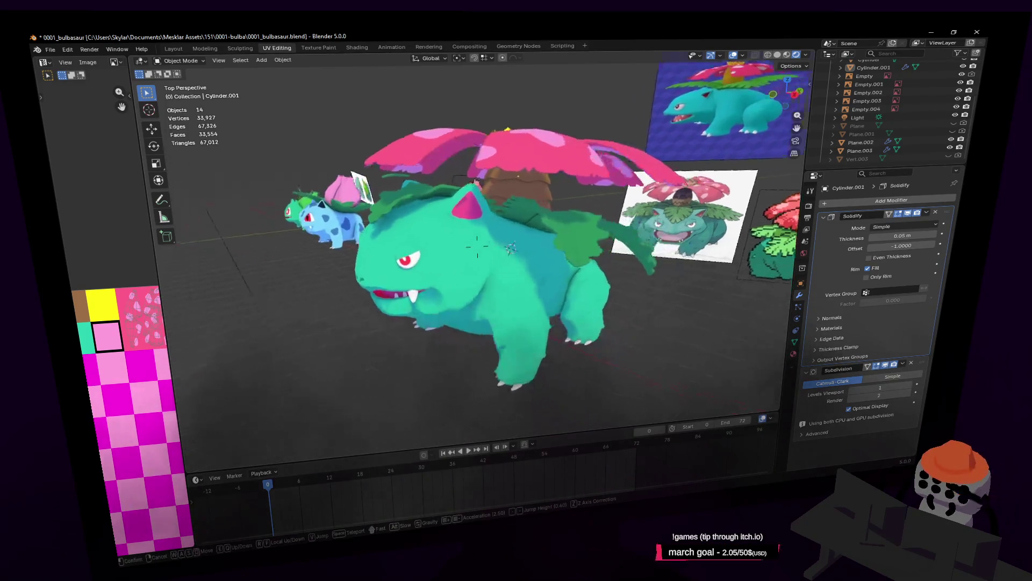
{"action": "left_click", "coordinate": [574, 259]}
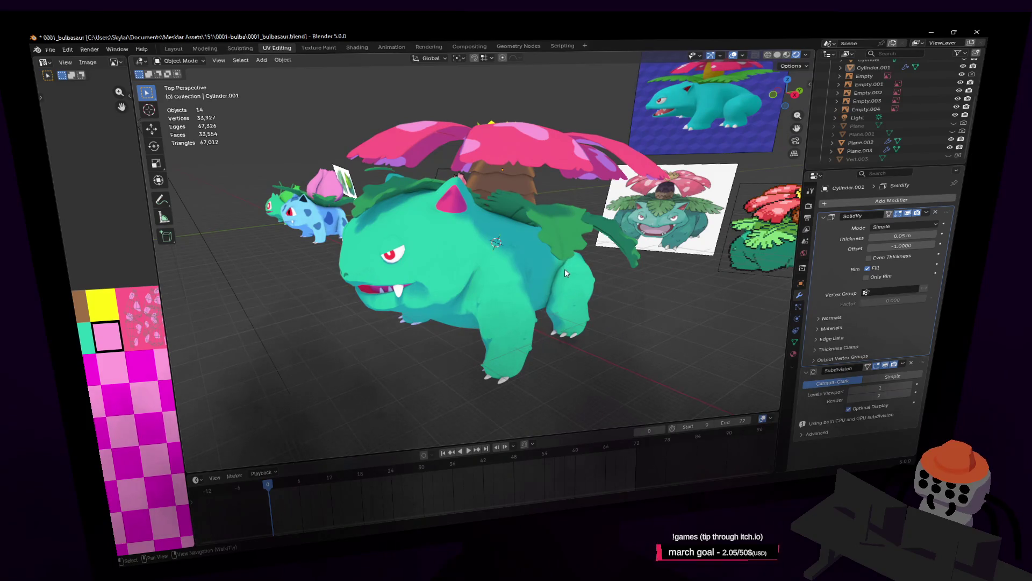
{"action": "left_click", "coordinate": [525, 275]}
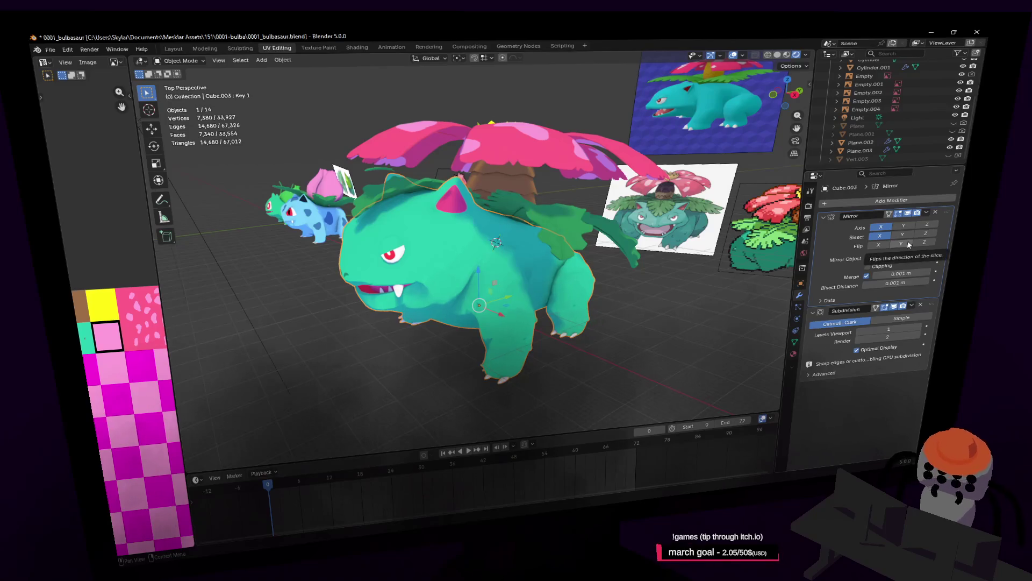
Remove all of the Venusaur body's shape keys after a blocked Mirror apply attempt
{"action": "left_click", "coordinate": [926, 214]}
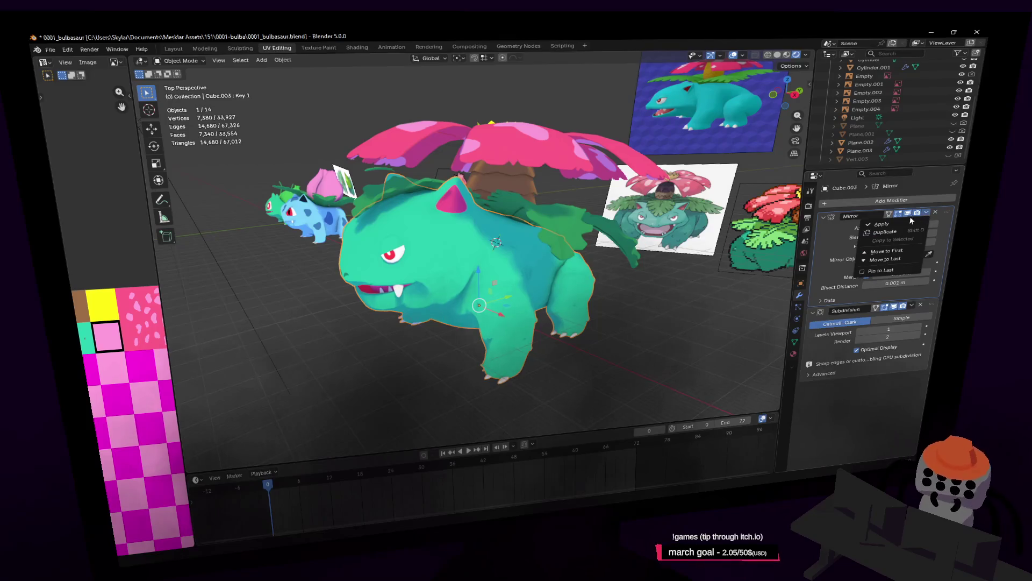
{"action": "left_click", "coordinate": [901, 219]}
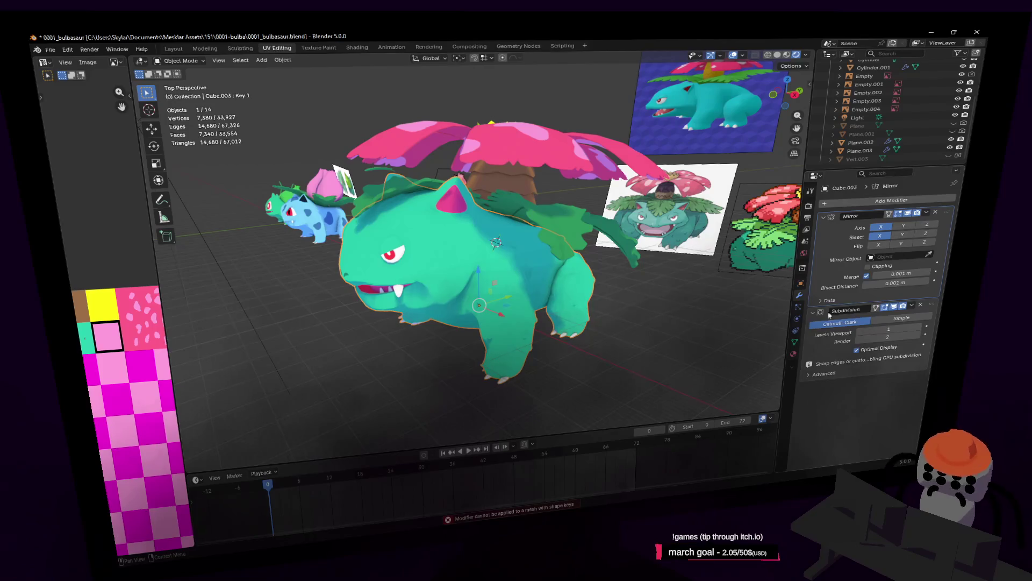
{"action": "left_click", "coordinate": [795, 342]}
{"action": "mouse_move", "coordinate": [613, 291]}
{"action": "middle_mouse_down"}
{"action": "mouse_move", "coordinate": [693, 291]}
{"action": "mouse_move", "coordinate": [661, 282]}
{"action": "middle_mouse_up"}
{"action": "left_click", "coordinate": [836, 282]}
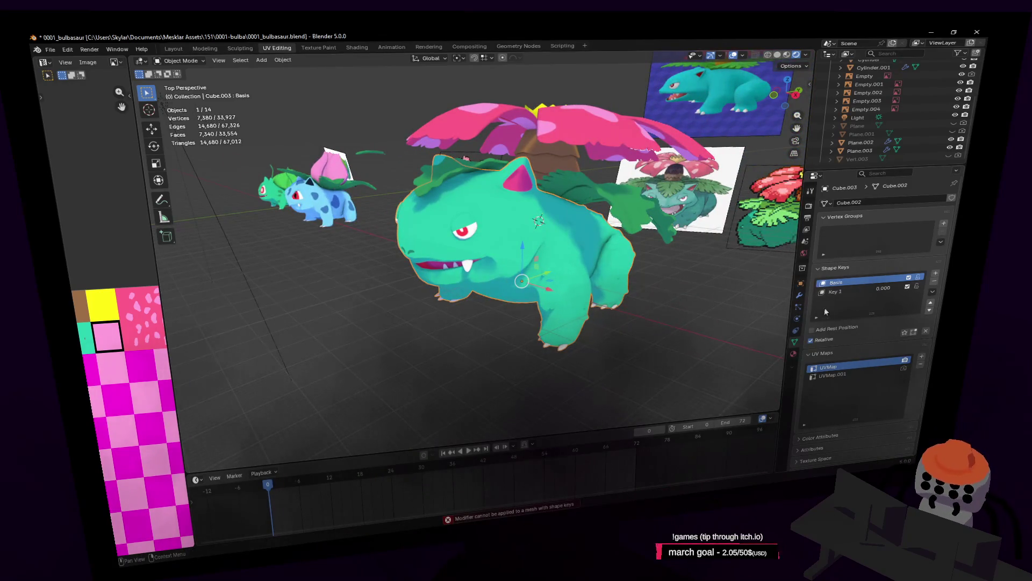
{"action": "left_click", "coordinate": [932, 281]}
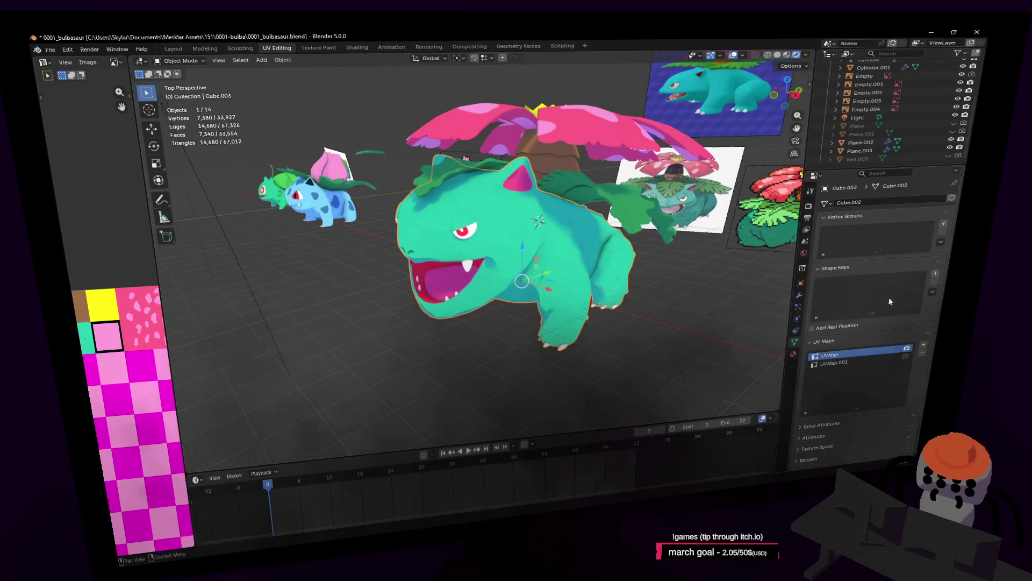
{"action": "key", "text": "ctrl+z"}
{"action": "left_click", "coordinate": [934, 281]}
{"action": "left_click", "coordinate": [933, 282]}
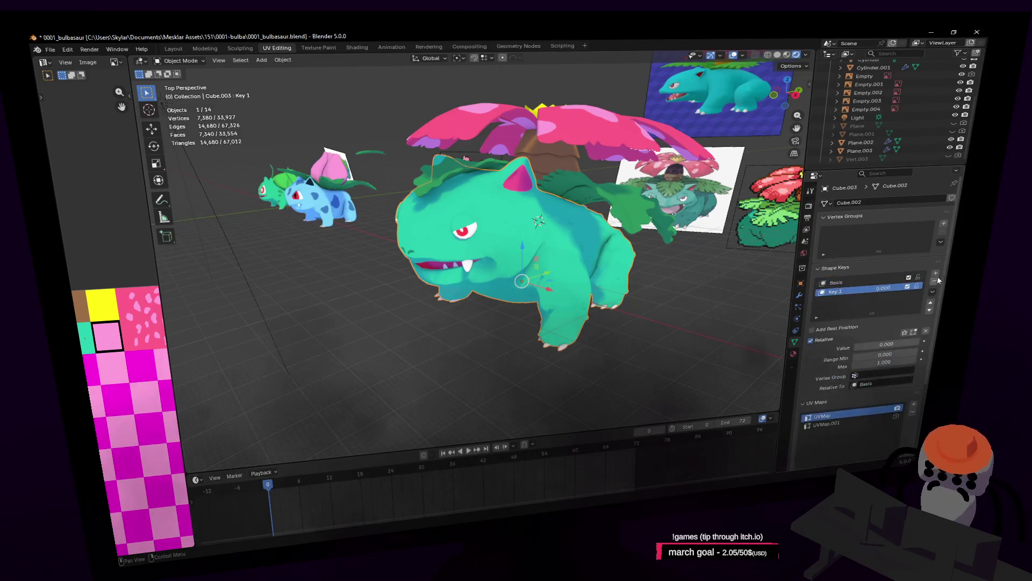
Apply the body's Mirror modifier, leaving Subdivision, then select the pink petals mesh
{"action": "left_click", "coordinate": [800, 301]}
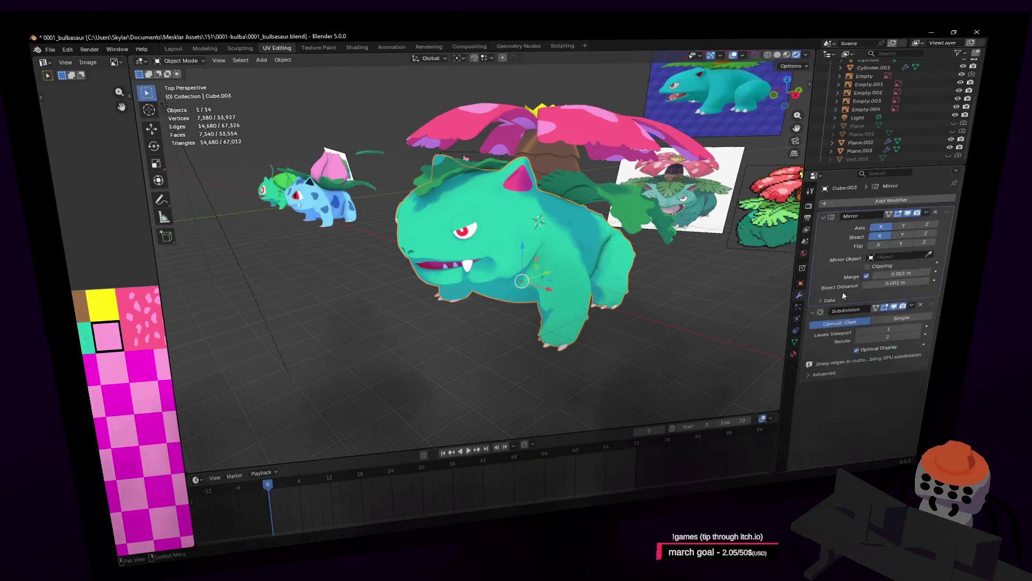
{"action": "left_click", "coordinate": [927, 213]}
{"action": "left_click", "coordinate": [911, 222]}
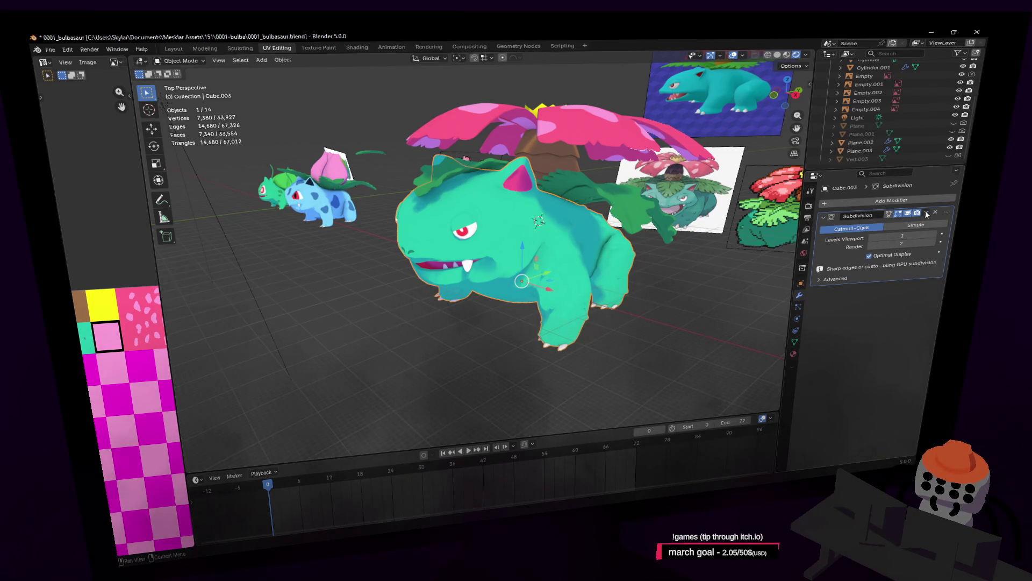
{"action": "middle_click_drag", "start_coordinate": [607, 240], "coordinate": [570, 173]}
{"action": "left_click", "coordinate": [570, 173]}
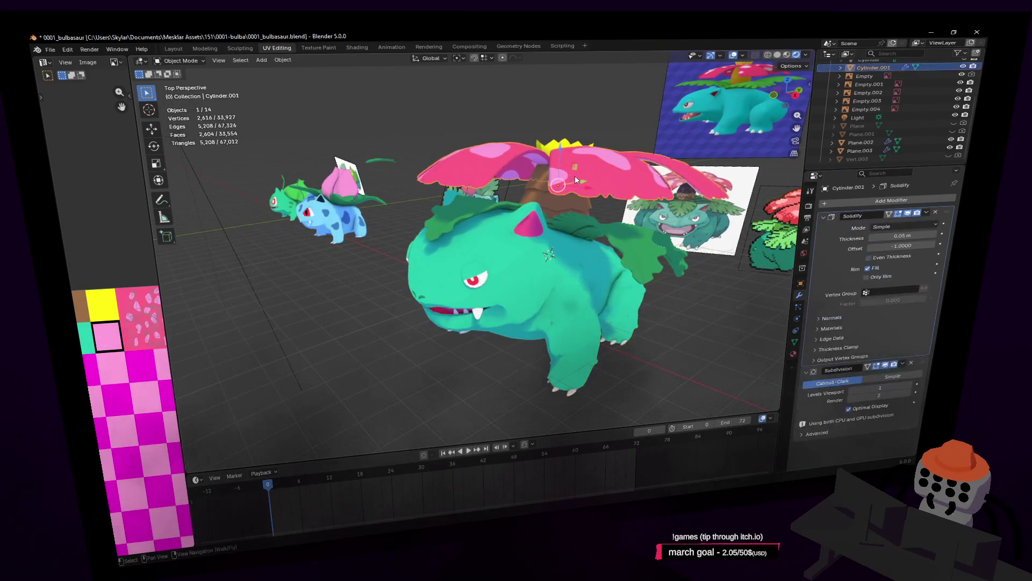
{"action": "key", "text": "shift+grave"}
{"action": "key", "text": "w"}
{"action": "left_click", "coordinate": [590, 198]}
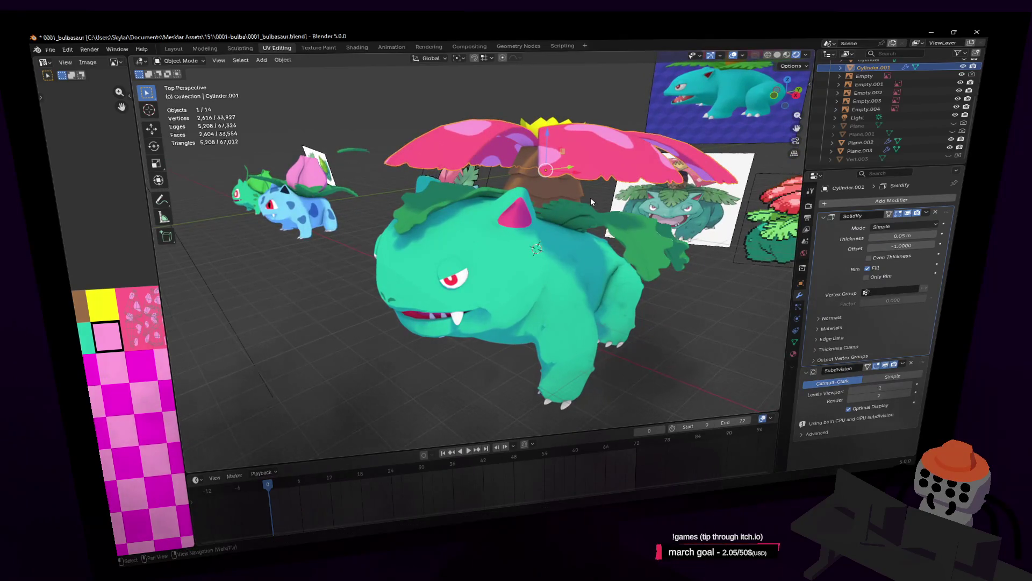
{"action": "key", "text": "shift+grave"}
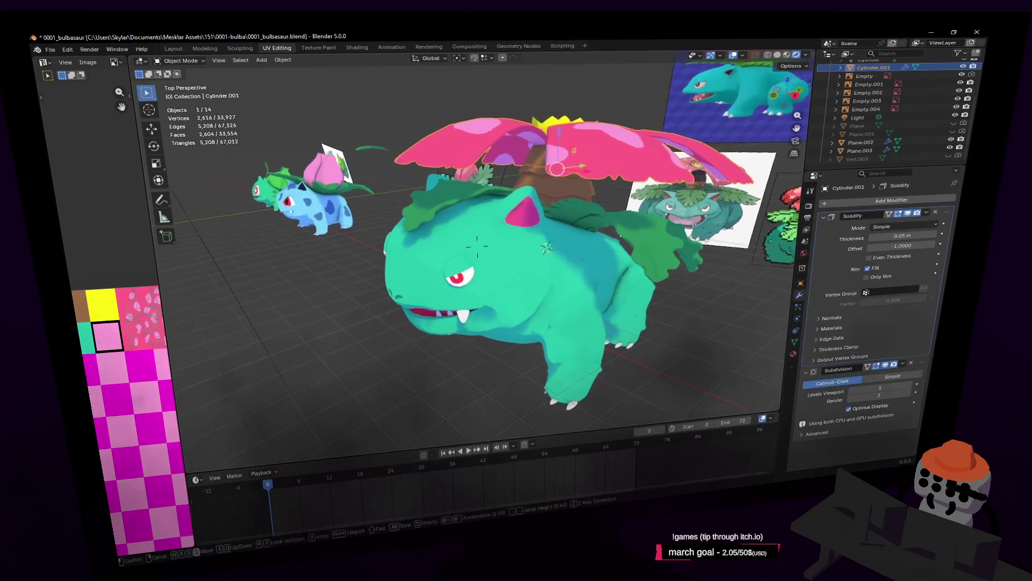
{"action": "left_click", "coordinate": [556, 190]}
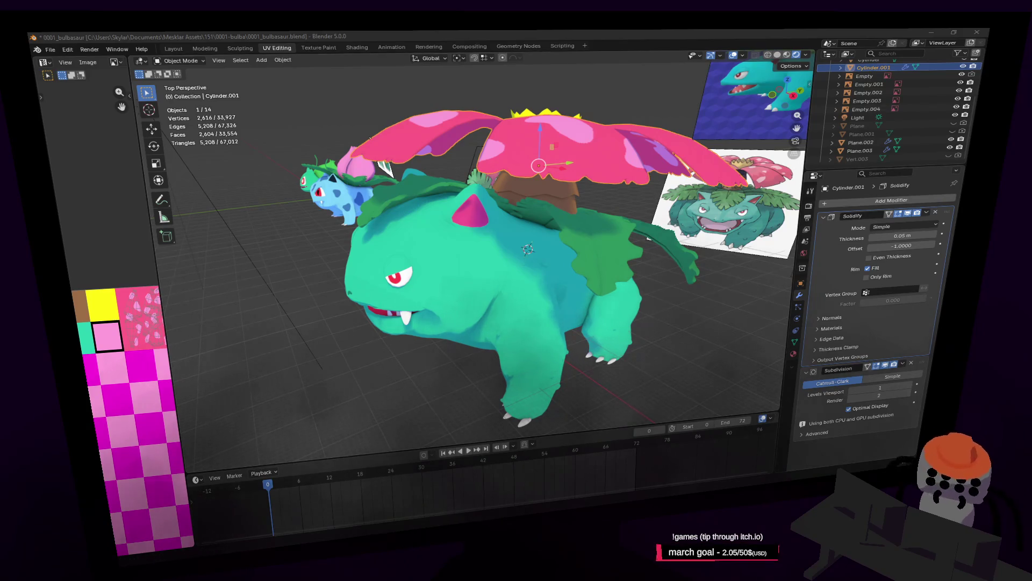
{"action": "key", "text": "shift+grave"}
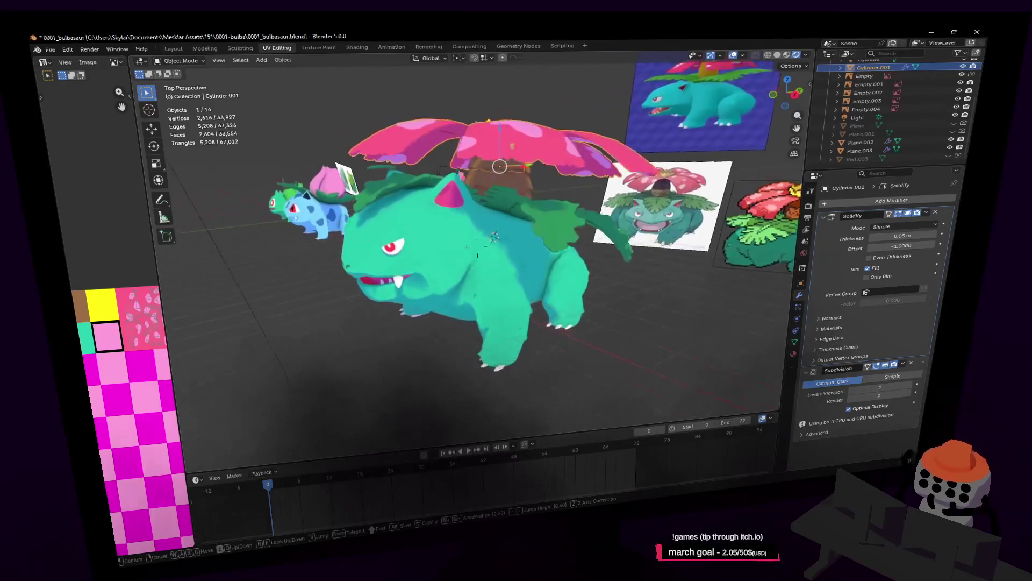
{"action": "key", "text": "a"}
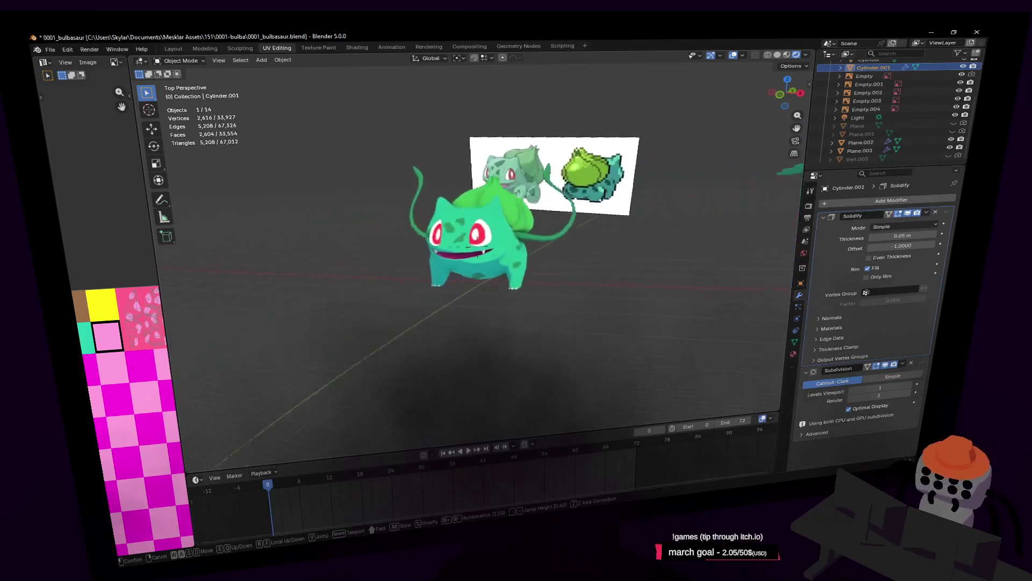
{"action": "key", "text": "w"}
{"action": "key", "text": "d"}
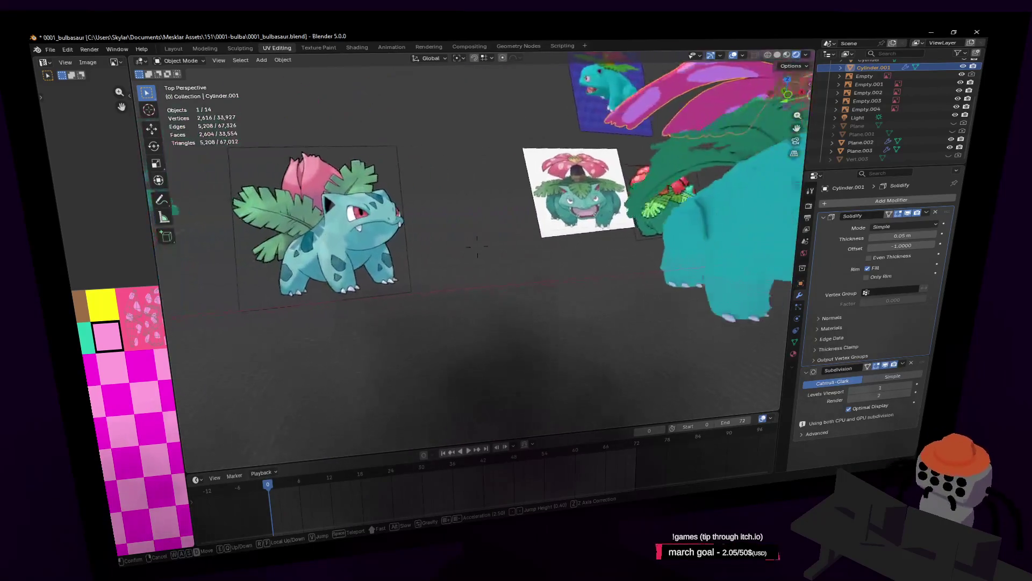
{"action": "key", "text": "s"}
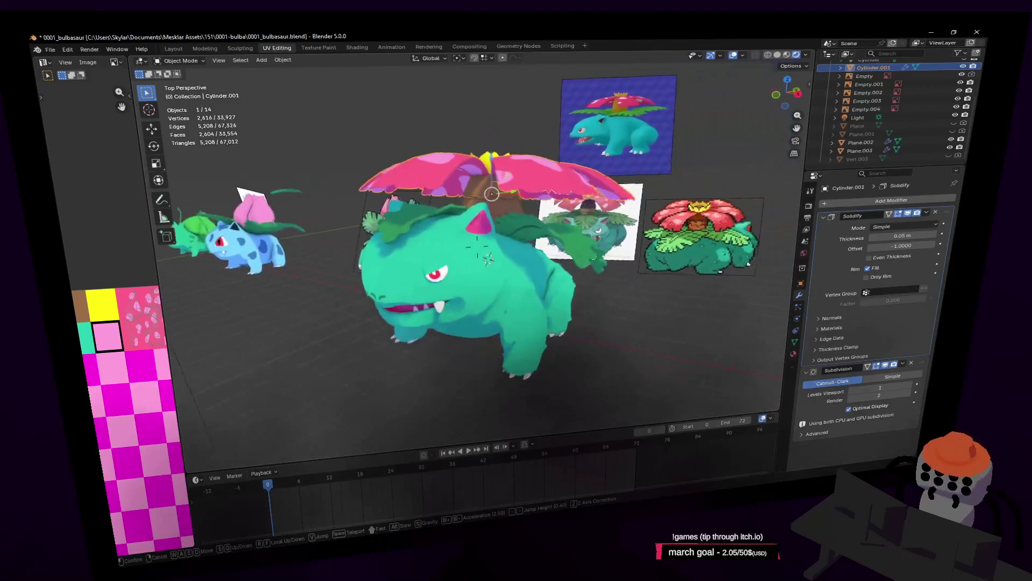
{"action": "left_click", "coordinate": [590, 242]}
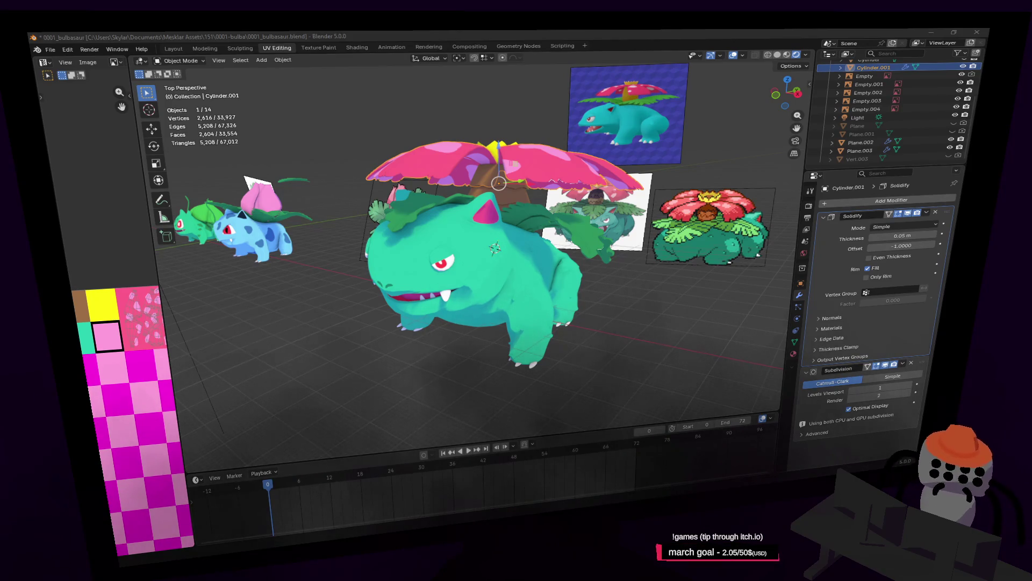
{"action": "key", "text": "shift+grave"}
Add a new cube and move it to the right of the models
{"action": "key", "text": "s"}
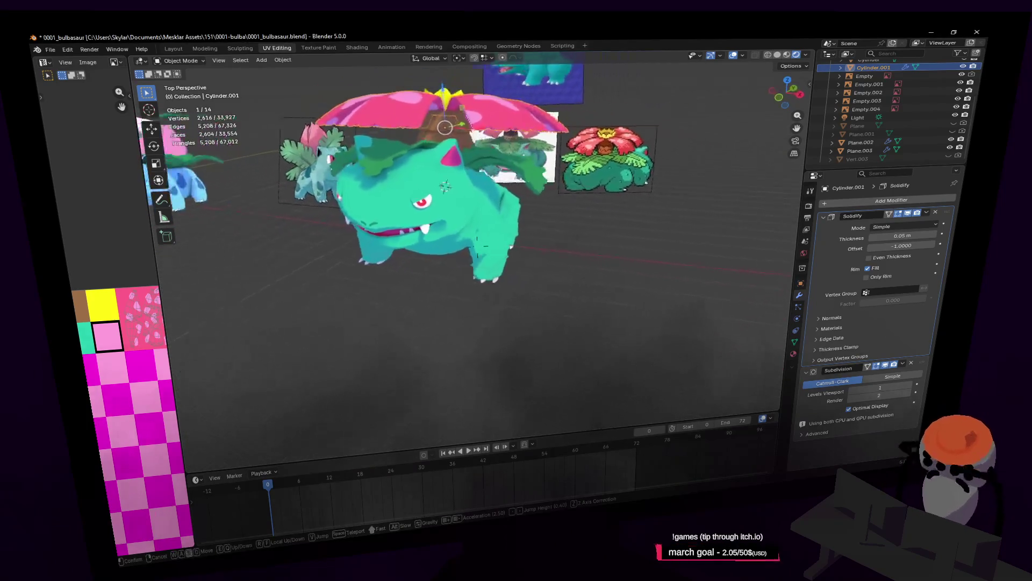
{"action": "left_click", "coordinate": [563, 260]}
{"action": "left_click", "coordinate": [603, 257]}
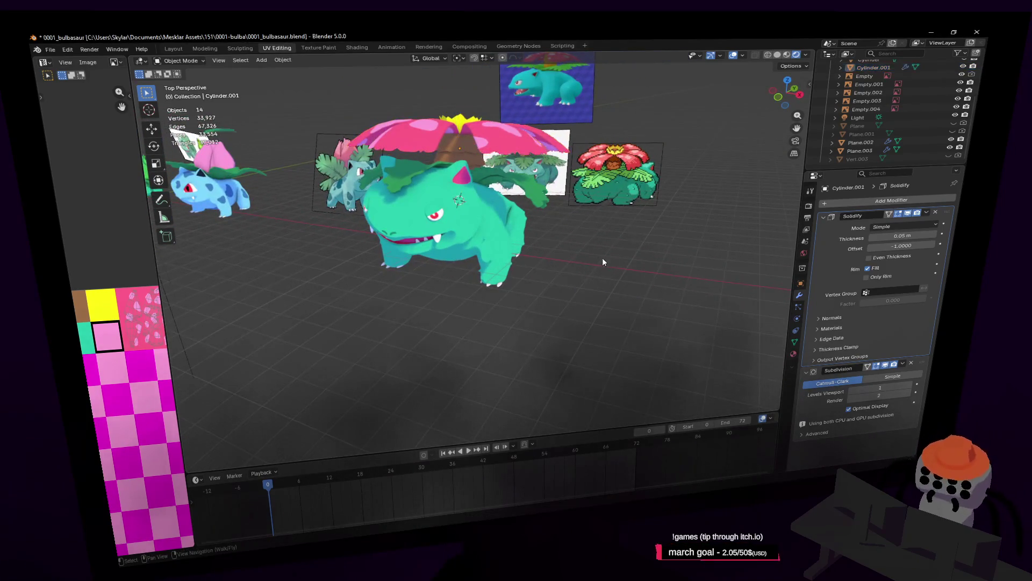
{"action": "key", "text": "shift+a"}
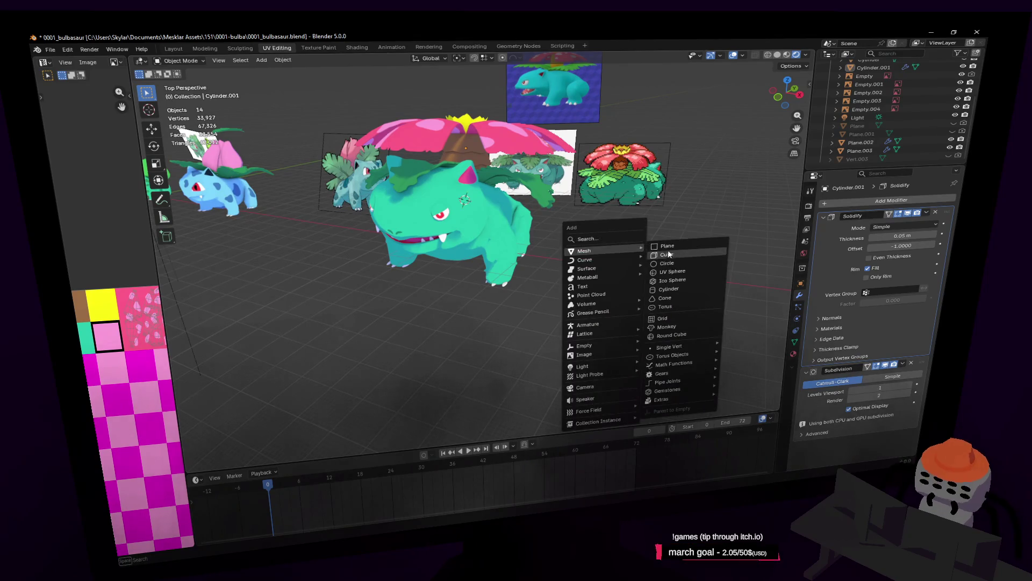
{"action": "left_click", "coordinate": [685, 253]}
{"action": "key", "text": "g"}
{"action": "left_click", "coordinate": [734, 222]}
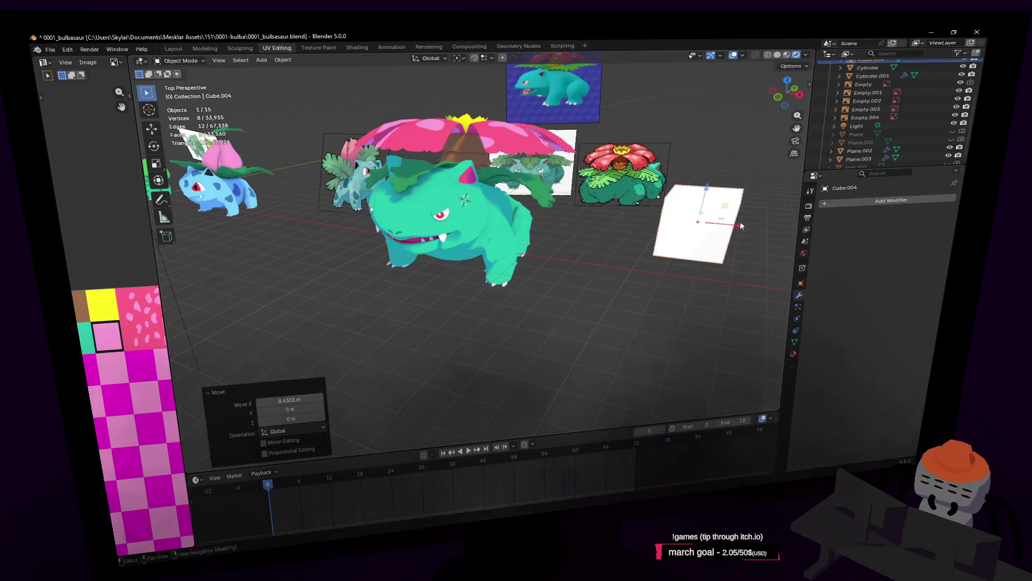
Give the cube a Subdivision Surface modifier and enter Edit Mode on its mesh
{"action": "key", "text": "shift+grave"}
{"action": "left_click", "coordinate": [715, 231]}
{"action": "left_click", "coordinate": [892, 200]}
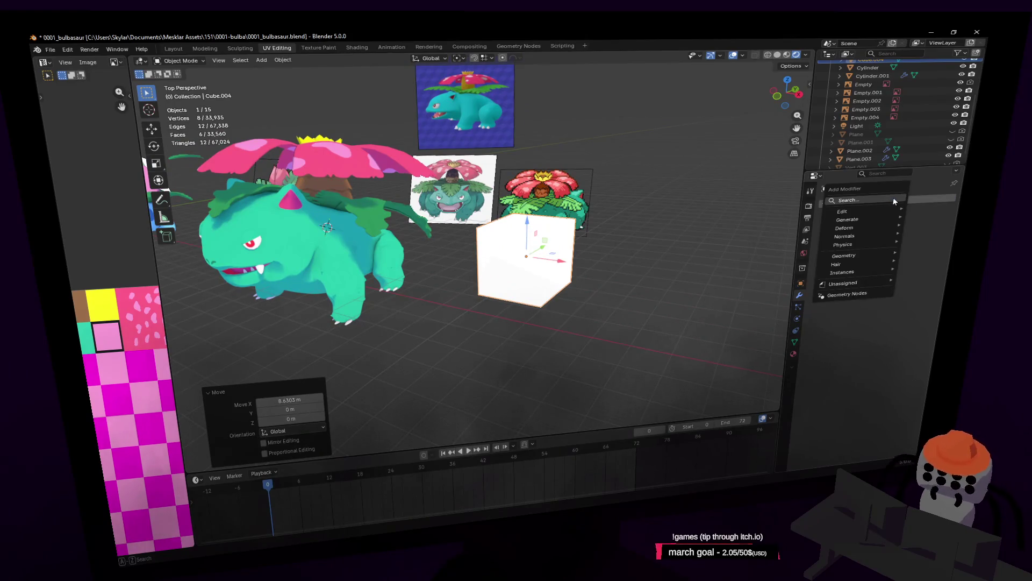
{"action": "type", "text": "sub"}
{"action": "key", "text": "Return"}
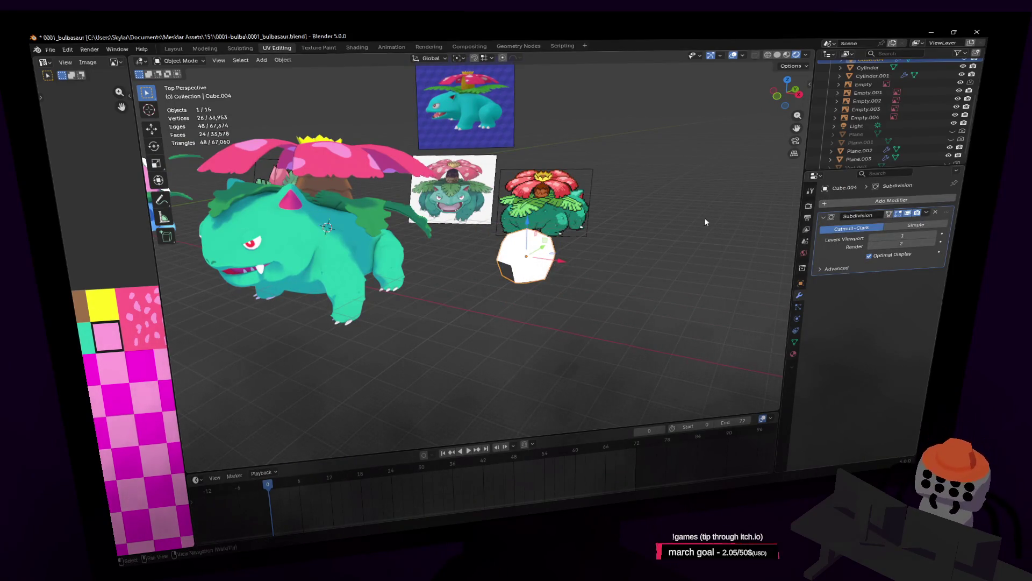
{"action": "scroll", "coordinate": [708, 195], "scroll_direction": "up", "scroll_amount": 5}
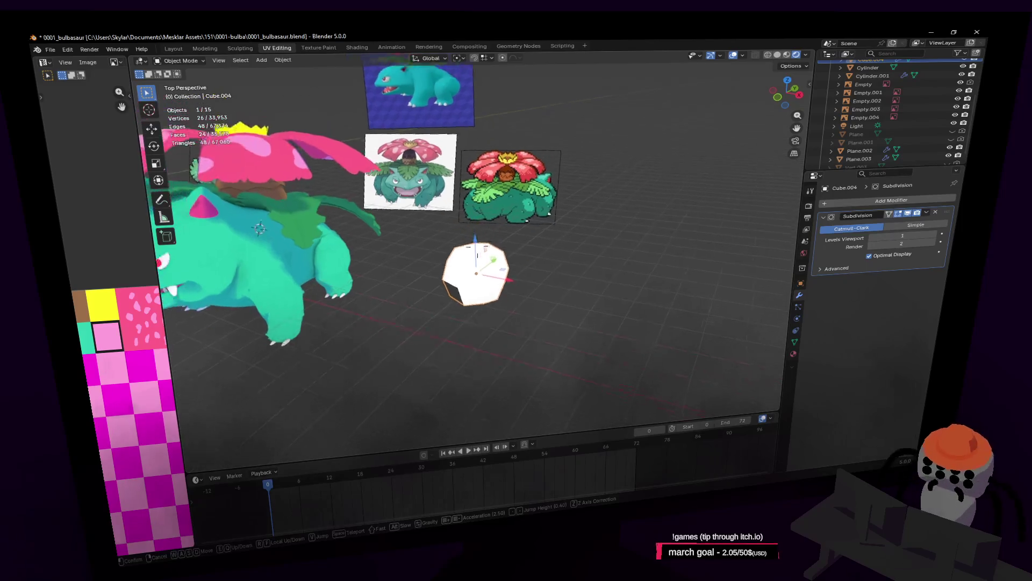
{"action": "middle_click_drag", "start_coordinate": [778, 202], "coordinate": [511, 222]}
{"action": "key", "text": "Tab"}
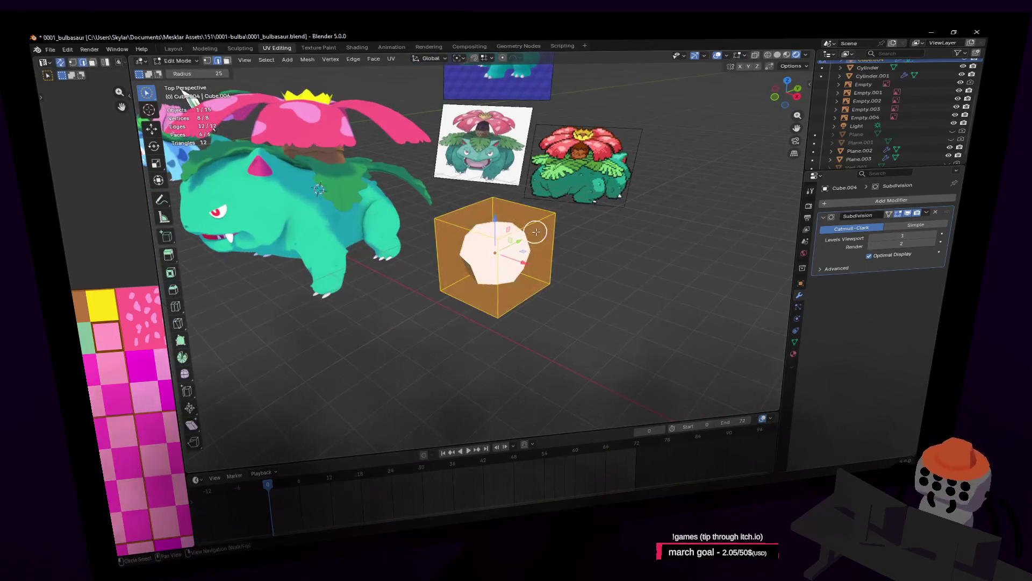
Extrude the cube's faces outward into a three-armed shape with an extra upper arm
{"action": "left_click", "coordinate": [512, 221]}
{"action": "key", "text": "e"}
{"action": "left_click", "coordinate": [509, 277]}
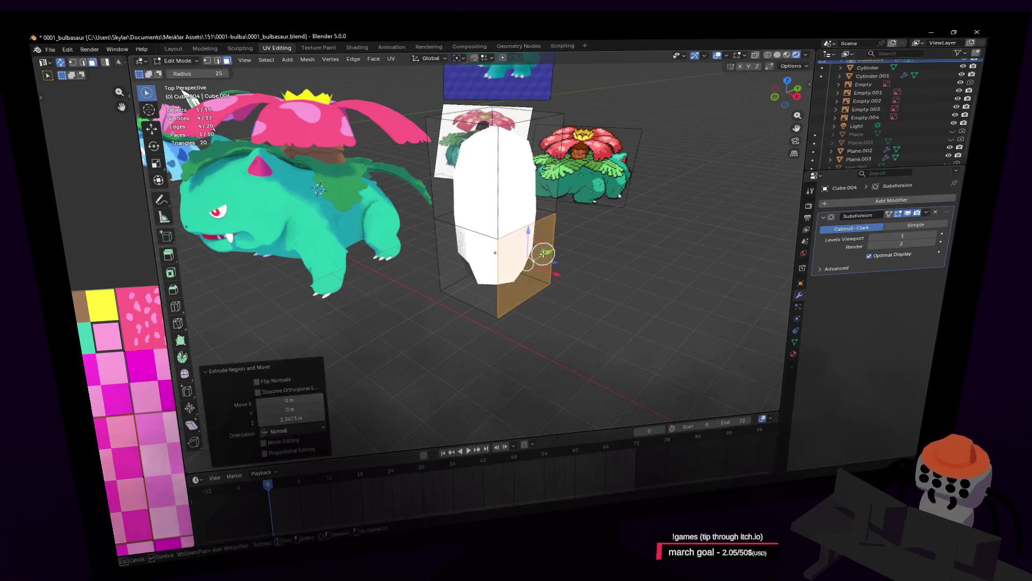
{"action": "key", "text": "e"}
{"action": "left_click", "coordinate": [675, 293]}
{"action": "key", "text": "e"}
{"action": "left_click", "coordinate": [666, 261]}
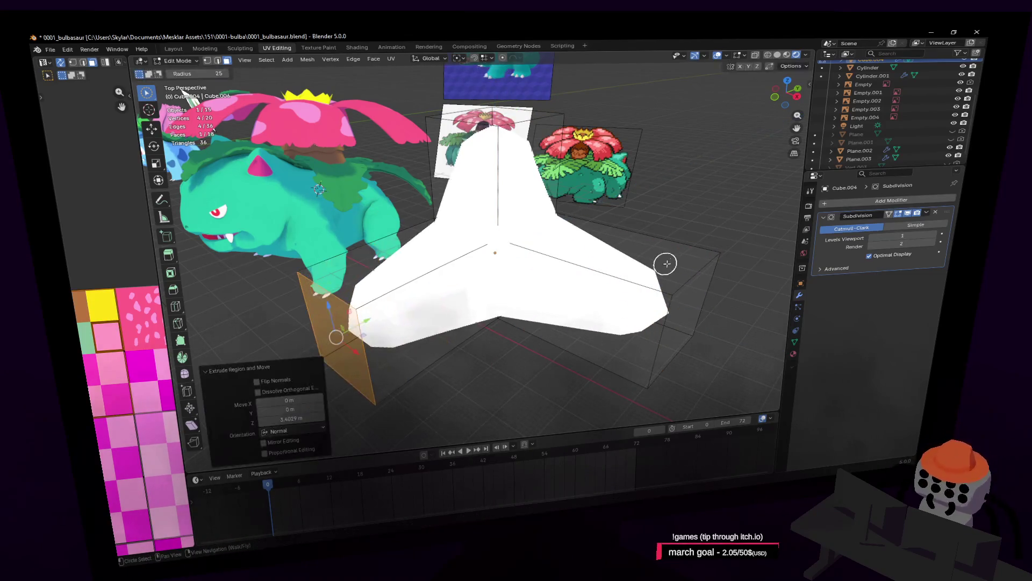
{"action": "middle_click_drag", "start_coordinate": [336, 337], "coordinate": [684, 249]}
{"action": "left_click", "coordinate": [489, 237]}
{"action": "key", "text": "e"}
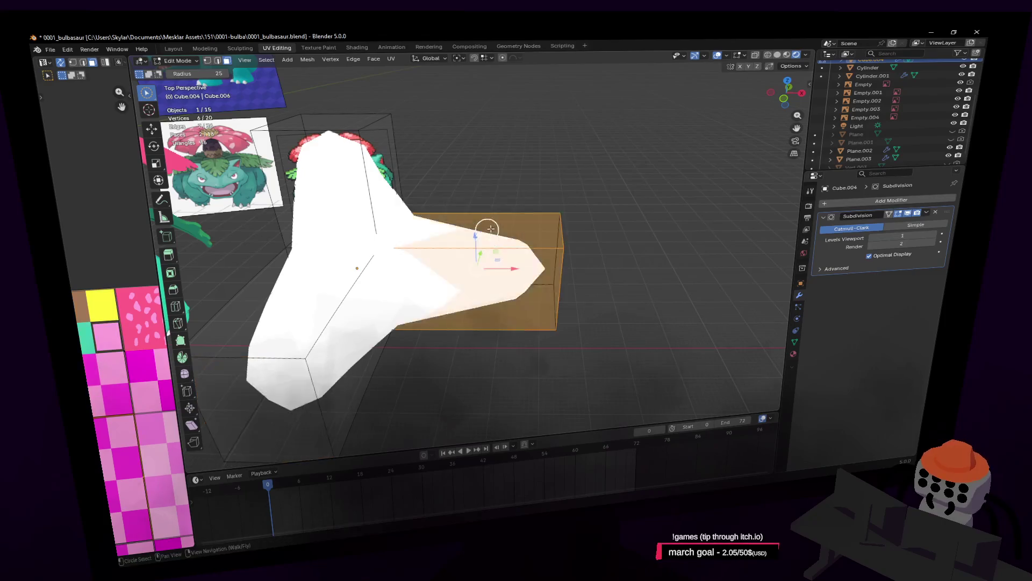
{"action": "left_click", "coordinate": [508, 144]}
Extrude lower and smaller faces upward and narrow the lower face along X
{"action": "mouse_move", "coordinate": [547, 196]}
{"action": "middle_mouse_down"}
{"action": "mouse_move", "coordinate": [554, 99]}
{"action": "mouse_move", "coordinate": [530, 202]}
{"action": "middle_mouse_up"}
{"action": "left_click", "coordinate": [537, 157]}
{"action": "key", "text": "e"}
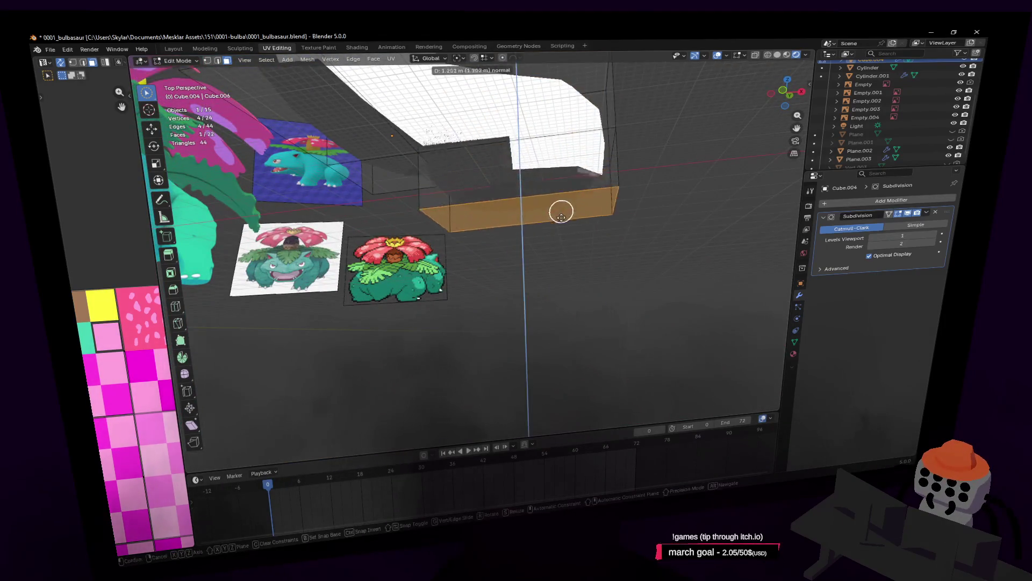
{"action": "left_click", "coordinate": [574, 234]}
{"action": "middle_click_drag", "start_coordinate": [574, 234], "coordinate": [448, 175]}
{"action": "left_click", "coordinate": [449, 175]}
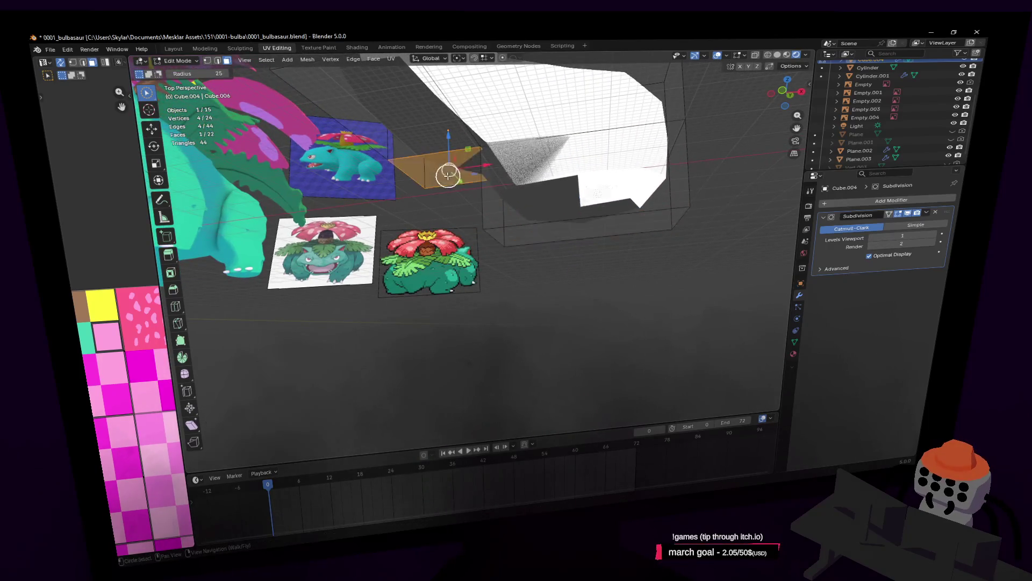
{"action": "key", "text": "e"}
{"action": "left_click", "coordinate": [592, 224]}
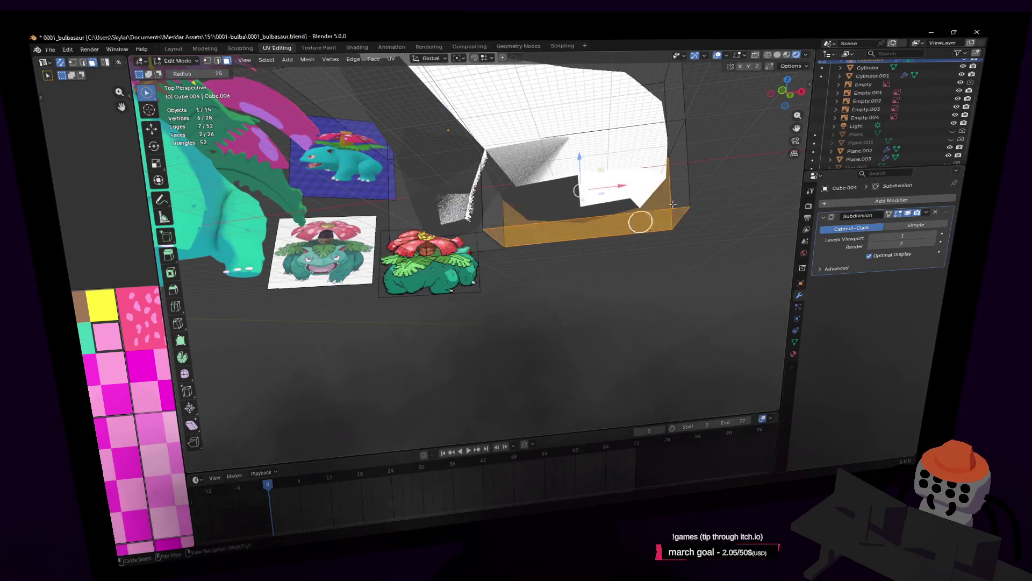
{"action": "key", "text": "s"}
{"action": "key", "text": "x"}
{"action": "left_click", "coordinate": [604, 167]}
Raise a single face along Z and extrude it out to the left
{"action": "mouse_move", "coordinate": [605, 166]}
{"action": "middle_mouse_down"}
{"action": "mouse_move", "coordinate": [476, 246]}
{"action": "mouse_move", "coordinate": [452, 242]}
{"action": "middle_mouse_up"}
{"action": "left_click", "coordinate": [476, 242]}
{"action": "key", "text": "g"}
{"action": "key", "text": "z"}
{"action": "left_click", "coordinate": [477, 239]}
{"action": "key", "text": "e"}
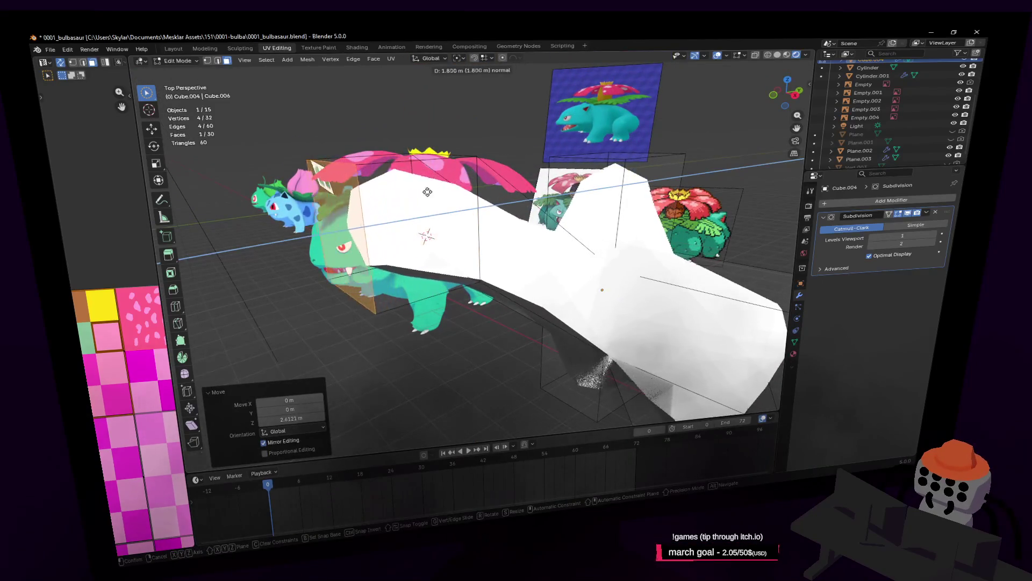
Add an edge loop across the front and split the vertices vertically to open a mouth
{"action": "left_click", "coordinate": [335, 230]}
{"action": "middle_click_drag", "start_coordinate": [335, 230], "coordinate": [395, 235]}
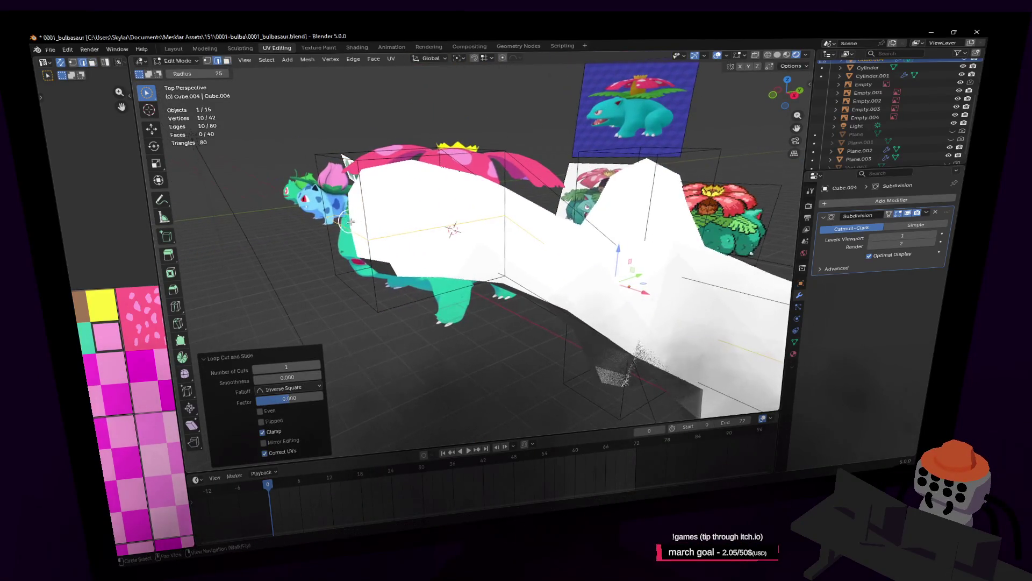
{"action": "key", "text": "ctrl+r"}
{"action": "left_click", "coordinate": [394, 235]}
{"action": "left_click", "coordinate": [437, 212]}
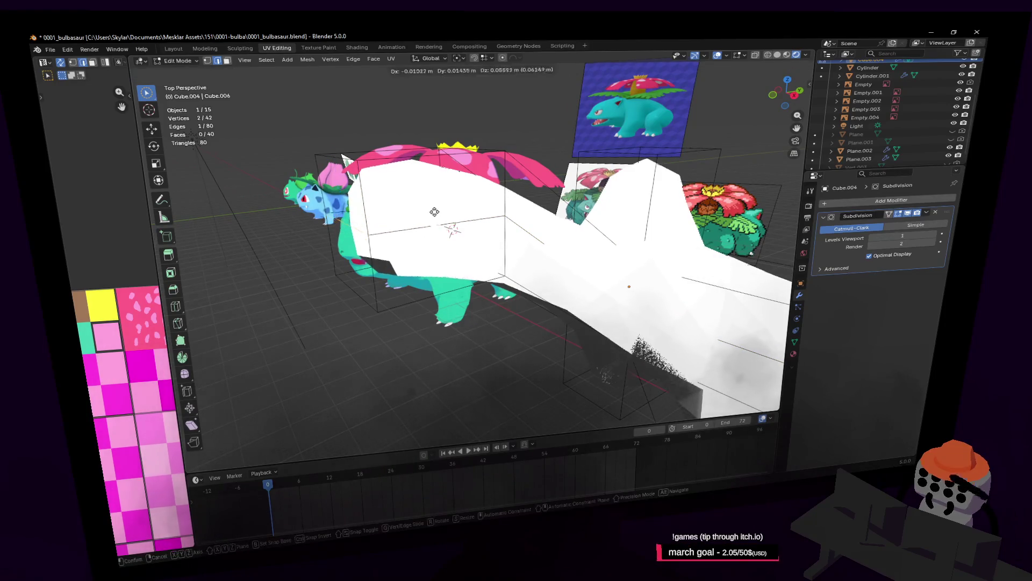
{"action": "key", "text": "g"}
{"action": "key", "text": "z"}
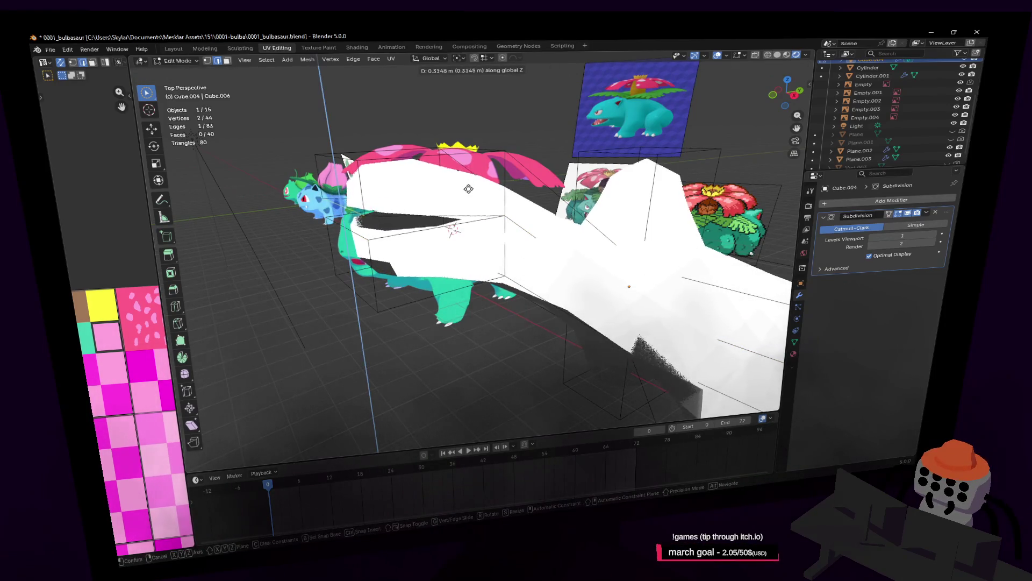
{"action": "left_click", "coordinate": [438, 212]}
{"action": "scroll", "coordinate": [484, 160], "scroll_direction": "up", "scroll_amount": 1}
Raise a selected vertex along Z and extrude another vertex to shape the mouth
{"action": "key", "text": "c"}
{"action": "middle_click_drag", "start_coordinate": [484, 160], "coordinate": [445, 199]}
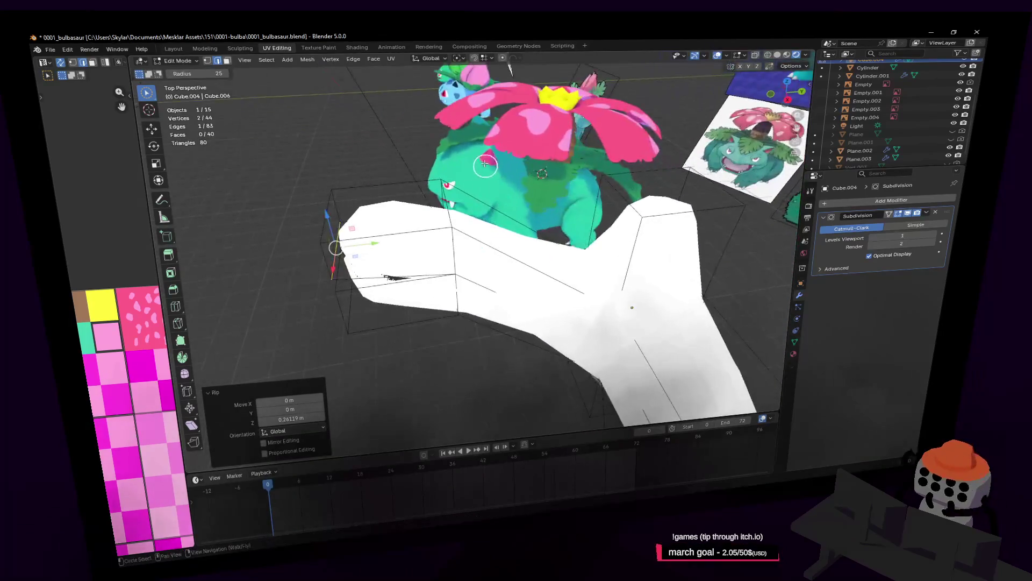
{"action": "key", "text": "g"}
{"action": "key", "text": "z"}
{"action": "left_click", "coordinate": [473, 238]}
{"action": "middle_click_drag", "start_coordinate": [472, 237], "coordinate": [499, 232]}
{"action": "key", "text": "e"}
{"action": "left_click", "coordinate": [478, 247]}
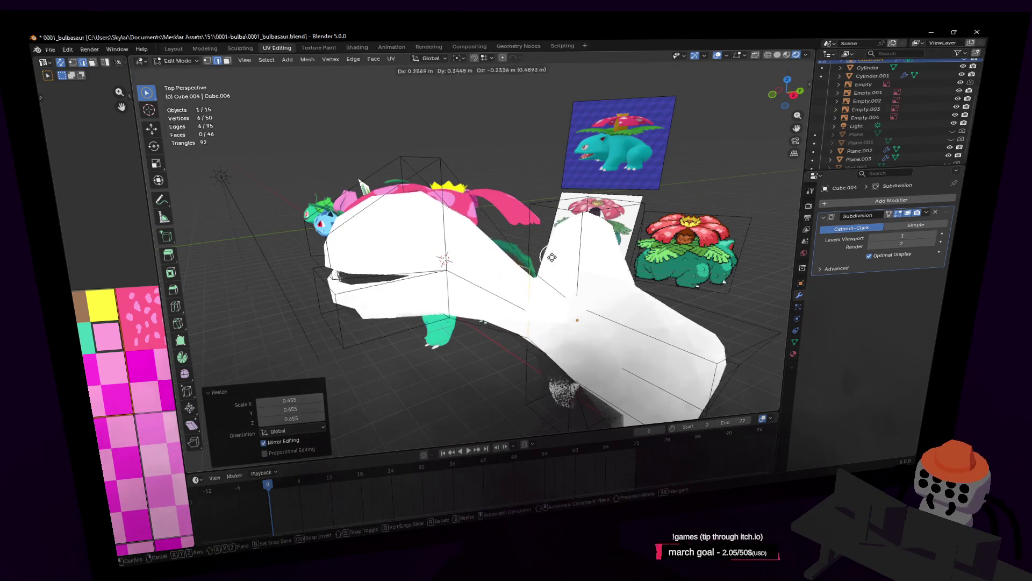
Select the whole mesh and switch to the Texture Paint workspace
{"action": "middle_click_drag", "start_coordinate": [477, 245], "coordinate": [484, 242]}
{"action": "key", "text": "a"}
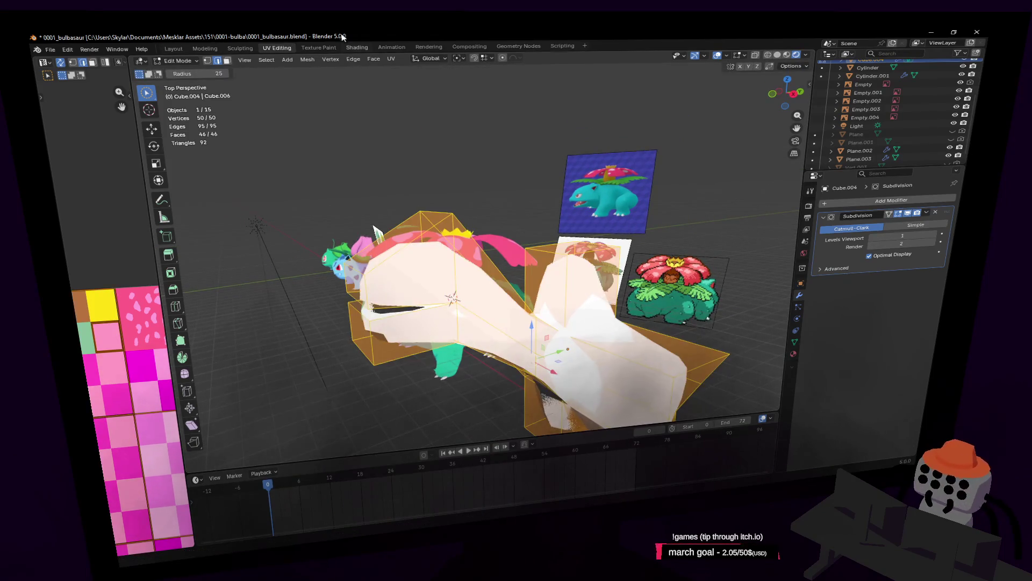
{"action": "left_click", "coordinate": [320, 47]}
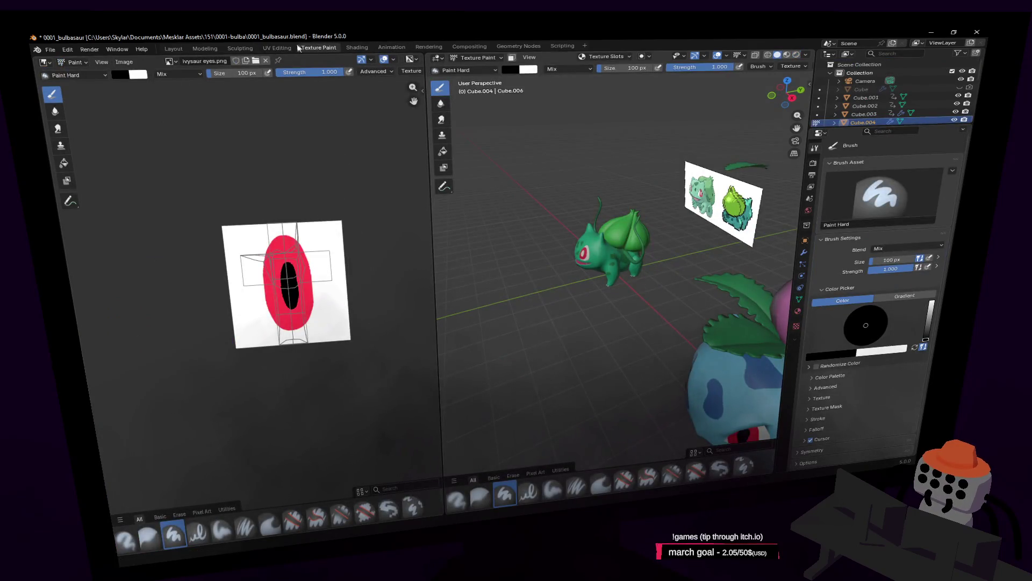
Reposition the UV islands in the UV Editing workspace and return to Object Mode
{"action": "left_click", "coordinate": [277, 48]}
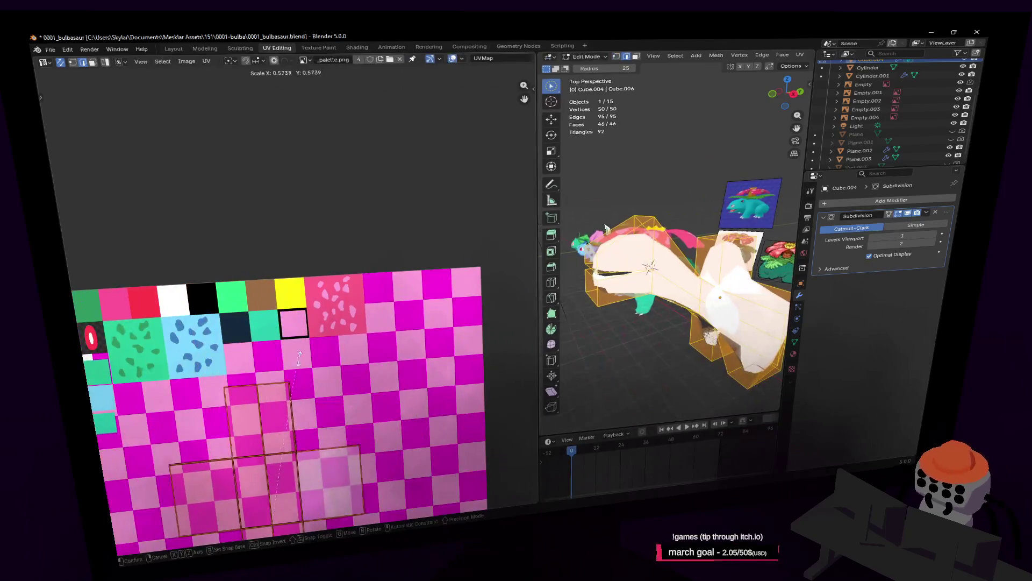
{"action": "key", "text": "g"}
{"action": "left_click", "coordinate": [363, 163]}
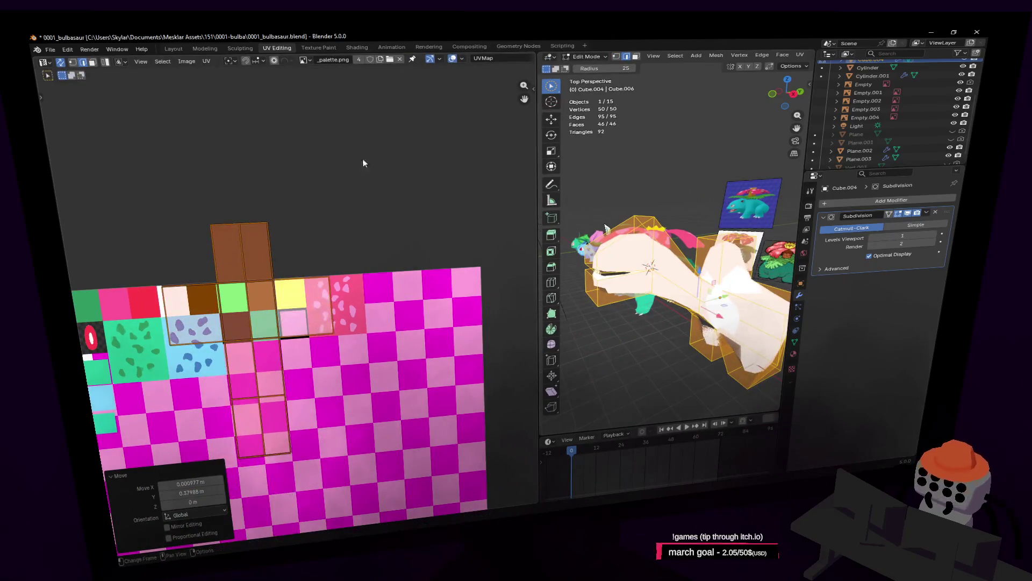
{"action": "key", "text": "g"}
{"action": "left_click", "coordinate": [123, 301]}
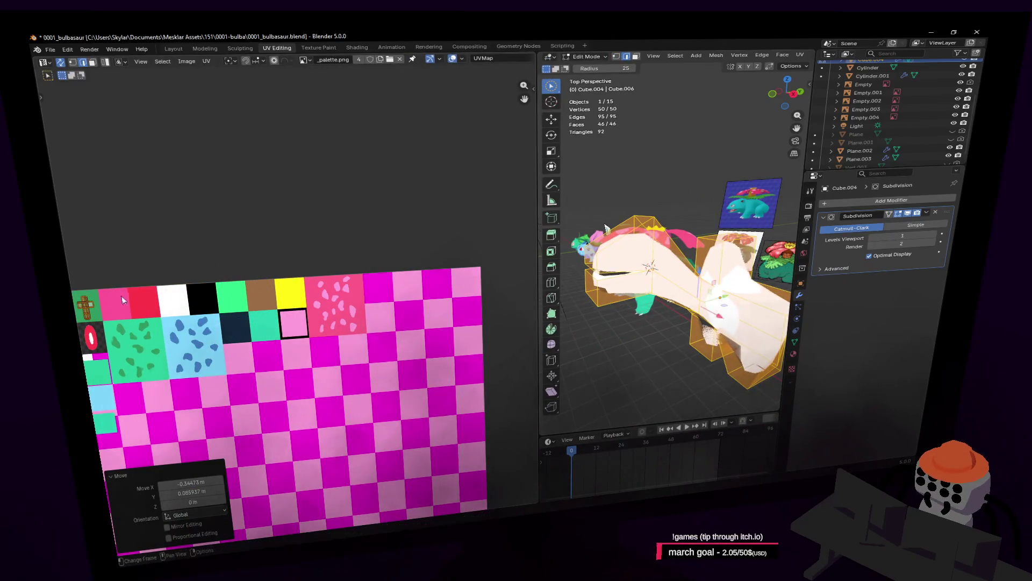
{"action": "key", "text": "Tab"}
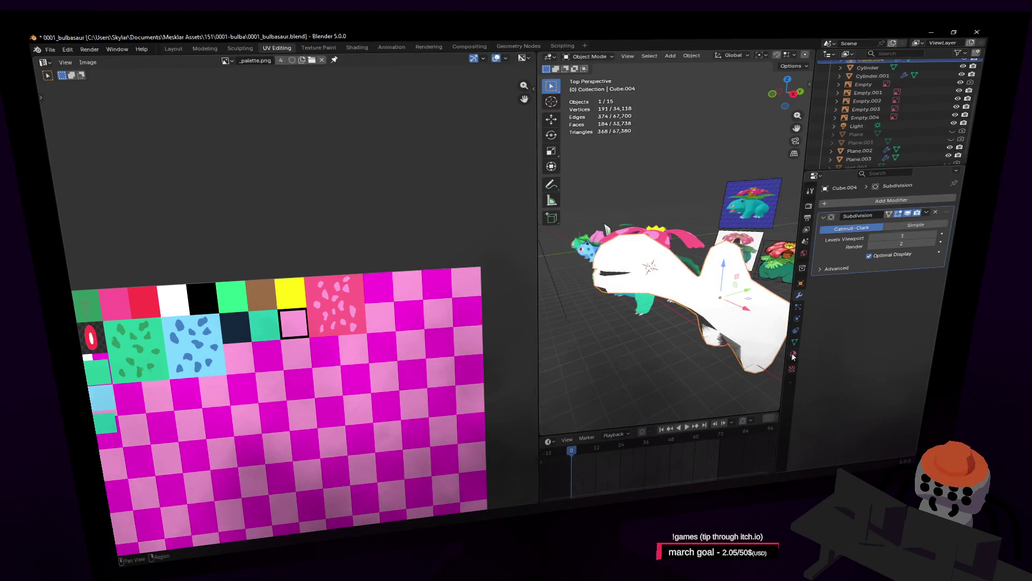
Assign the existing green 'Material' to the leaf piece and widen the 3D view
{"action": "left_click", "coordinate": [792, 355]}
{"action": "left_click", "coordinate": [824, 238]}
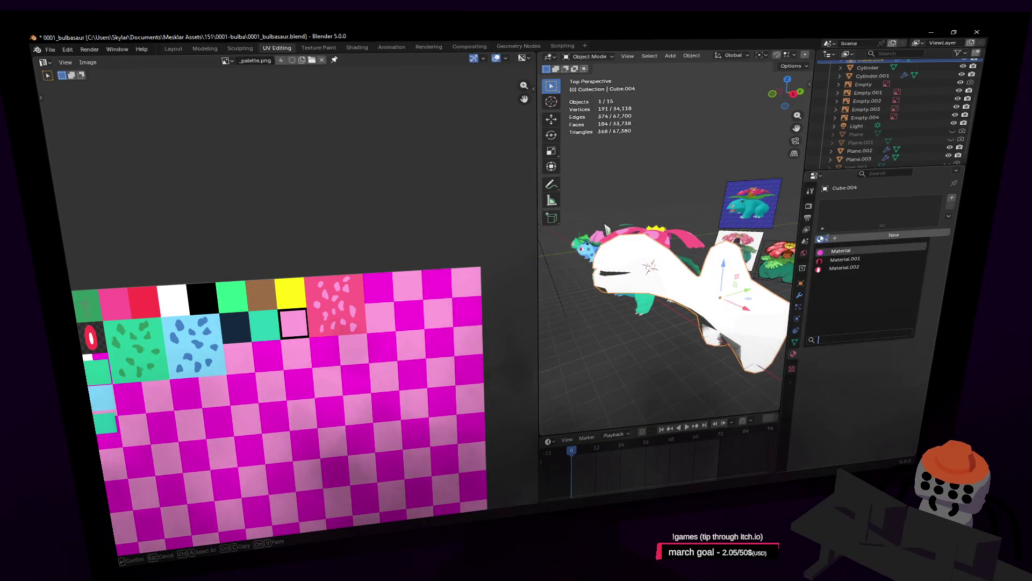
{"action": "left_click", "coordinate": [835, 251]}
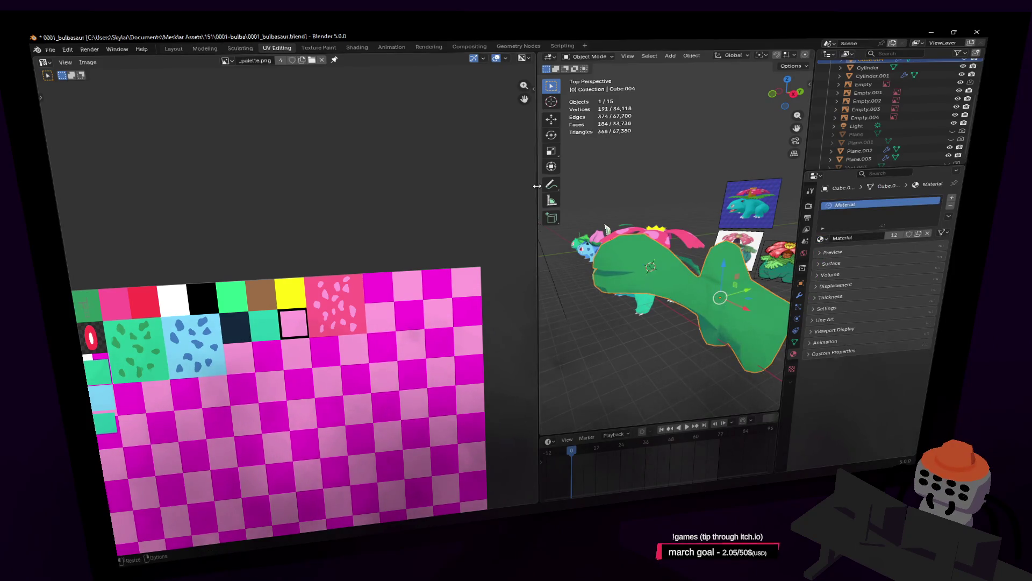
{"action": "left_click_drag", "start_coordinate": [287, 227], "coordinate": [278, 227]}
{"action": "mouse_move", "coordinate": [592, 230]}
{"action": "middle_mouse_down"}
{"action": "mouse_move", "coordinate": [500, 242]}
{"action": "mouse_move", "coordinate": [736, 243]}
{"action": "middle_mouse_up"}
{"action": "key", "text": "Tab"}
{"action": "key", "text": "Tab"}
Shade the green leaf piece smooth and walk the view around the scene
{"action": "right_click", "coordinate": [693, 197]}
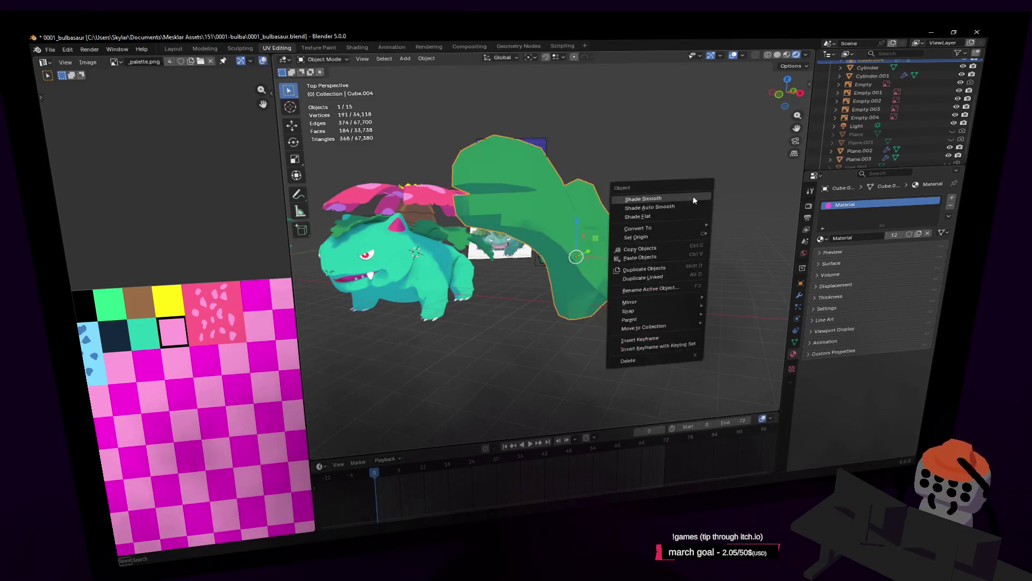
{"action": "left_click", "coordinate": [692, 195]}
{"action": "key", "text": "shift+grave"}
{"action": "key", "text": "ctrl+z"}
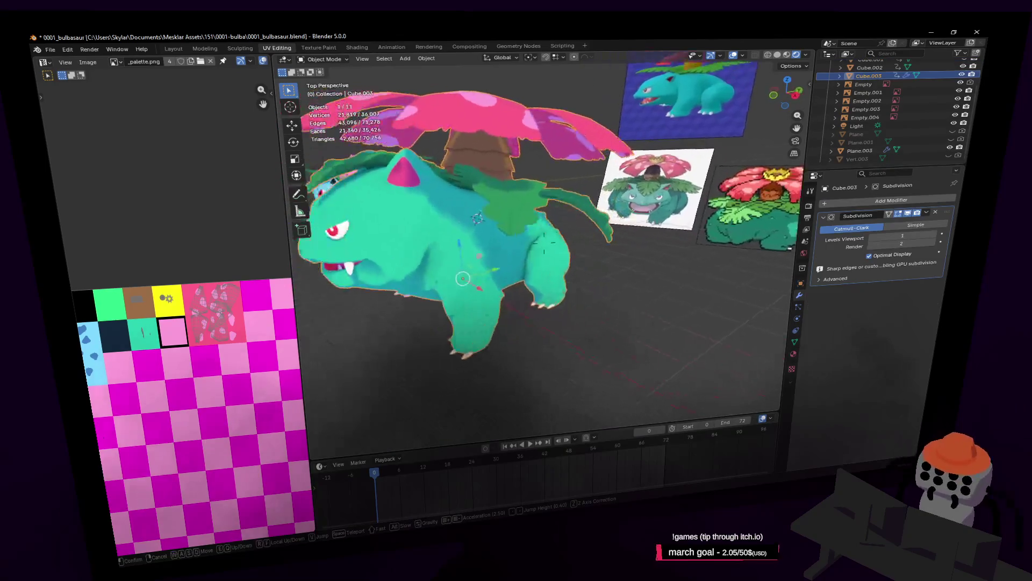
{"action": "left_click", "coordinate": [614, 154]}
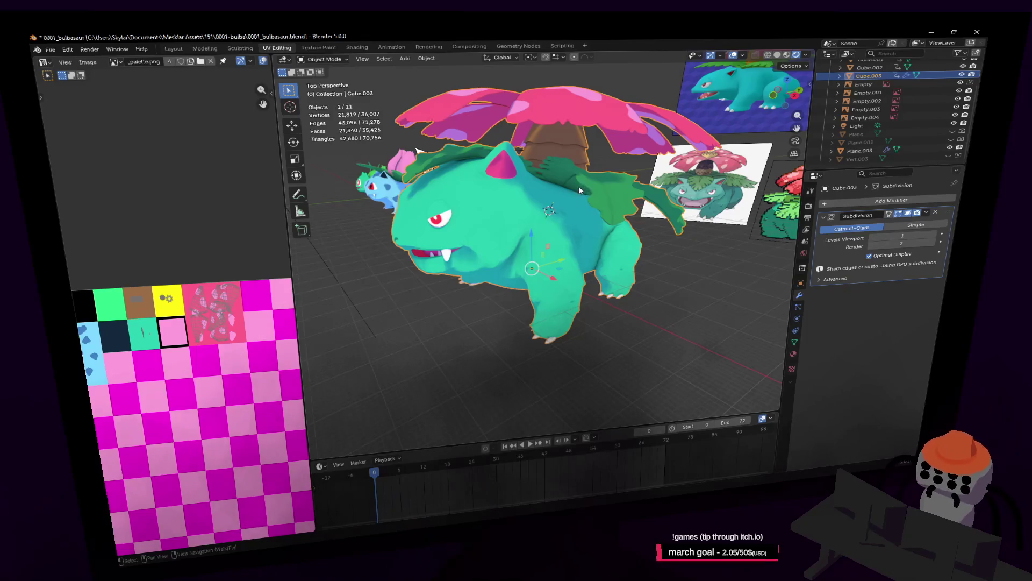
Walk up close to Bulbasaur and inspect it from the side
{"action": "key", "text": "shift+grave"}
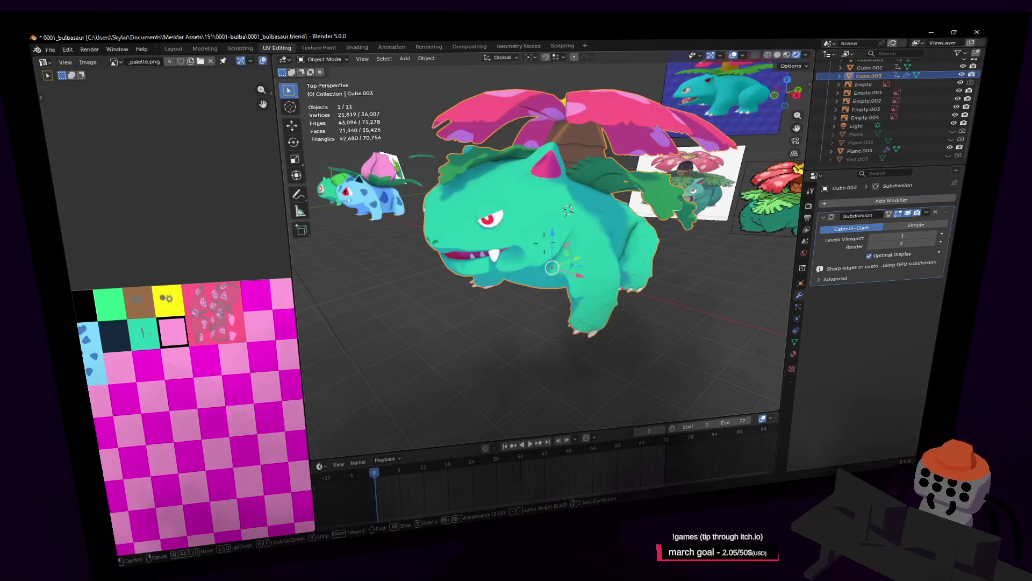
{"action": "key", "text": "a"}
{"action": "key", "text": "w"}
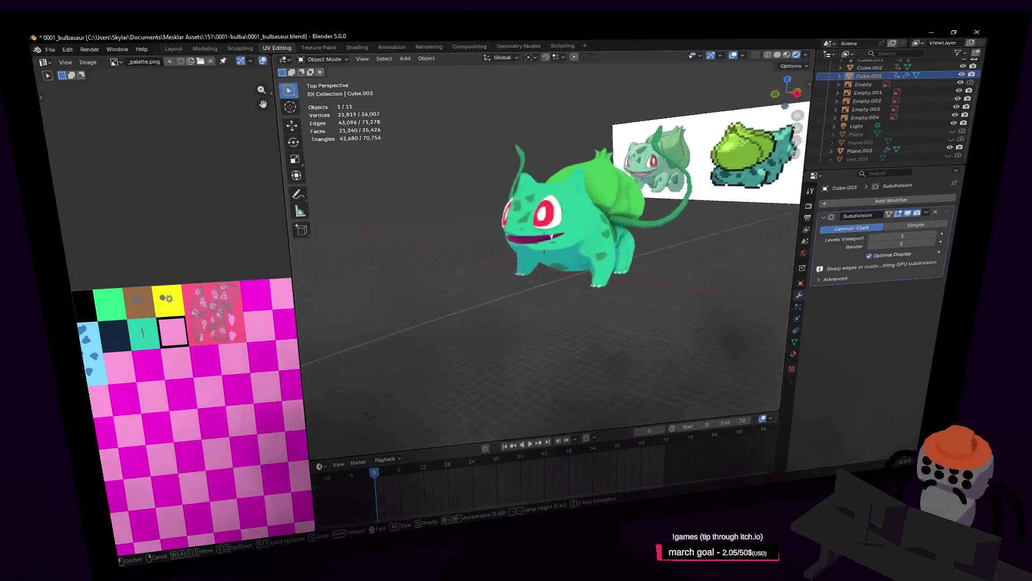
{"action": "key", "text": "w"}
{"action": "left_click", "coordinate": [567, 242]}
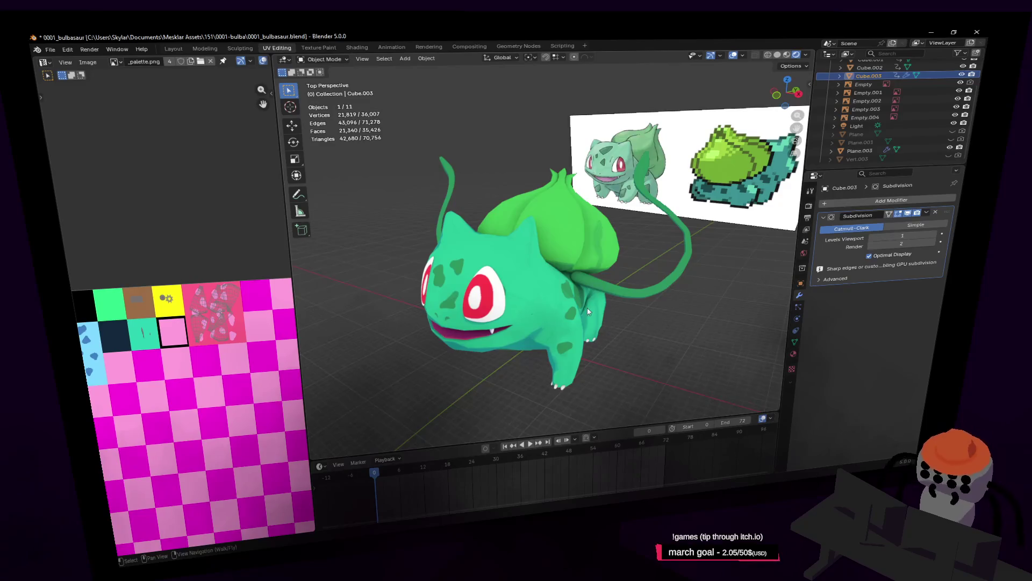
{"action": "middle_click_drag", "start_coordinate": [588, 312], "coordinate": [586, 286]}
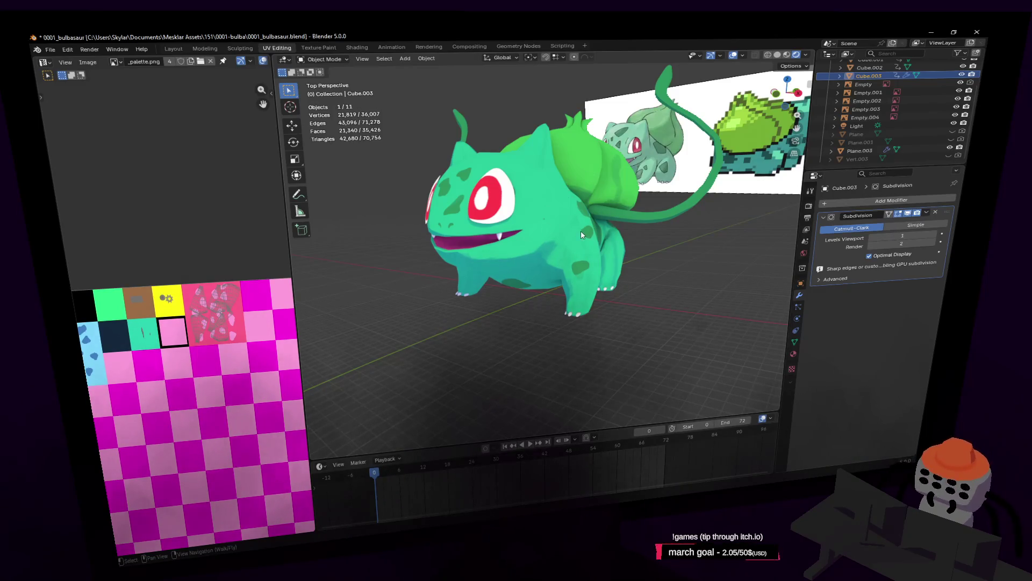
{"action": "middle_click_drag", "start_coordinate": [580, 231], "coordinate": [542, 203]}
Back away and bring Ivysaur into the centre of view, walking past Bulbasaur
{"action": "key", "text": "shift+grave"}
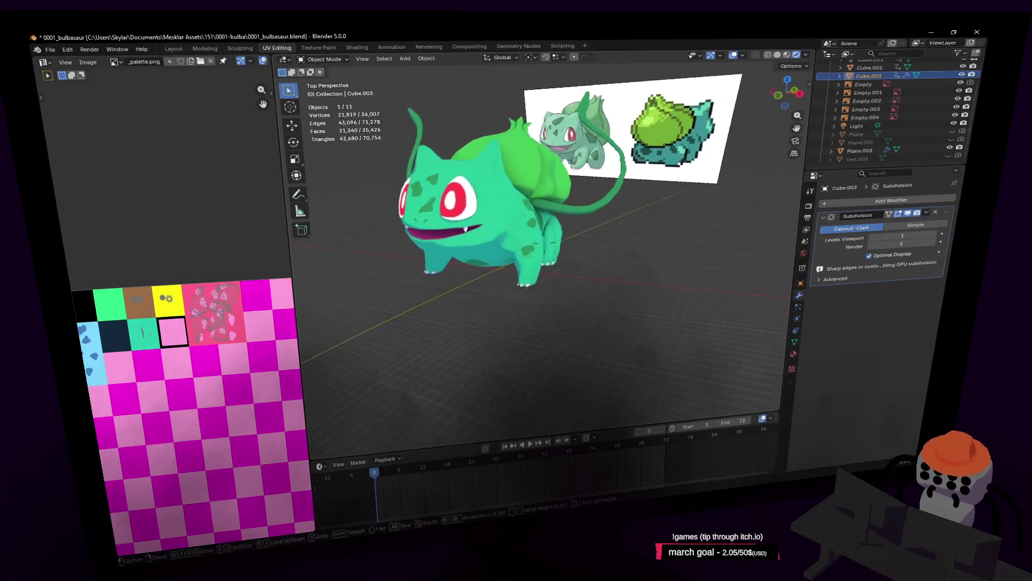
{"action": "key", "text": "s"}
{"action": "left_click", "coordinate": [570, 231]}
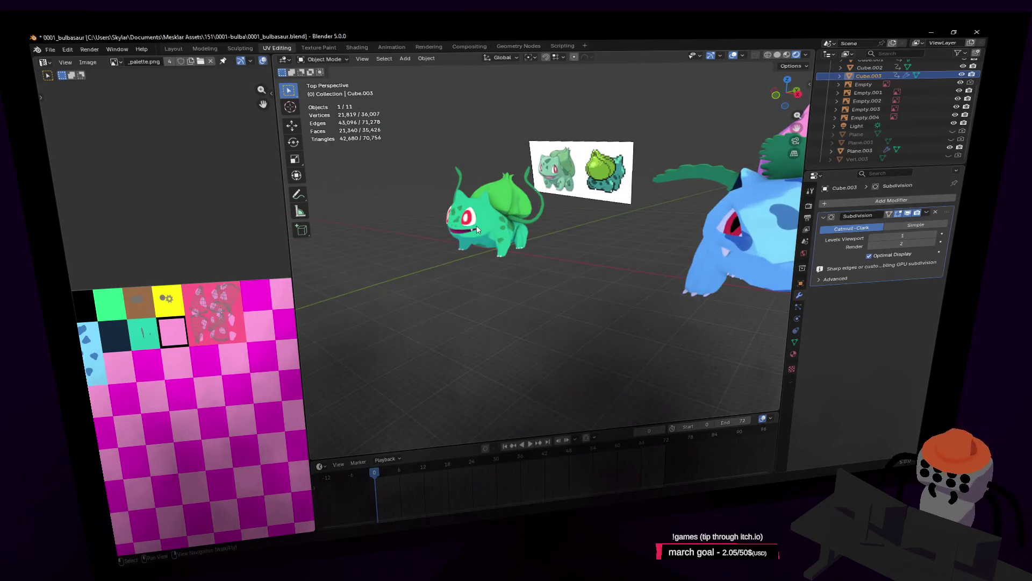
{"action": "mouse_move", "coordinate": [502, 225]}
{"action": "middle_mouse_down"}
{"action": "mouse_move", "coordinate": [554, 233]}
{"action": "mouse_move", "coordinate": [587, 140]}
{"action": "middle_mouse_up"}
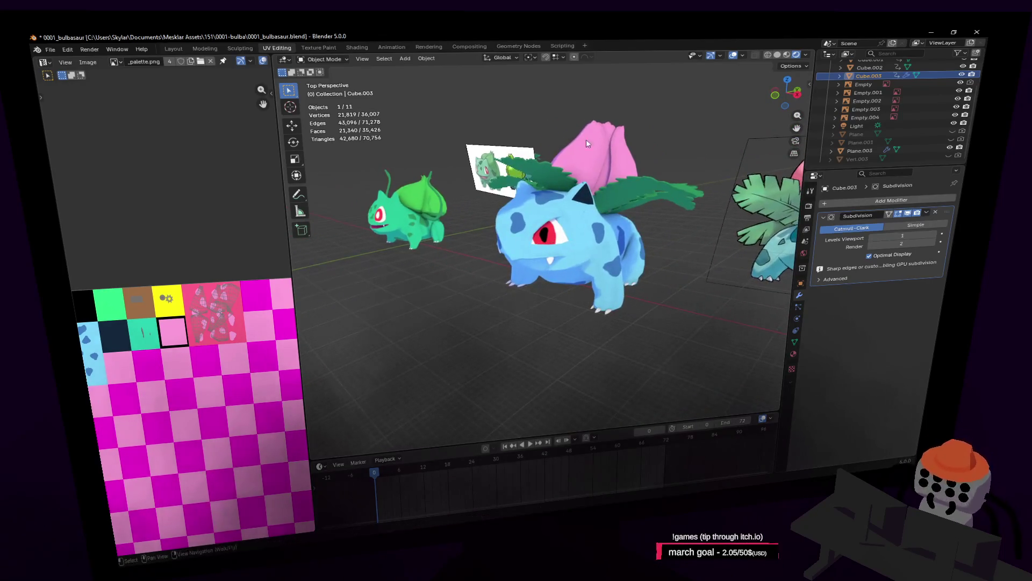
{"action": "key", "text": "shift+grave"}
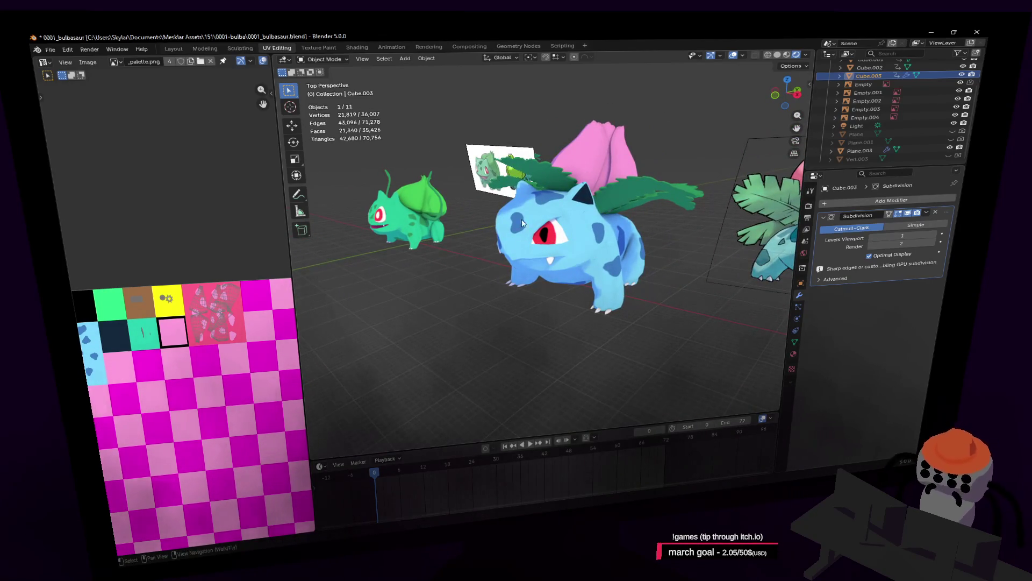
{"action": "key", "text": "w"}
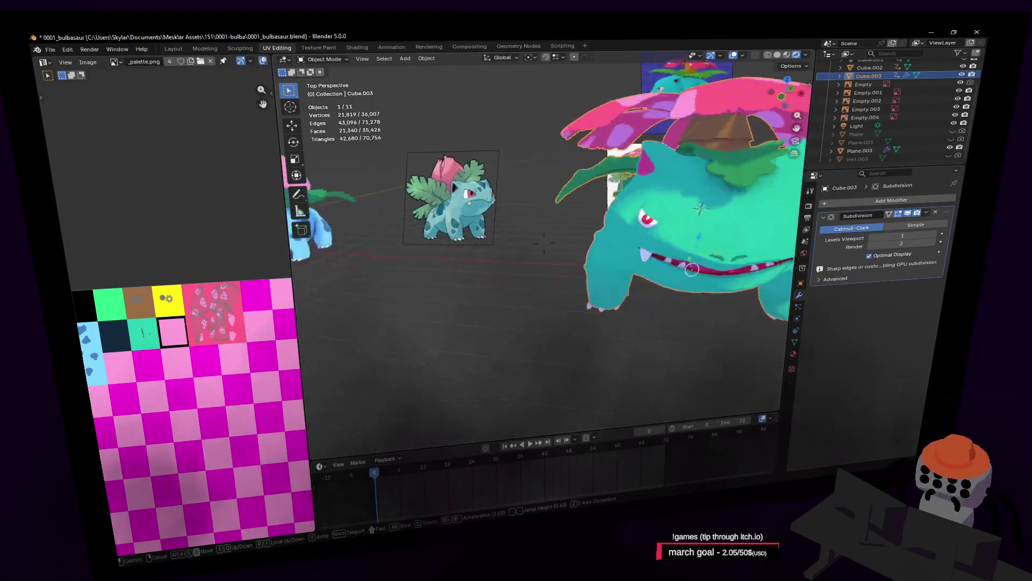
Walk the view toward Venusaur and face its front with the reference images
{"action": "key", "text": "s"}
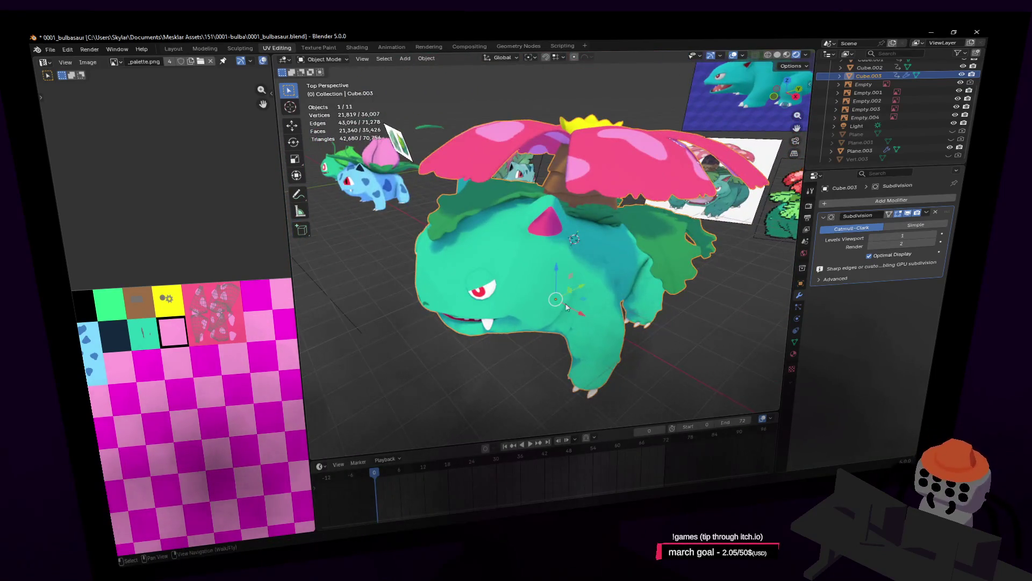
{"action": "key", "text": "s"}
{"action": "left_click", "coordinate": [555, 269]}
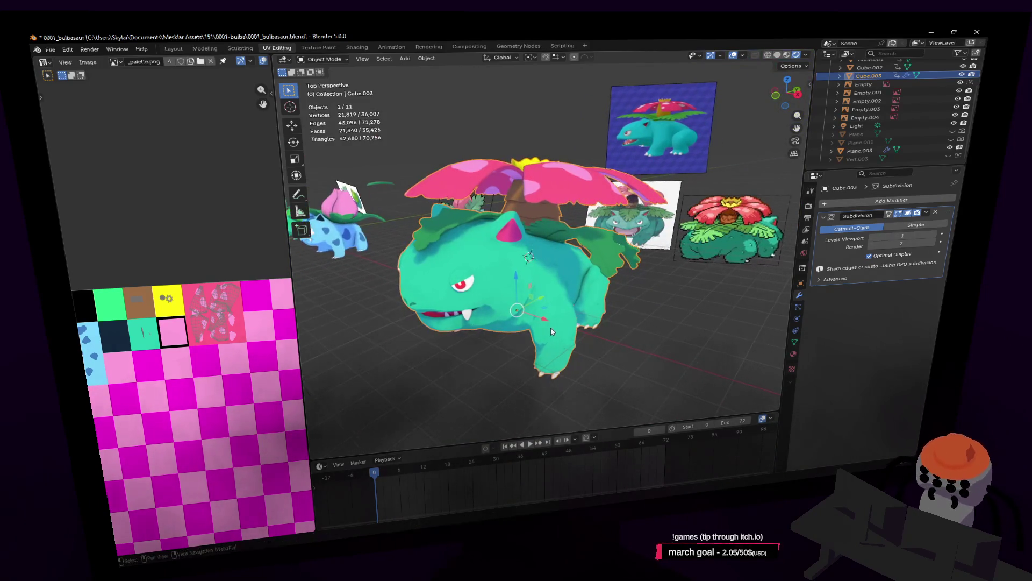
{"action": "key", "text": "shift+grave"}
{"action": "key", "text": "w"}
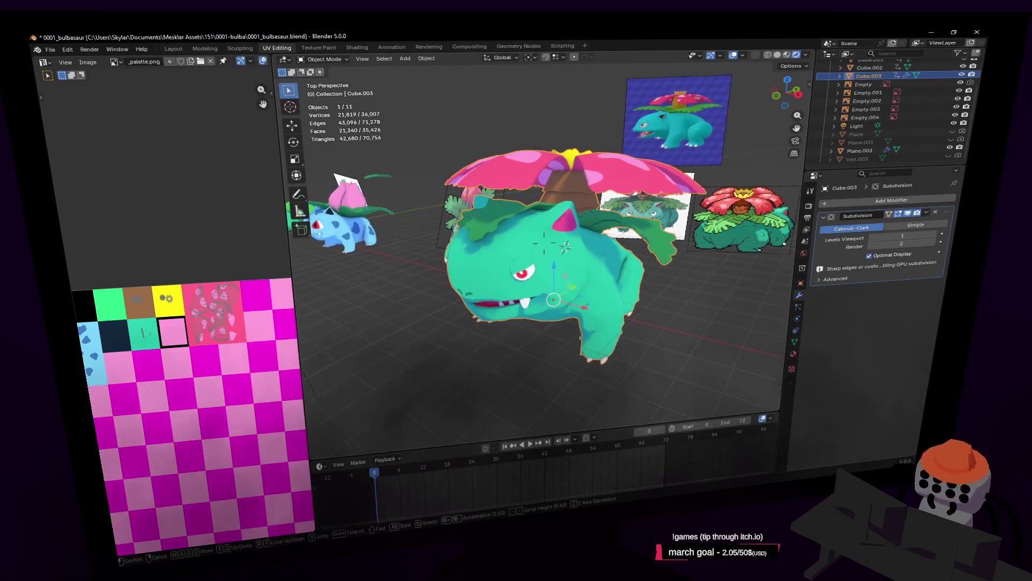
{"action": "left_click", "coordinate": [589, 272]}
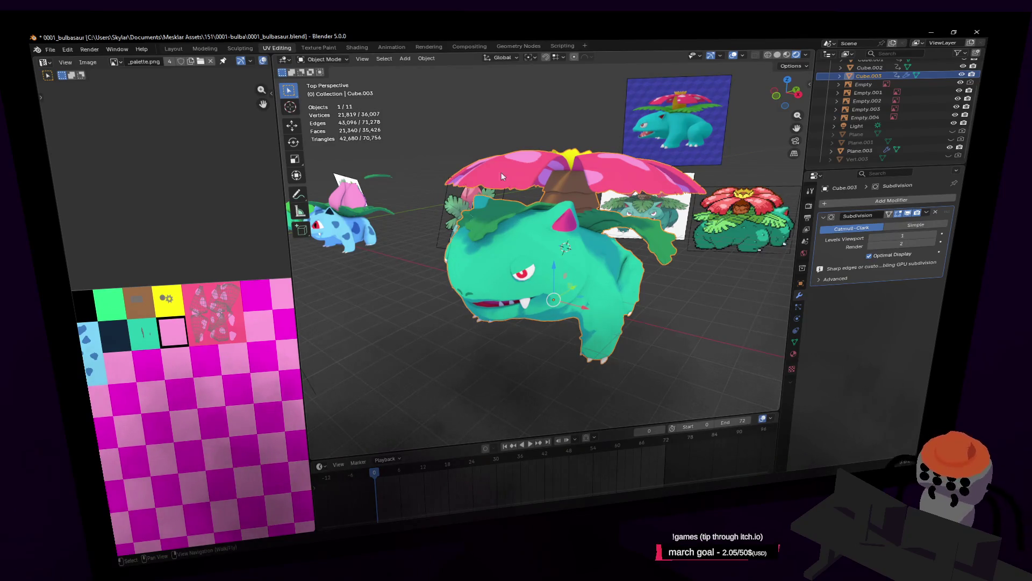
{"action": "middle_click_drag", "start_coordinate": [597, 253], "coordinate": [663, 213]}
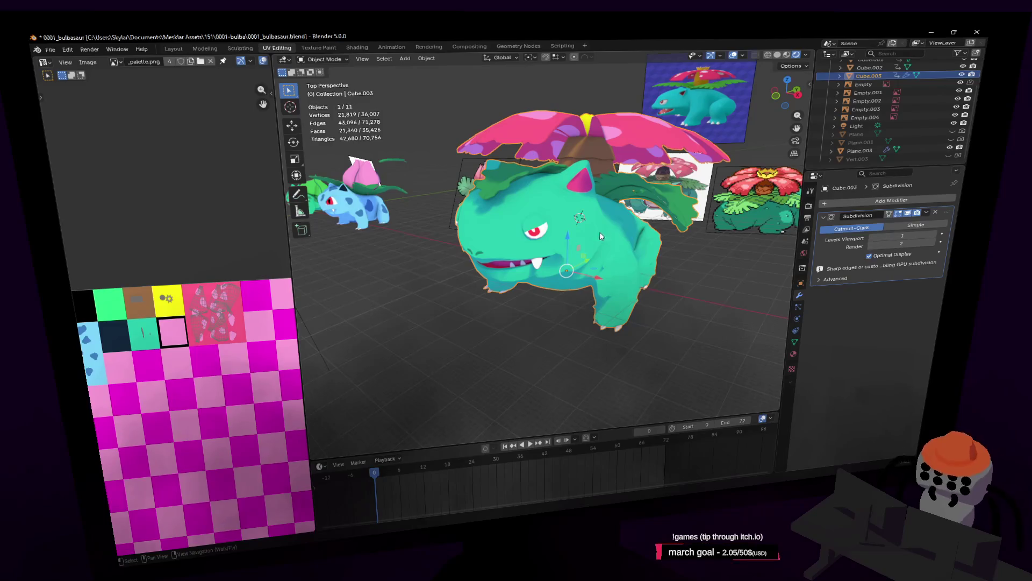
{"action": "key", "text": "shift+grave"}
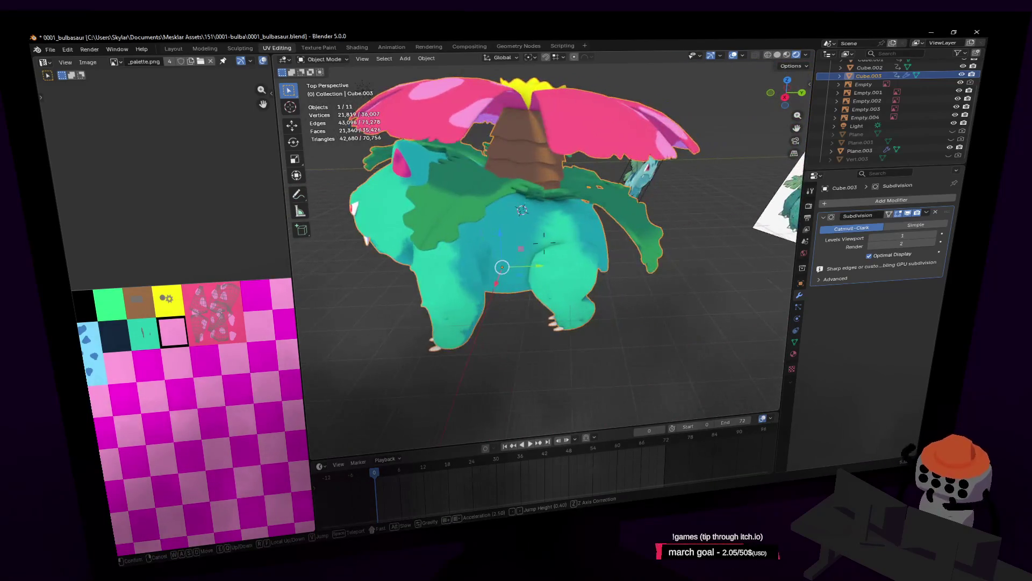
{"action": "left_click", "coordinate": [594, 227]}
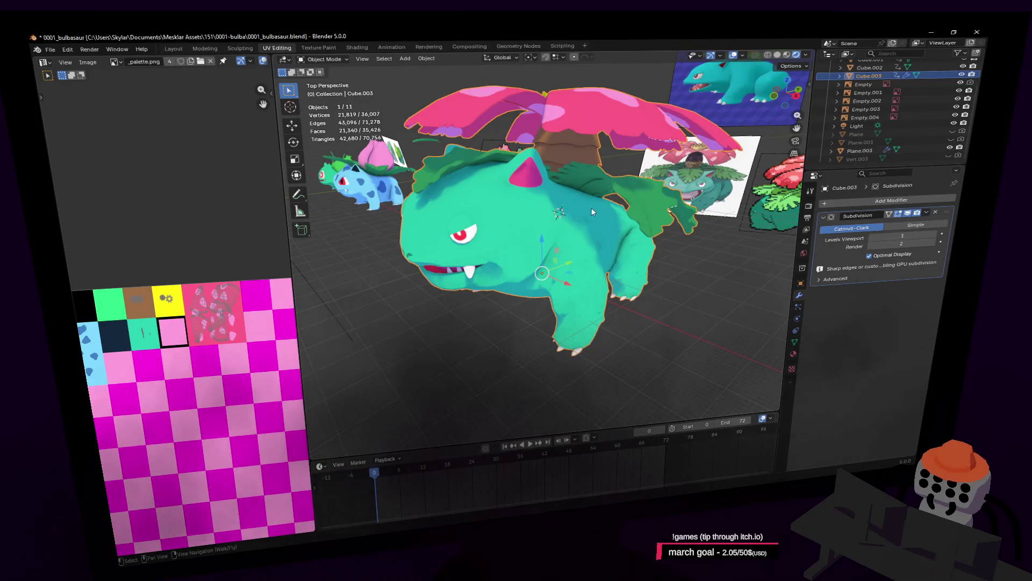
Walk around Venusaur's face, cancelling an accidental model move on the way
{"action": "key", "text": "shift+grave"}
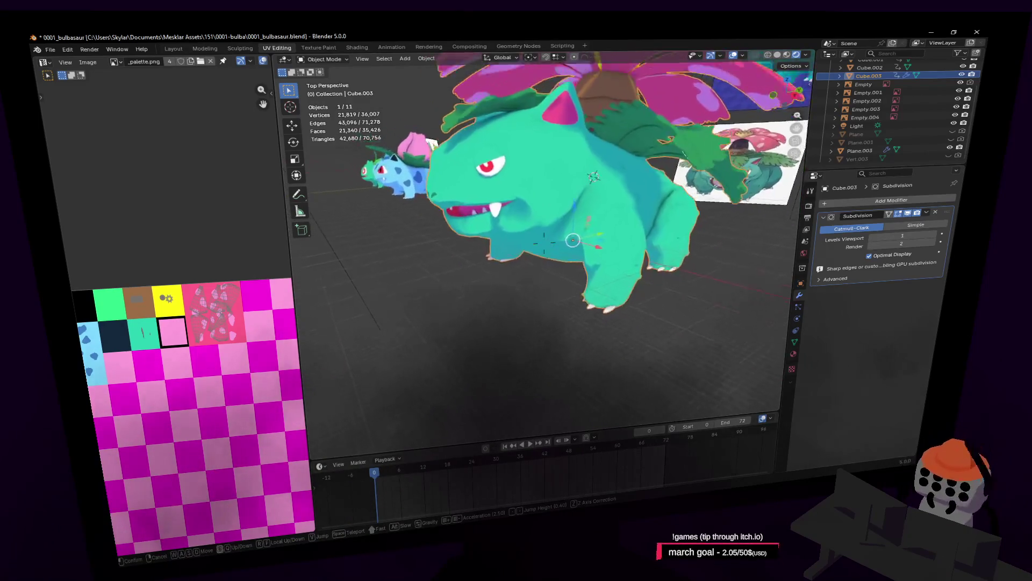
{"action": "key", "text": "w"}
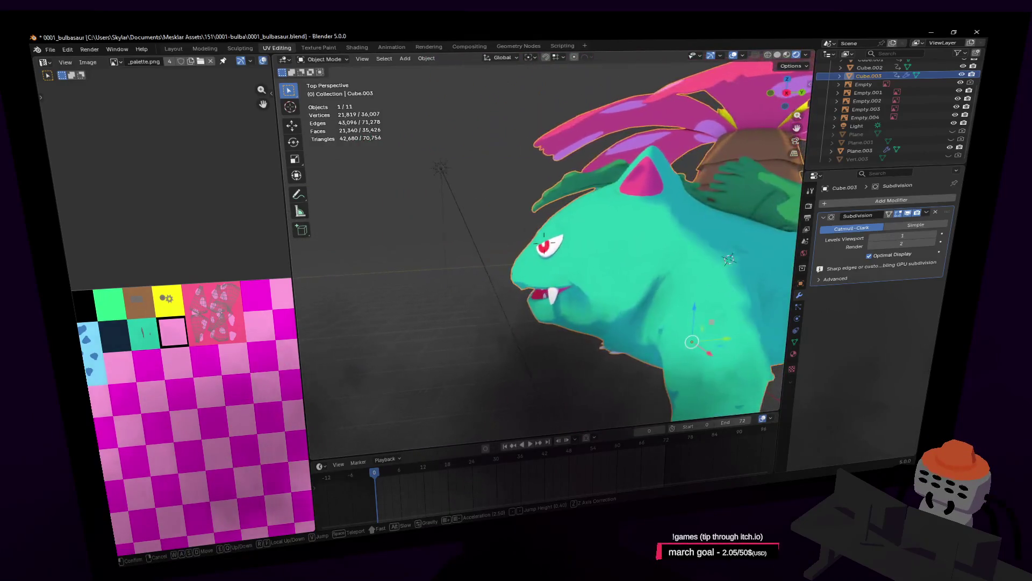
{"action": "key", "text": "s"}
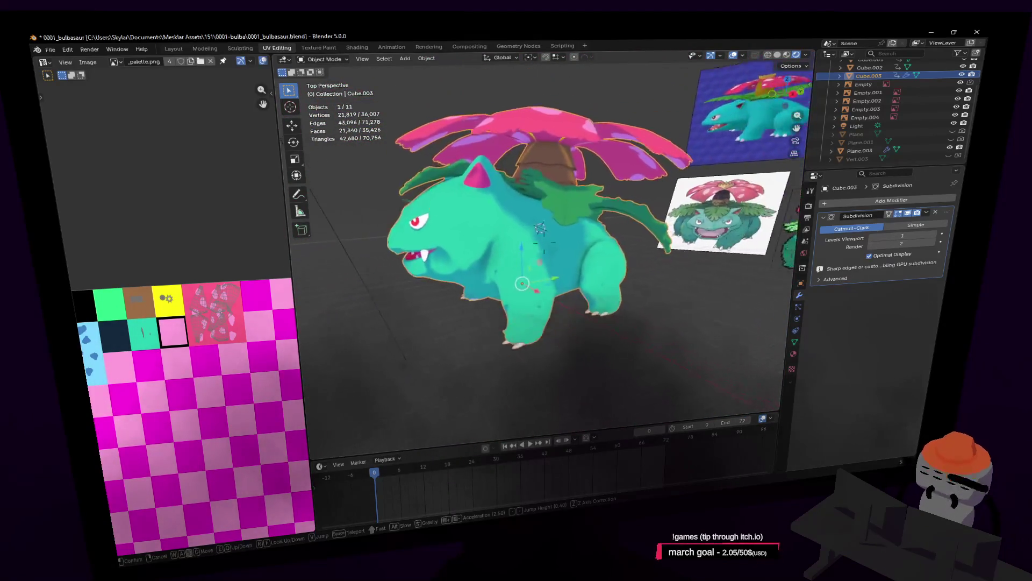
{"action": "key", "text": "Return"}
{"action": "key", "text": "g"}
{"action": "key", "text": "Return"}
{"action": "key", "text": "shift+grave"}
{"action": "key", "text": "w"}
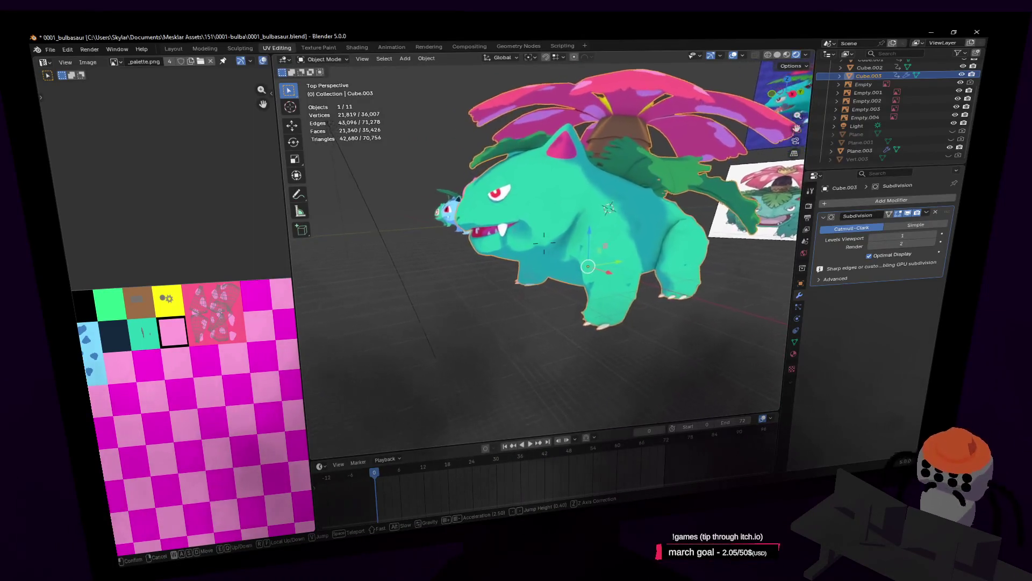
{"action": "key", "text": "Return"}
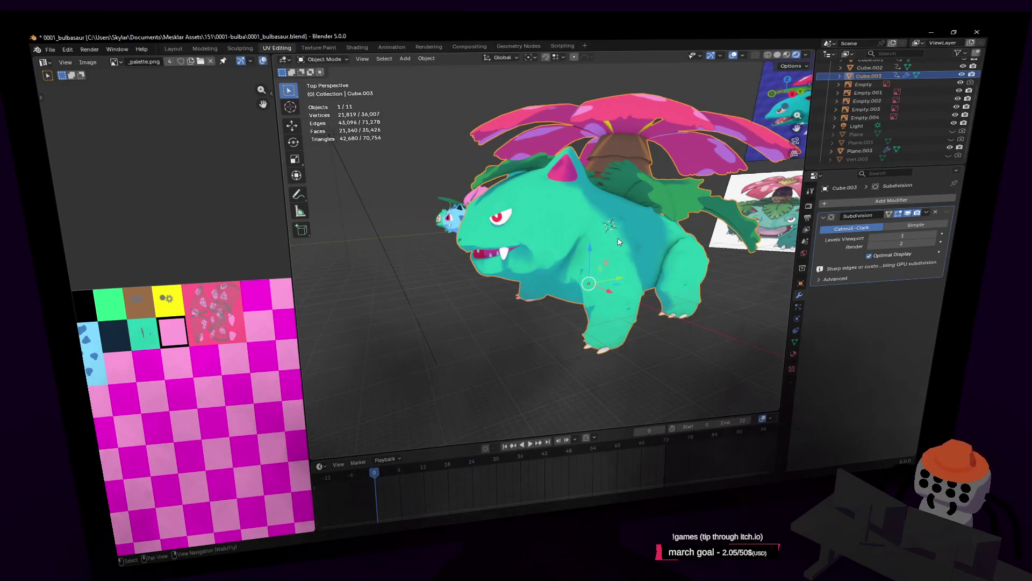
Fly in close to Venusaur's face and enter Edit Mode on its body mesh
{"action": "middle_click_drag", "start_coordinate": [545, 269], "coordinate": [866, 269]}
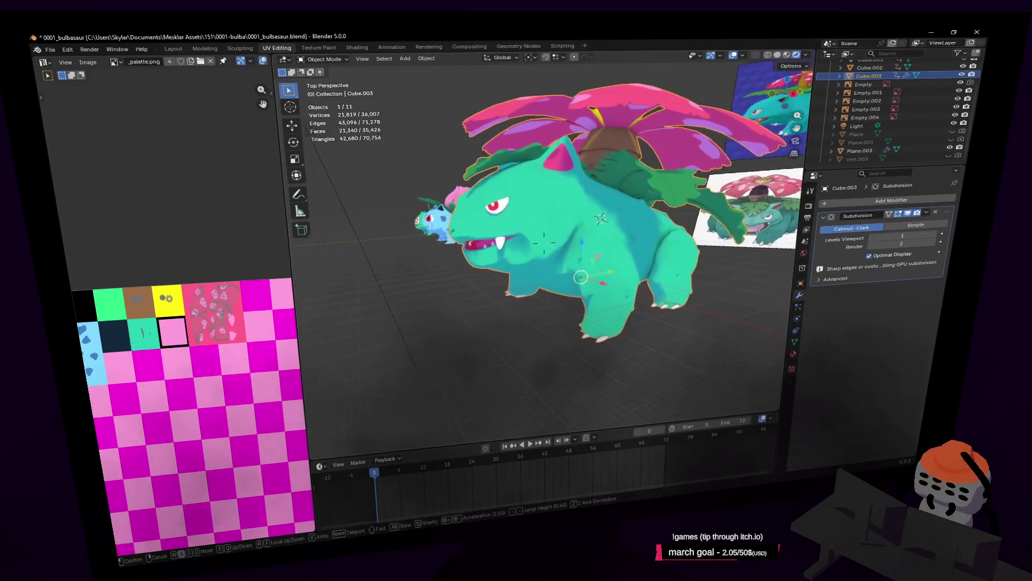
{"action": "key", "text": "shift+grave"}
{"action": "key", "text": "w"}
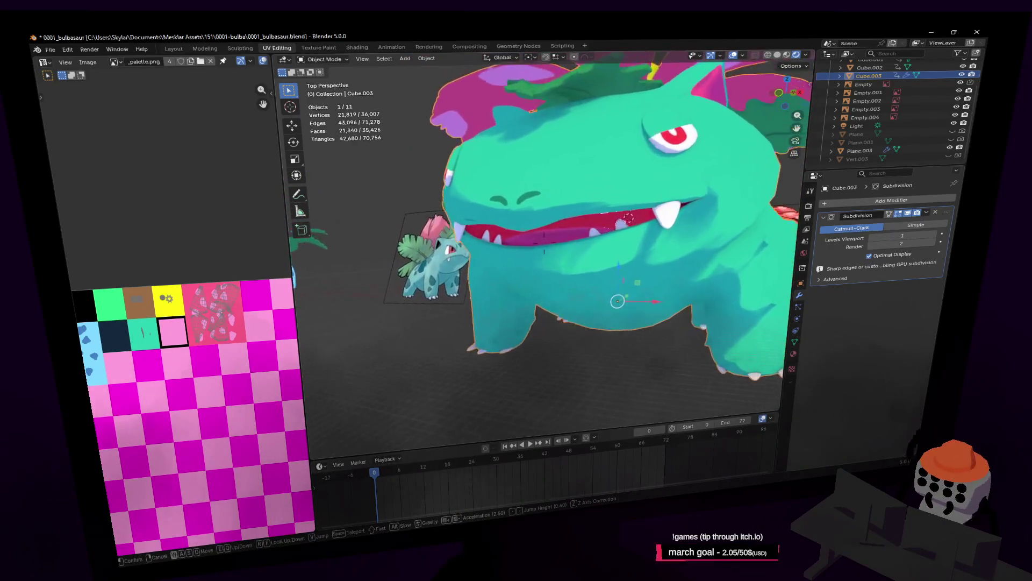
{"action": "key", "text": "Return"}
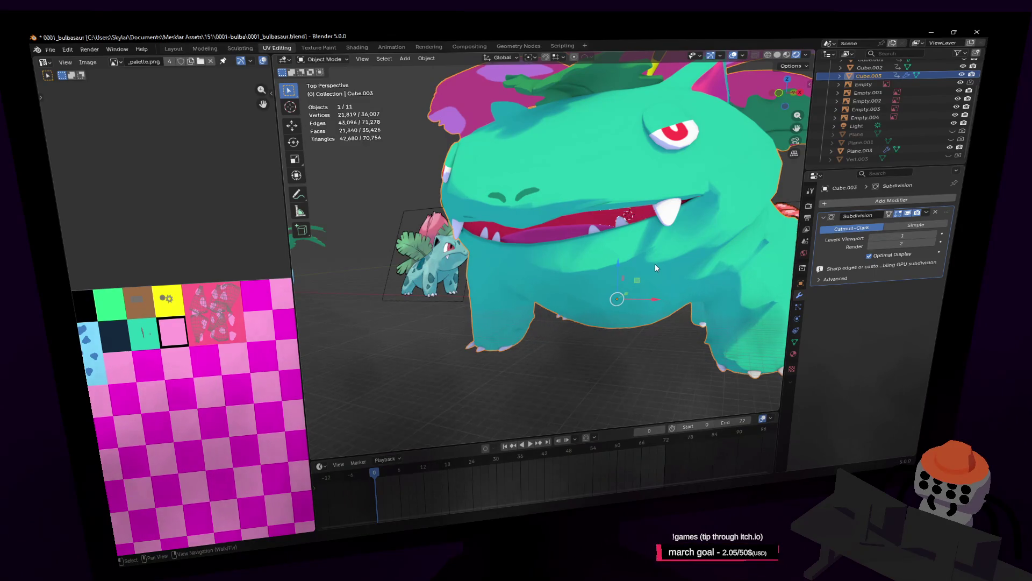
{"action": "key", "text": "Tab"}
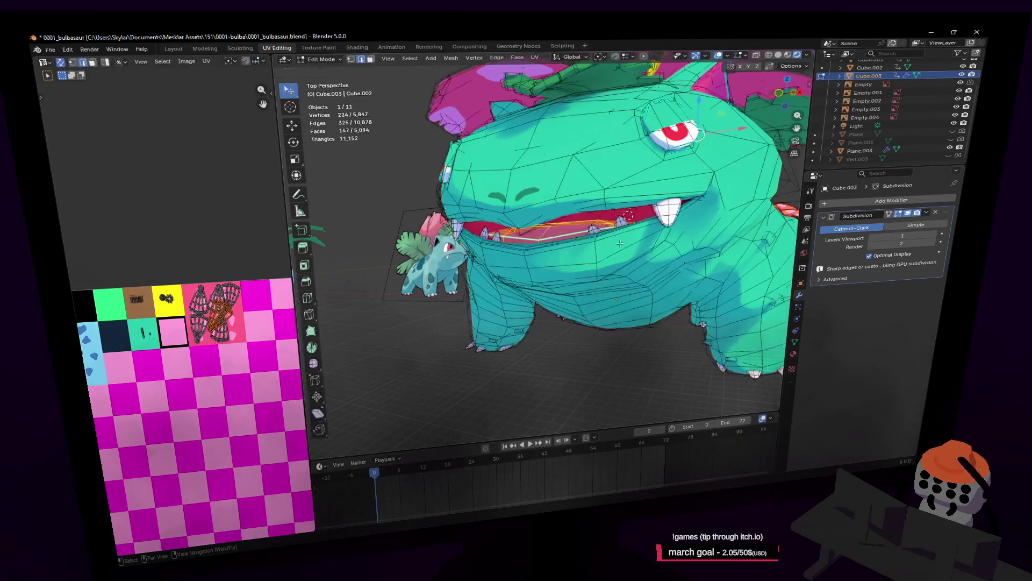
Switch to face select mode, pick a face near the mouth and fly closer to it
{"action": "left_click", "coordinate": [605, 247]}
{"action": "key", "text": "3"}
{"action": "left_click", "coordinate": [577, 249]}
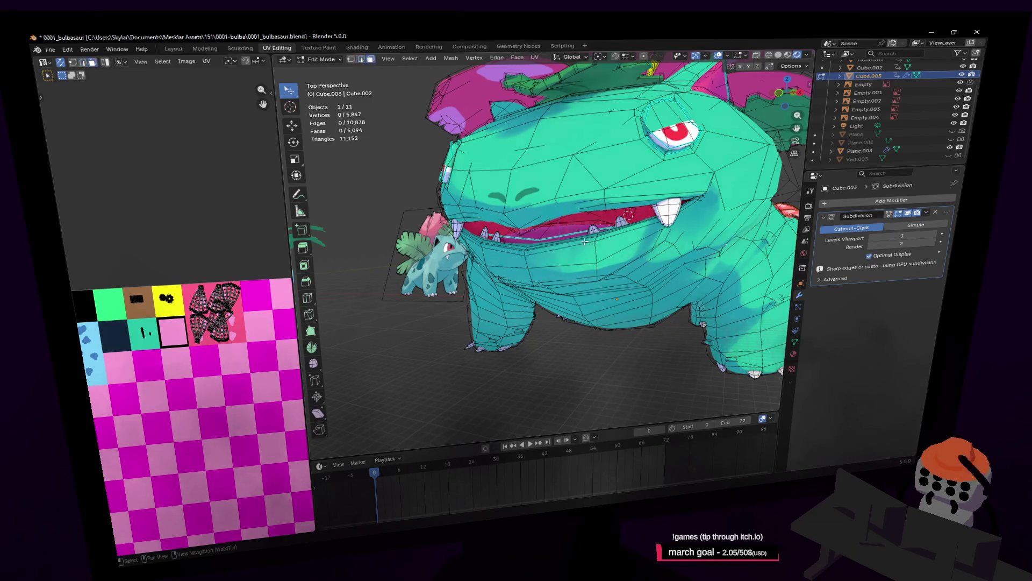
{"action": "key", "text": "shift+grave"}
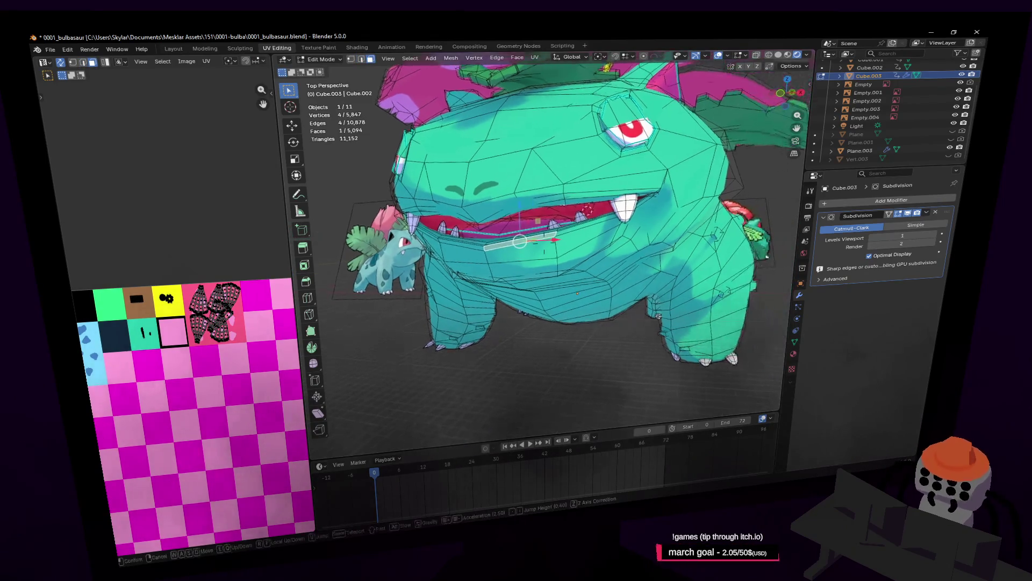
{"action": "key", "text": "w"}
{"action": "left_click", "coordinate": [547, 251]}
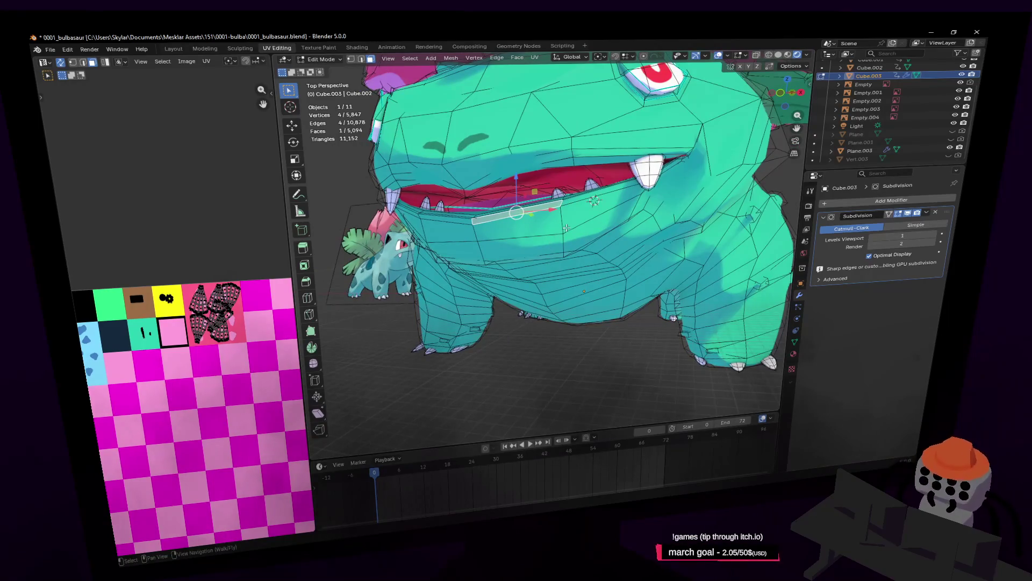
Shift-select faces under the mouth, then undo to drop the right-hand faces
{"action": "left_click", "coordinate": [574, 200], "text": "shift"}
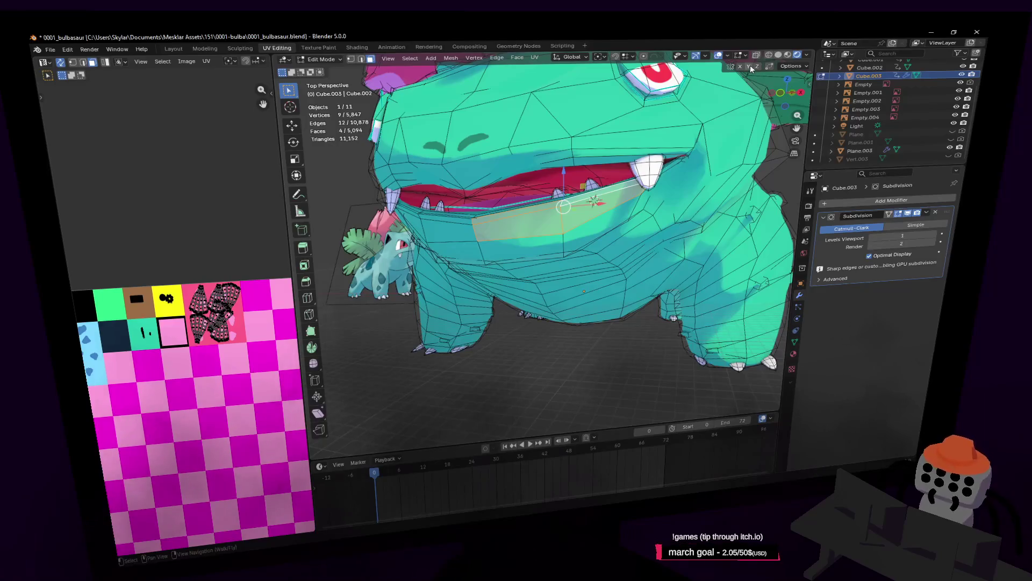
{"action": "key", "text": "shift+grave"}
{"action": "key", "text": "w"}
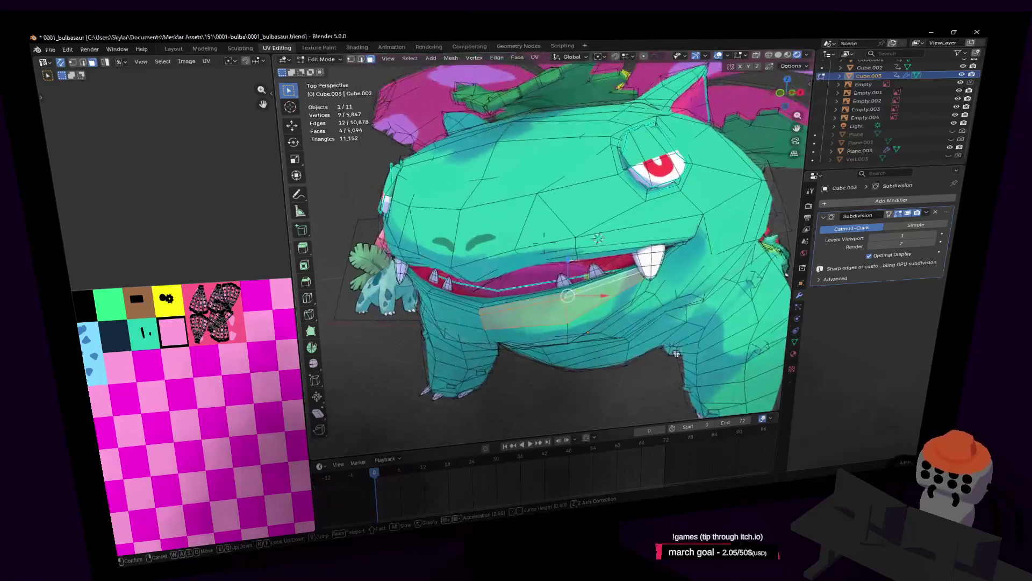
{"action": "left_click", "coordinate": [618, 154]}
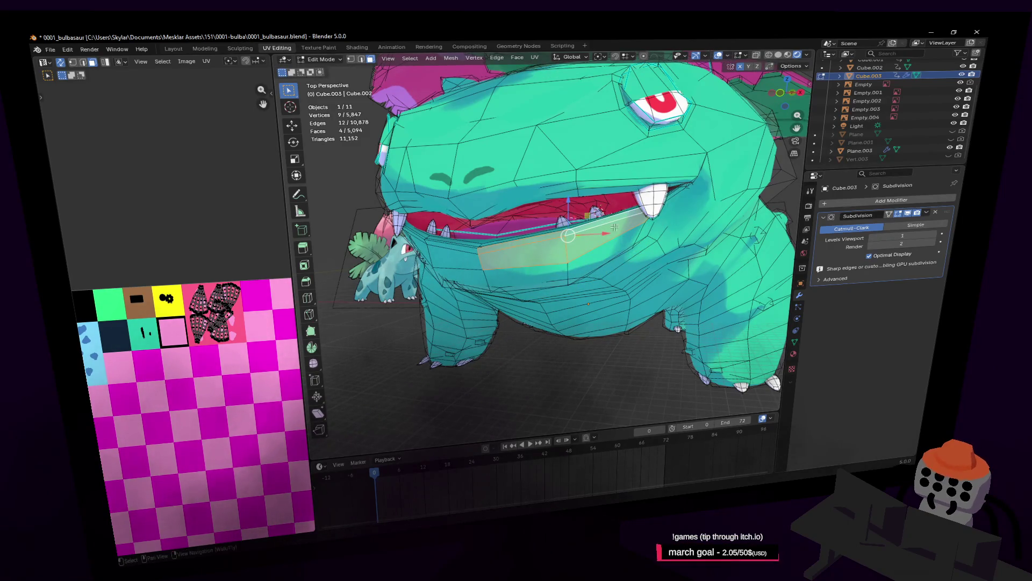
{"action": "key", "text": "ctrl+z"}
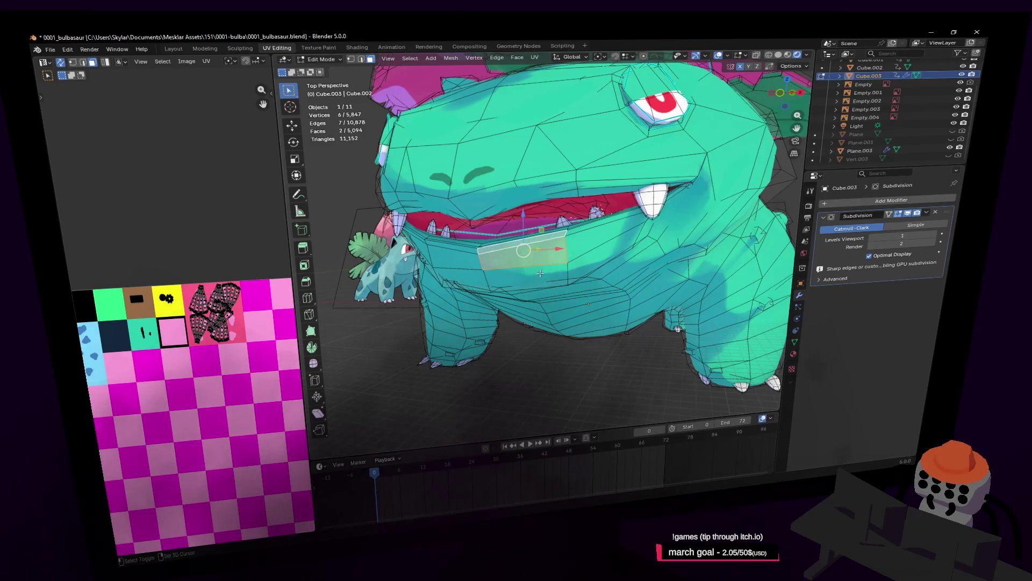
Add a third jaw face to the selection and fly the view in under Venusaur's mouth
{"action": "left_click", "coordinate": [539, 272], "text": "shift"}
{"action": "key", "text": "shift+grave"}
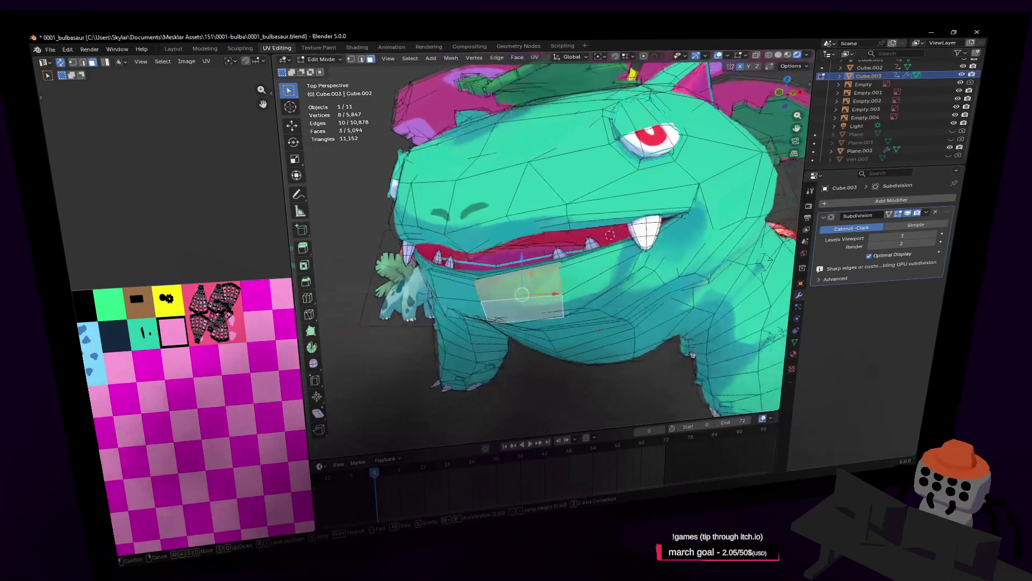
{"action": "key", "text": "d"}
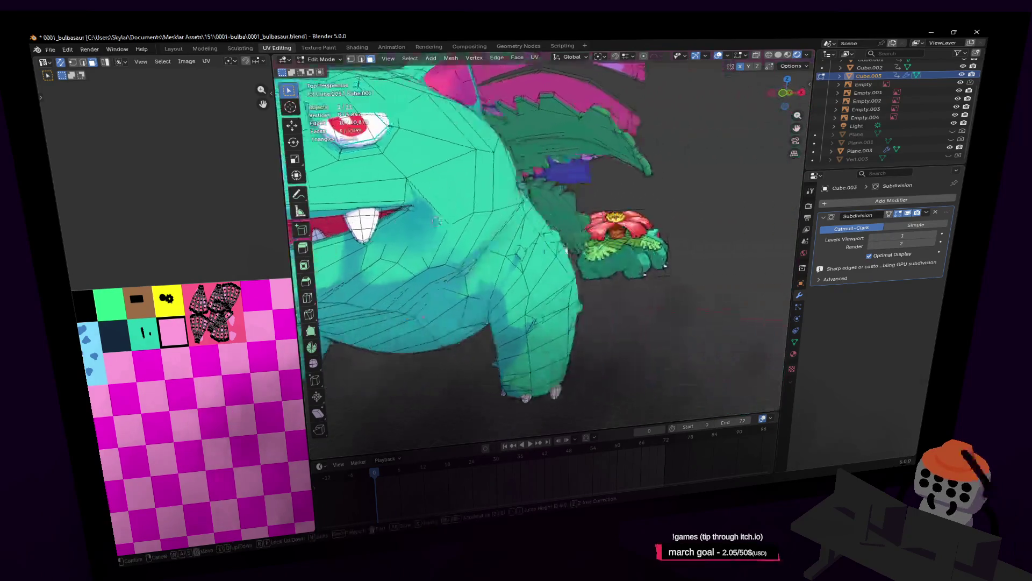
{"action": "key", "text": "s"}
{"action": "key", "text": "w"}
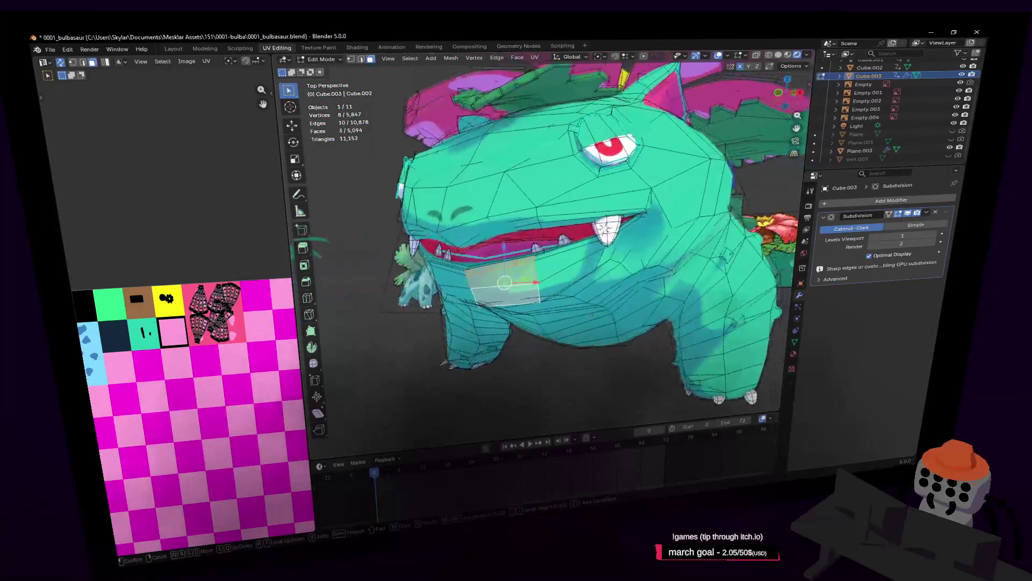
{"action": "key", "text": "w"}
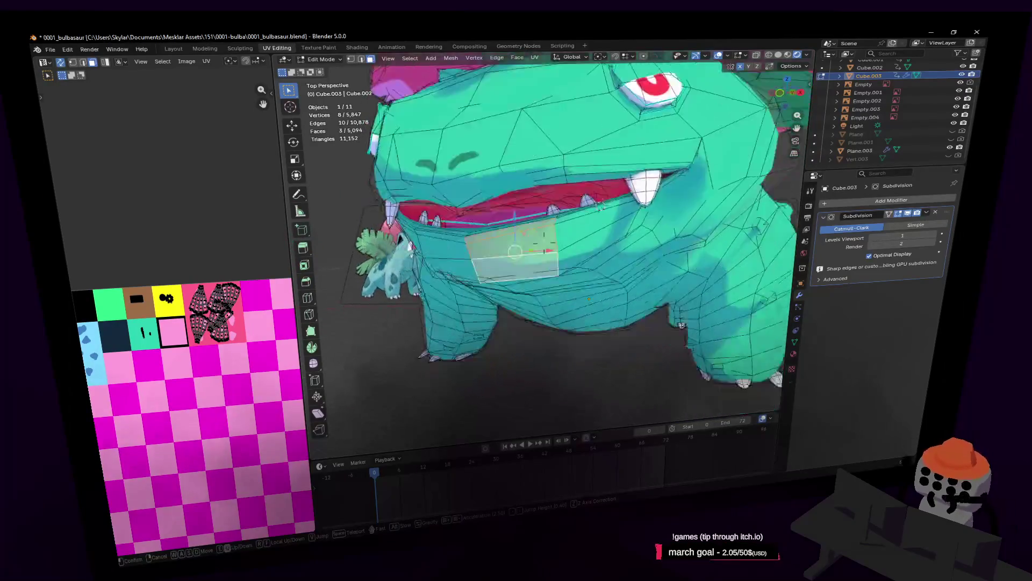
{"action": "key", "text": "q"}
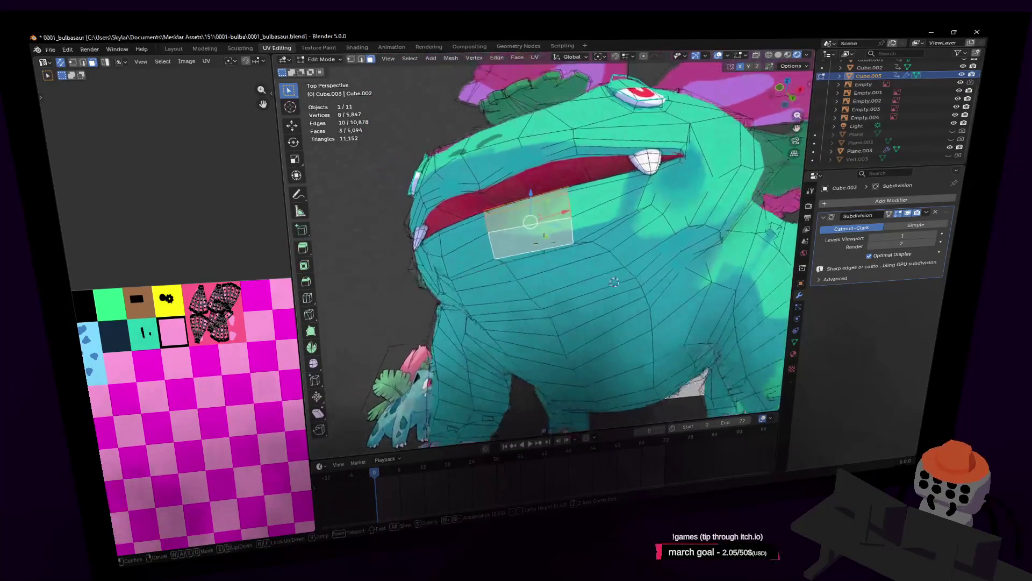
{"action": "left_click", "coordinate": [536, 256]}
{"action": "middle_click_drag", "start_coordinate": [529, 256], "coordinate": [742, 51]}
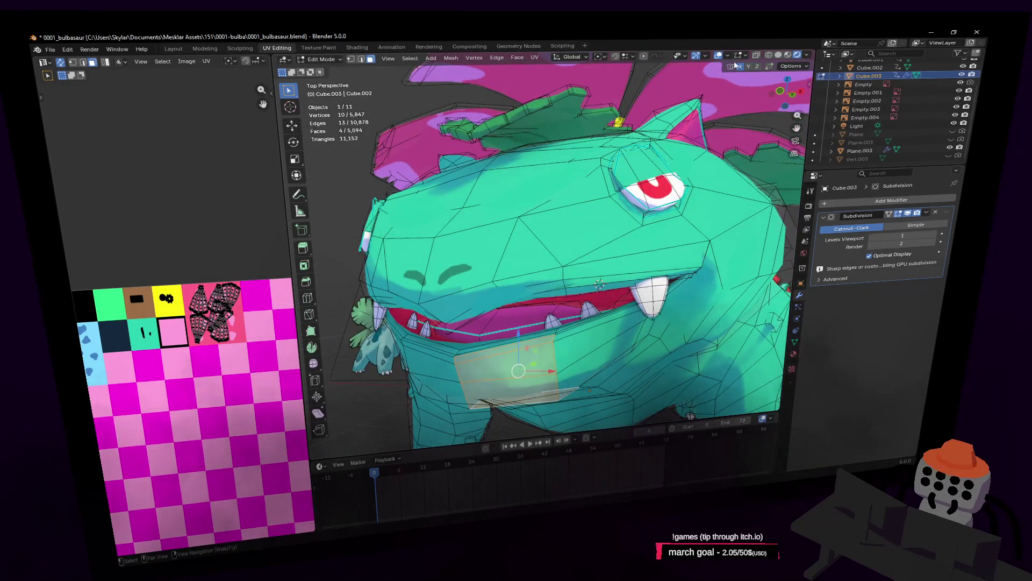
{"action": "key", "text": "shift+grave"}
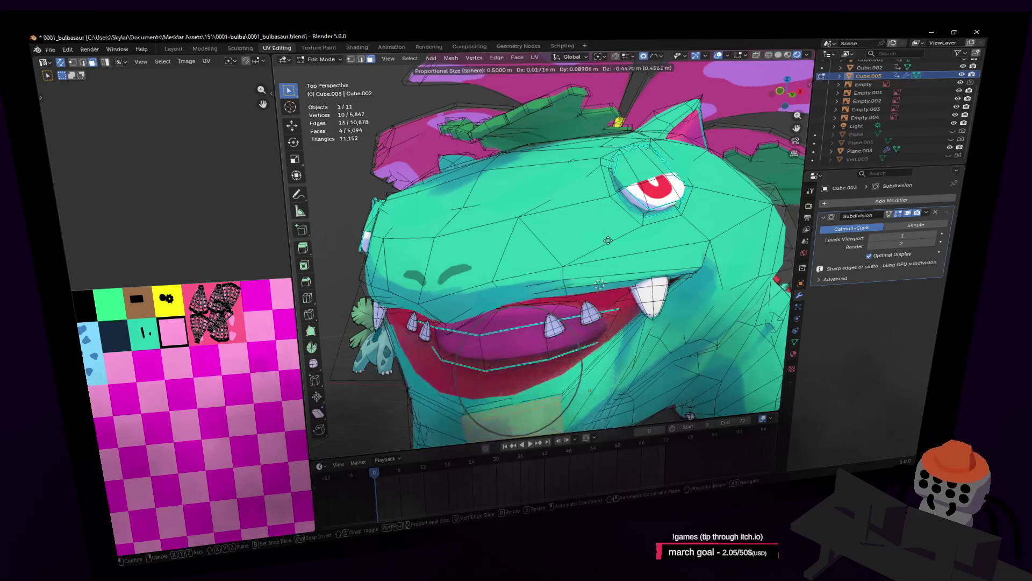
{"action": "left_click", "coordinate": [603, 206]}
Add another jaw face and drag the jaw down along Z with proportional falloff, opening the mouth
{"action": "key", "text": "g"}
{"action": "key", "text": "z"}
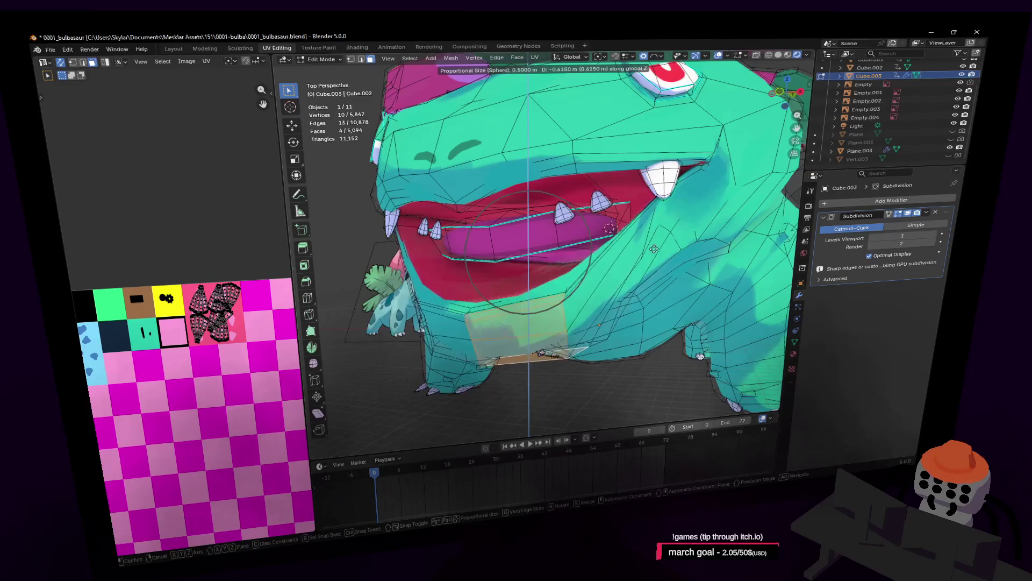
{"action": "key", "text": "Escape"}
{"action": "left_click", "coordinate": [583, 258], "text": "shift"}
{"action": "key", "text": "g"}
{"action": "key", "text": "z"}
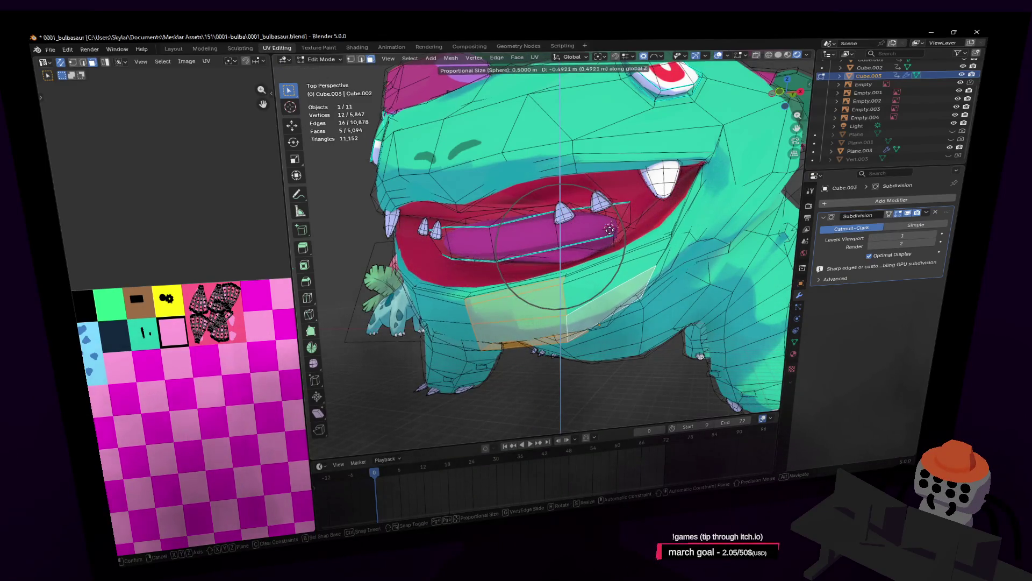
{"action": "left_click", "coordinate": [611, 230]}
{"action": "middle_click_drag", "start_coordinate": [611, 230], "coordinate": [833, 313]}
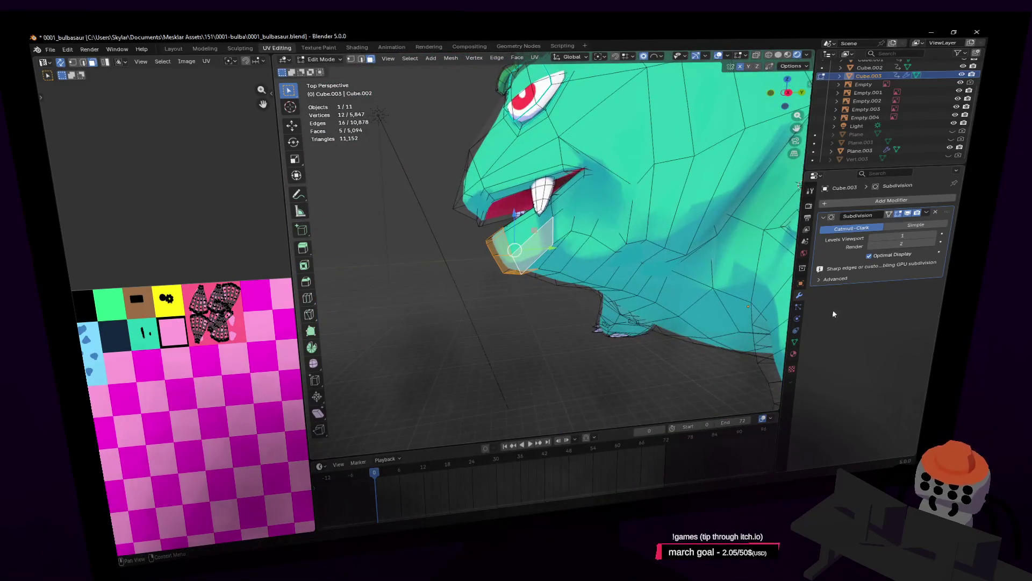
{"action": "left_click", "coordinate": [794, 342]}
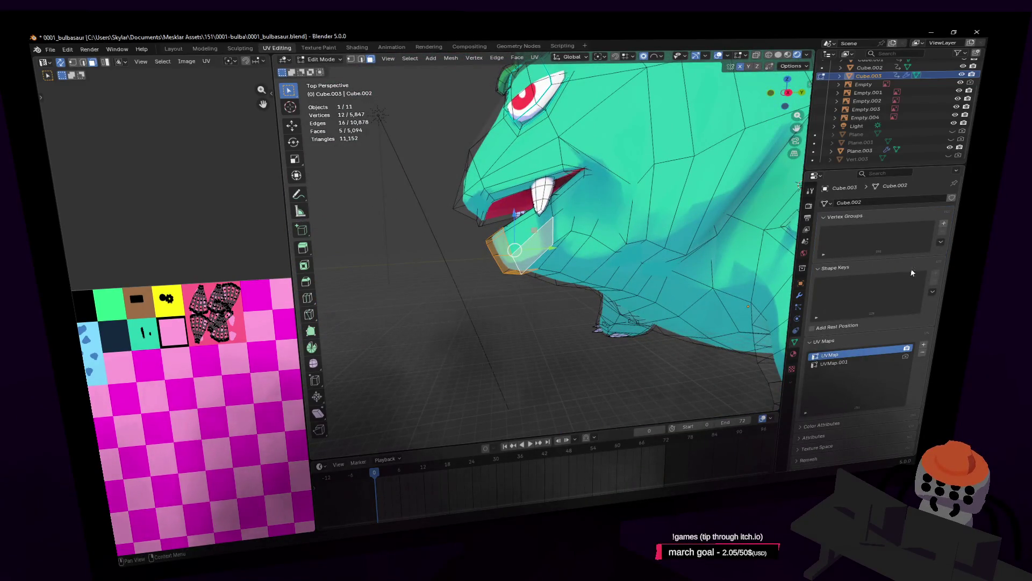
Add Basis and Key 1 shape keys to the Venusaur mesh and resume editing
{"action": "key", "text": "Tab"}
{"action": "left_click", "coordinate": [936, 275]}
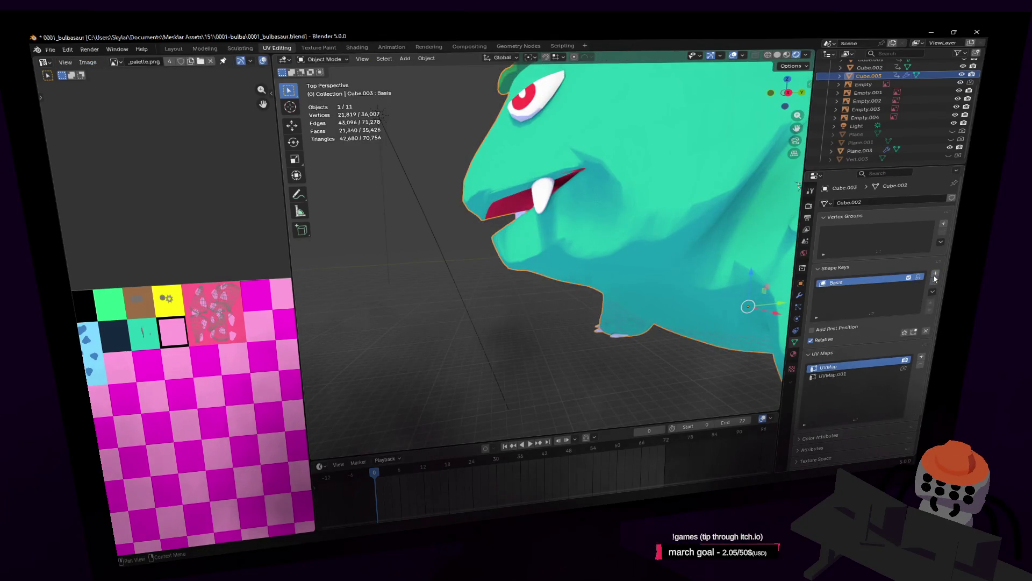
{"action": "key", "text": "Tab"}
Rotate the jaw piece about X and lower it along Z in the Key 1 shape
{"action": "key", "text": "r"}
{"action": "key", "text": "x"}
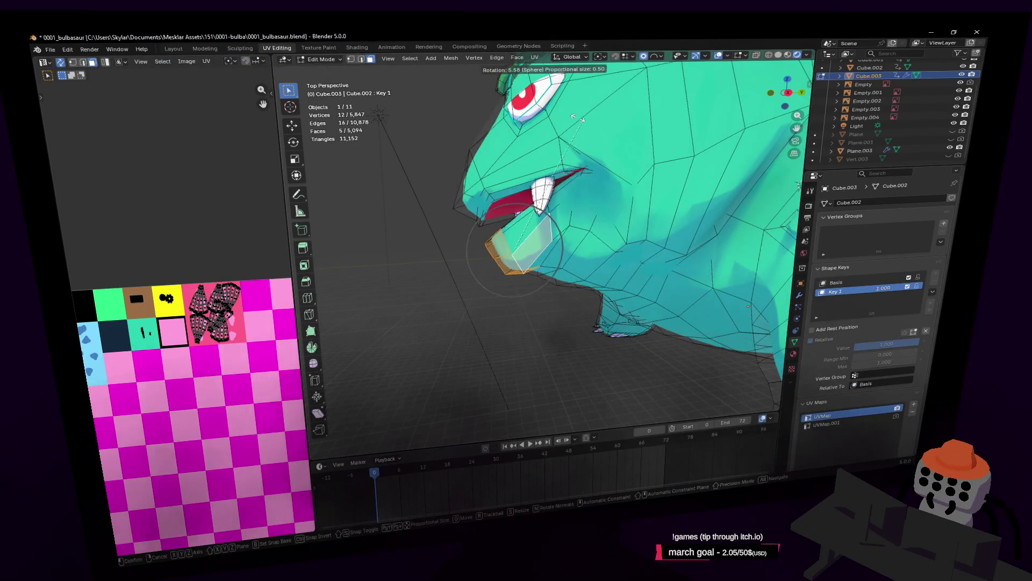
{"action": "left_click", "coordinate": [570, 114]}
{"action": "key", "text": "g"}
{"action": "key", "text": "z"}
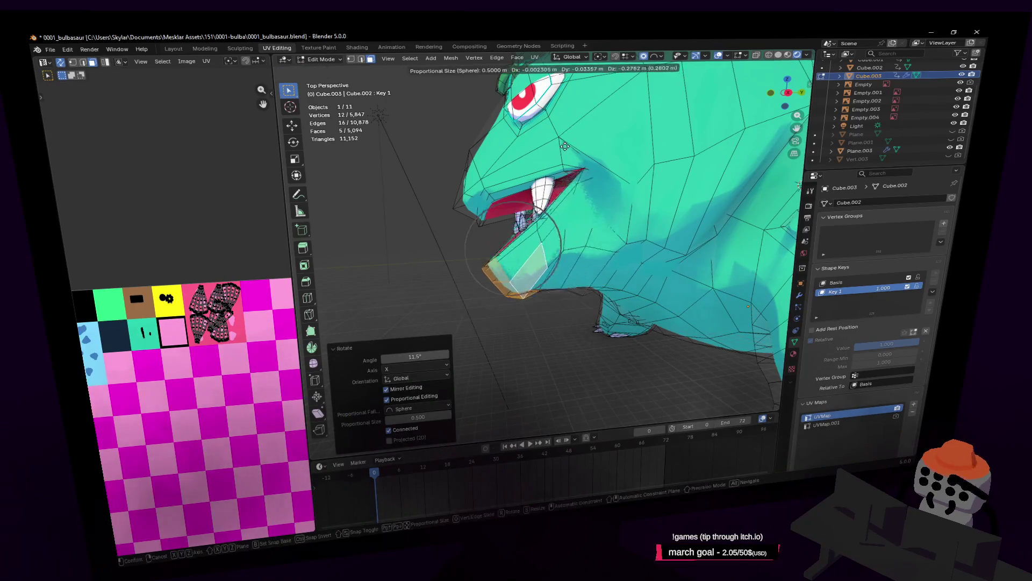
{"action": "left_click", "coordinate": [573, 159]}
{"action": "scroll", "coordinate": [743, 176], "scroll_direction": "up", "scroll_amount": 2}
Select the whole linked inner-mouth piece, lower it along Z and rotate it slightly
{"action": "middle_click_drag", "start_coordinate": [742, 176], "coordinate": [509, 238]}
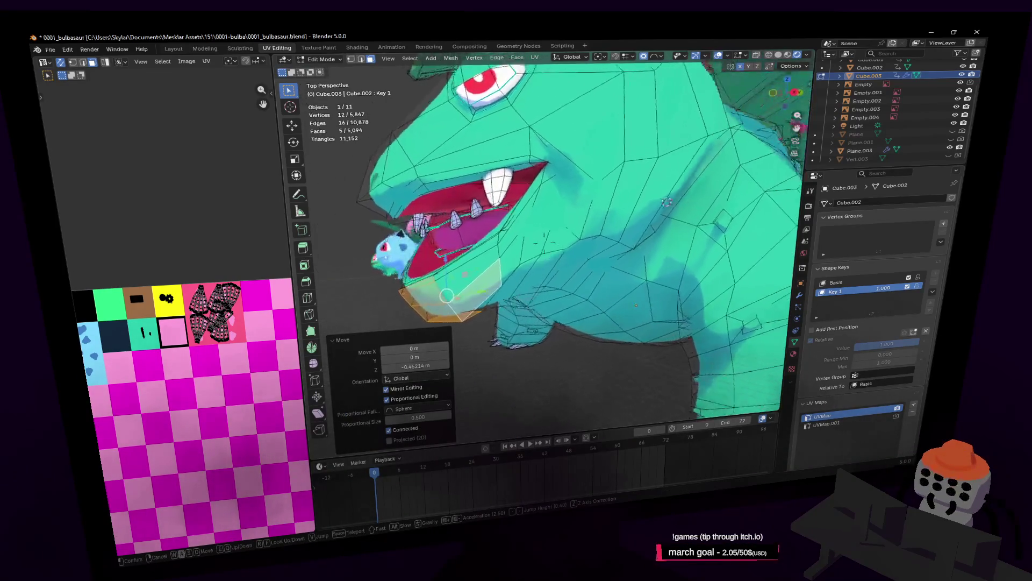
{"action": "left_click", "coordinate": [542, 244]}
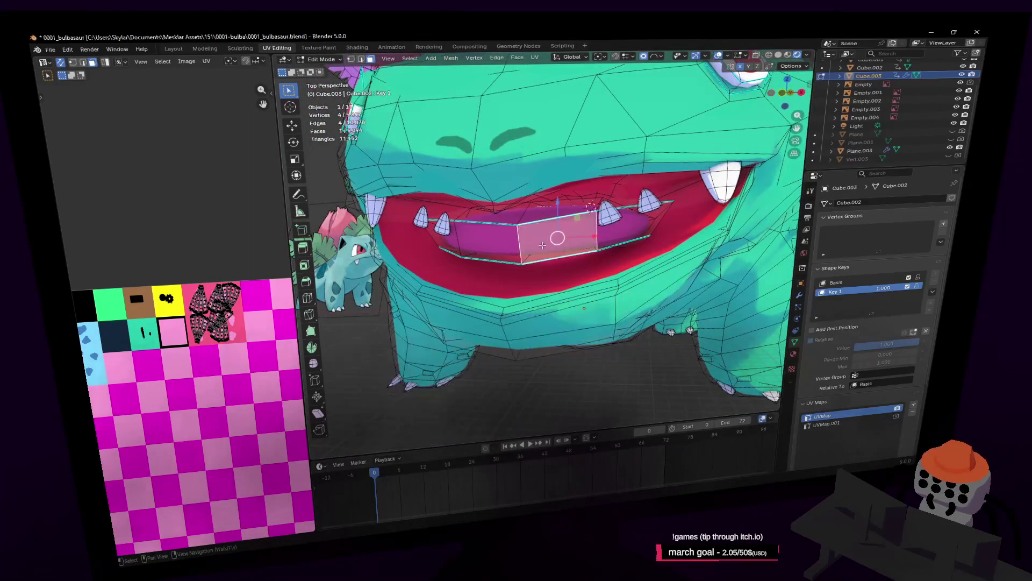
{"action": "key", "text": "ctrl+l"}
{"action": "middle_click_drag", "start_coordinate": [526, 239], "coordinate": [313, 236]}
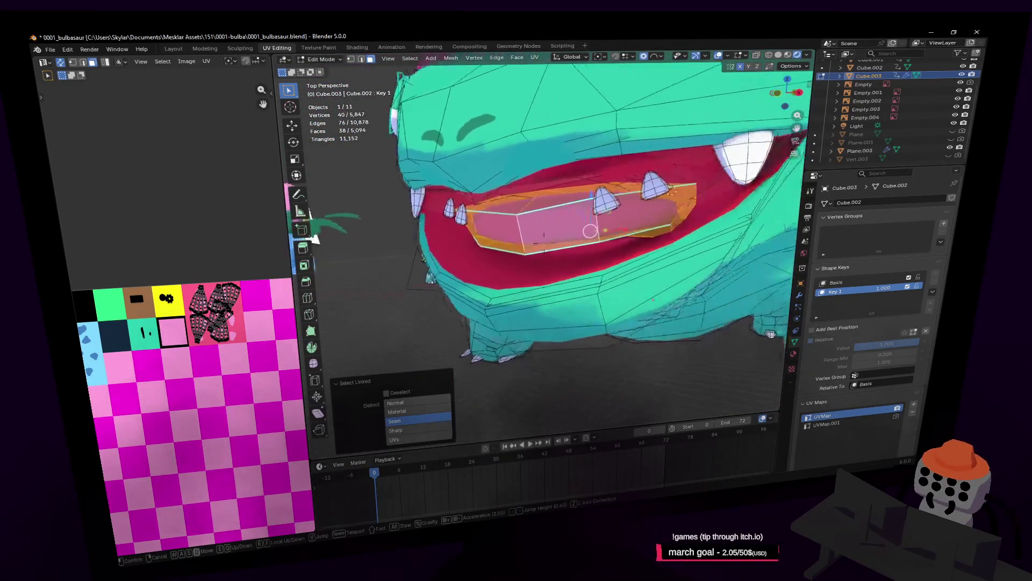
{"action": "key", "text": "g"}
{"action": "key", "text": "z"}
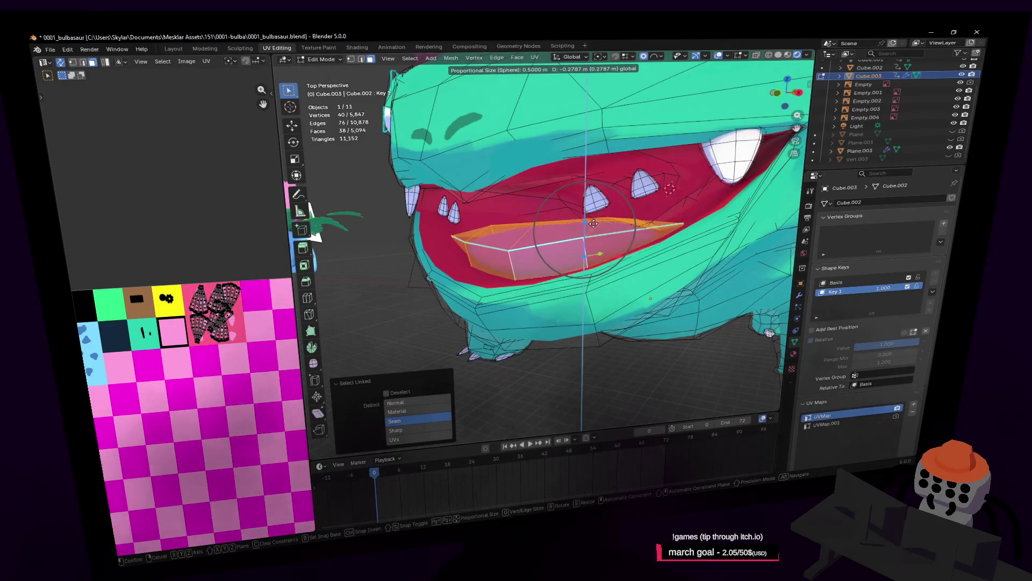
{"action": "left_click", "coordinate": [601, 217]}
{"action": "mouse_move", "coordinate": [601, 217]}
{"action": "middle_mouse_down"}
{"action": "mouse_move", "coordinate": [664, 151]}
{"action": "mouse_move", "coordinate": [517, 210]}
{"action": "mouse_move", "coordinate": [545, 240]}
{"action": "mouse_move", "coordinate": [510, 159]}
{"action": "middle_mouse_up"}
{"action": "key", "text": "r"}
{"action": "left_click", "coordinate": [663, 151]}
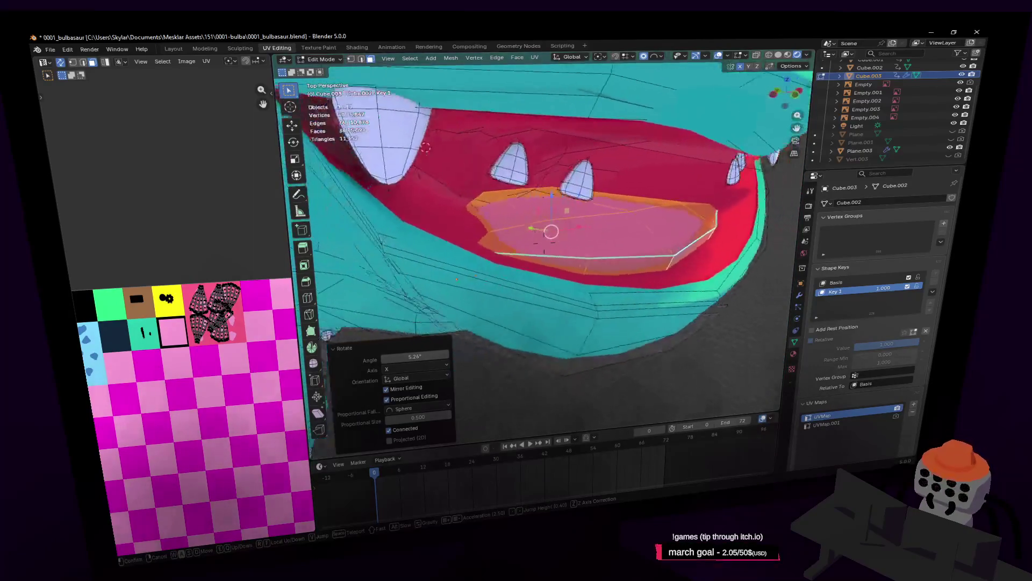
Raise the tongue piece slightly along Z inside the open mouth
{"action": "key", "text": "g"}
{"action": "key", "text": "z"}
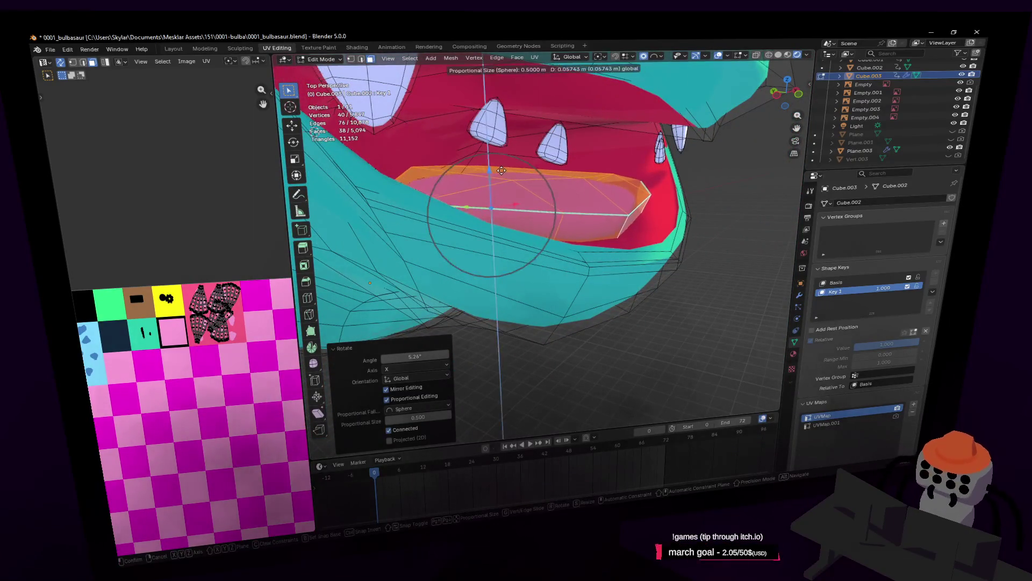
{"action": "left_click", "coordinate": [491, 201]}
{"action": "mouse_move", "coordinate": [491, 201]}
{"action": "middle_mouse_down"}
{"action": "mouse_move", "coordinate": [543, 236]}
{"action": "mouse_move", "coordinate": [477, 183]}
{"action": "mouse_move", "coordinate": [547, 208]}
{"action": "middle_mouse_up"}
{"action": "left_click", "coordinate": [547, 208]}
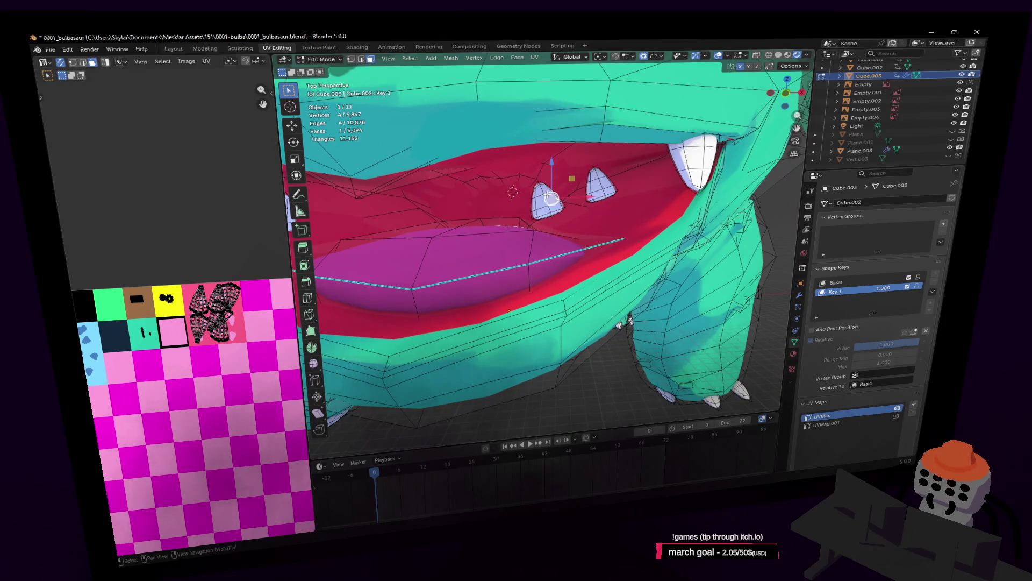
Select the linked lower teeth and move them into the open mouth with soft falloff
{"action": "key", "text": "ctrl+l"}
{"action": "key", "text": "ctrl+z"}
{"action": "mouse_move", "coordinate": [604, 183]}
{"action": "middle_mouse_down"}
{"action": "mouse_move", "coordinate": [544, 244]}
{"action": "mouse_move", "coordinate": [593, 195]}
{"action": "middle_mouse_up"}
{"action": "key", "text": "ctrl+l"}
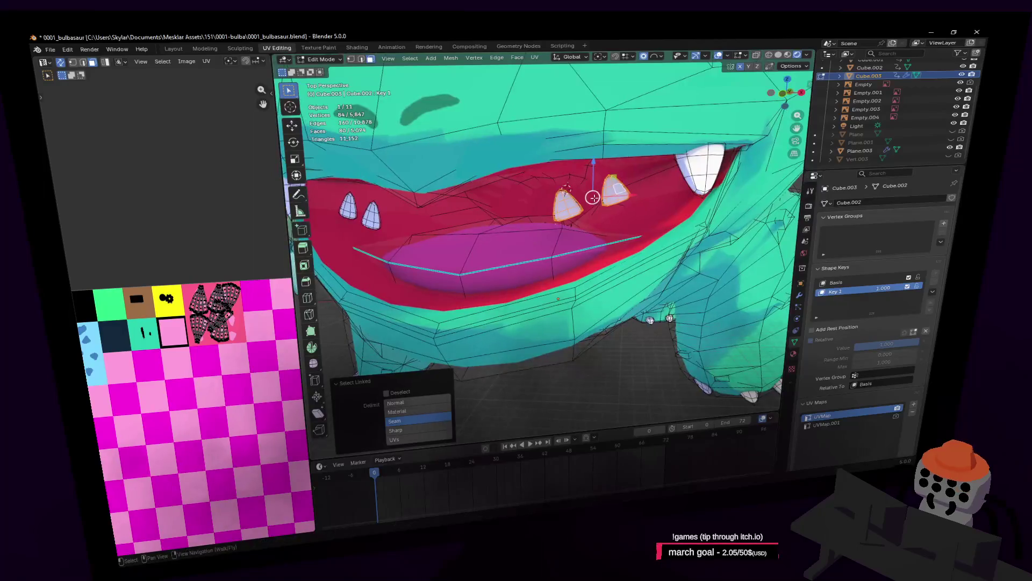
{"action": "key", "text": "g"}
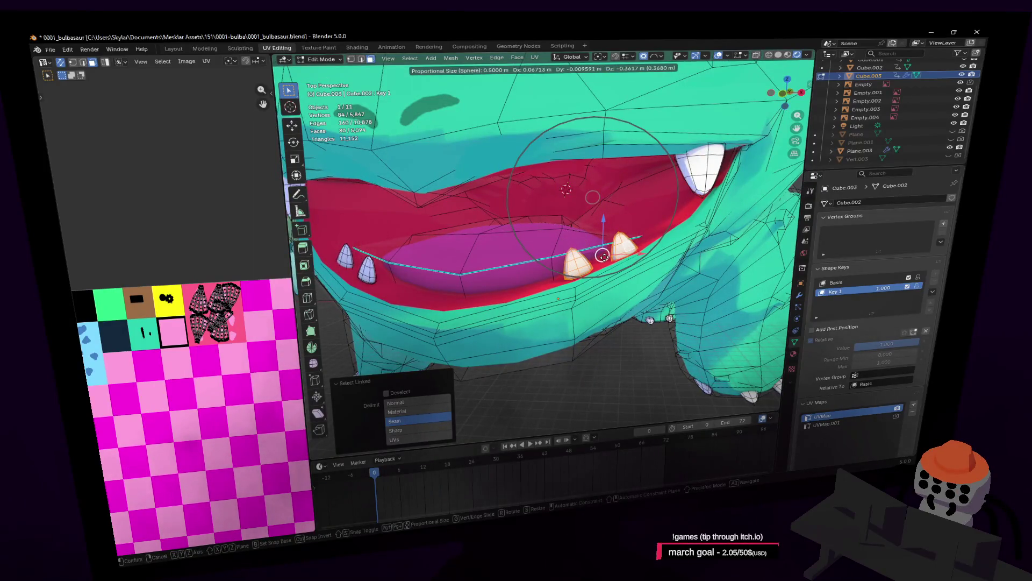
{"action": "left_click", "coordinate": [593, 197]}
Nudge the tooth vertices into place from a side view
{"action": "mouse_move", "coordinate": [593, 197]}
{"action": "middle_mouse_down"}
{"action": "mouse_move", "coordinate": [549, 202]}
{"action": "mouse_move", "coordinate": [564, 243]}
{"action": "middle_mouse_up"}
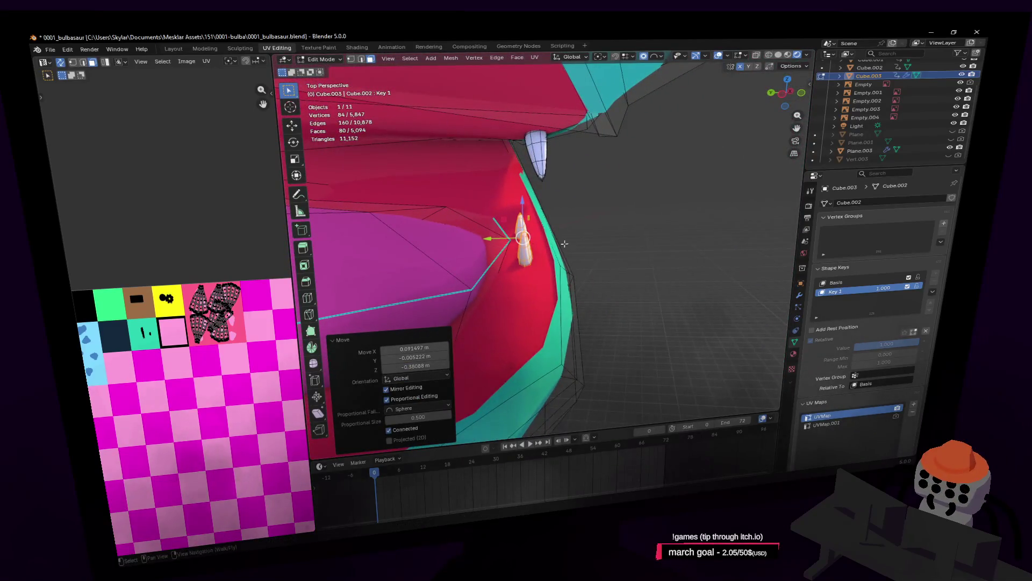
{"action": "key", "text": "g"}
{"action": "key", "text": "Escape"}
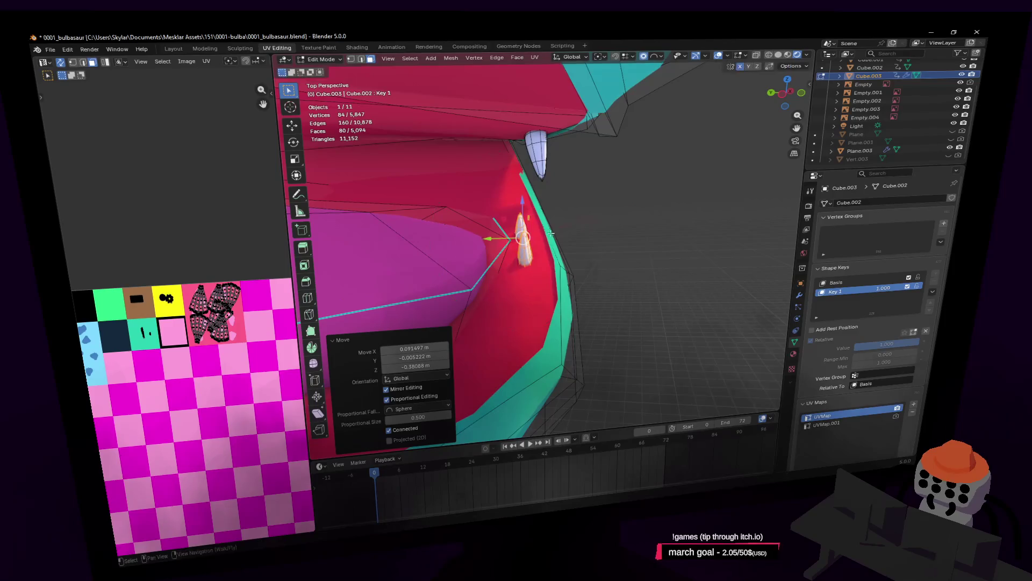
{"action": "key", "text": "g"}
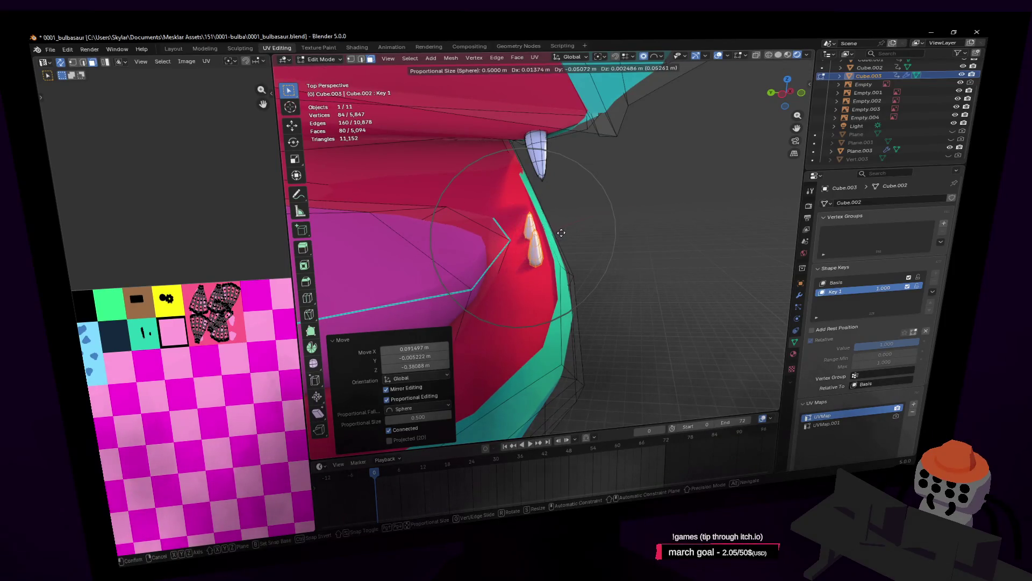
{"action": "scroll", "coordinate": [588, 235], "scroll_direction": "down", "scroll_amount": 3}
{"action": "scroll", "coordinate": [587, 235], "scroll_direction": "down", "scroll_amount": 3}
{"action": "scroll", "coordinate": [587, 234], "scroll_direction": "down", "scroll_amount": 3}
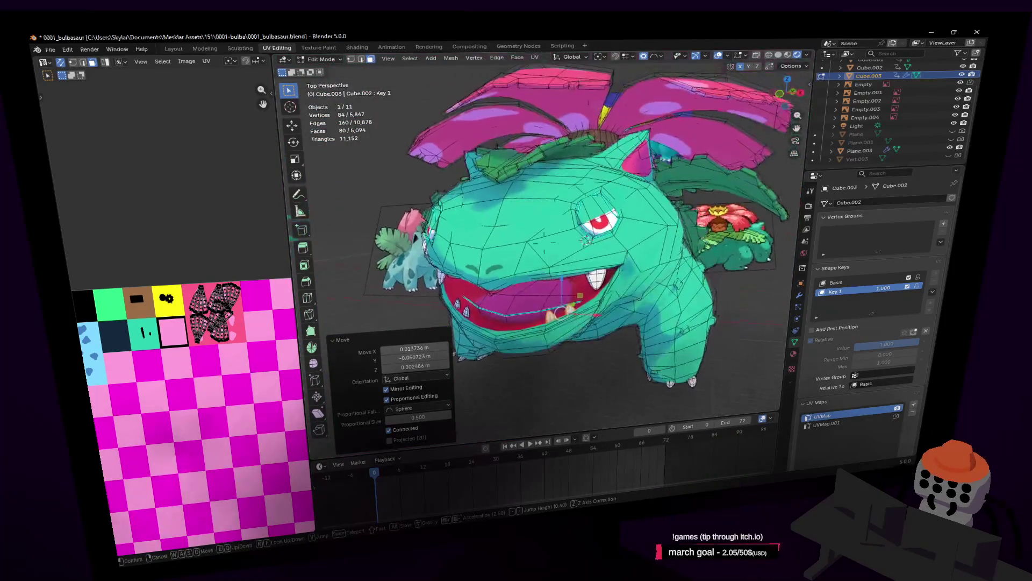
Return to Object Mode and set Key 1's value back to 0, closing the mouth
{"action": "key", "text": "Tab"}
{"action": "middle_click_drag", "start_coordinate": [587, 233], "coordinate": [642, 256]}
{"action": "key", "text": "Tab"}
{"action": "key", "text": "Tab"}
{"action": "mouse_move", "coordinate": [887, 344]}
{"action": "left_mouse_down"}
{"action": "mouse_move", "coordinate": [839, 344]}
{"action": "mouse_move", "coordinate": [919, 343]}
{"action": "left_mouse_up"}
{"action": "key", "text": "Escape"}
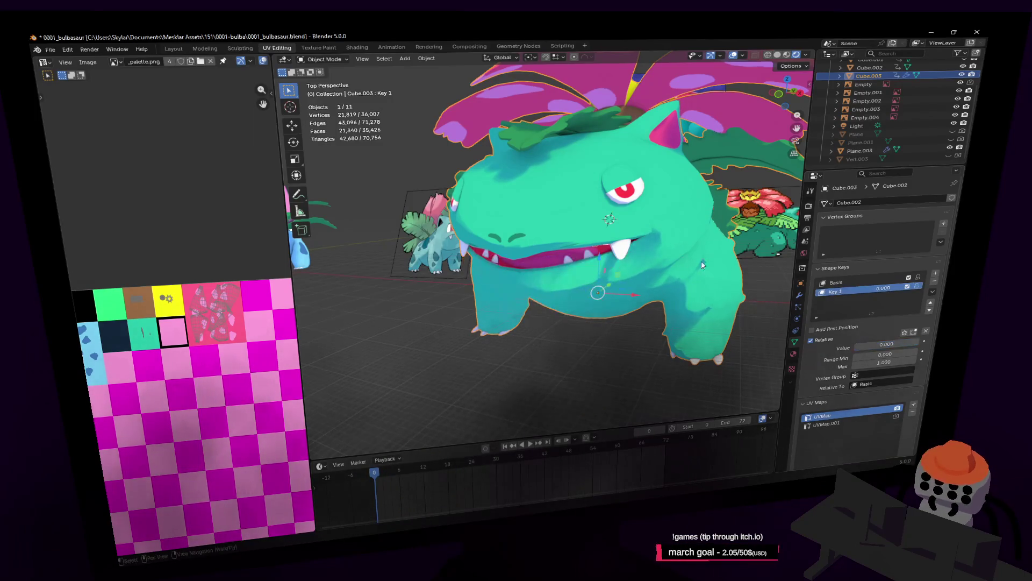
Walk around the three models, raise Key 1 to 1 to open the mouth, then undo back to 0
{"action": "key", "text": "shift+grave"}
{"action": "key", "text": "w"}
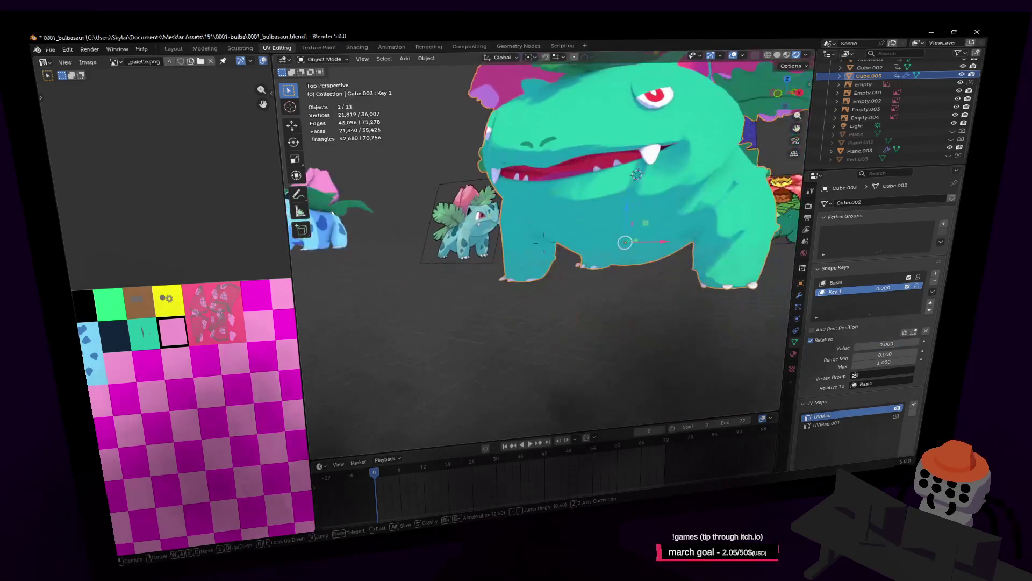
{"action": "key", "text": "s"}
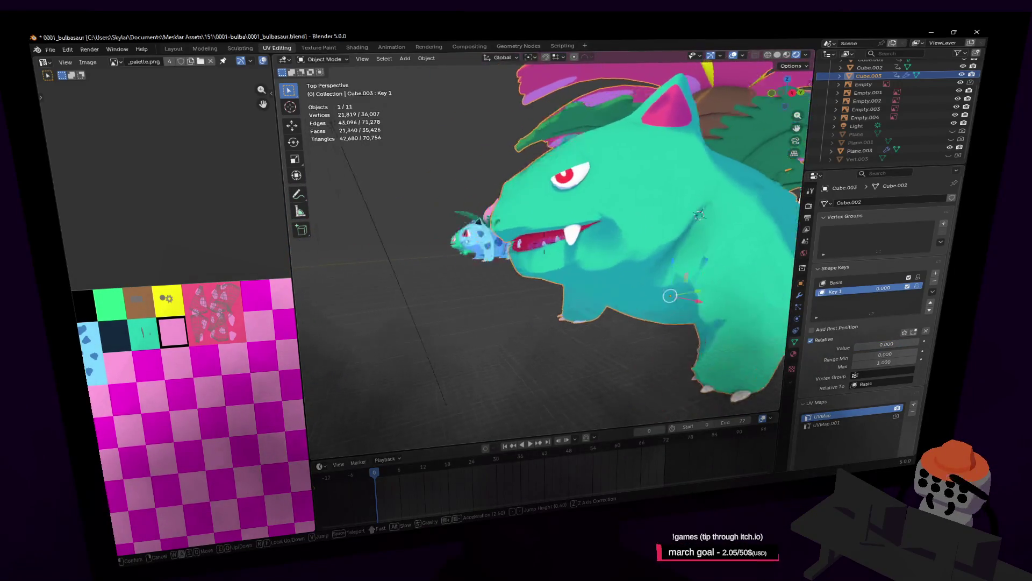
{"action": "left_click", "coordinate": [544, 240]}
{"action": "left_click_drag", "start_coordinate": [856, 344], "coordinate": [919, 344]}
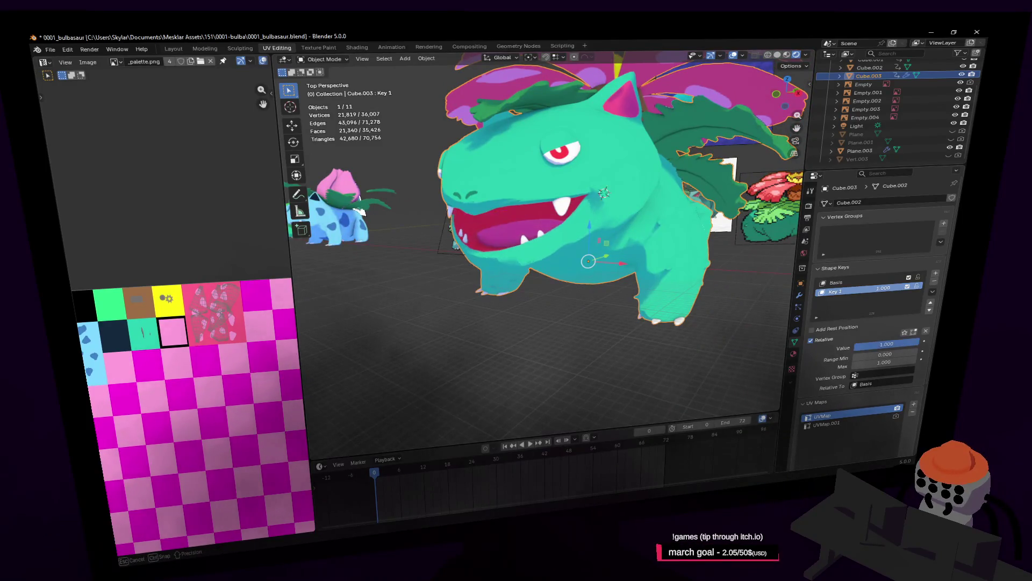
{"action": "key", "text": "ctrl+z"}
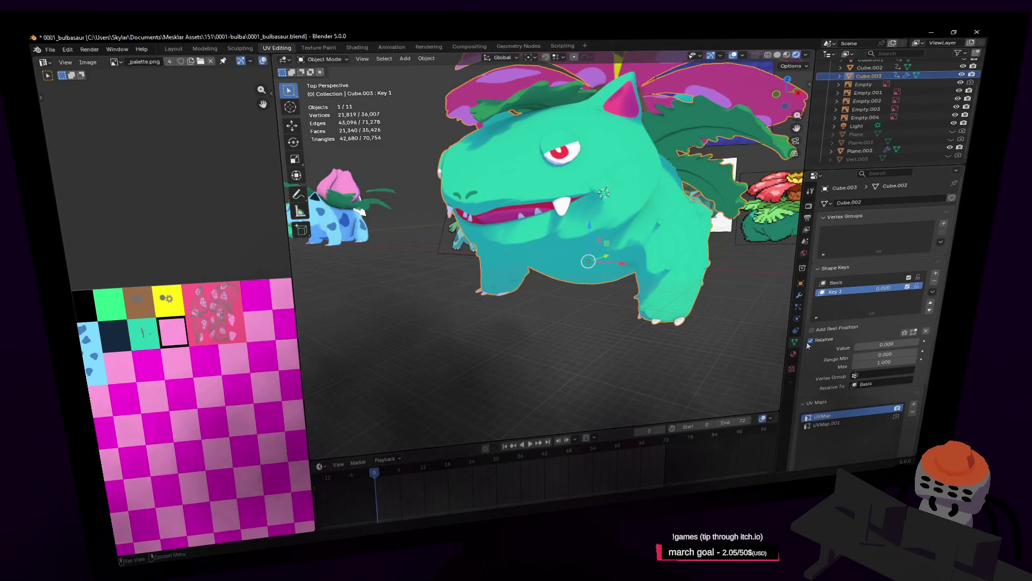
Disable the Subdivision modifier's viewport display so Venusaur shows its low-poly mesh
{"action": "left_click", "coordinate": [799, 298]}
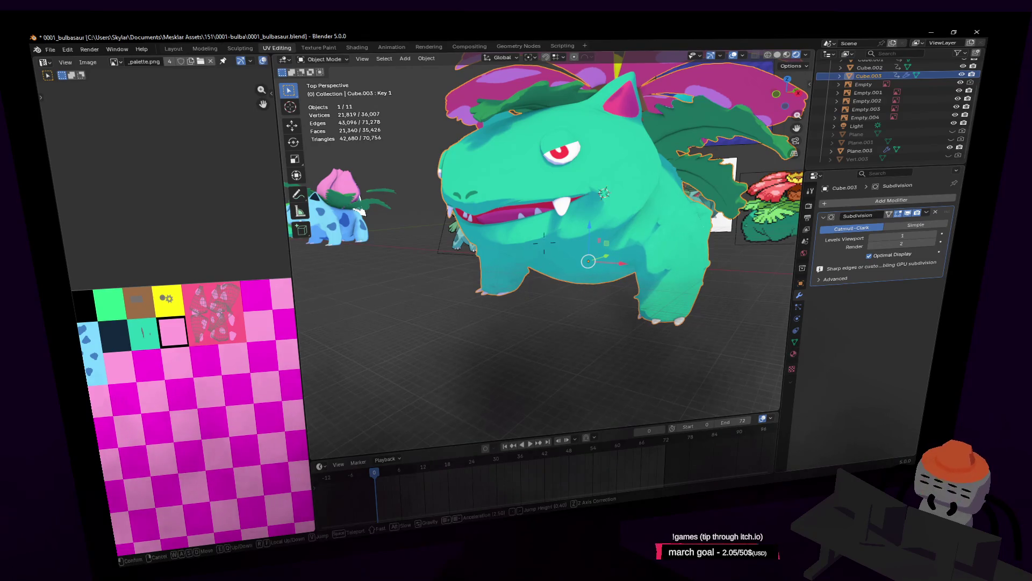
{"action": "middle_click_drag", "start_coordinate": [726, 267], "coordinate": [662, 212]}
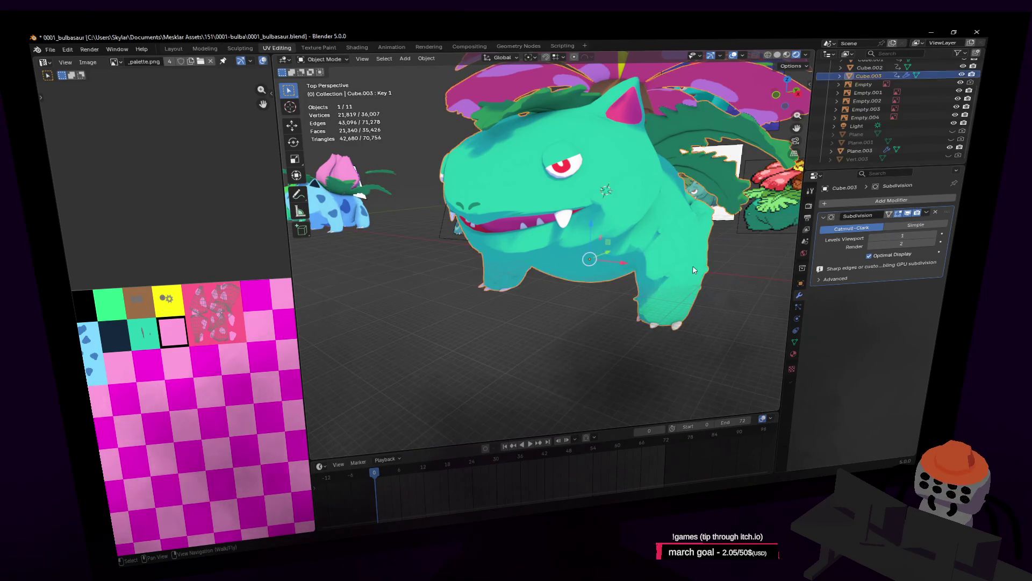
{"action": "left_click", "coordinate": [796, 341]}
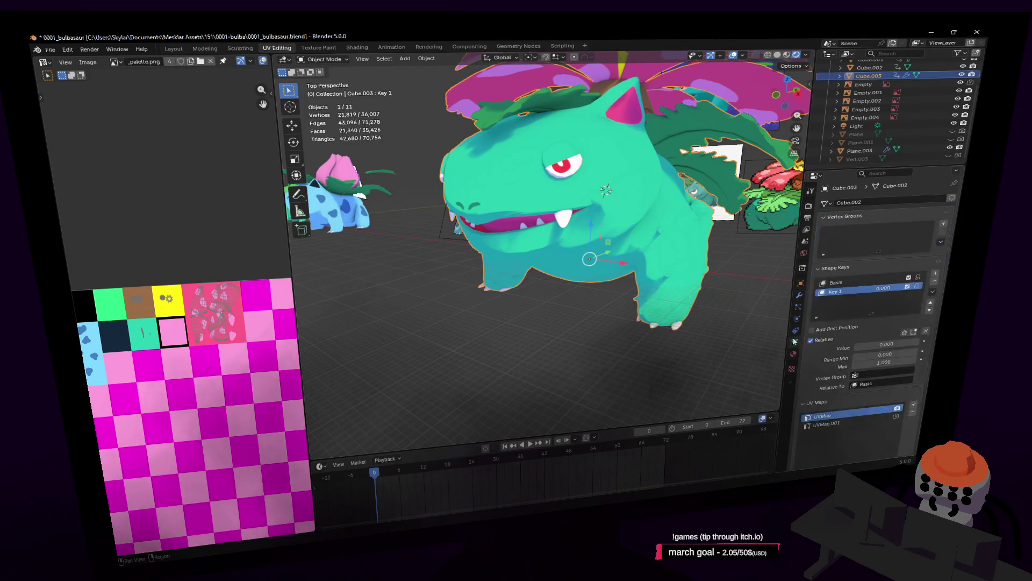
{"action": "left_click", "coordinate": [800, 295]}
{"action": "left_click", "coordinate": [910, 213]}
{"action": "key", "text": "shift+grave"}
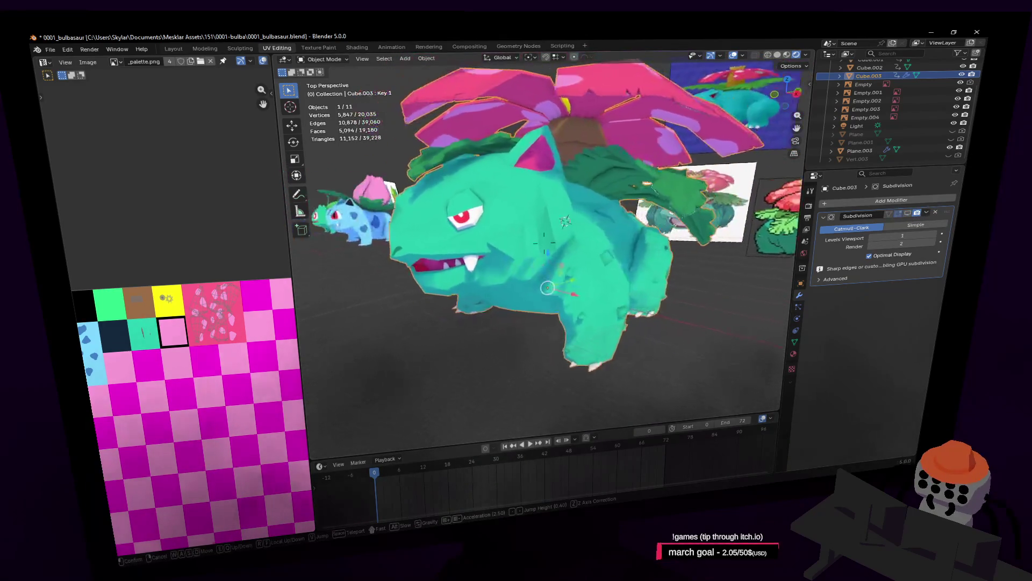
{"action": "key", "text": "s"}
{"action": "left_click", "coordinate": [527, 279]}
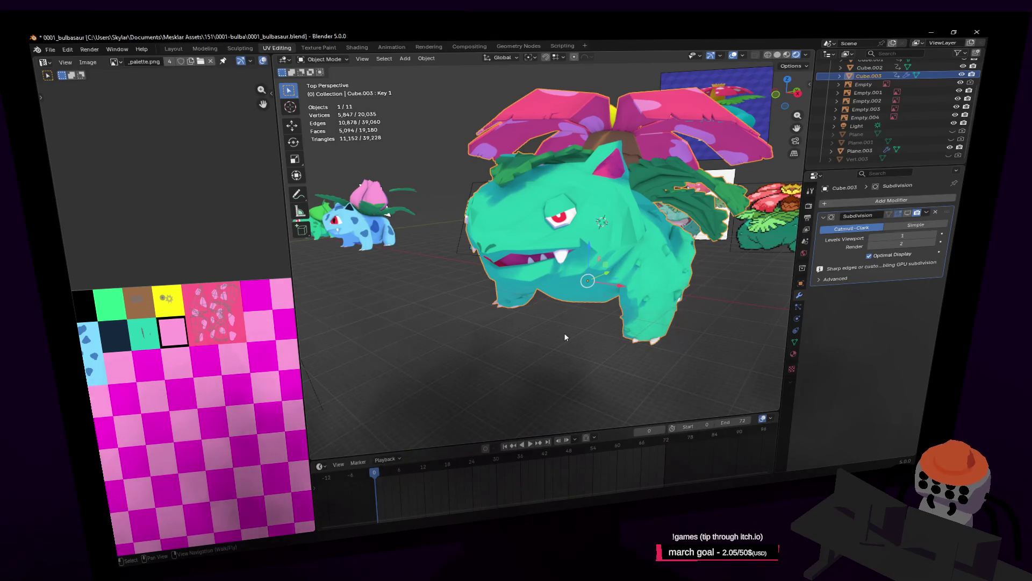
{"action": "key", "text": "shift+grave"}
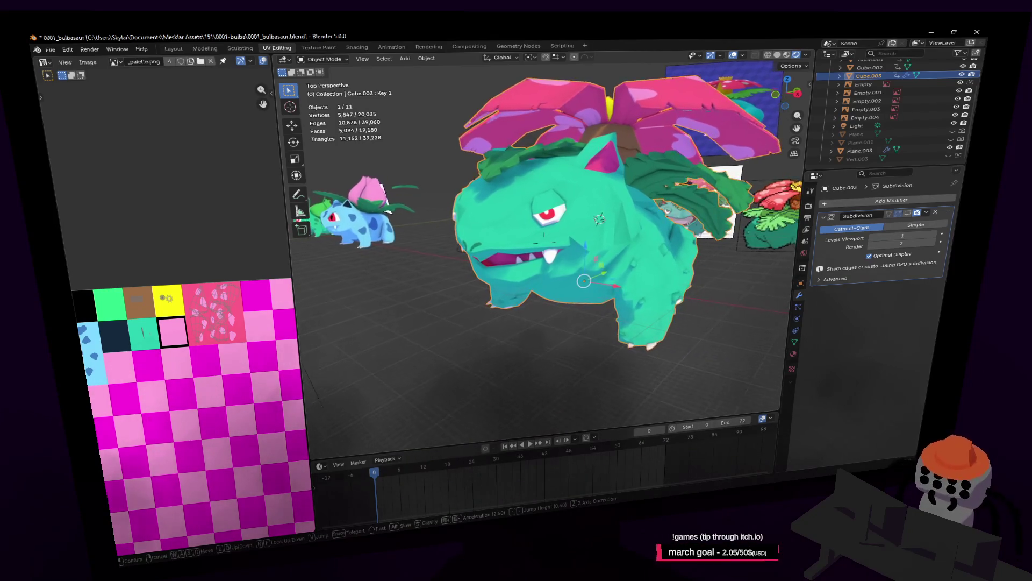
{"action": "key", "text": "w"}
{"action": "left_click", "coordinate": [609, 264]}
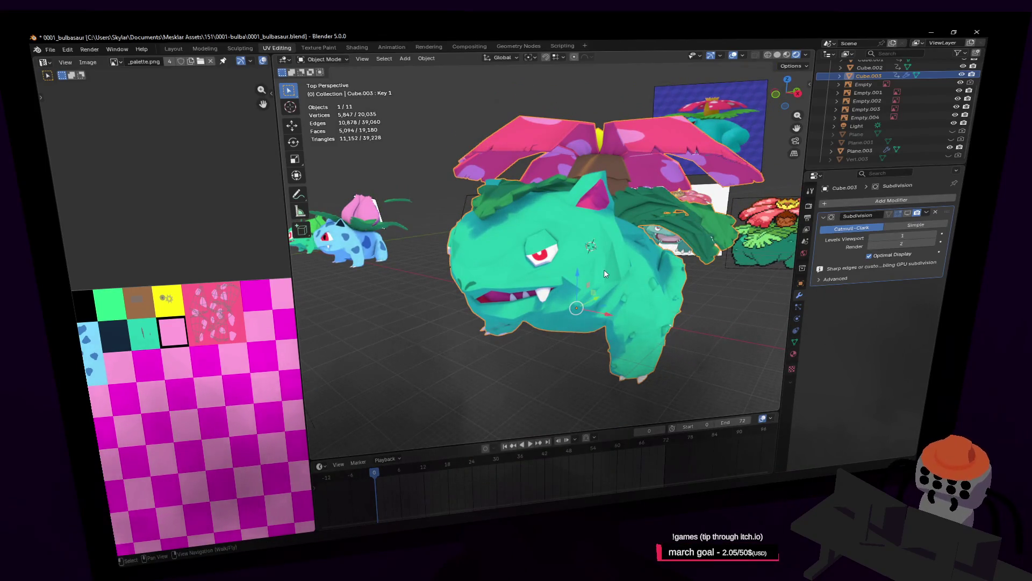
{"action": "key", "text": "shift+grave"}
{"action": "key", "text": "w"}
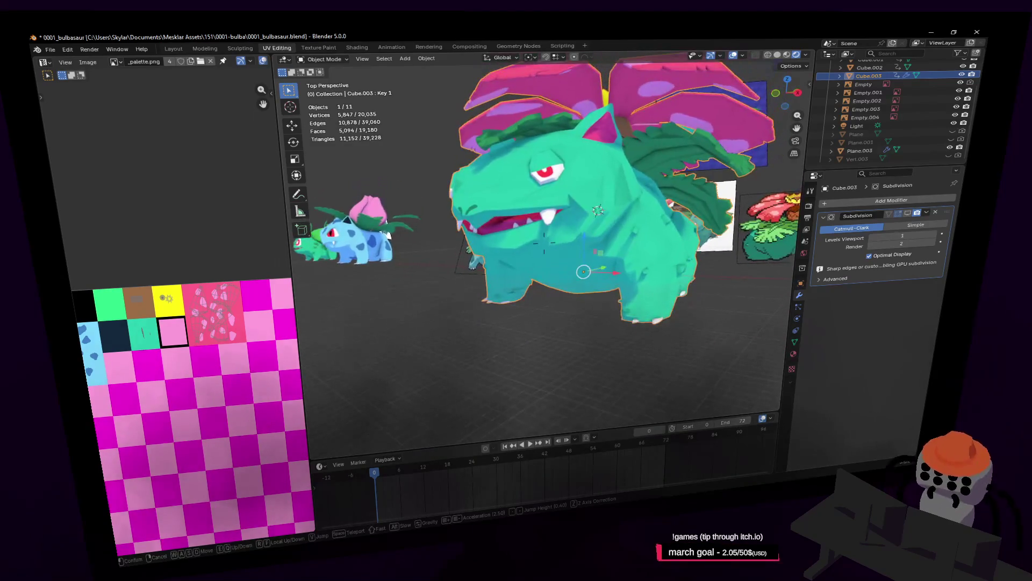
{"action": "left_click", "coordinate": [633, 291]}
{"action": "key", "text": "Tab"}
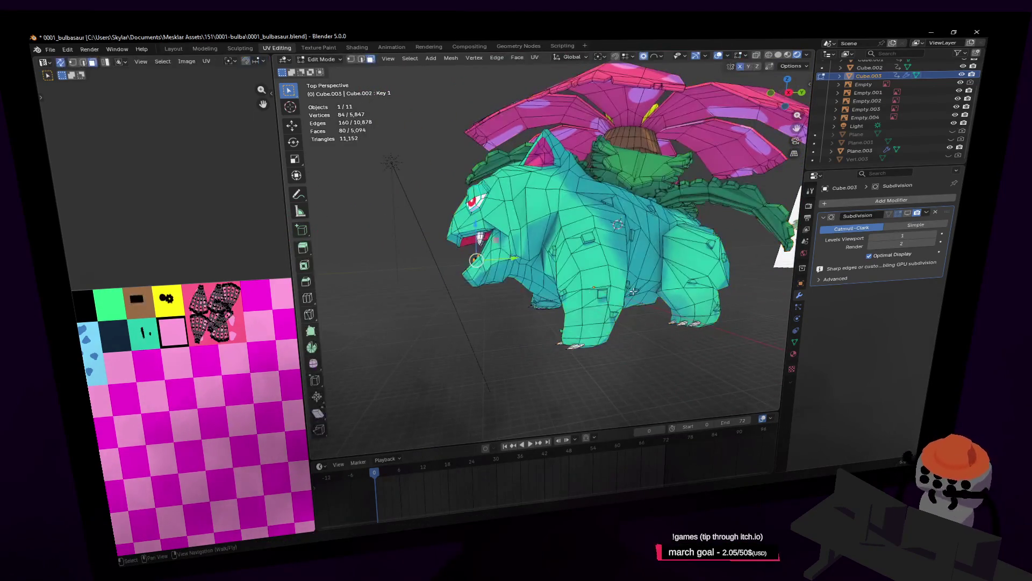
{"action": "key", "text": "Tab"}
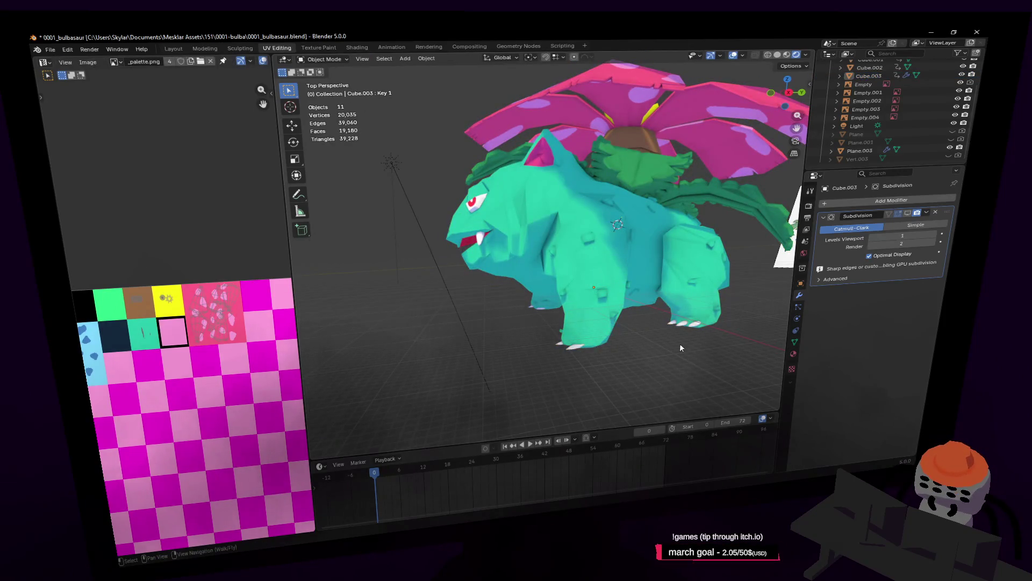
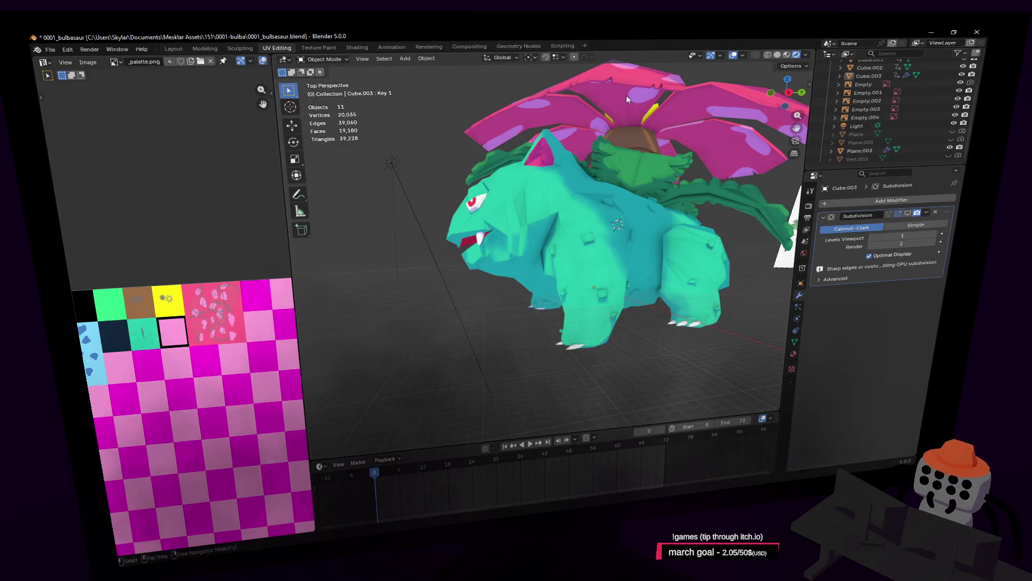
Orbit closer to the Venusaur and bring up the Shift+A Add menu with Armature available
{"action": "middle_click_drag", "start_coordinate": [557, 210], "coordinate": [579, 198]}
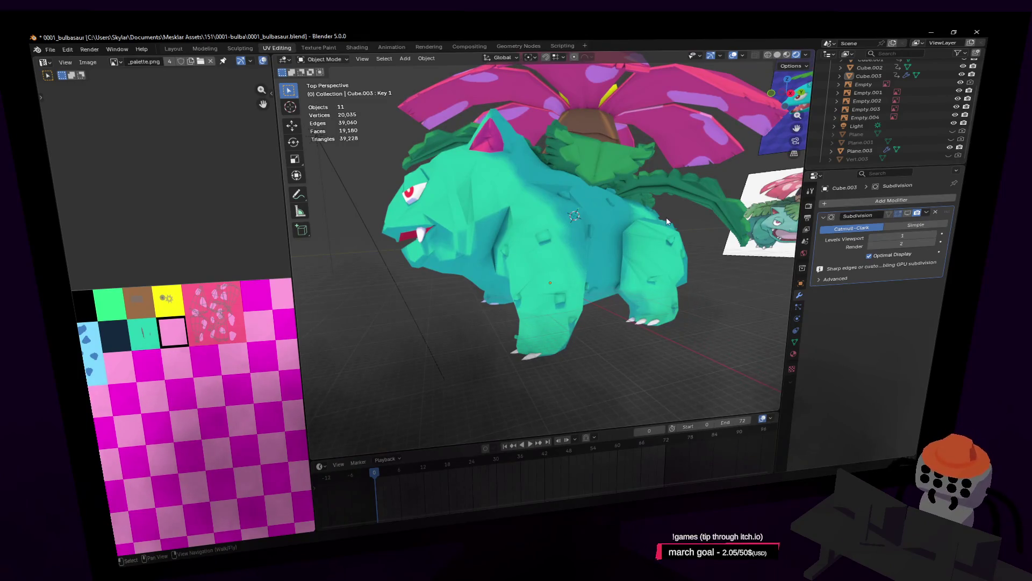
{"action": "key", "text": "shift+a"}
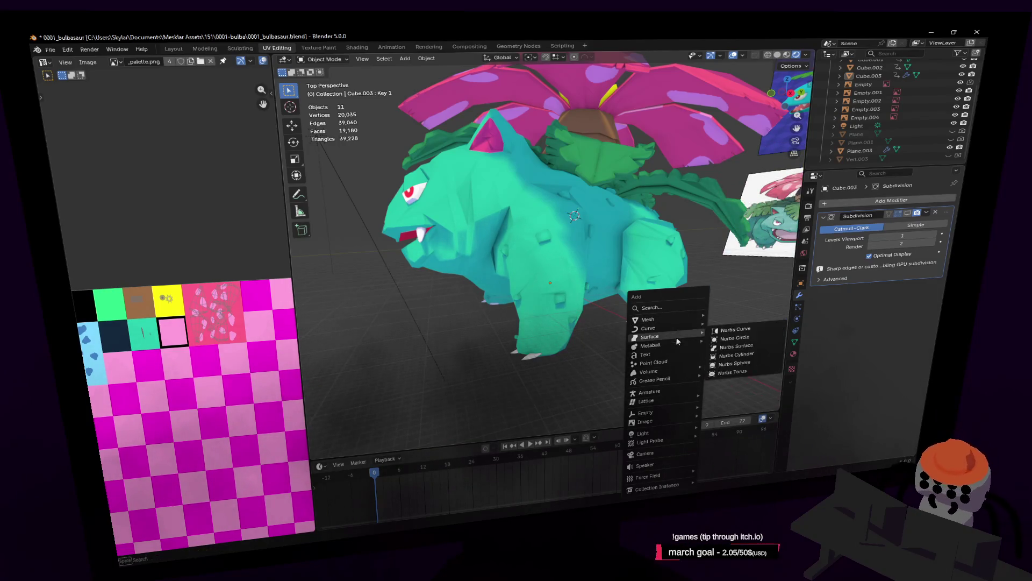
{"action": "mouse_move", "coordinate": [655, 320]}
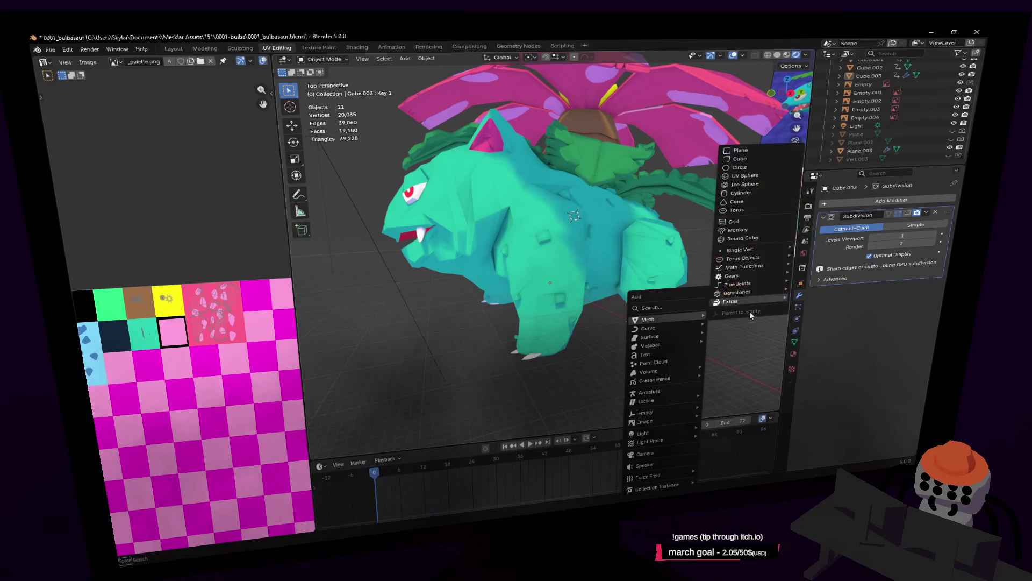
{"action": "key", "text": "Escape"}
{"action": "key", "text": "shift+a"}
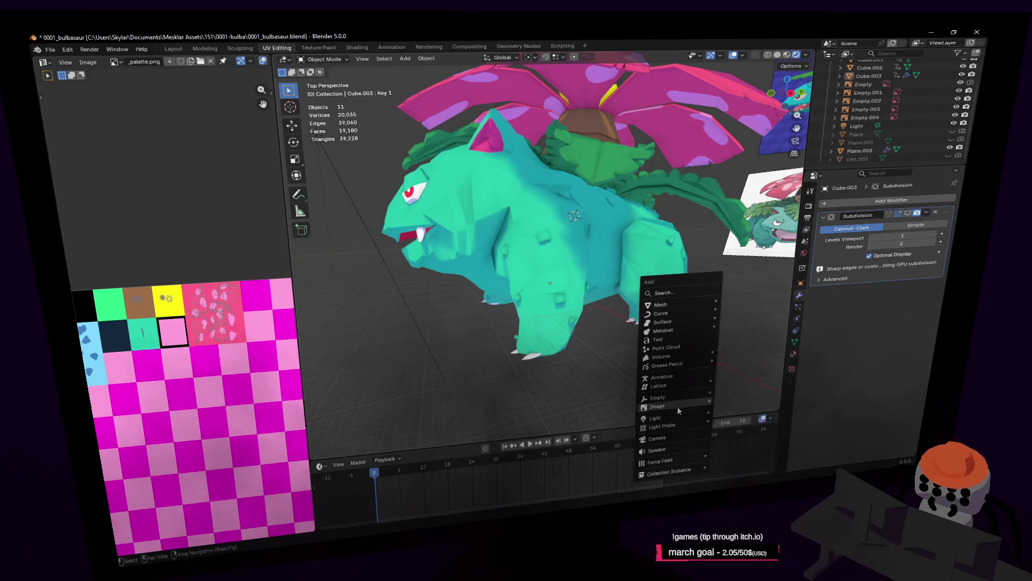
Add an armature and move it, plane-constrained, inside the Venusaur's body
{"action": "left_click", "coordinate": [684, 375]}
{"action": "key", "text": "shift+grave"}
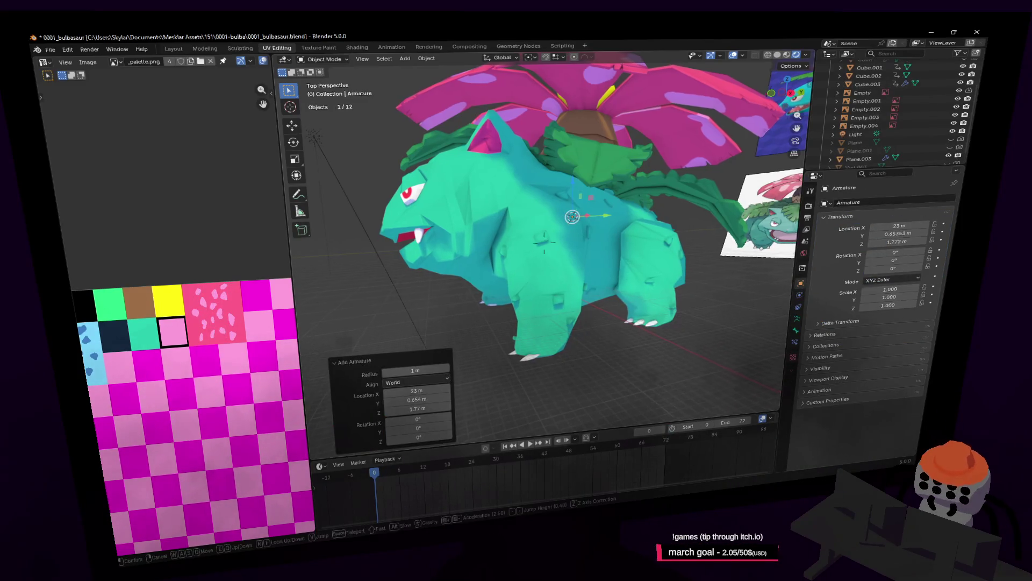
{"action": "key", "text": "w"}
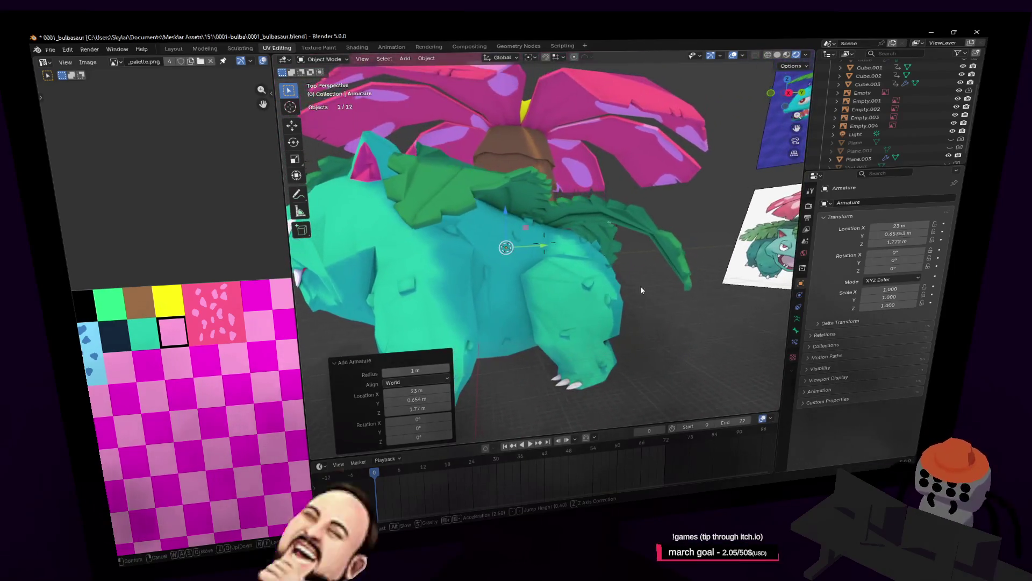
{"action": "key", "text": "Return"}
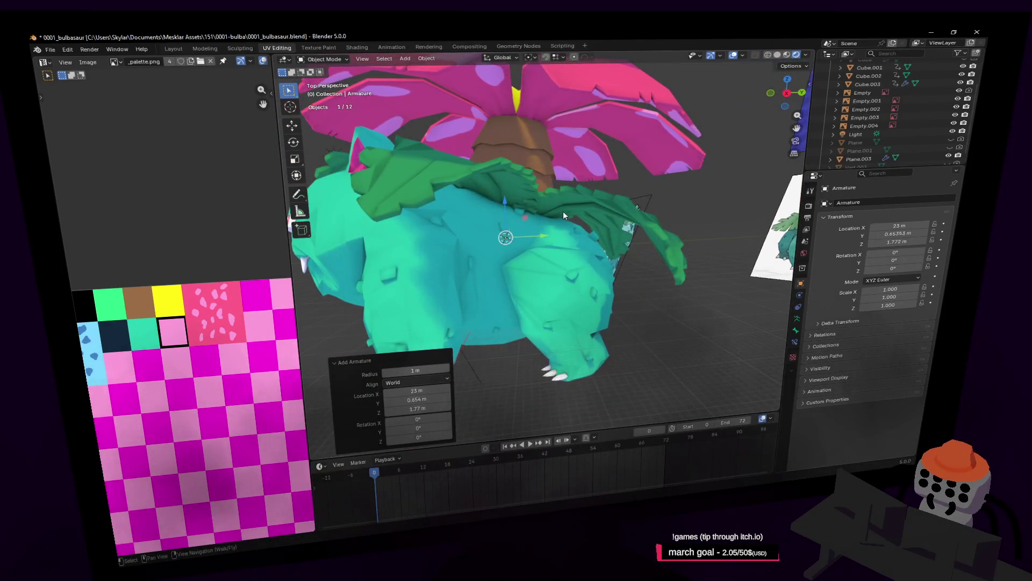
{"action": "key", "text": "g"}
{"action": "key", "text": "shift+x"}
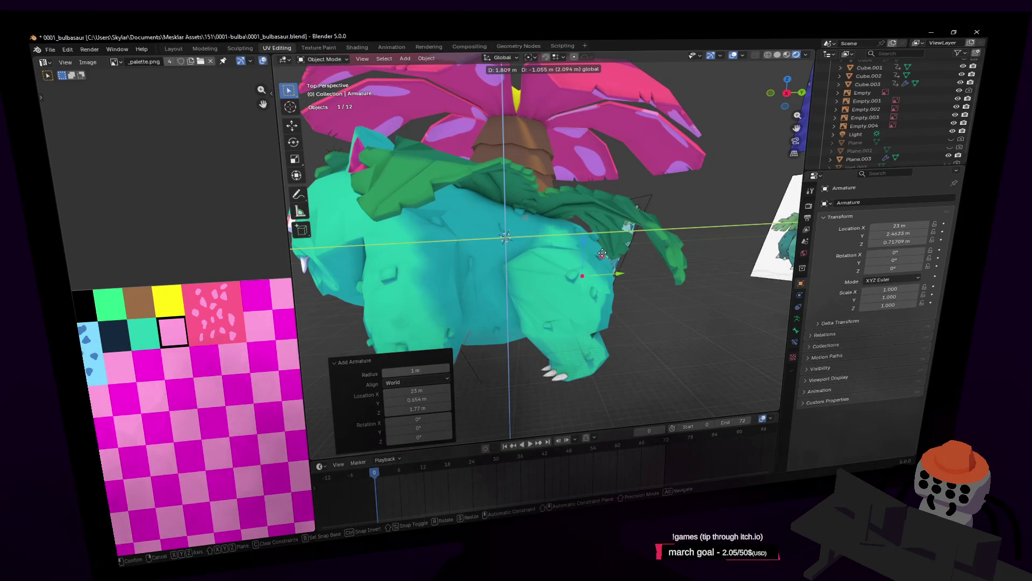
{"action": "left_click", "coordinate": [613, 255]}
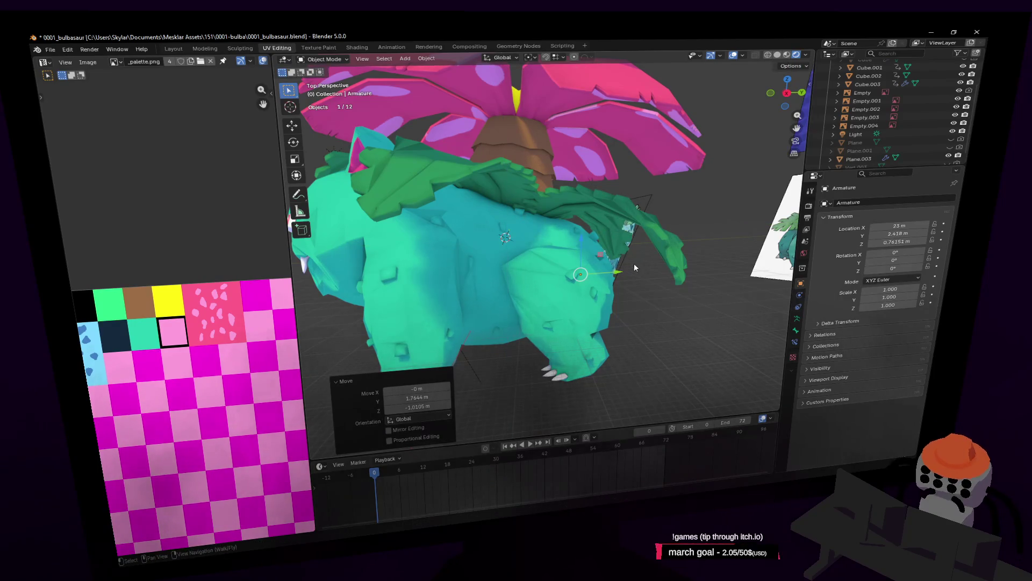
Fly around the model, then show the armature's Object Data properties
{"action": "key", "text": "shift+grave"}
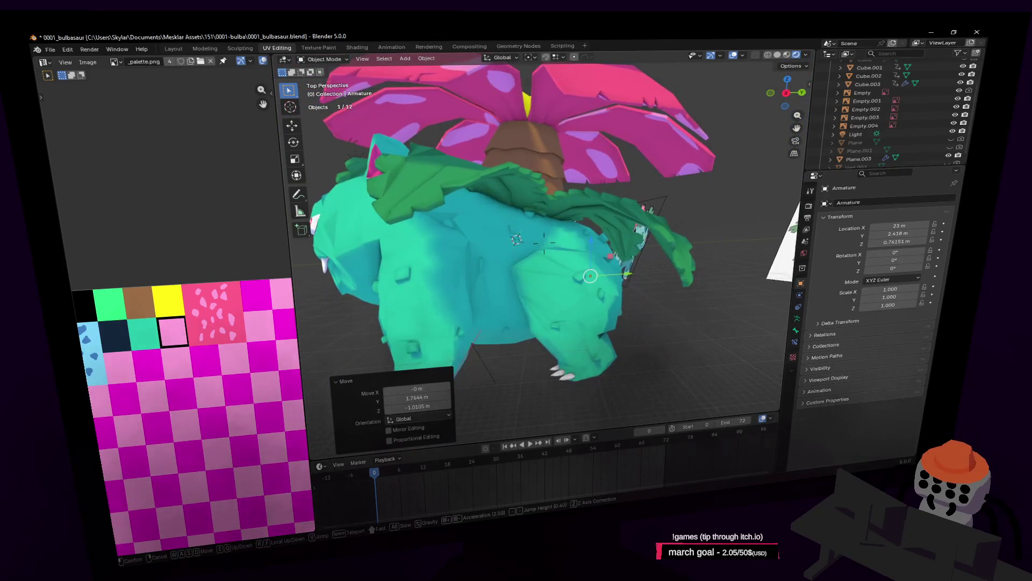
{"action": "left_click", "coordinate": [611, 255]}
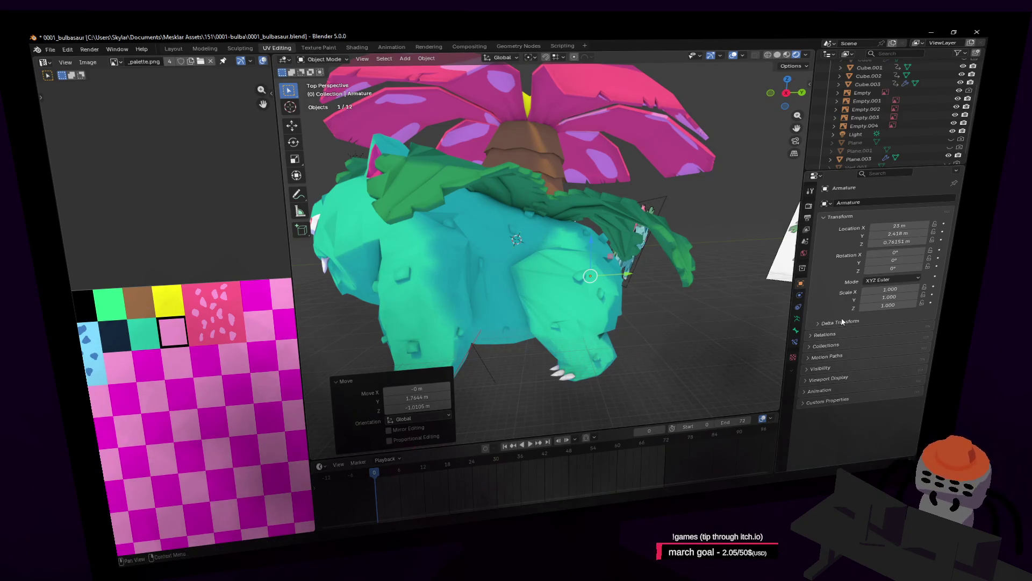
{"action": "left_click", "coordinate": [797, 330]}
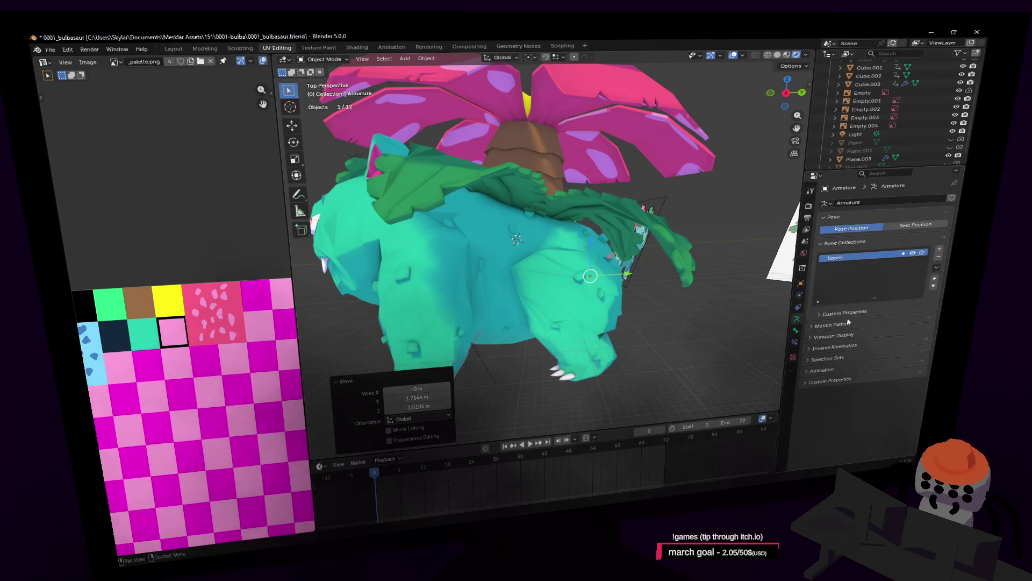
Enable In Front under the armature's Viewport Display so bones show through the mesh
{"action": "left_click", "coordinate": [835, 381]}
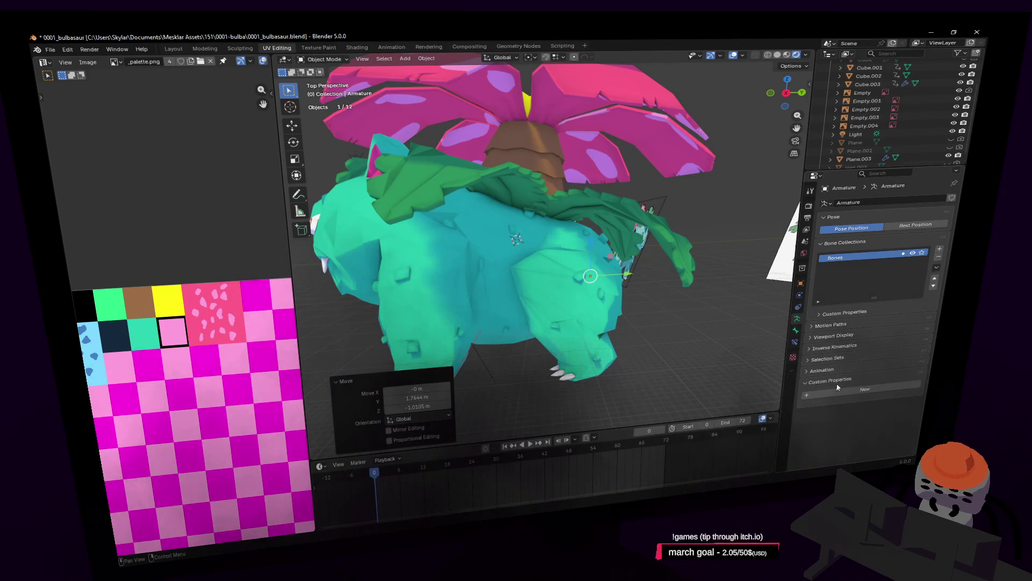
{"action": "left_click", "coordinate": [846, 369]}
{"action": "left_click", "coordinate": [846, 369]}
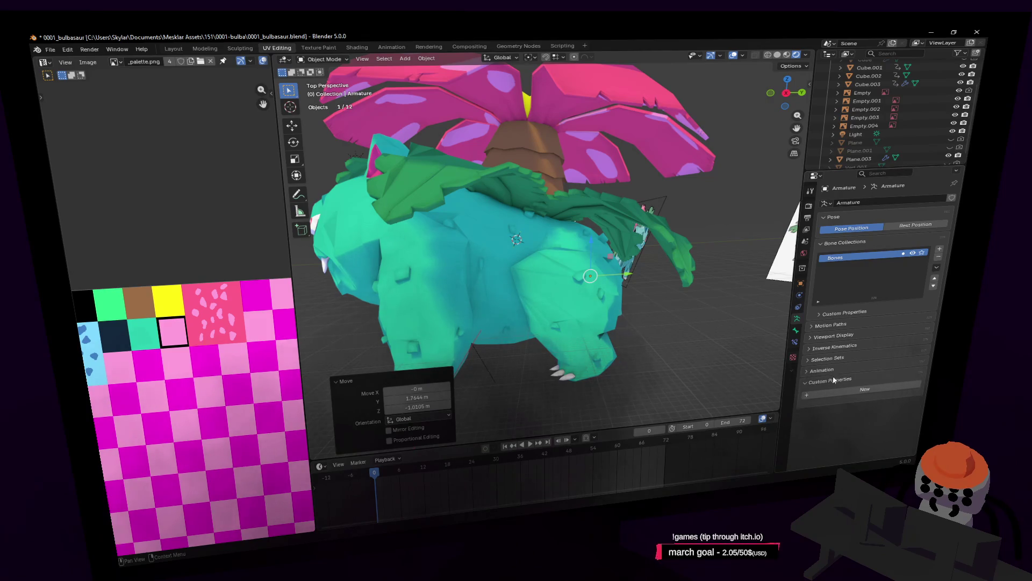
{"action": "left_click", "coordinate": [835, 358]}
{"action": "left_click", "coordinate": [844, 347]}
{"action": "left_click", "coordinate": [866, 387]}
Enter Edit Mode on the armature and switch to a right-side view of the model
{"action": "key", "text": "g"}
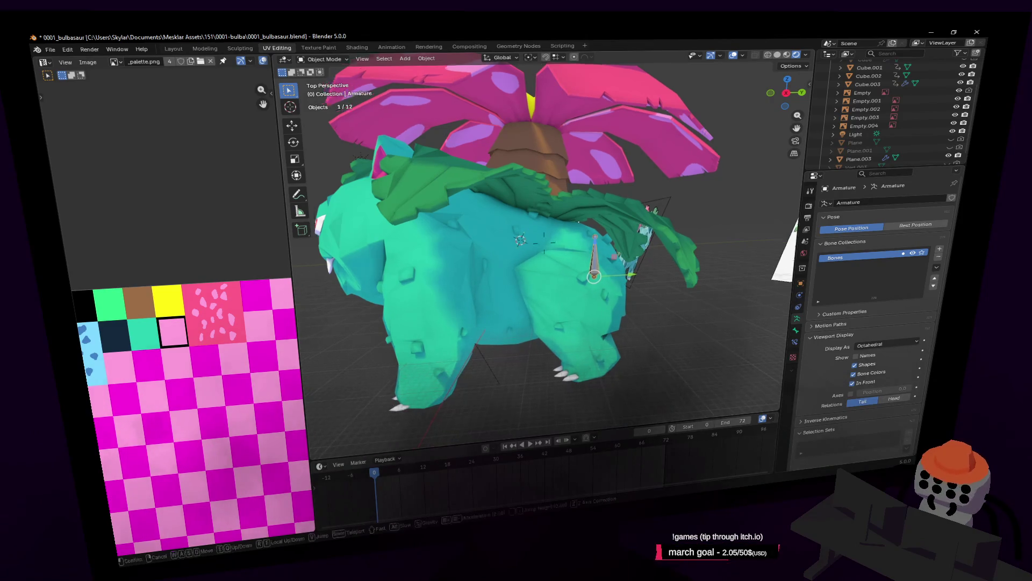
{"action": "middle_click_drag", "start_coordinate": [544, 246], "coordinate": [544, 242]}
{"action": "scroll", "coordinate": [544, 243], "scroll_direction": "up", "scroll_amount": 3}
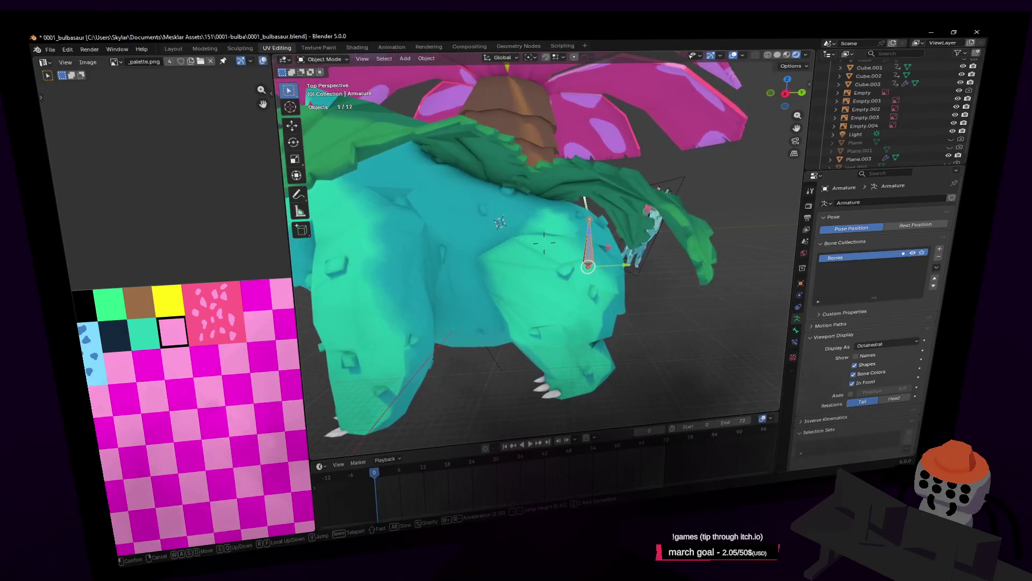
{"action": "key", "text": "Tab"}
{"action": "middle_click_drag", "start_coordinate": [544, 242], "coordinate": [759, 108]}
{"action": "left_click", "coordinate": [786, 93]}
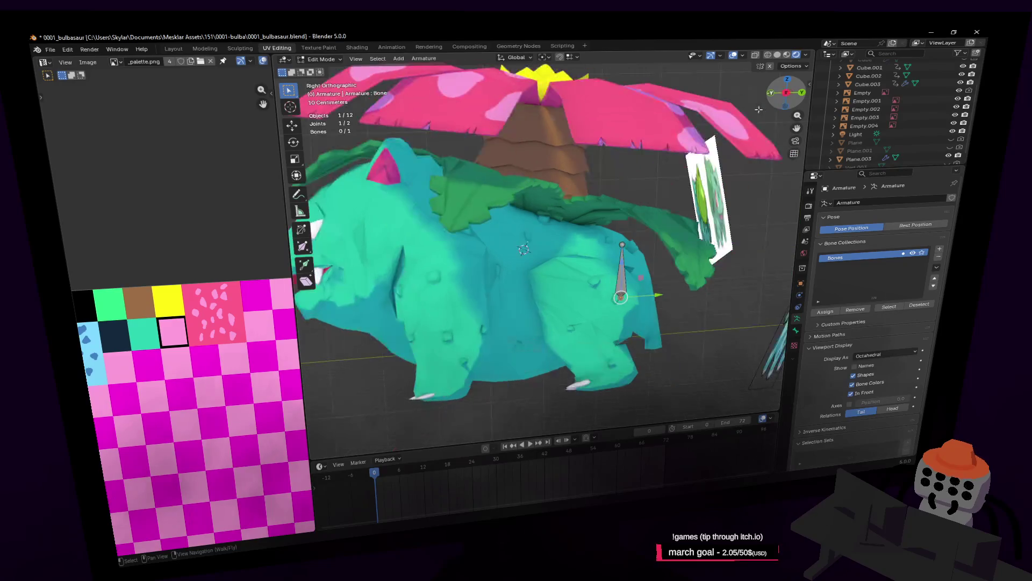
Extrude the first bone from the spine tip and reposition its end, checking from behind
{"action": "key", "text": "e"}
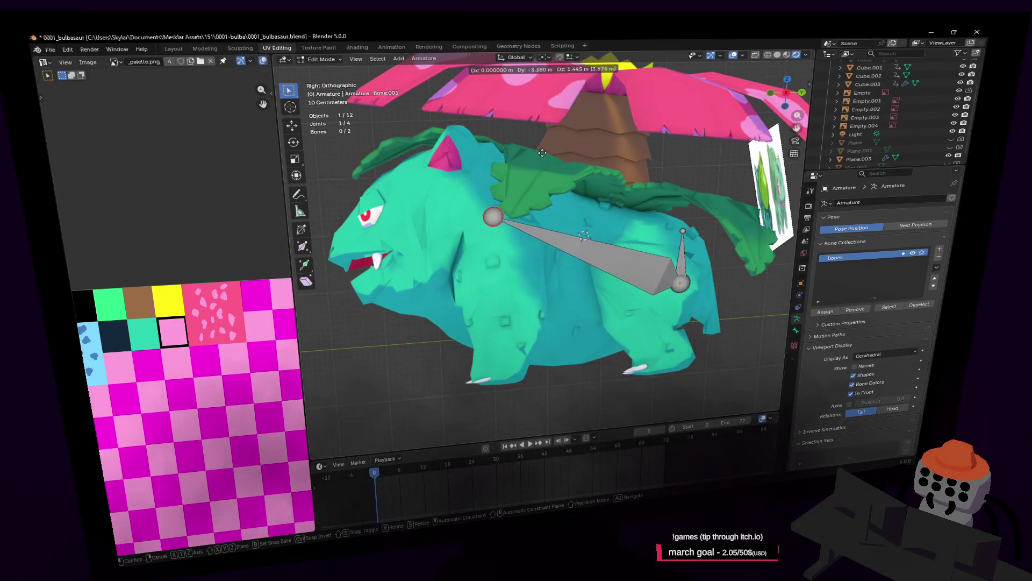
{"action": "left_click", "coordinate": [543, 154]}
{"action": "key", "text": "g"}
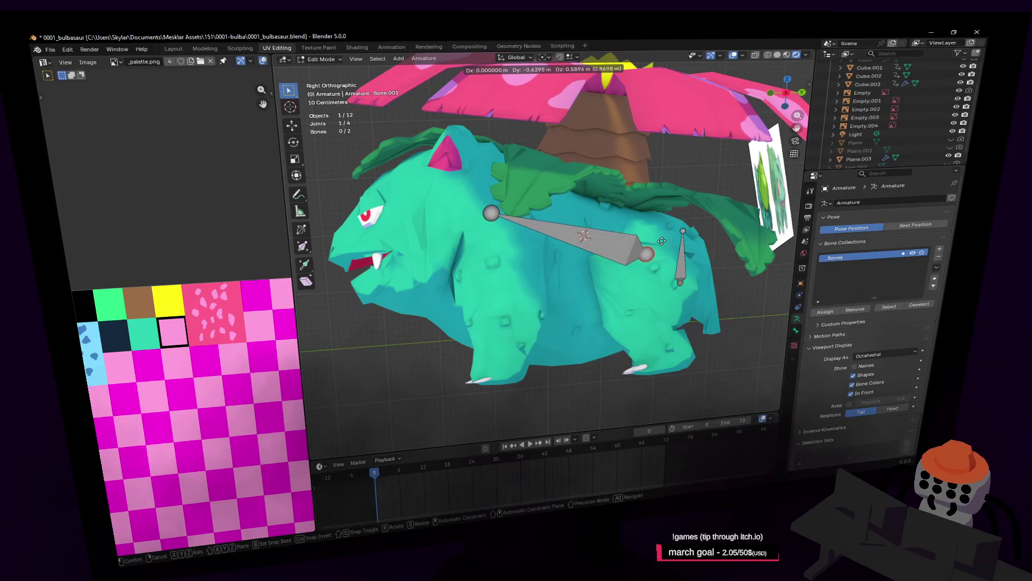
{"action": "left_click", "coordinate": [645, 244]}
{"action": "key", "text": "shift+grave"}
{"action": "key", "text": "d"}
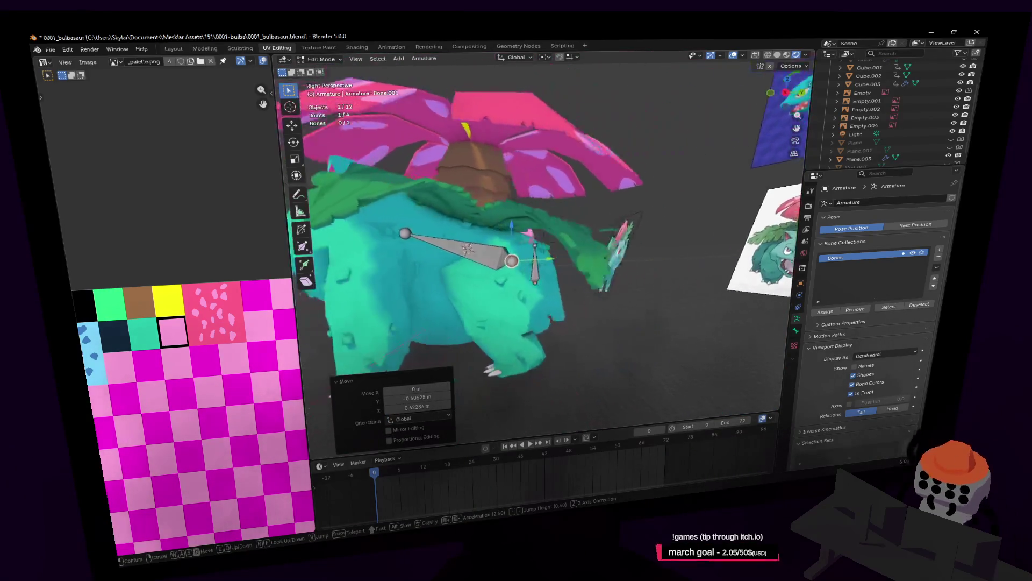
{"action": "key", "text": "w"}
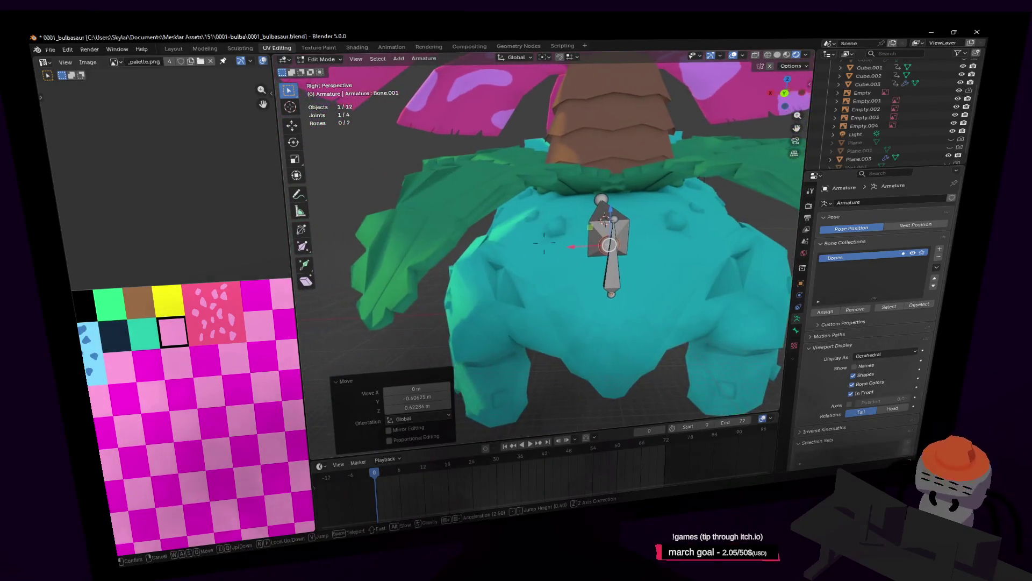
{"action": "left_click", "coordinate": [705, 247]}
Extrude a bone toward the front leg and nudge its tip into place
{"action": "key", "text": "e"}
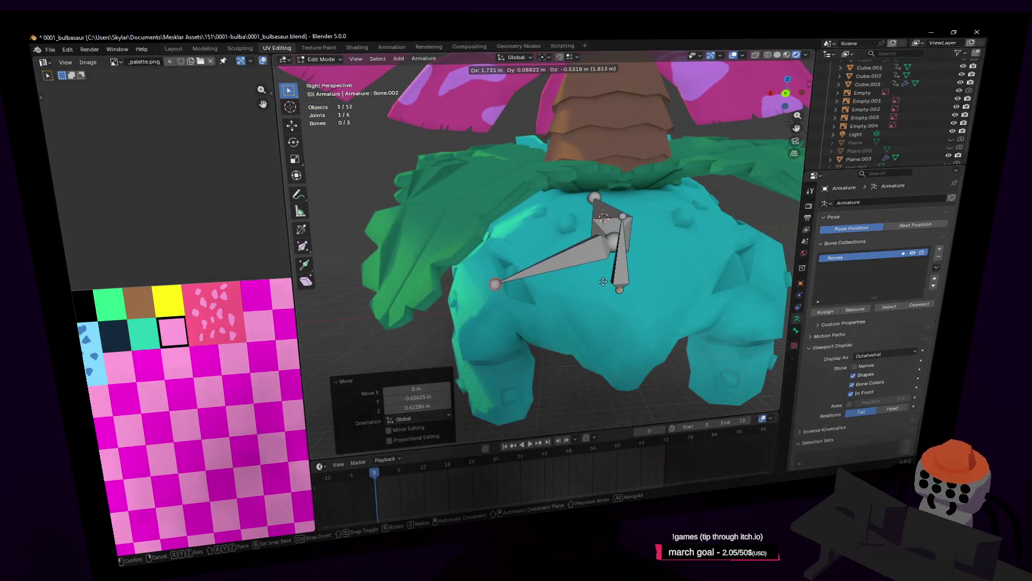
{"action": "left_click", "coordinate": [603, 282]}
{"action": "key", "text": "shift+grave"}
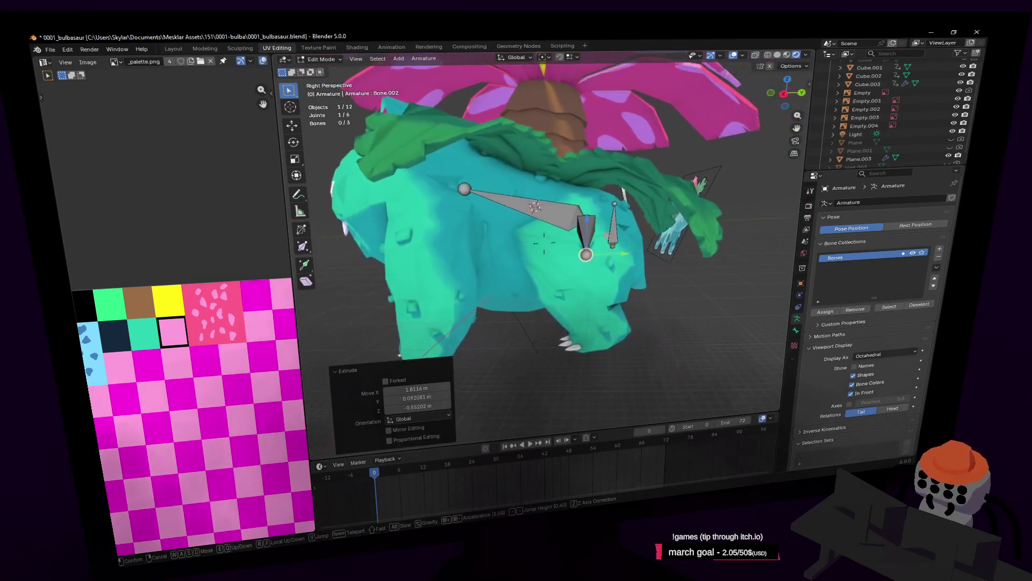
{"action": "left_click", "coordinate": [602, 295]}
{"action": "left_click_drag", "start_coordinate": [596, 265], "coordinate": [592, 264]}
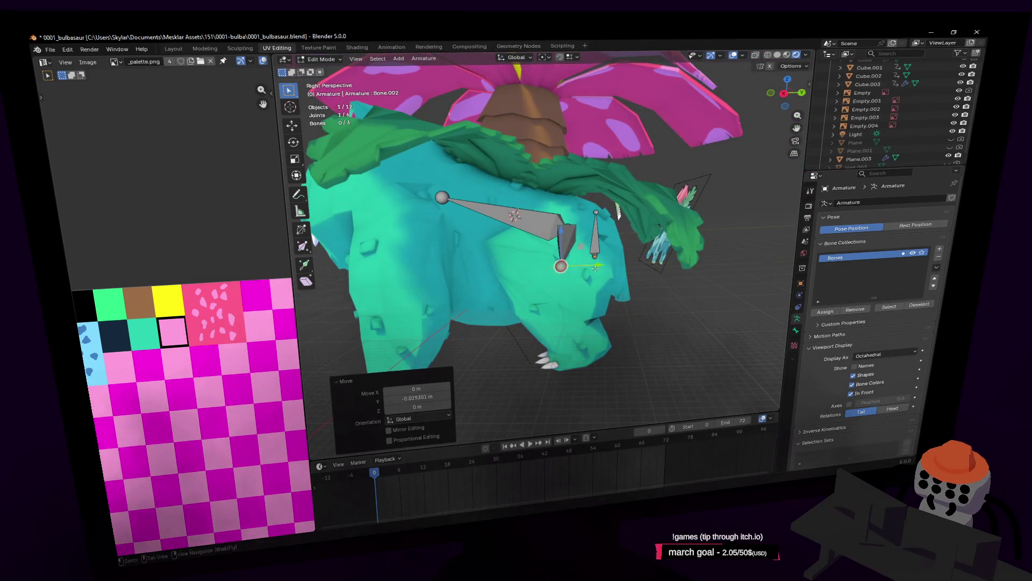
{"action": "key", "text": "shift+grave"}
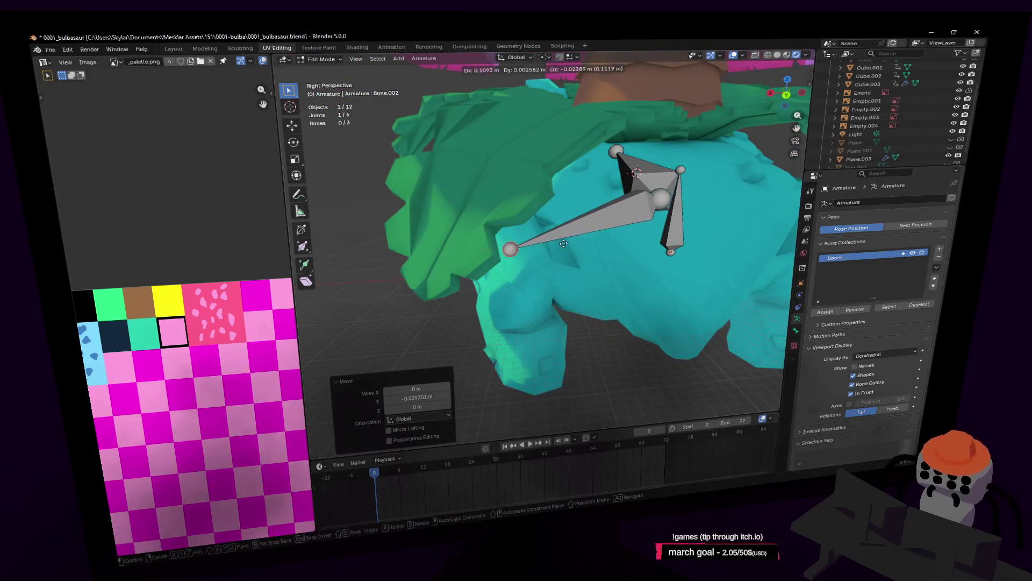
{"action": "key", "text": "Return"}
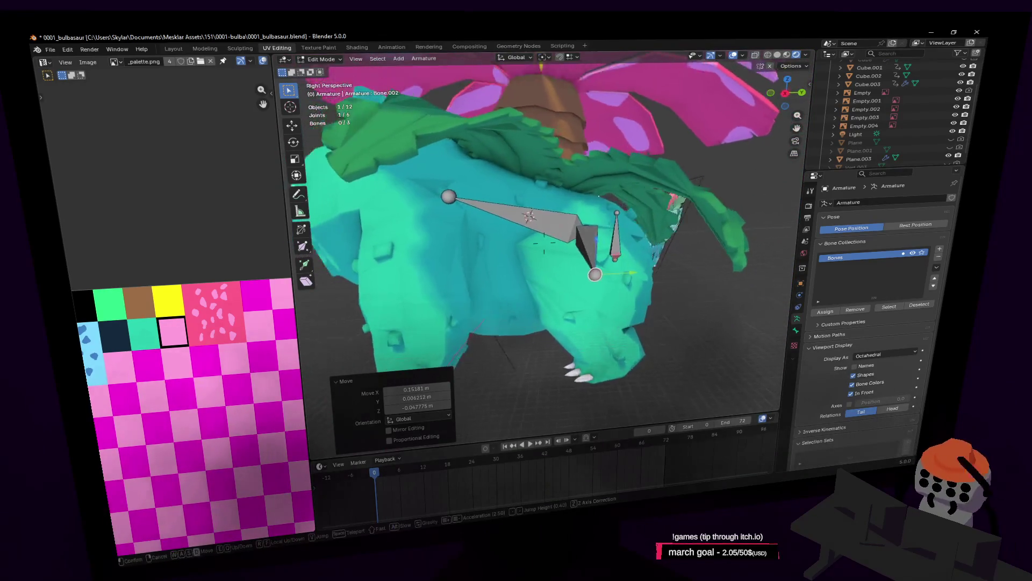
{"action": "key", "text": "Return"}
{"action": "key", "text": "g"}
{"action": "left_click", "coordinate": [611, 241]}
Extrude another bone down the leg and adjust its tip position
{"action": "key", "text": "e"}
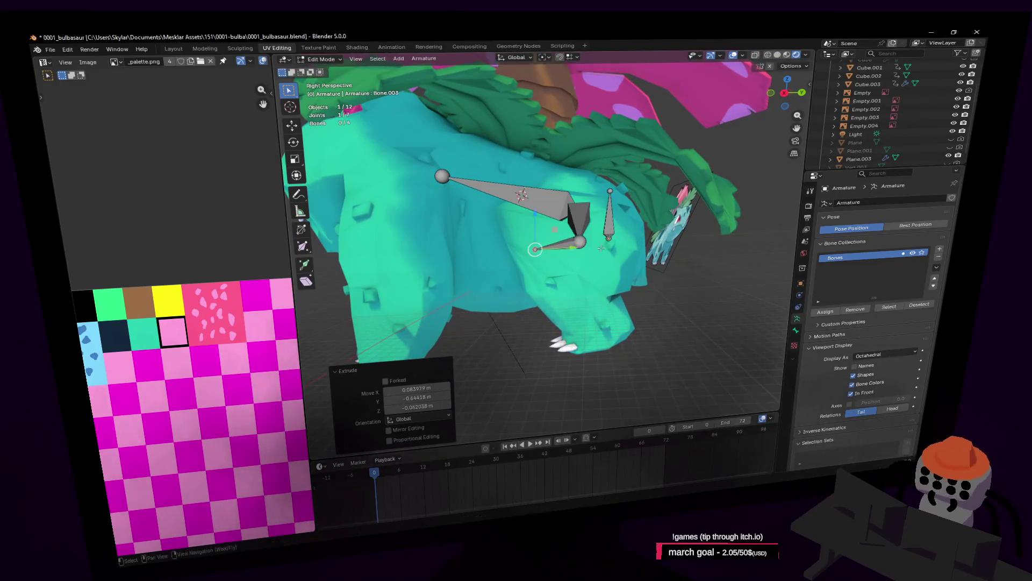
{"action": "left_click", "coordinate": [647, 327]}
{"action": "key", "text": "shift+grave"}
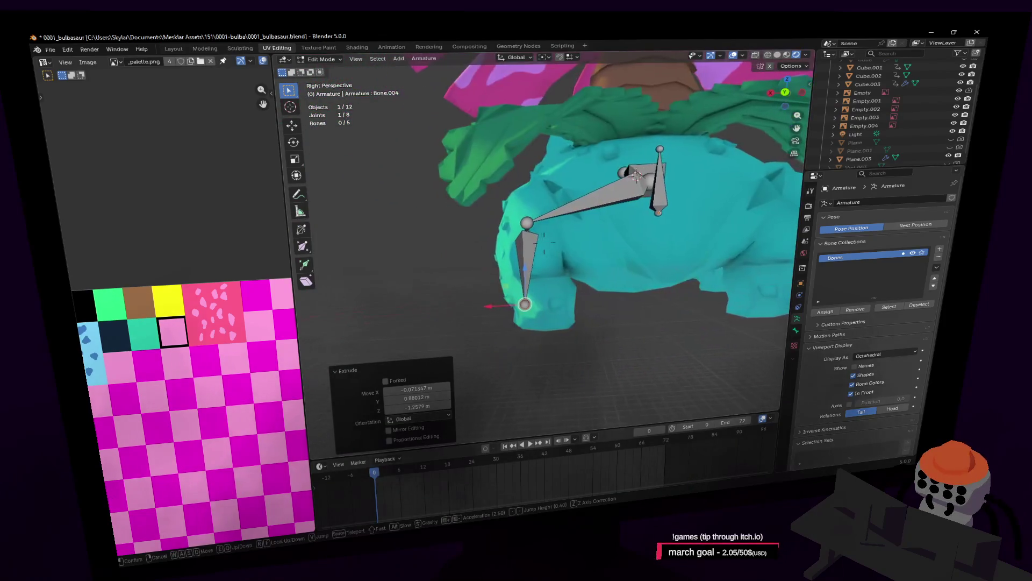
{"action": "key", "text": "Return"}
{"action": "key", "text": "g"}
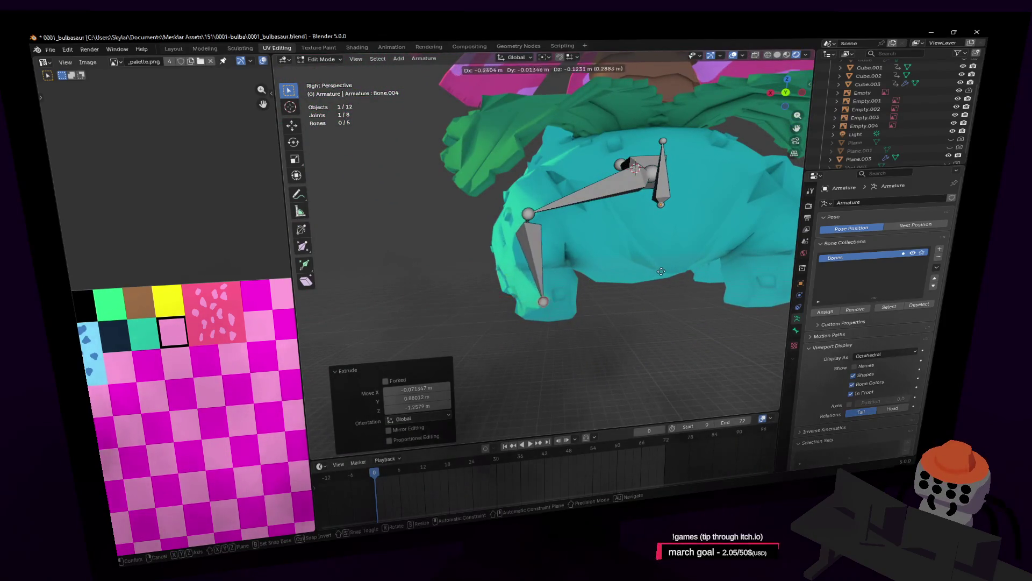
{"action": "left_click", "coordinate": [662, 269]}
Fly around the creature to inspect the five-bone leg chain
{"action": "key", "text": "shift+grave"}
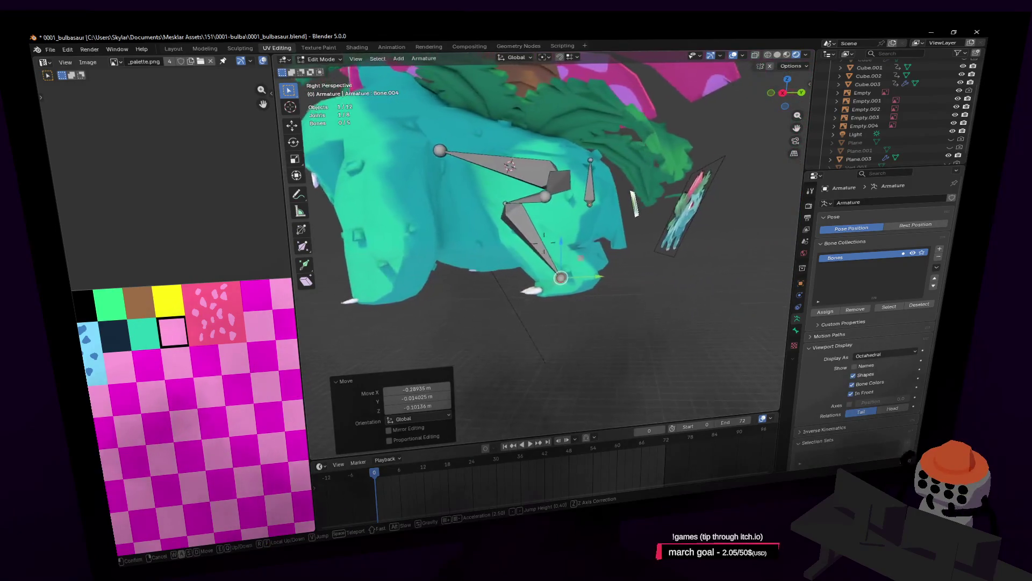
{"action": "key", "text": "s"}
{"action": "key", "text": "w"}
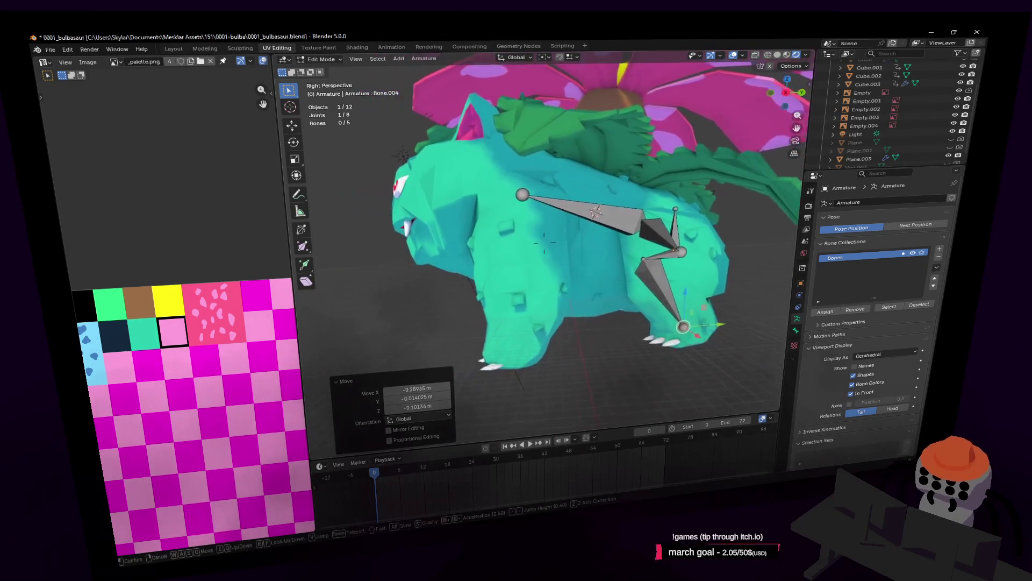
{"action": "key", "text": "w"}
{"action": "key", "text": "w"}
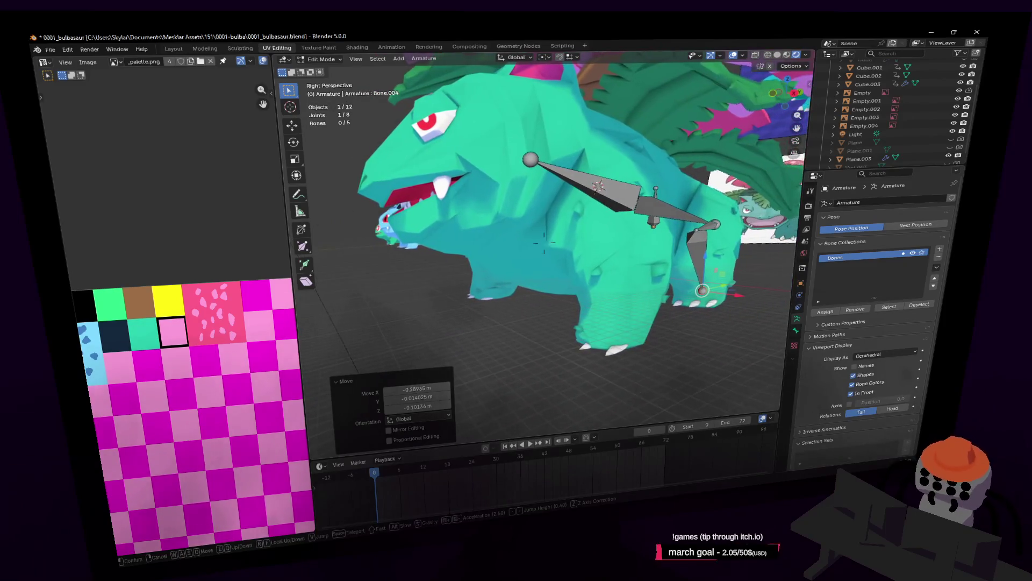
From a front view, extrude a new bone from the joint near the face and place it
{"action": "key", "text": "w"}
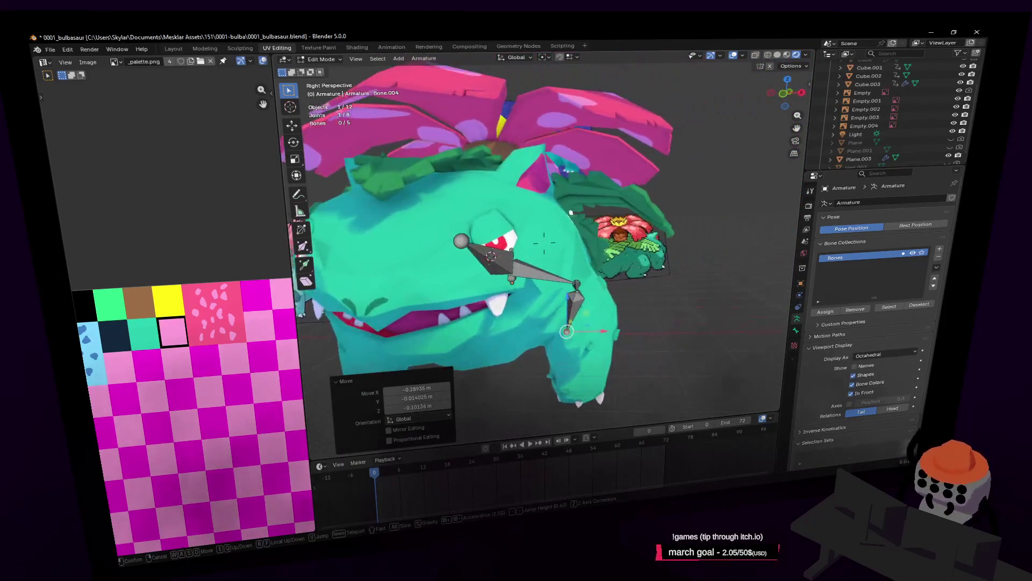
{"action": "key", "text": "w"}
{"action": "key", "text": "s"}
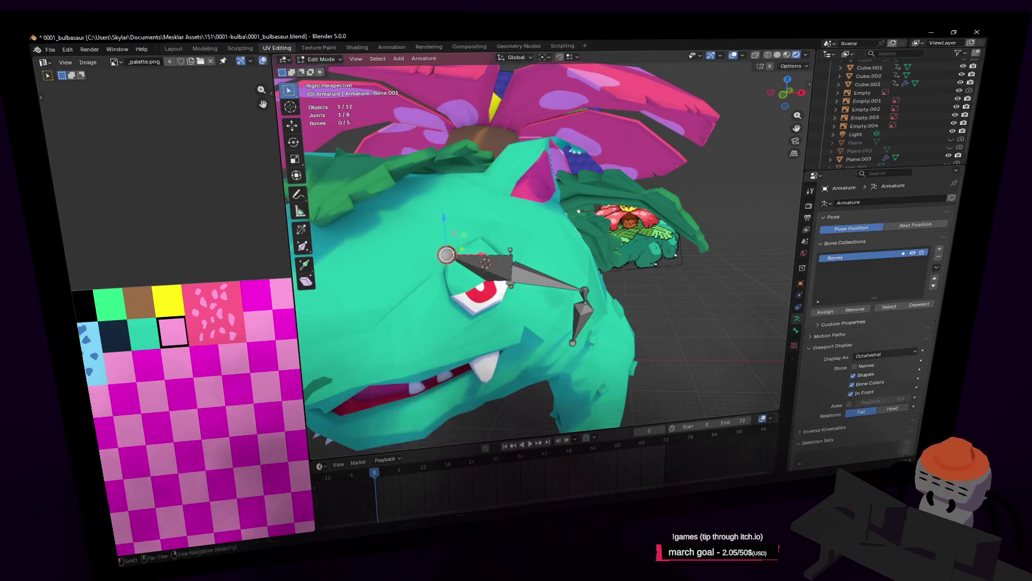
{"action": "key", "text": "a"}
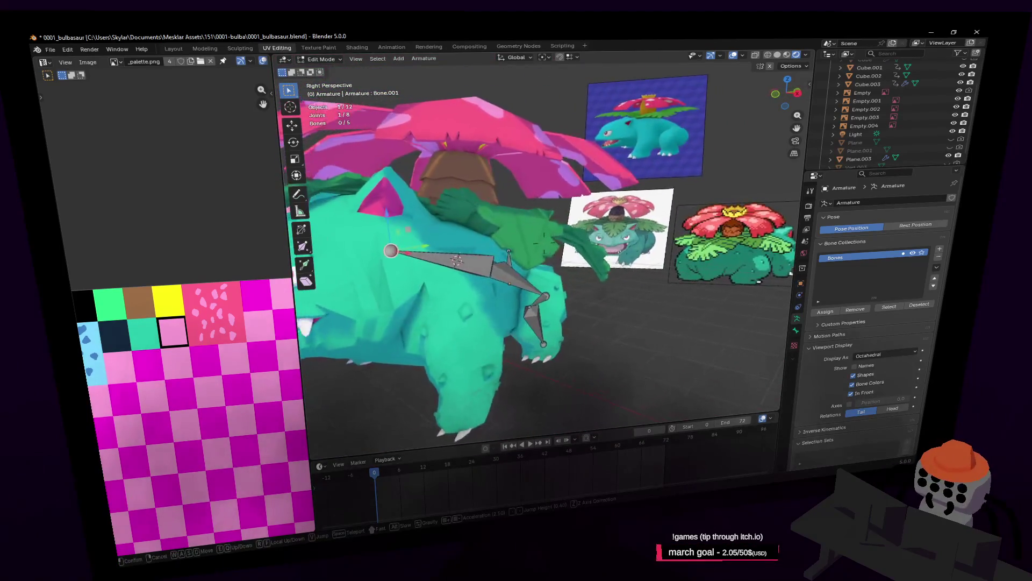
{"action": "left_click", "coordinate": [544, 239]}
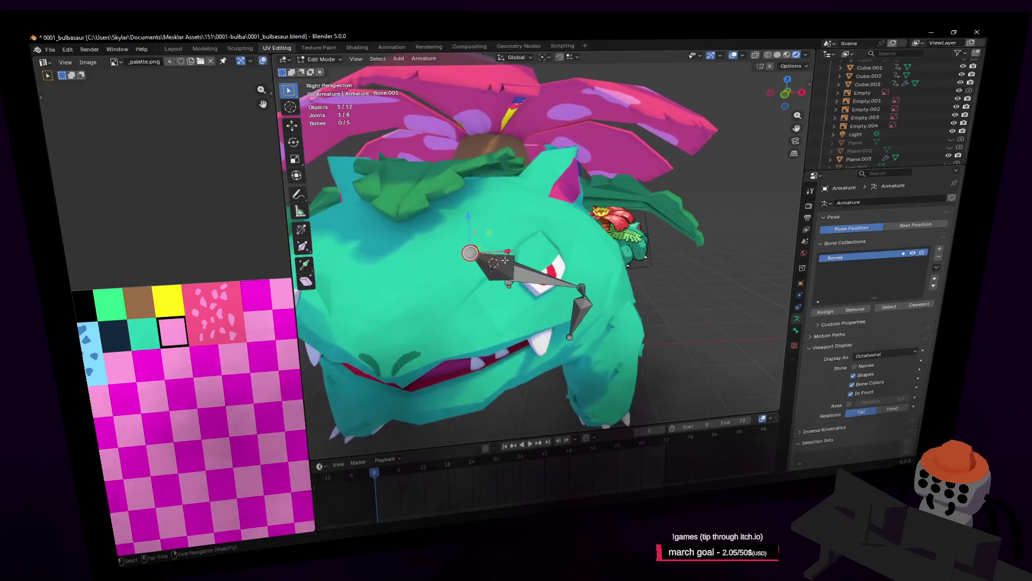
{"action": "key", "text": "e"}
{"action": "left_click", "coordinate": [642, 282]}
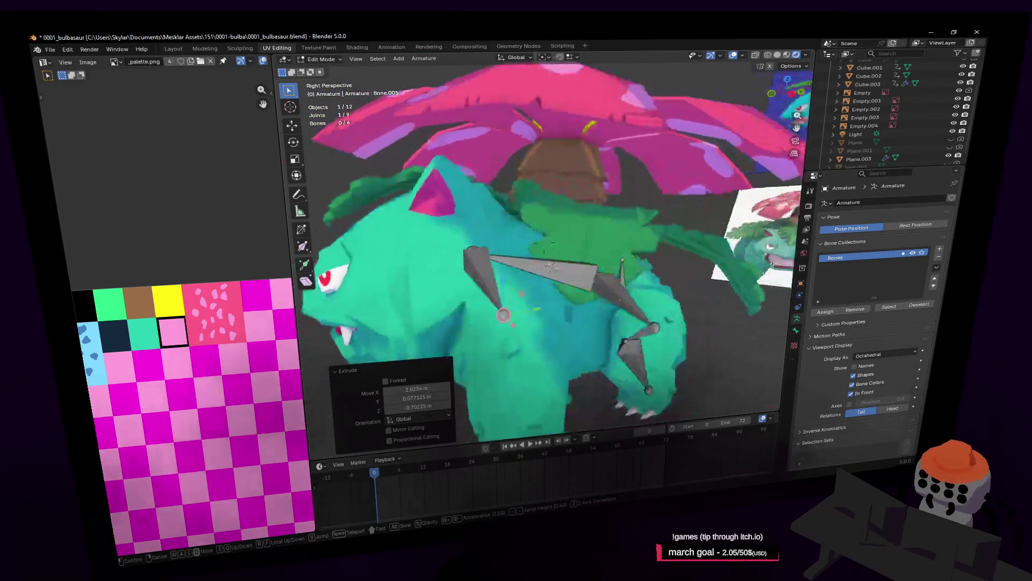
{"action": "middle_click_drag", "start_coordinate": [643, 282], "coordinate": [634, 269]}
{"action": "left_click", "coordinate": [635, 269]}
Inspect around the head, then slide the new bone along the Y axis
{"action": "key", "text": "shift+grave"}
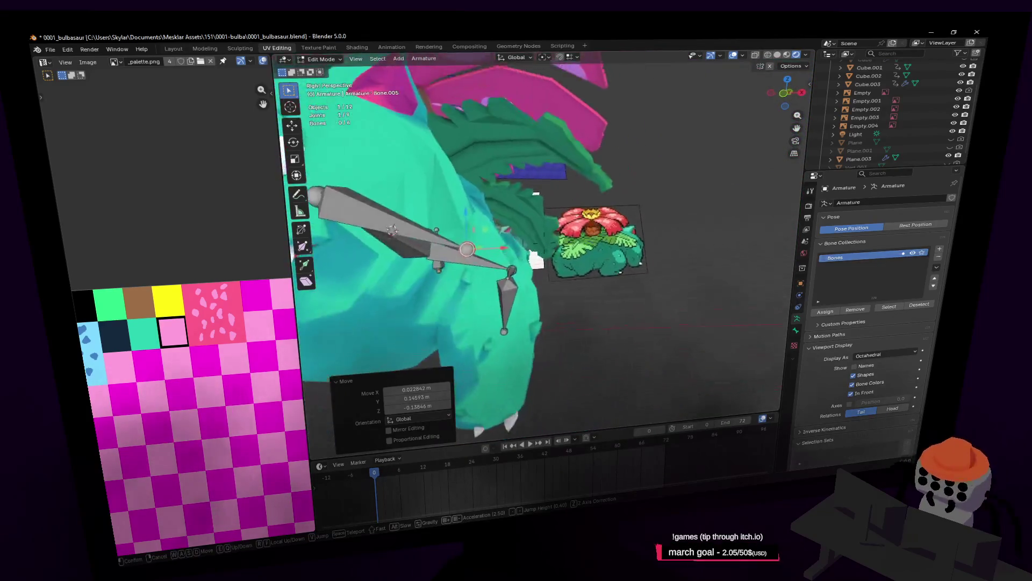
{"action": "left_click", "coordinate": [597, 282]}
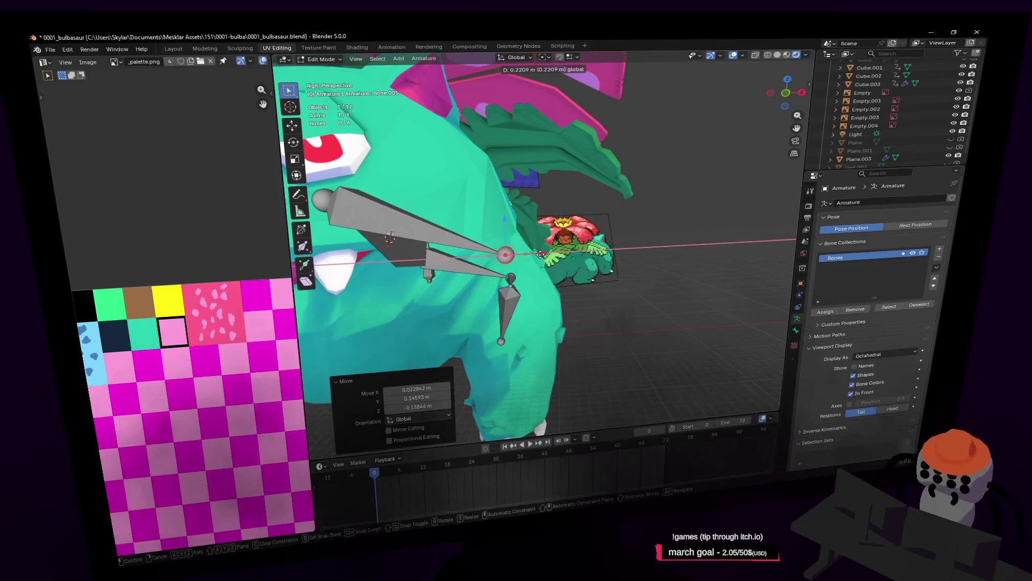
{"action": "key", "text": "shift+grave"}
{"action": "left_click", "coordinate": [613, 222]}
{"action": "key", "text": "g"}
{"action": "key", "text": "y"}
{"action": "left_click", "coordinate": [578, 246]}
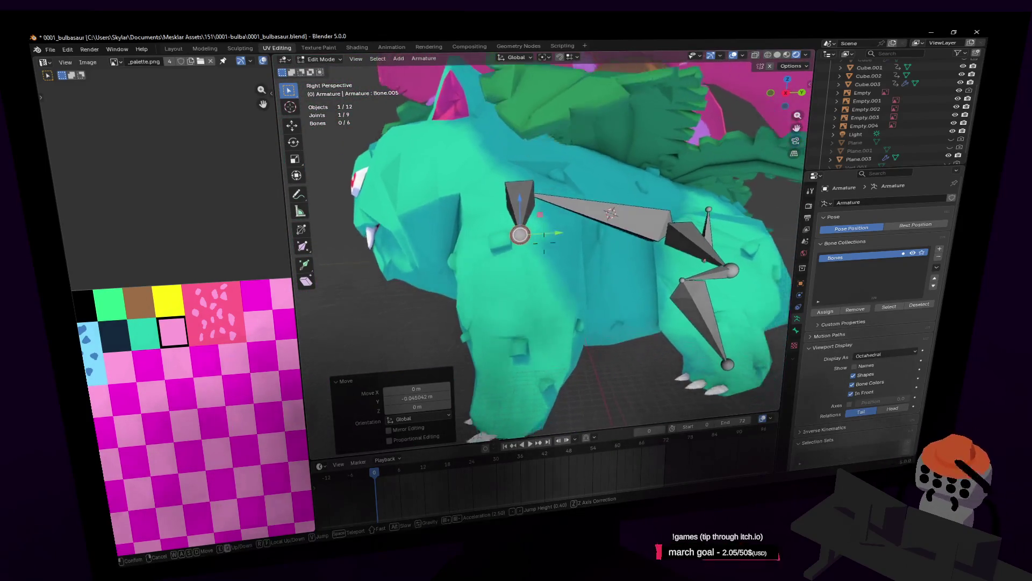
In Right Orthographic, extrude a two-bone leg chain downward and shift it along X
{"action": "middle_click_drag", "start_coordinate": [565, 282], "coordinate": [545, 251], "text": "shift"}
{"action": "left_click", "coordinate": [784, 94]}
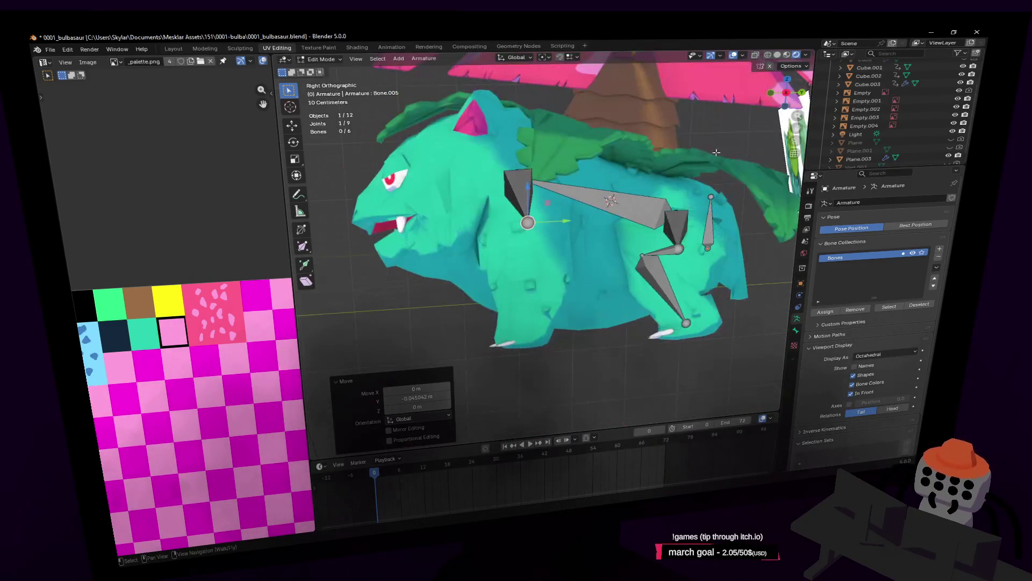
{"action": "key", "text": "e"}
{"action": "left_click", "coordinate": [574, 266]}
{"action": "key", "text": "e"}
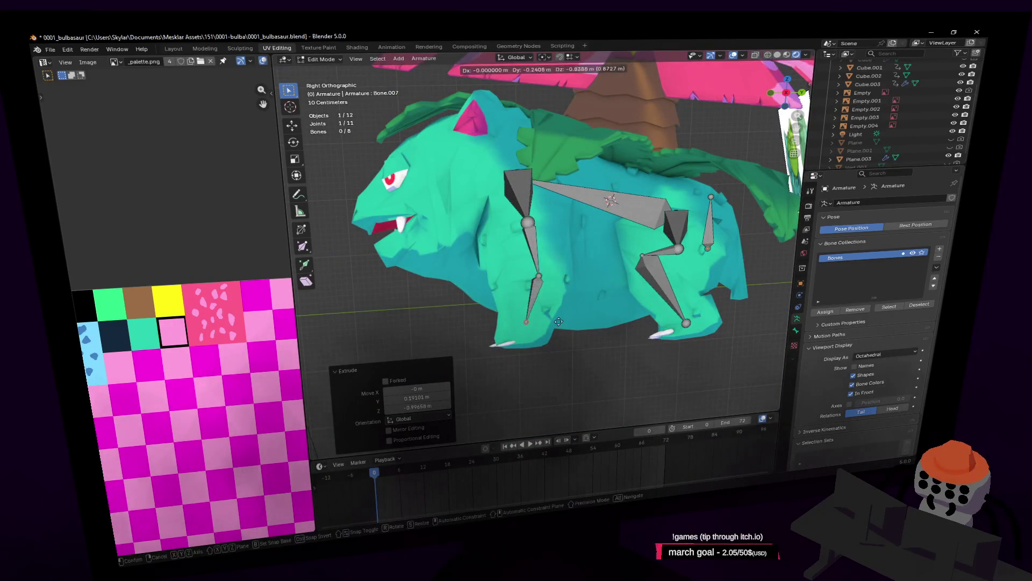
{"action": "left_click", "coordinate": [555, 333]}
{"action": "mouse_move", "coordinate": [556, 332]}
{"action": "middle_mouse_down"}
{"action": "mouse_move", "coordinate": [559, 238]}
{"action": "mouse_move", "coordinate": [573, 287]}
{"action": "middle_mouse_up"}
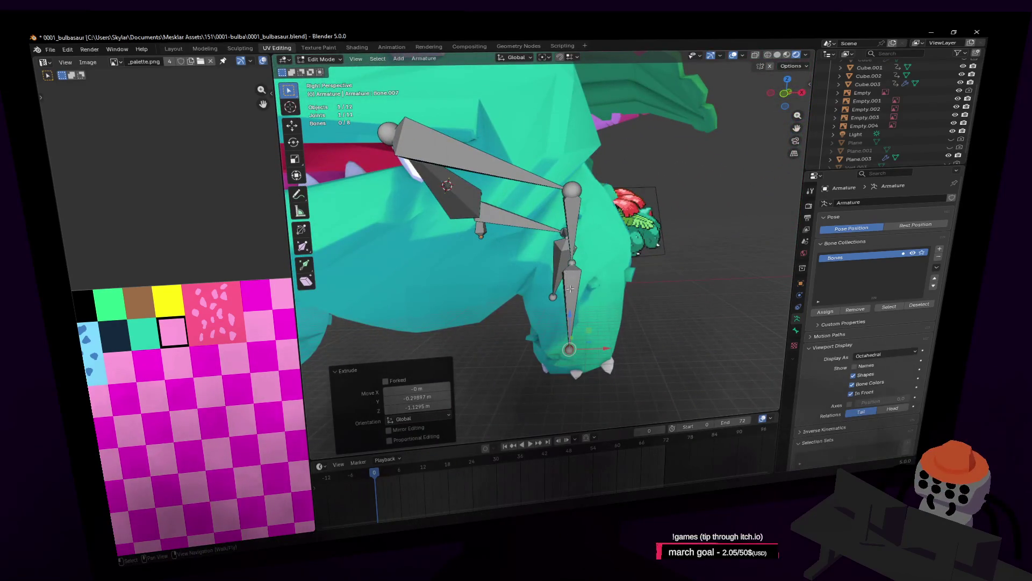
{"action": "key", "text": "g"}
{"action": "key", "text": "x"}
{"action": "left_click", "coordinate": [669, 262]}
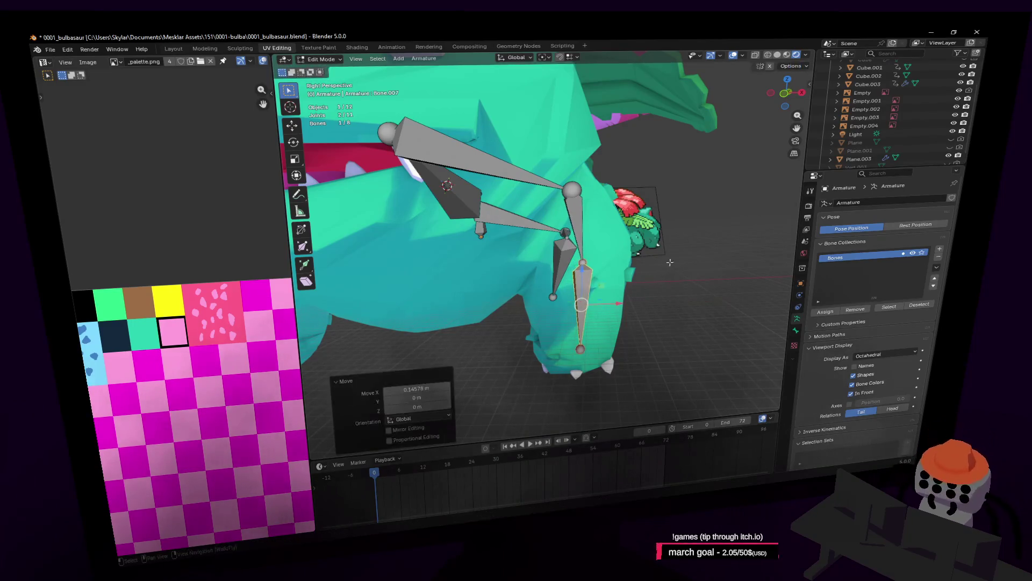
Orbit to find the small stray bone, select it and bring up the delete options
{"action": "middle_click_drag", "start_coordinate": [669, 263], "coordinate": [544, 242]}
{"action": "mouse_move", "coordinate": [667, 252]}
{"action": "middle_mouse_down"}
{"action": "mouse_move", "coordinate": [545, 243]}
{"action": "mouse_move", "coordinate": [616, 272]}
{"action": "middle_mouse_up"}
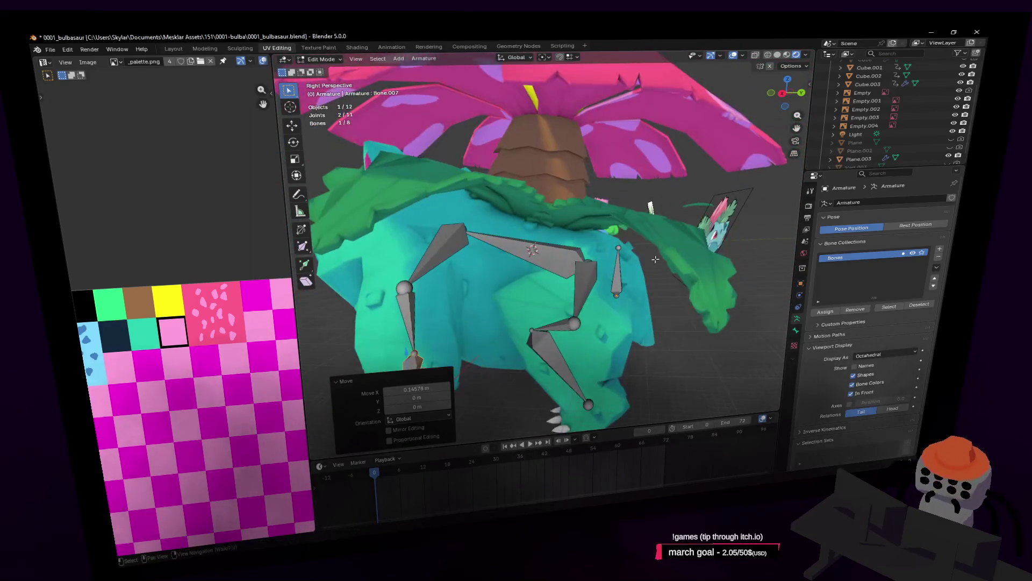
{"action": "left_click", "coordinate": [616, 272]}
{"action": "right_click", "coordinate": [626, 257]}
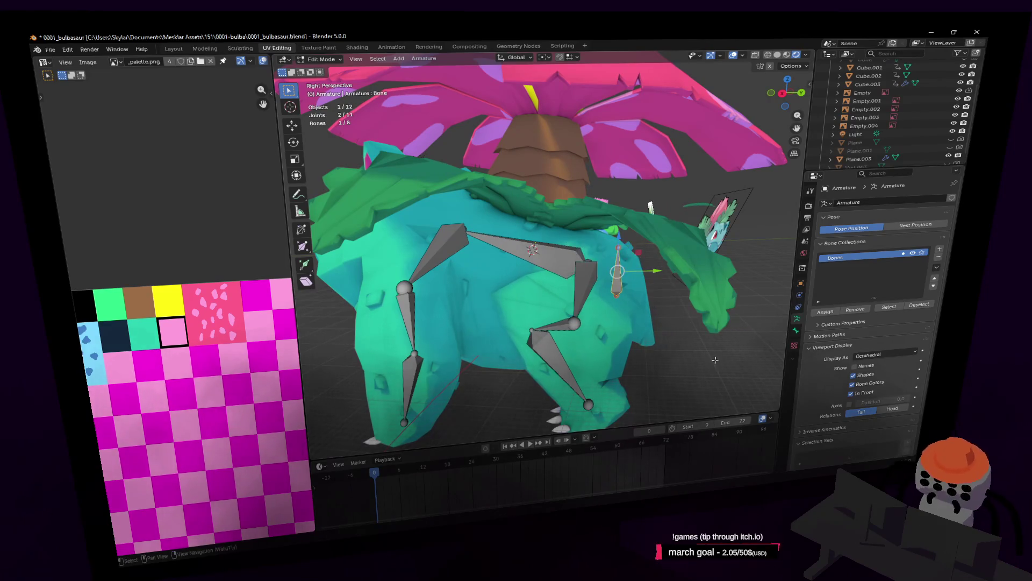
{"action": "key", "text": "x"}
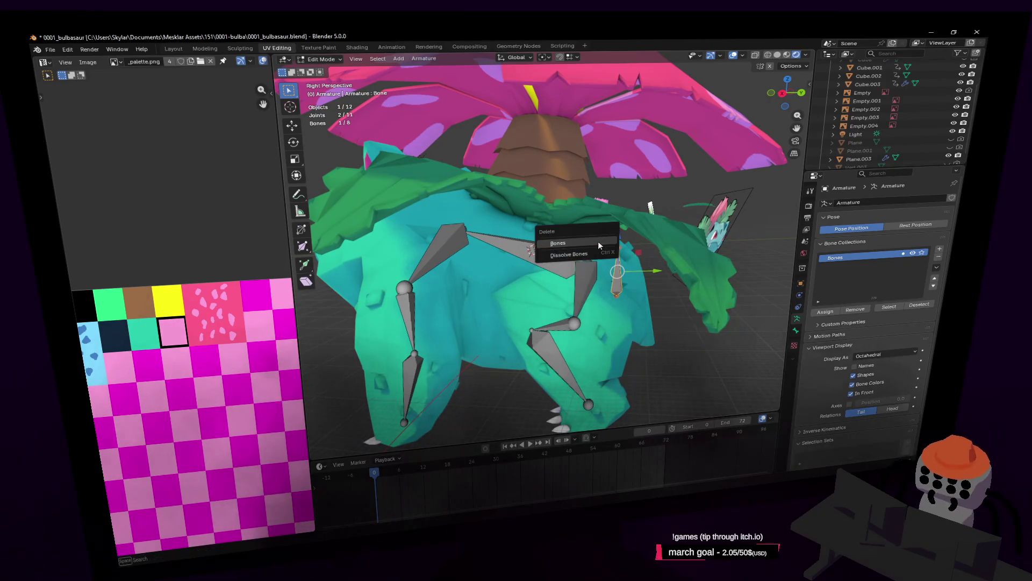
Delete the stray bone, leaving seven, and fly around the head to check the rig
{"action": "left_click", "coordinate": [585, 240]}
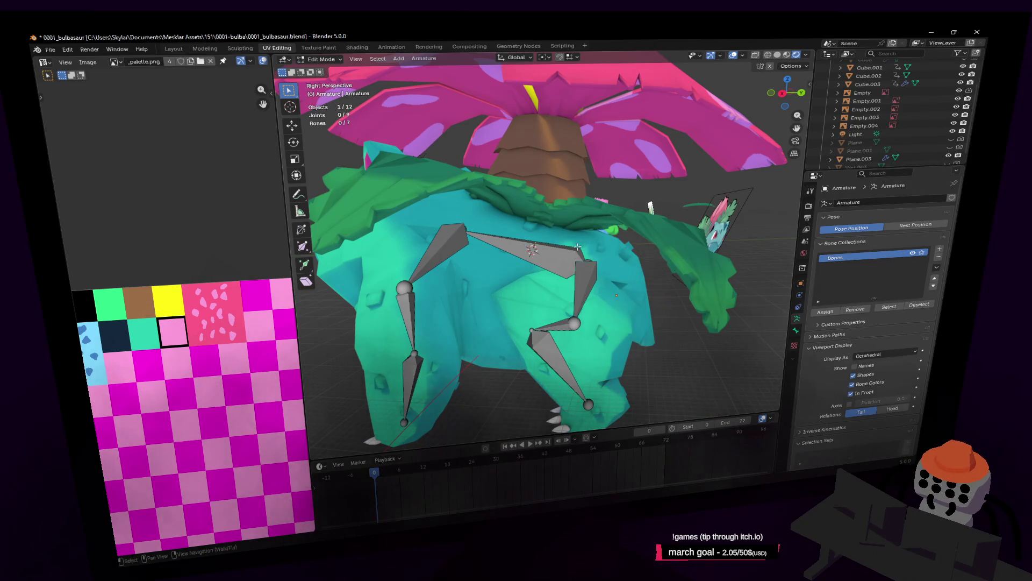
{"action": "key", "text": "shift+grave"}
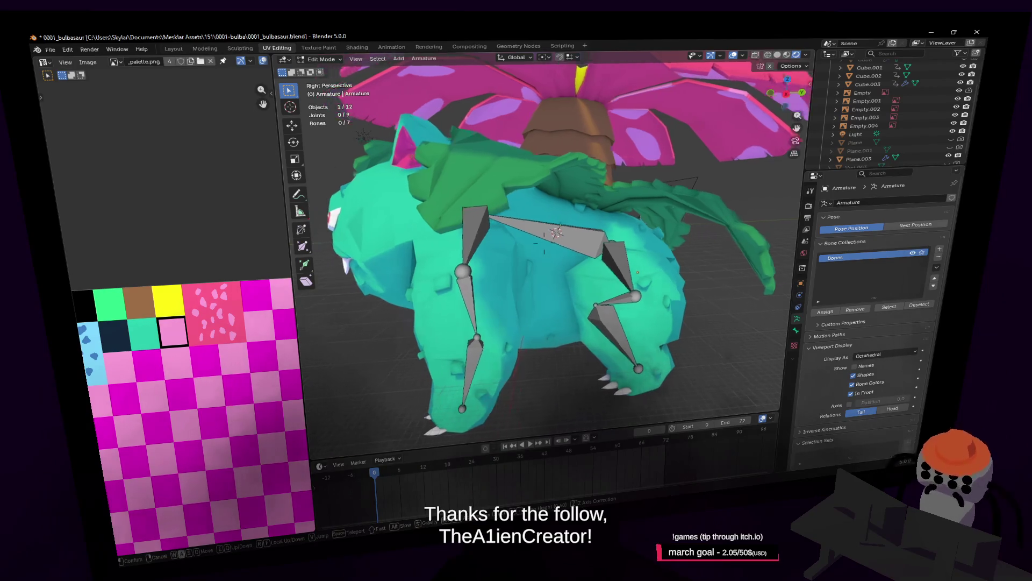
{"action": "key", "text": "w"}
{"action": "key", "text": "s"}
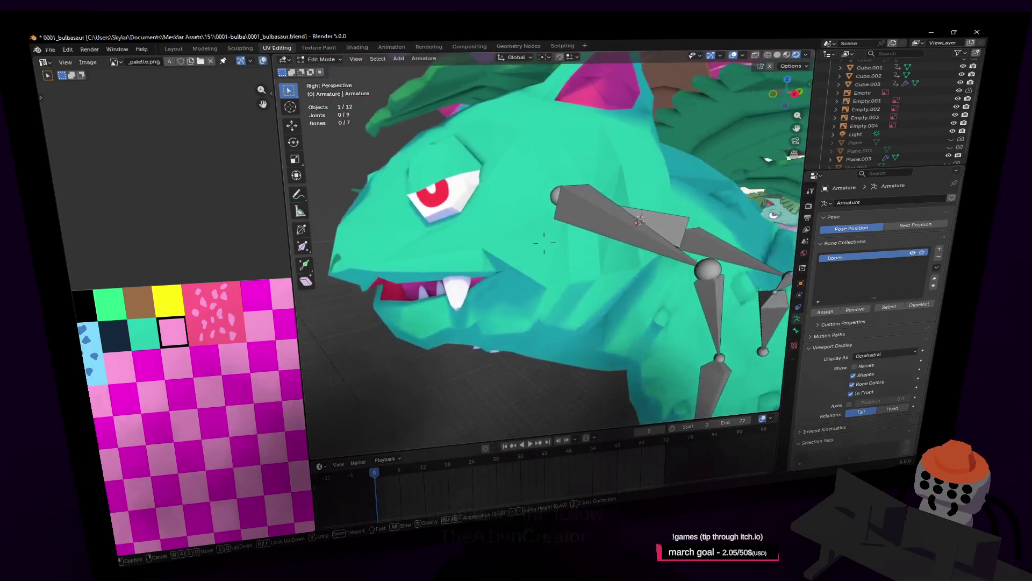
Extrude Bone.008 forward from the front joint toward the Venusaur's head
{"action": "left_click", "coordinate": [561, 215]}
{"action": "middle_click_drag", "start_coordinate": [544, 243], "coordinate": [599, 190]}
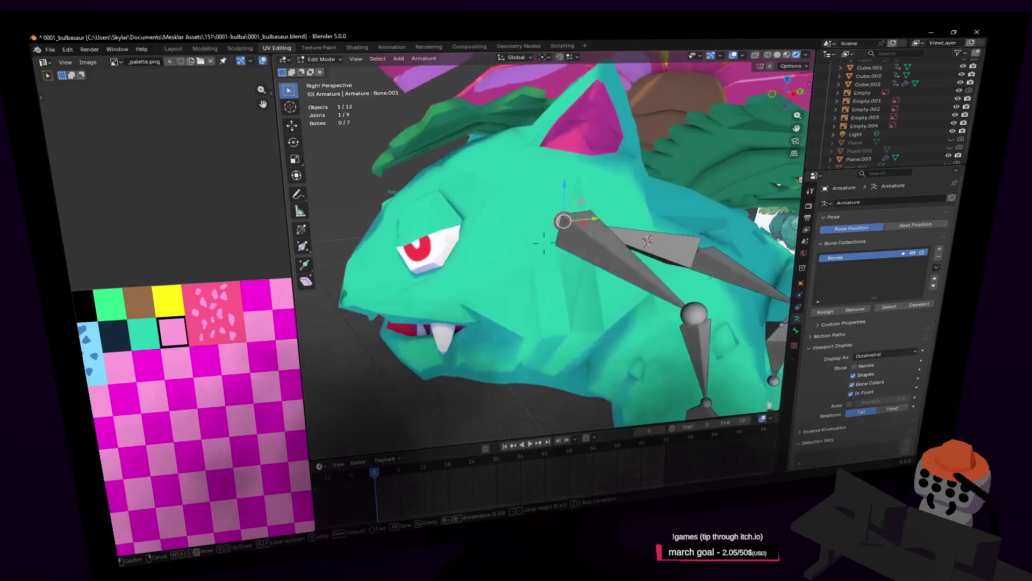
{"action": "key", "text": "e"}
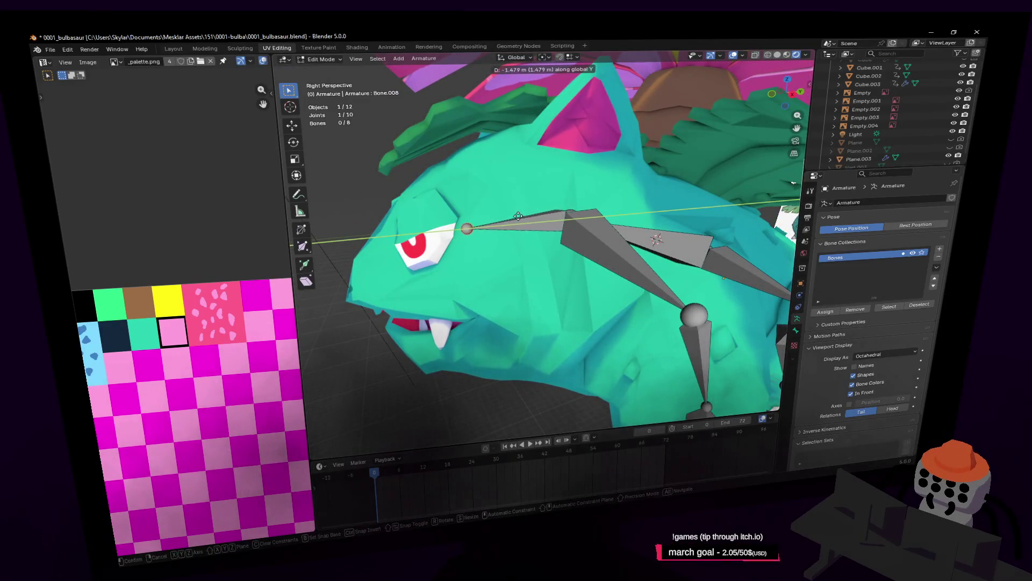
{"action": "left_click", "coordinate": [519, 216]}
{"action": "middle_click_drag", "start_coordinate": [519, 216], "coordinate": [593, 196]}
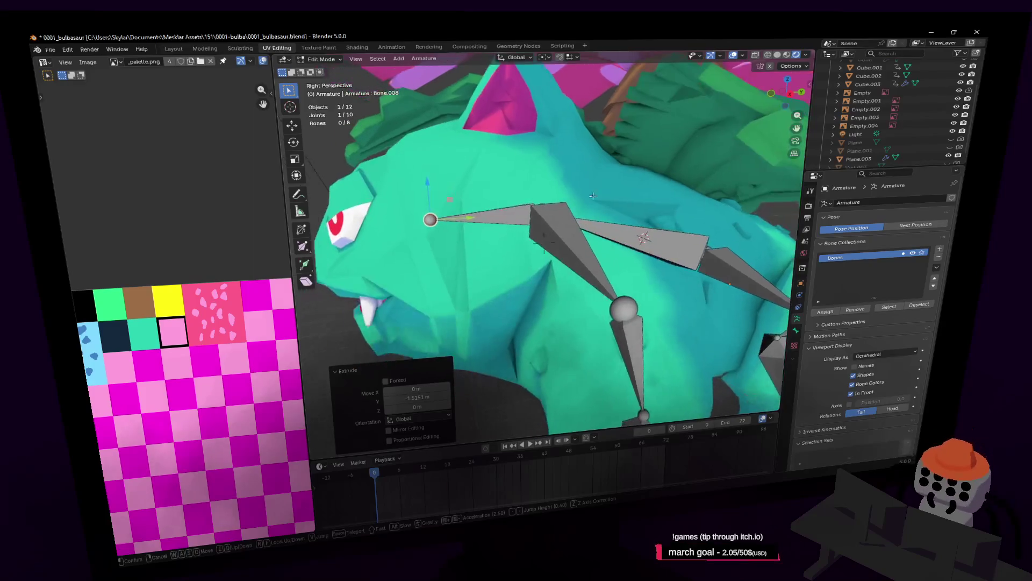
Move Bone.001's tip joint vertically along Z to a new height
{"action": "left_click", "coordinate": [534, 212]}
{"action": "mouse_move", "coordinate": [534, 211]}
{"action": "middle_mouse_down"}
{"action": "mouse_move", "coordinate": [566, 193]}
{"action": "mouse_move", "coordinate": [542, 237]}
{"action": "mouse_move", "coordinate": [519, 211]}
{"action": "middle_mouse_up"}
{"action": "key", "text": "g"}
{"action": "key", "text": "z"}
{"action": "left_click", "coordinate": [562, 196]}
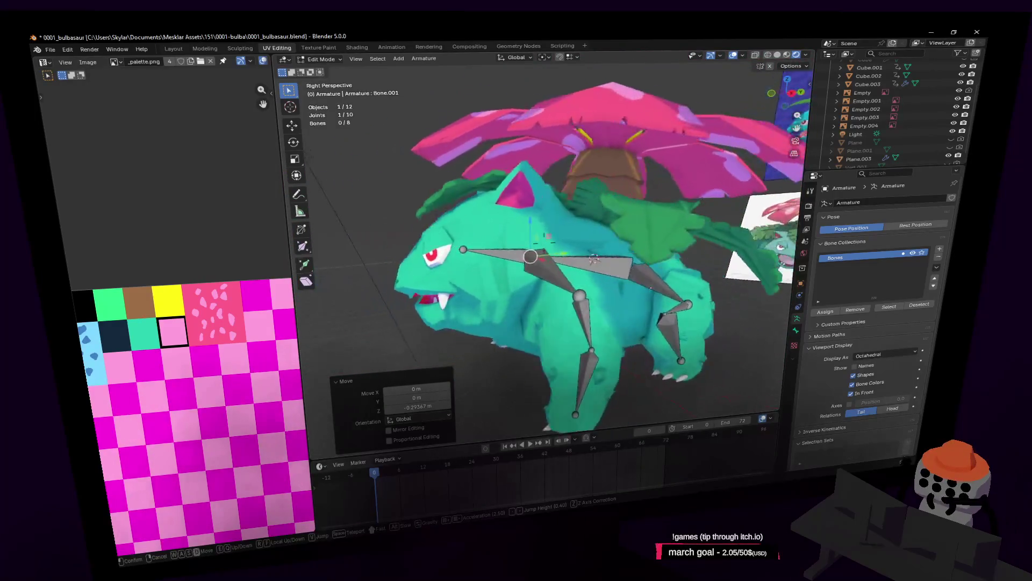
Adjust the Bone.008 joint along Y and extrude a bone from it along the Y axis
{"action": "left_click", "coordinate": [498, 252]}
{"action": "middle_click_drag", "start_coordinate": [498, 252], "coordinate": [561, 255]}
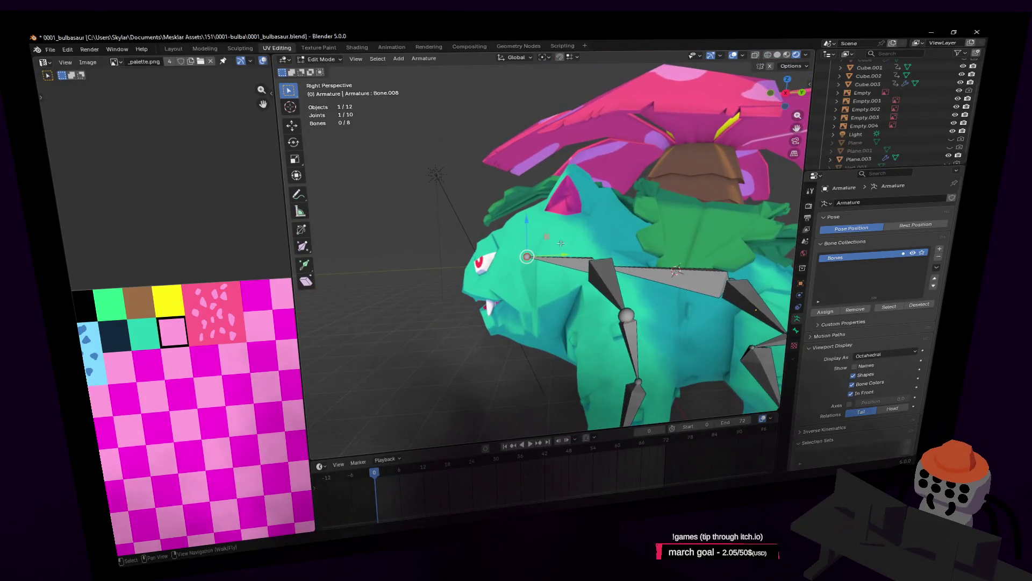
{"action": "key", "text": "e"}
{"action": "key", "text": "y"}
{"action": "left_click", "coordinate": [549, 256]}
{"action": "key", "text": "e"}
{"action": "key", "text": "z"}
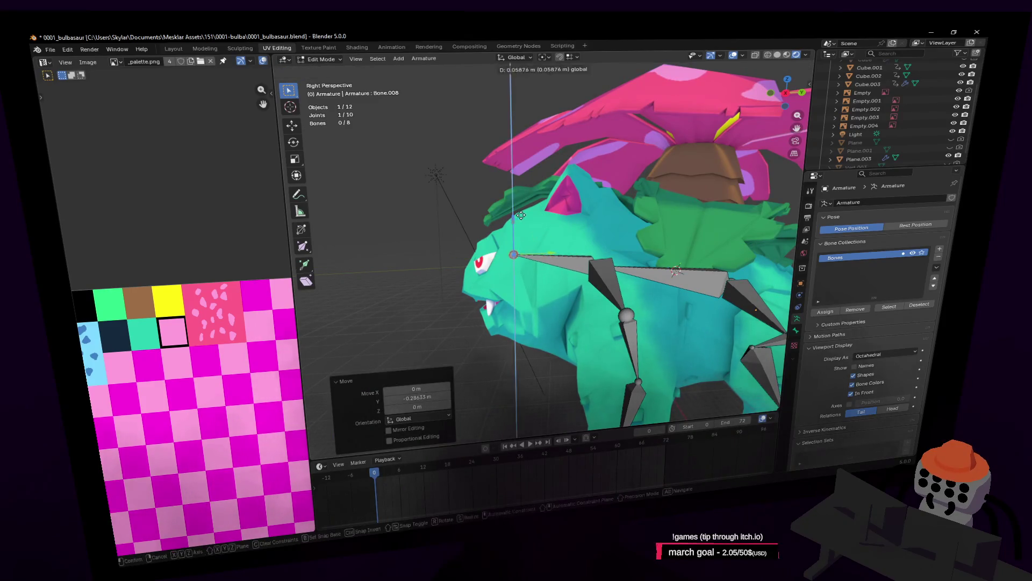
{"action": "right_click", "coordinate": [516, 233]}
{"action": "key", "text": "e"}
{"action": "key", "text": "y"}
{"action": "left_click", "coordinate": [521, 234]}
Reposition the Bone.001 joint with a plane-constrained move, checking from around the rig
{"action": "mouse_move", "coordinate": [519, 233]}
{"action": "middle_mouse_down"}
{"action": "mouse_move", "coordinate": [549, 235]}
{"action": "mouse_move", "coordinate": [484, 221]}
{"action": "middle_mouse_up"}
{"action": "scroll", "coordinate": [485, 222], "scroll_direction": "up", "scroll_amount": 3}
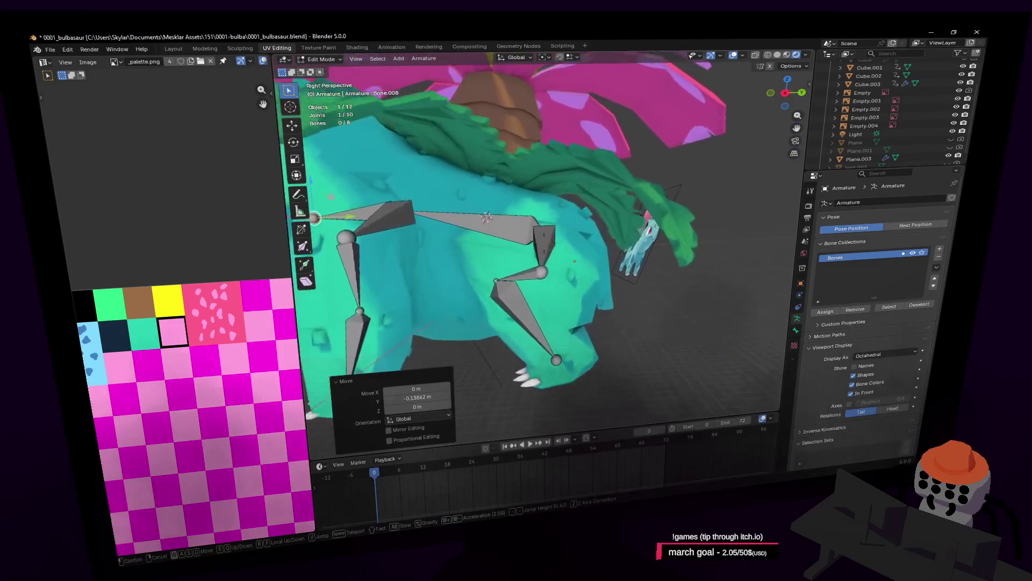
{"action": "middle_click_drag", "start_coordinate": [552, 242], "coordinate": [568, 285]}
{"action": "left_click", "coordinate": [550, 222]}
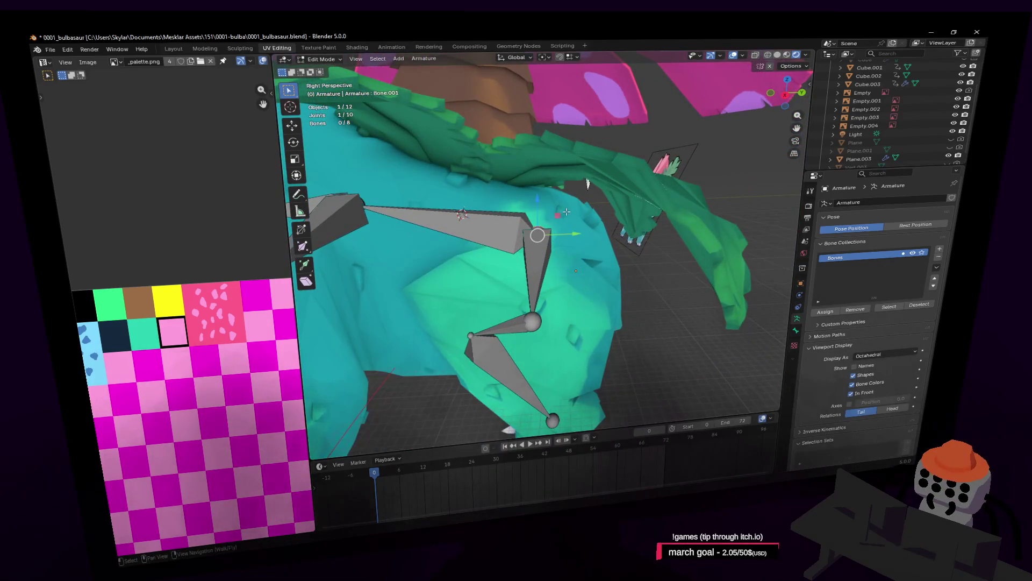
{"action": "key", "text": "g"}
{"action": "key", "text": "shift+x"}
{"action": "left_click", "coordinate": [589, 217]}
{"action": "key", "text": "shift+grave"}
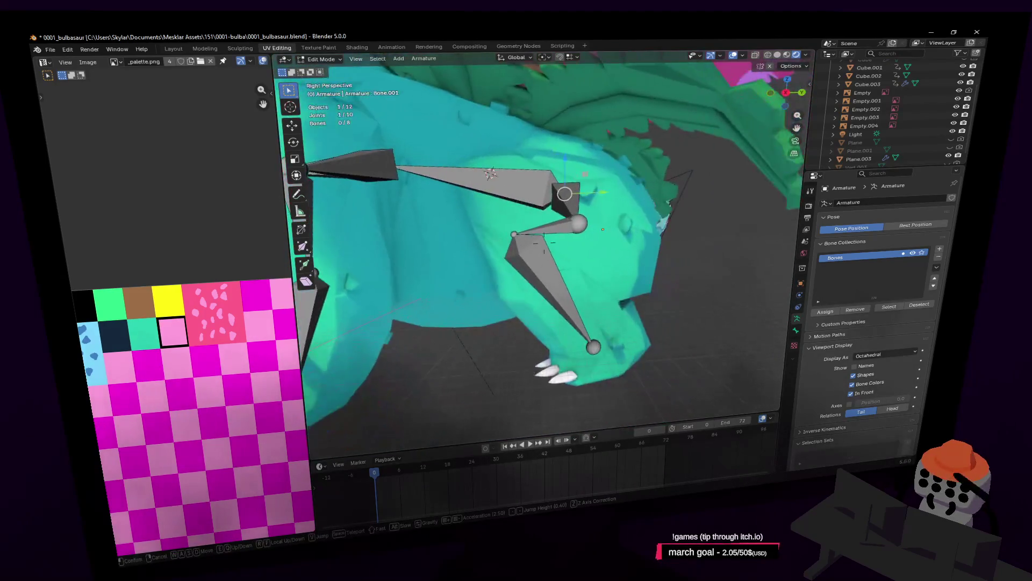
{"action": "left_click", "coordinate": [586, 212]}
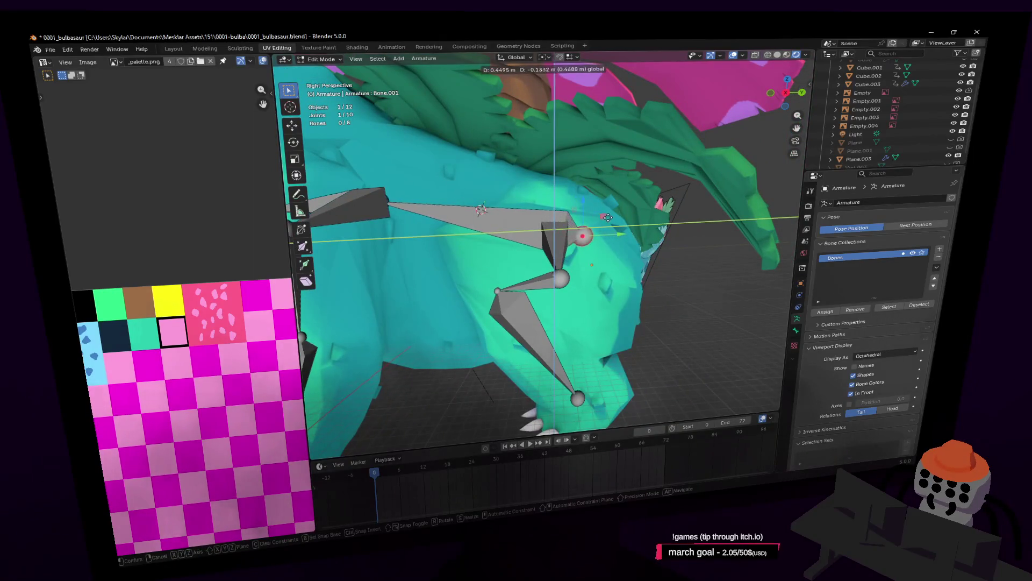
{"action": "left_click", "coordinate": [606, 217]}
Delete the two extra leg bones so the armature is left with six
{"action": "left_click", "coordinate": [561, 216]}
{"action": "left_click", "coordinate": [555, 215]}
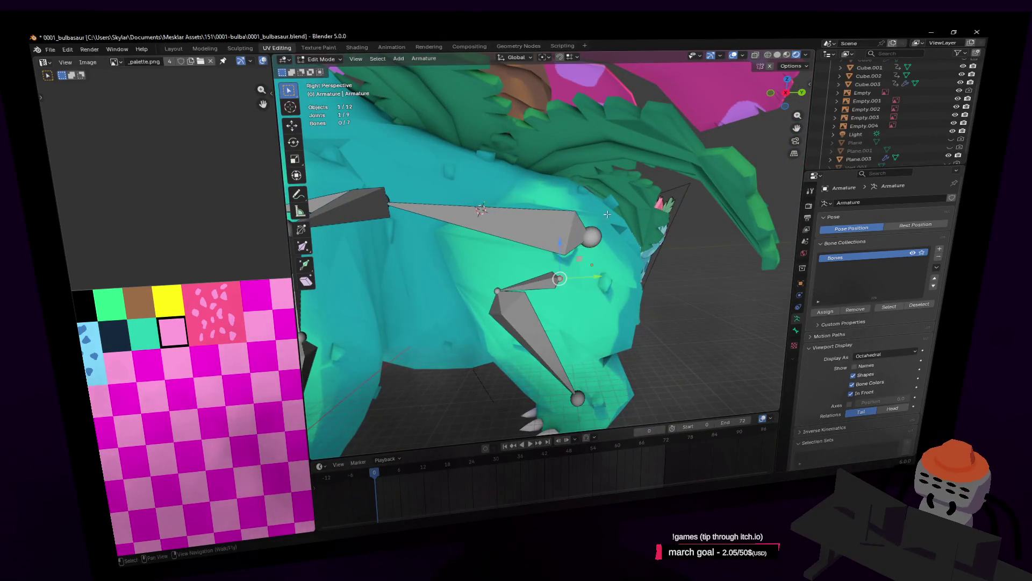
{"action": "key", "text": "shift+grave"}
{"action": "left_click", "coordinate": [546, 217]}
{"action": "key", "text": "shift+grave"}
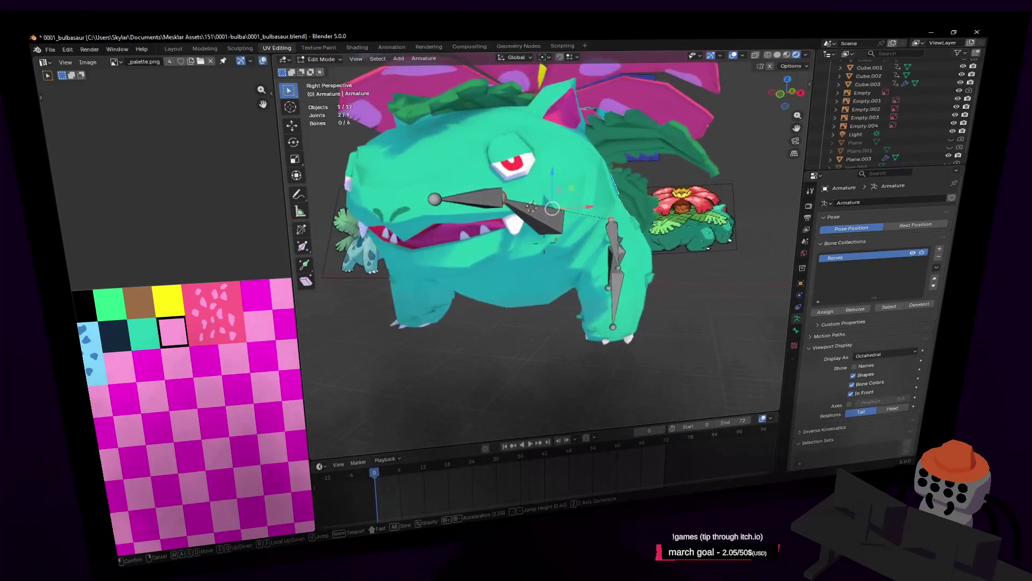
Nudge the selected leg joint into place with a grab move
{"action": "left_click", "coordinate": [518, 237]}
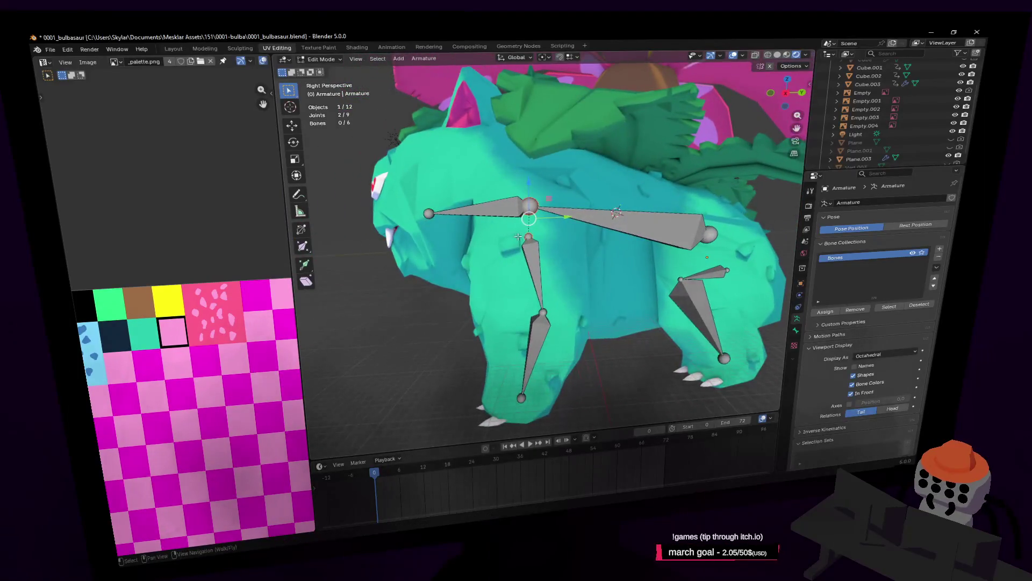
{"action": "key", "text": "g"}
{"action": "left_click", "coordinate": [568, 227]}
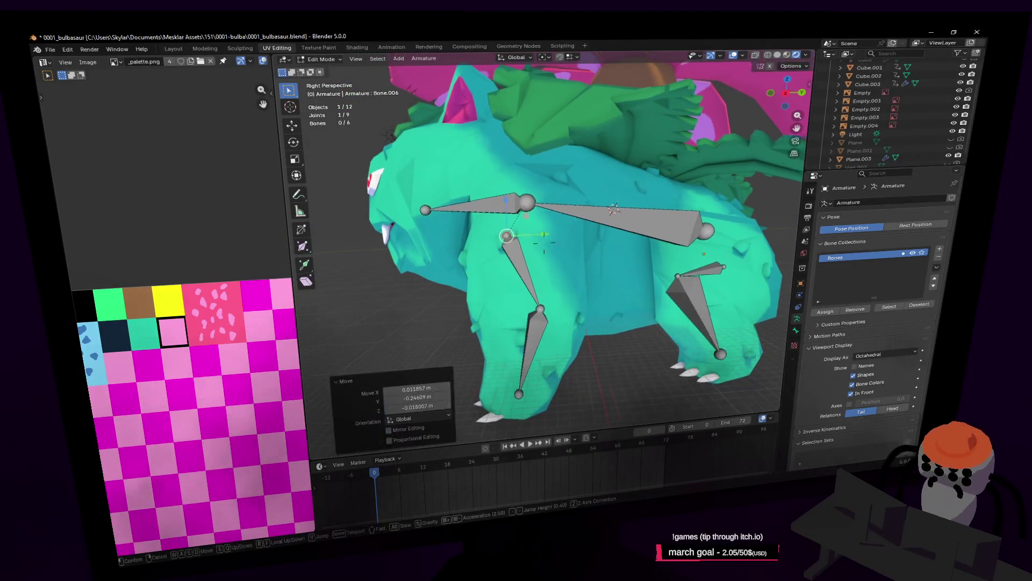
{"action": "key", "text": "shift+grave"}
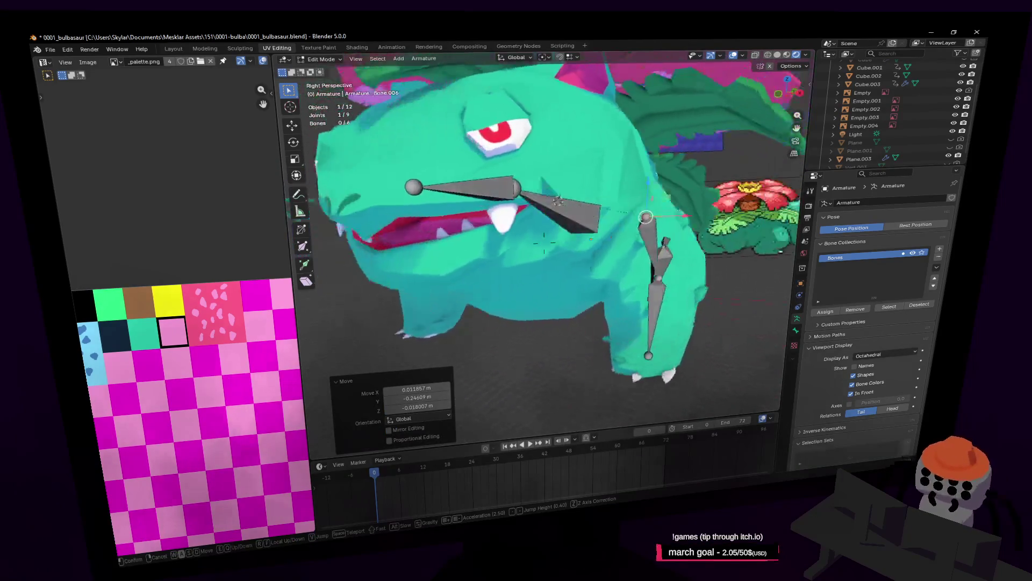
{"action": "left_click", "coordinate": [542, 246]}
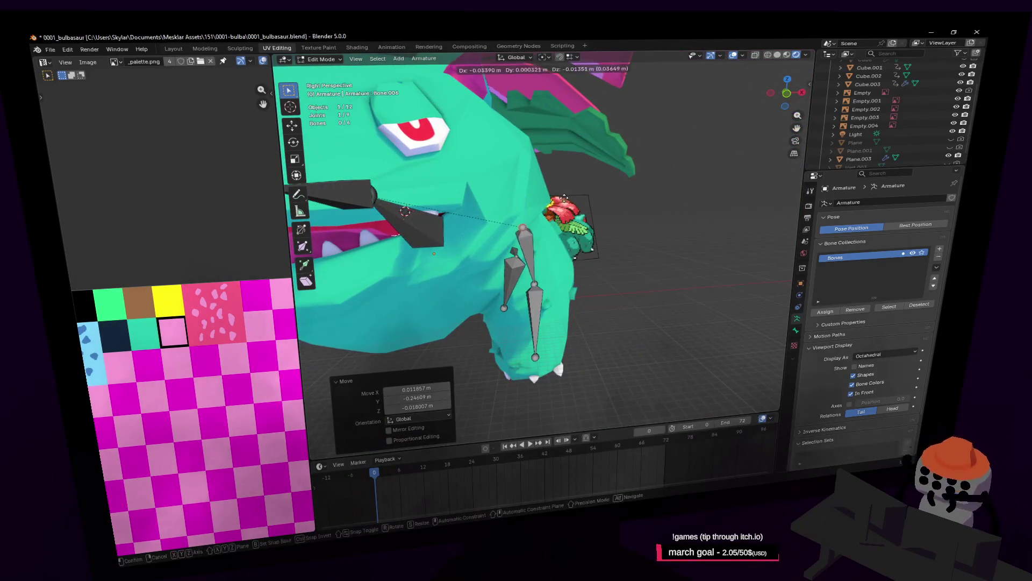
Fly and orbit around Venusaur to frame the head and front-leg bones
{"action": "key", "text": "shift+grave"}
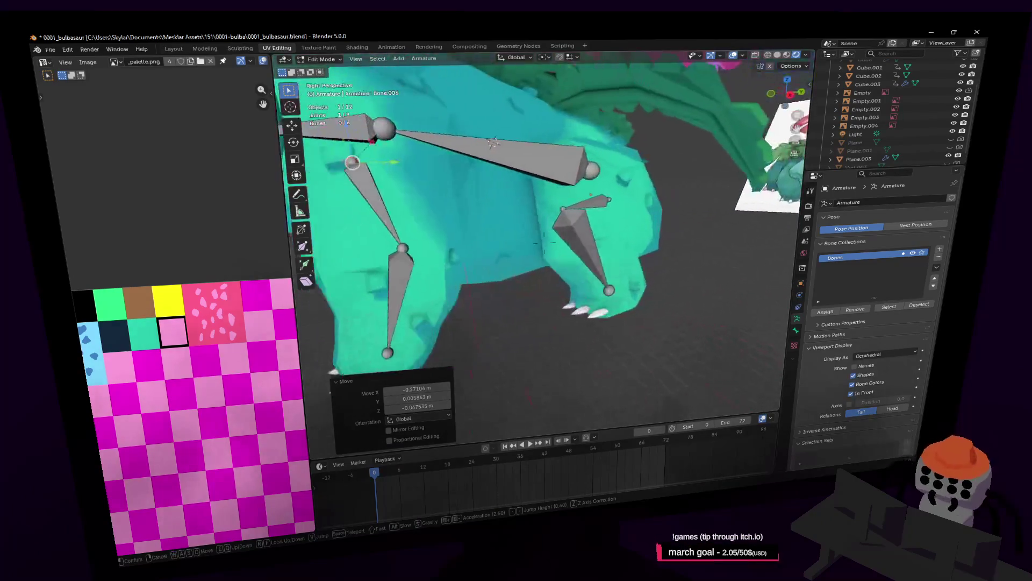
{"action": "key", "text": "a"}
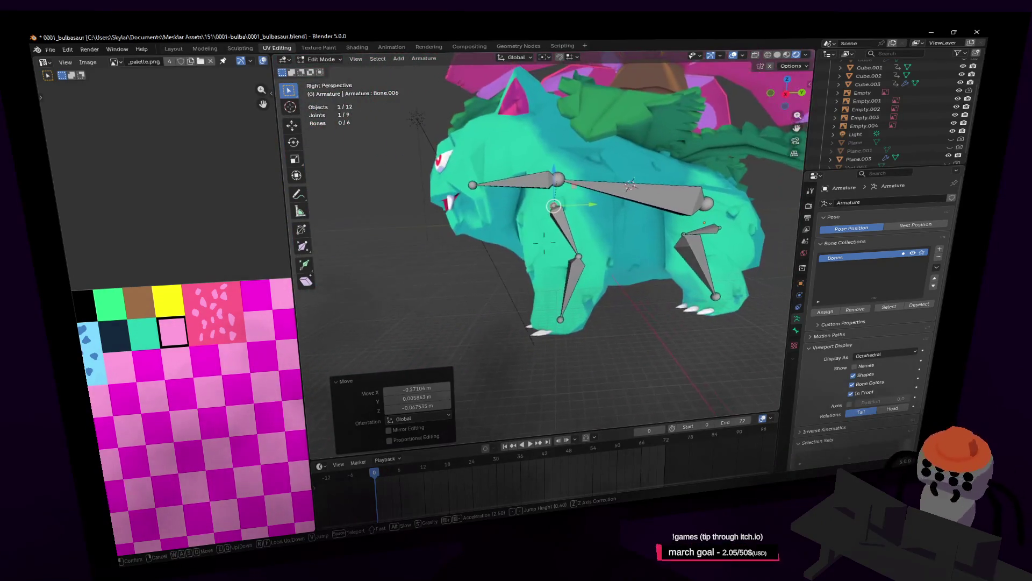
{"action": "key", "text": "w"}
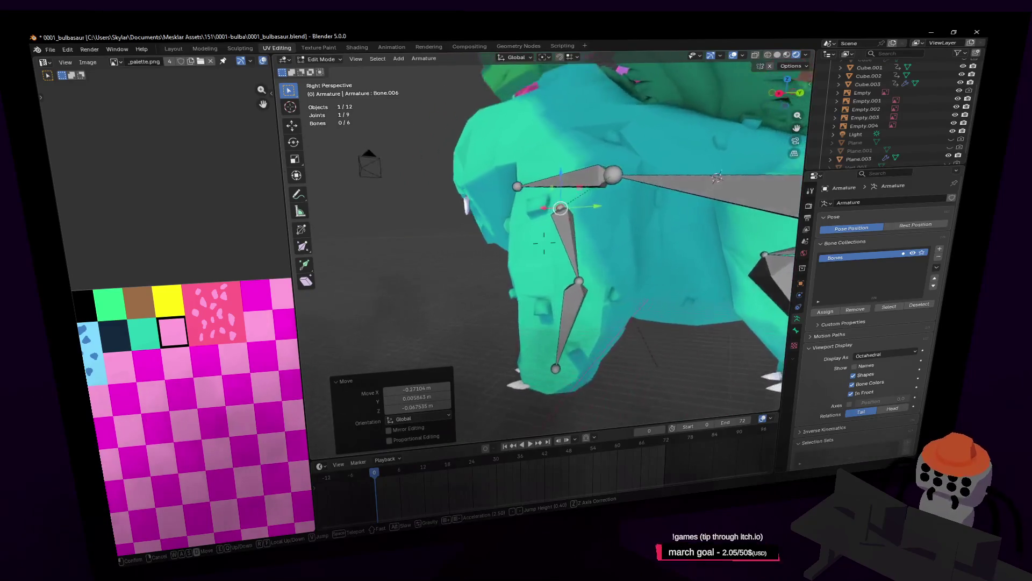
{"action": "key", "text": "s"}
{"action": "key", "text": "d"}
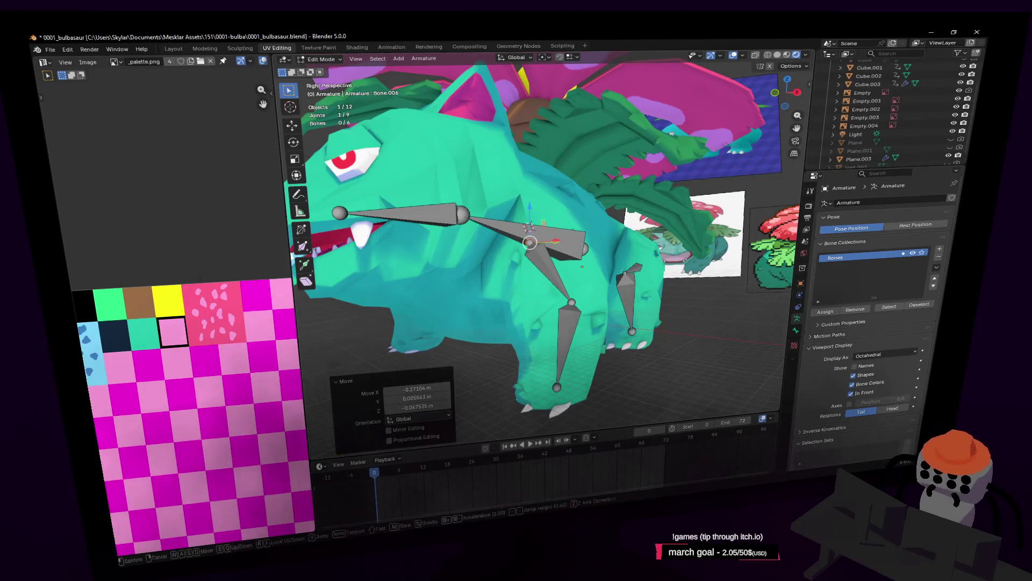
{"action": "key", "text": "w"}
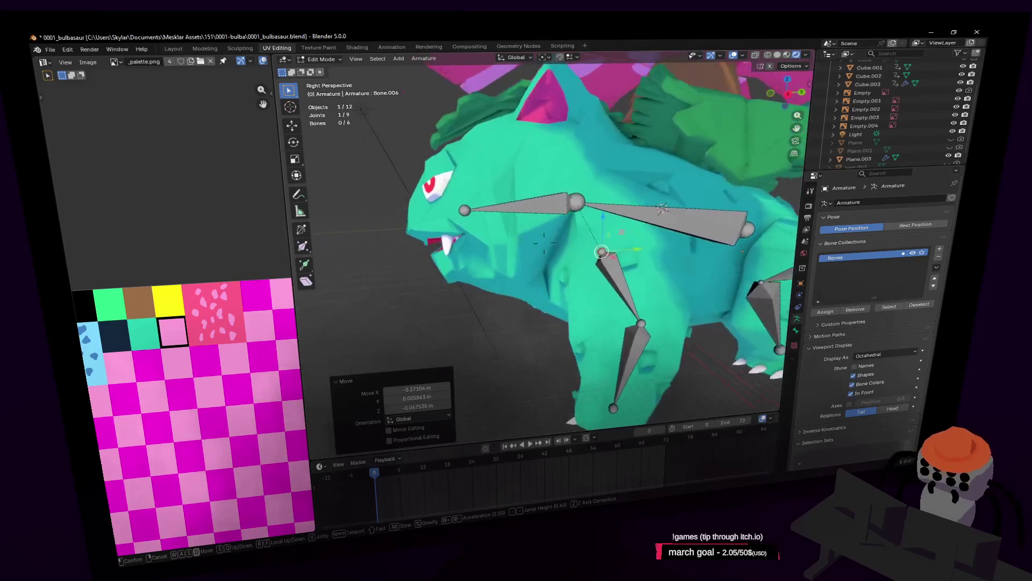
{"action": "key", "text": "d"}
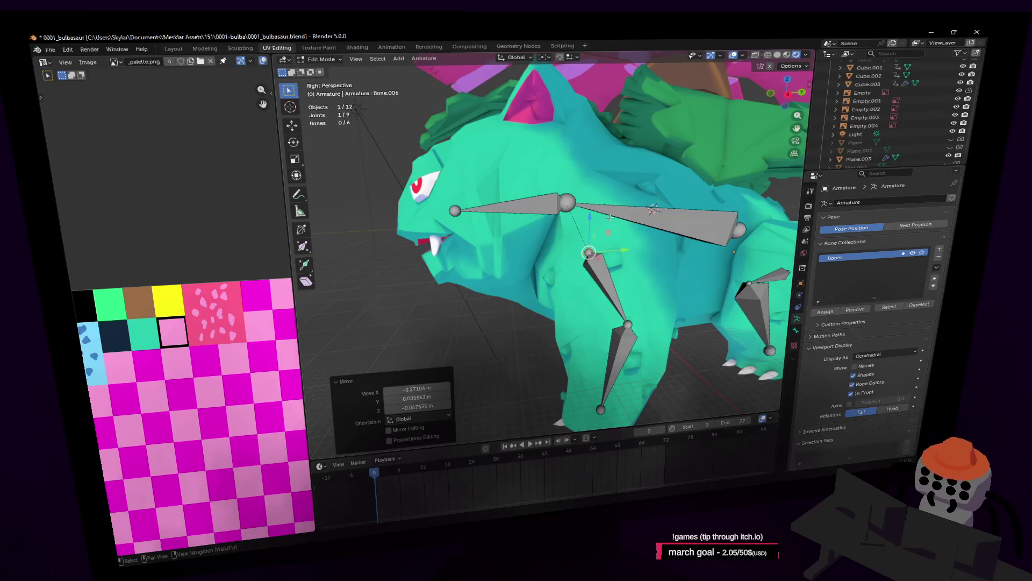
{"action": "key", "text": "shift+grave"}
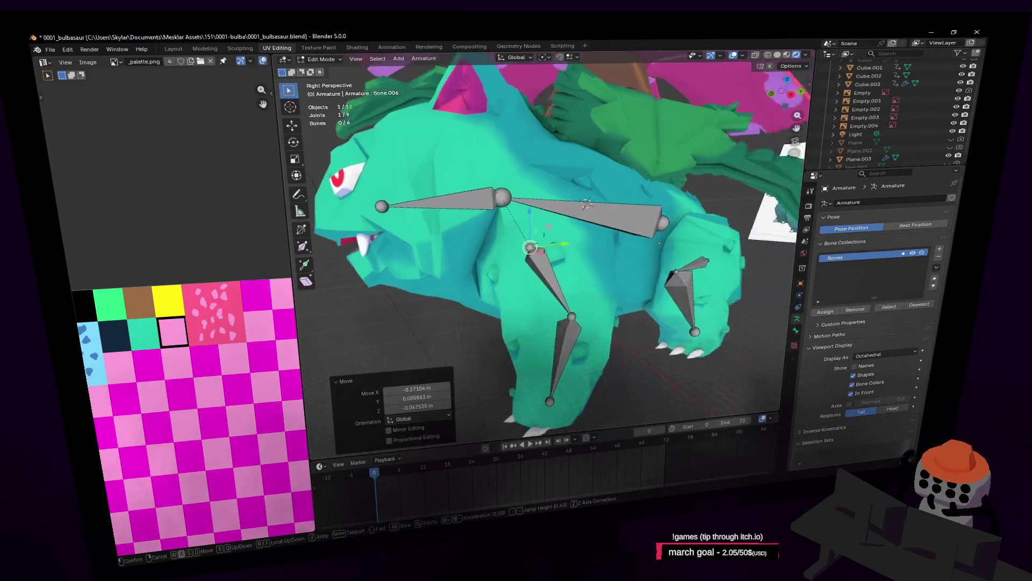
{"action": "key", "text": "w"}
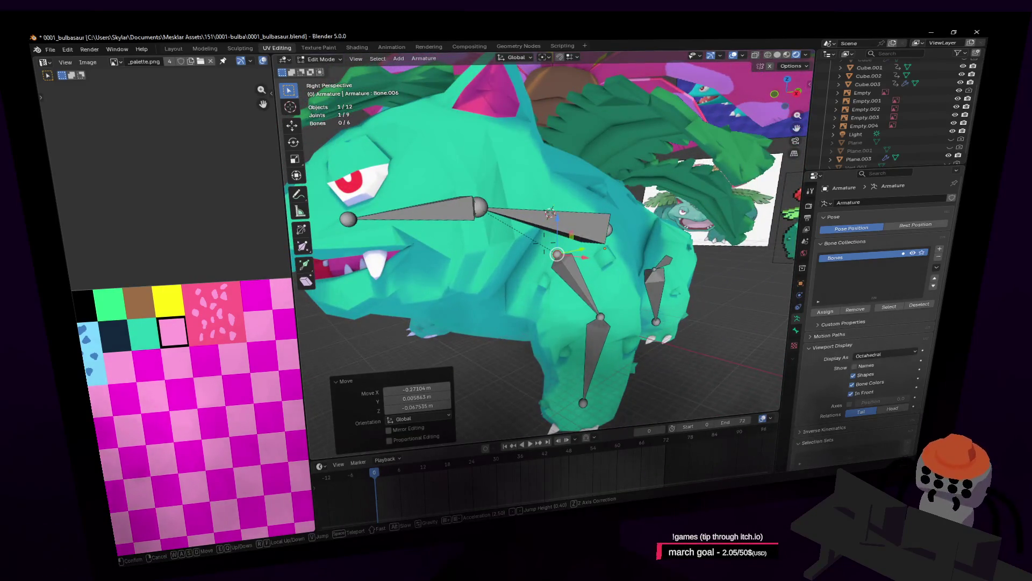
{"action": "key", "text": "w"}
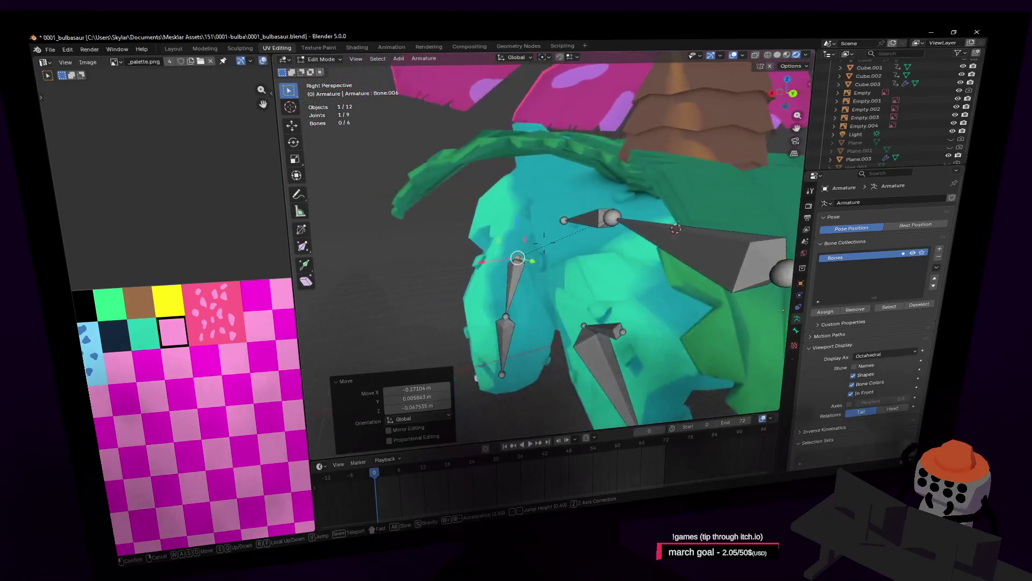
{"action": "key", "text": "w"}
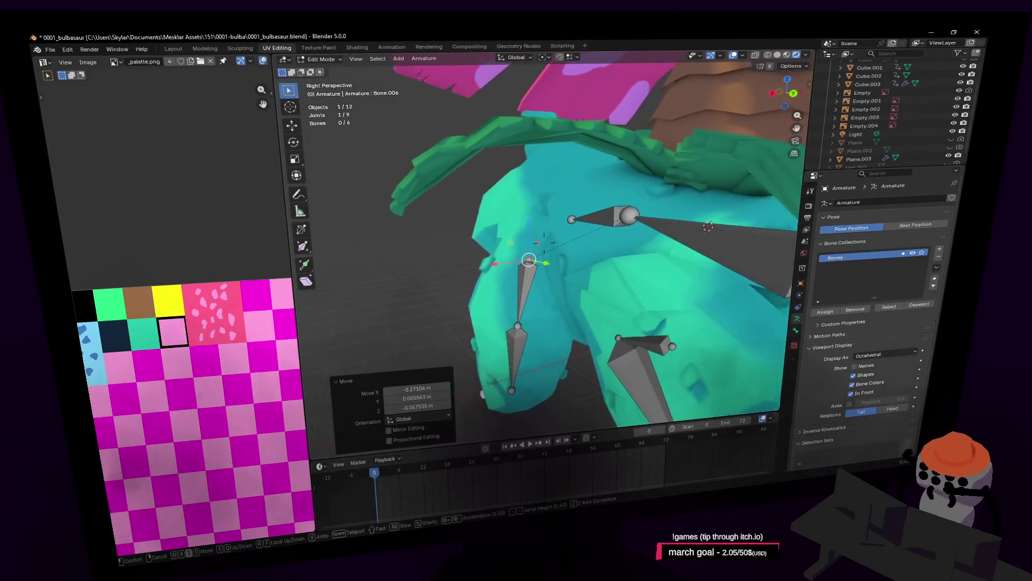
{"action": "left_click", "coordinate": [601, 248]}
{"action": "key", "text": "shift+grave"}
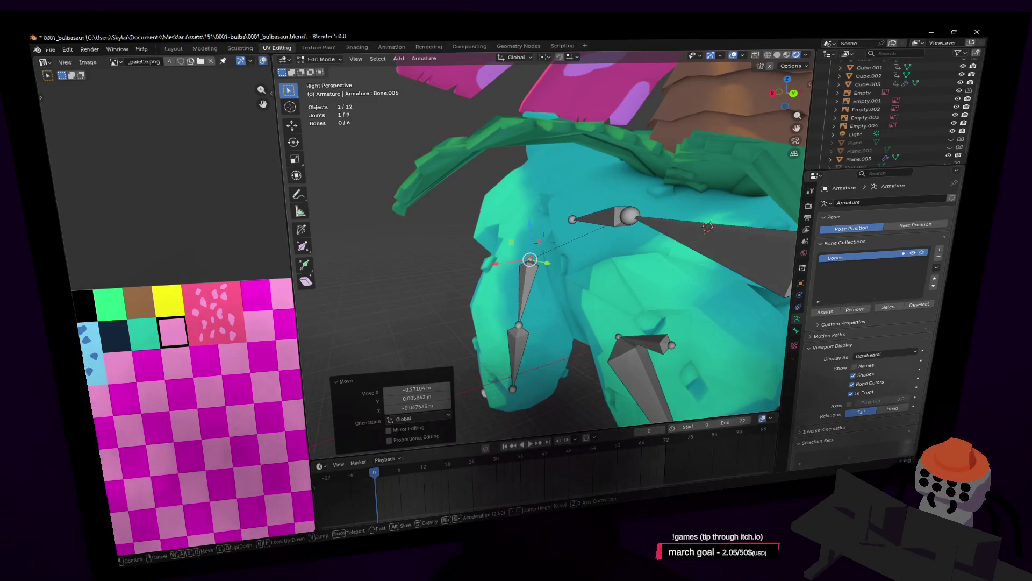
{"action": "key", "text": "s"}
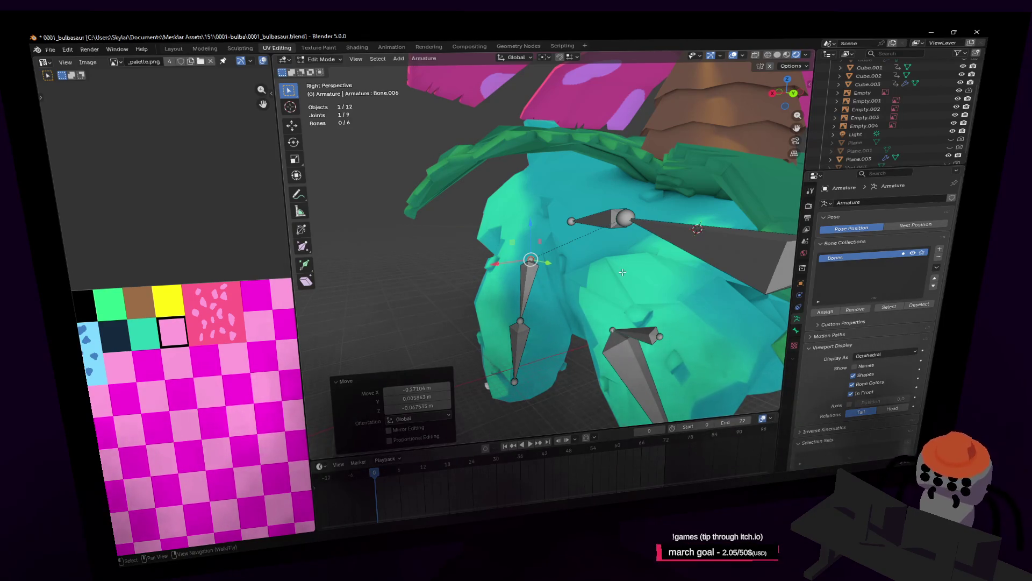
{"action": "key", "text": "shift+grave"}
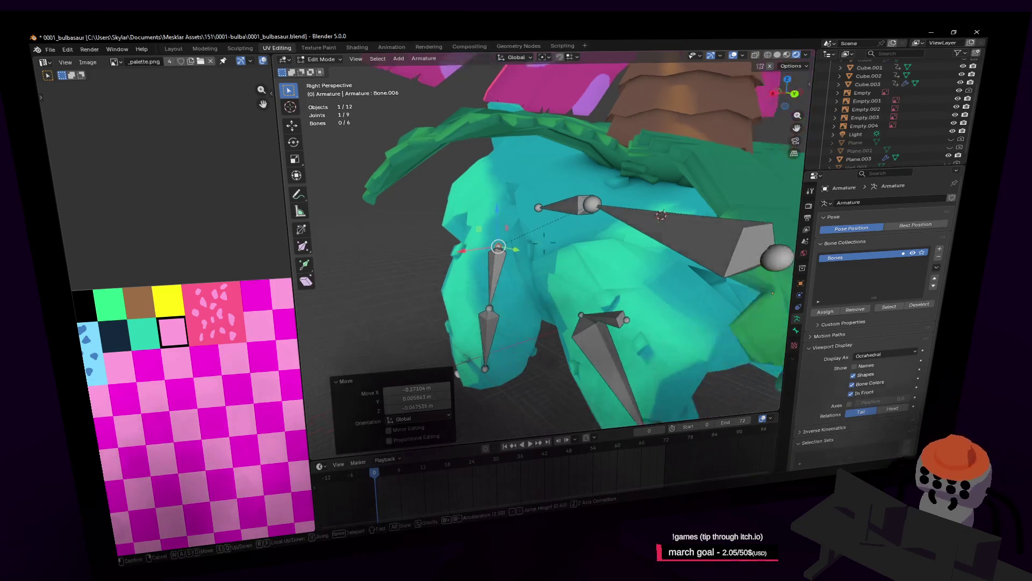
{"action": "key", "text": "w"}
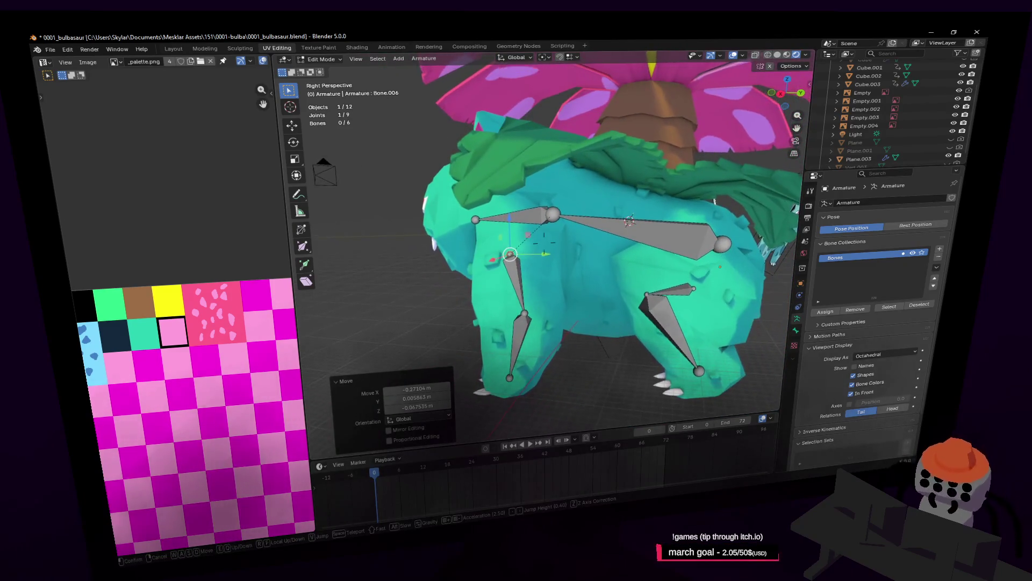
{"action": "key", "text": "w"}
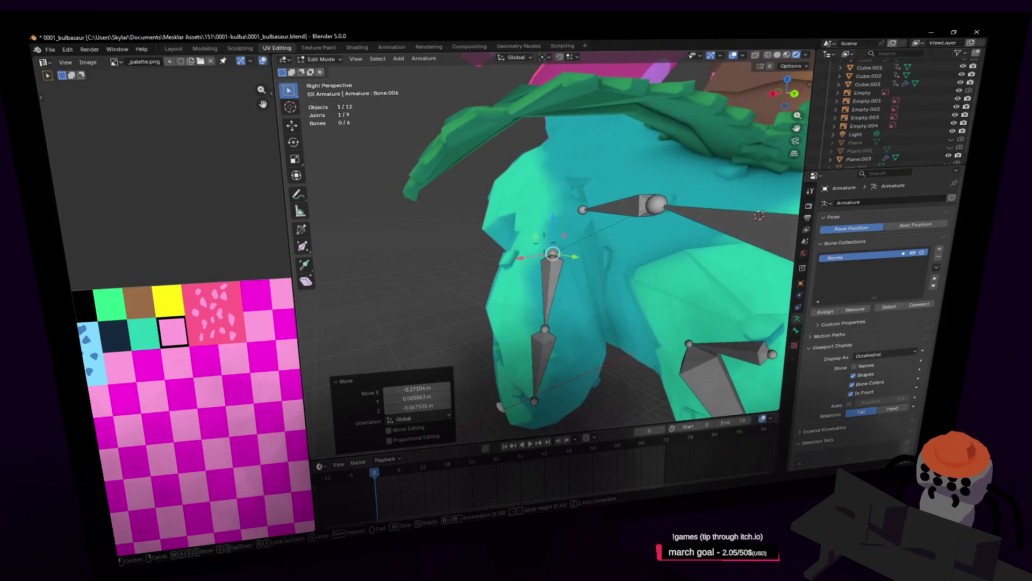
{"action": "key", "text": "d"}
{"action": "key", "text": "a"}
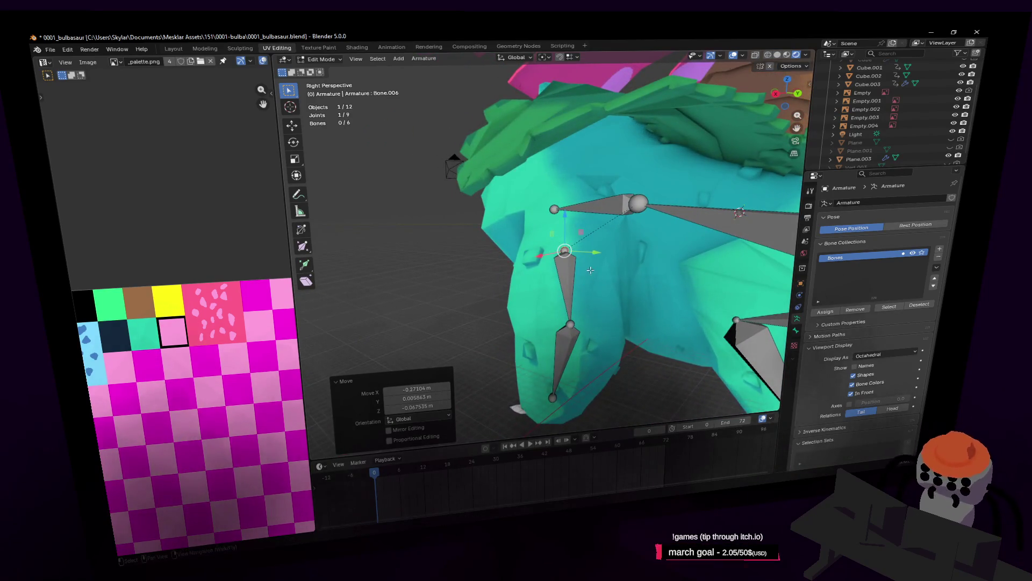
{"action": "key", "text": "d"}
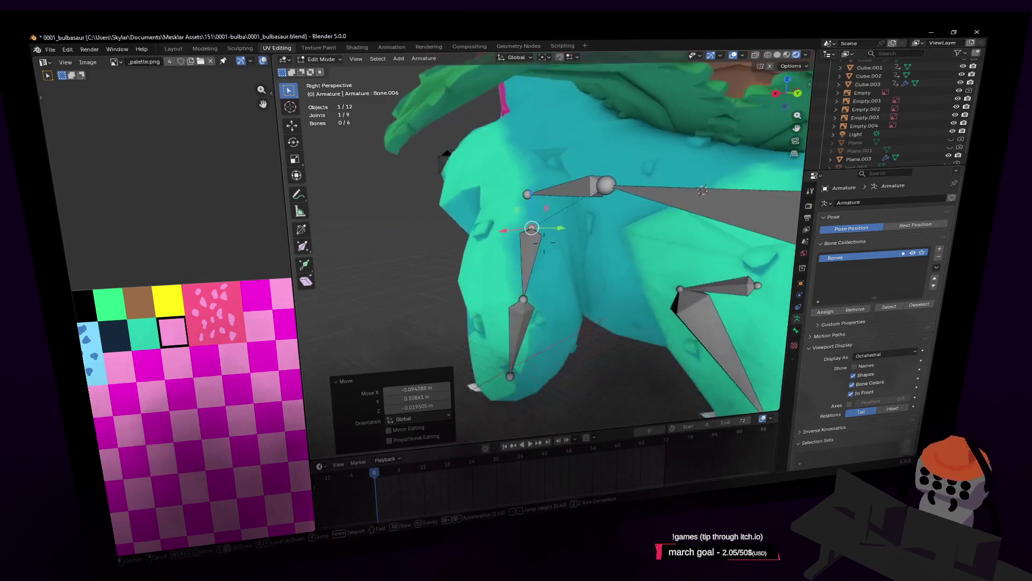
{"action": "left_click", "coordinate": [593, 243]}
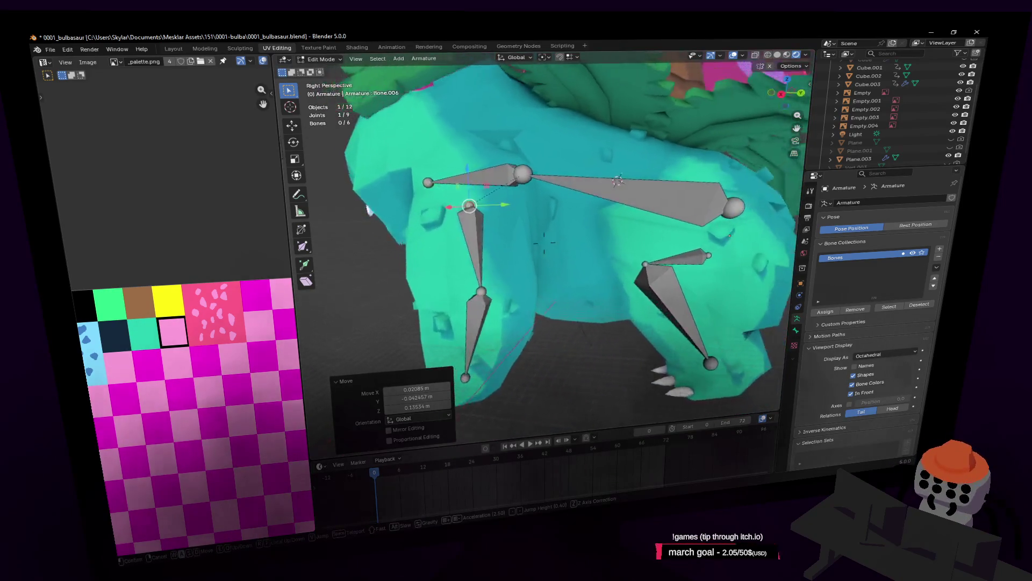
{"action": "middle_click_drag", "start_coordinate": [593, 243], "coordinate": [500, 242]}
{"action": "key", "text": "w"}
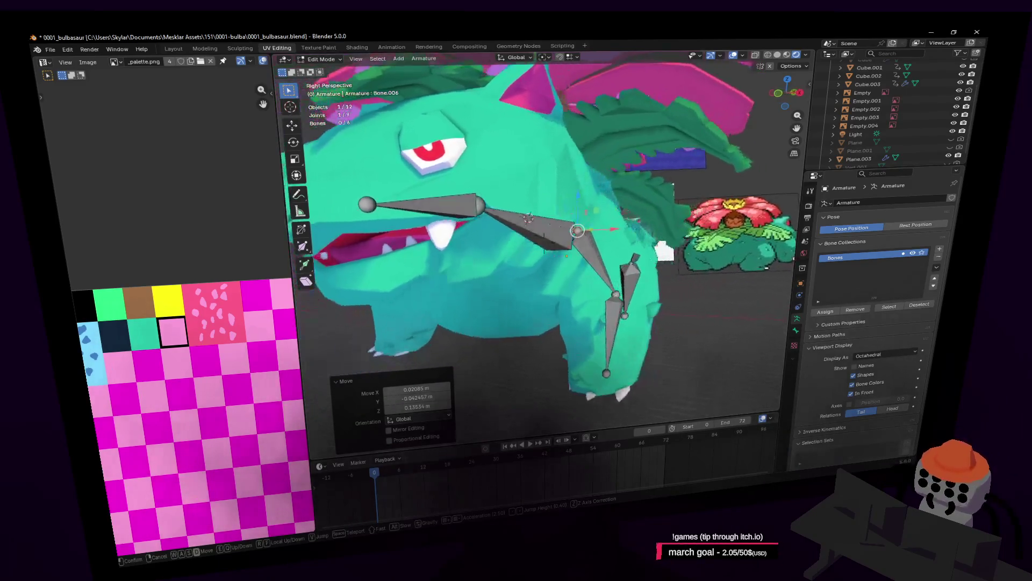
{"action": "middle_click_drag", "start_coordinate": [536, 243], "coordinate": [543, 243]}
{"action": "middle_click_drag", "start_coordinate": [608, 219], "coordinate": [586, 246]}
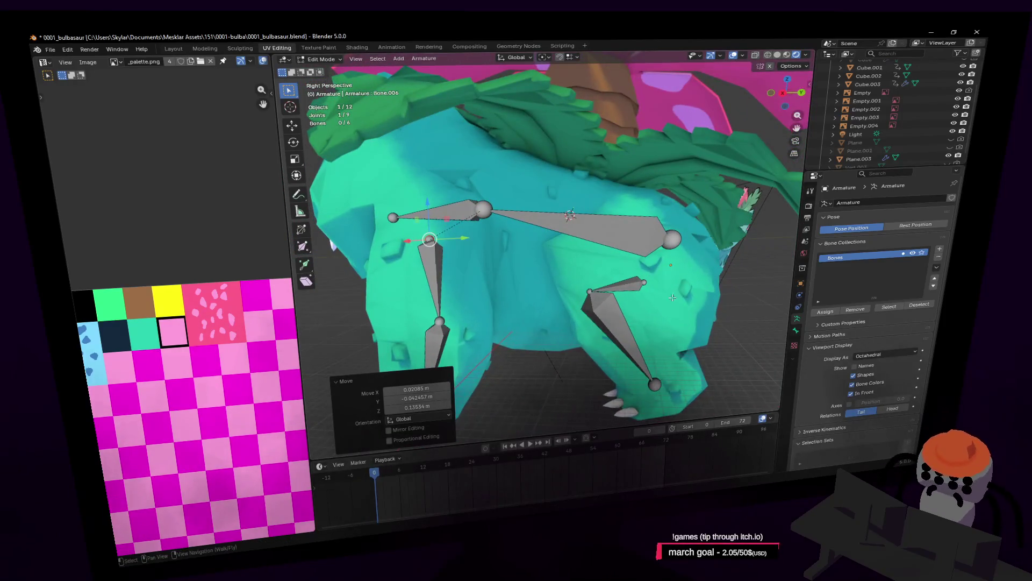
Extrude two bones down through the front leg and adjust their joint
{"action": "key", "text": "e"}
{"action": "left_click", "coordinate": [713, 282]}
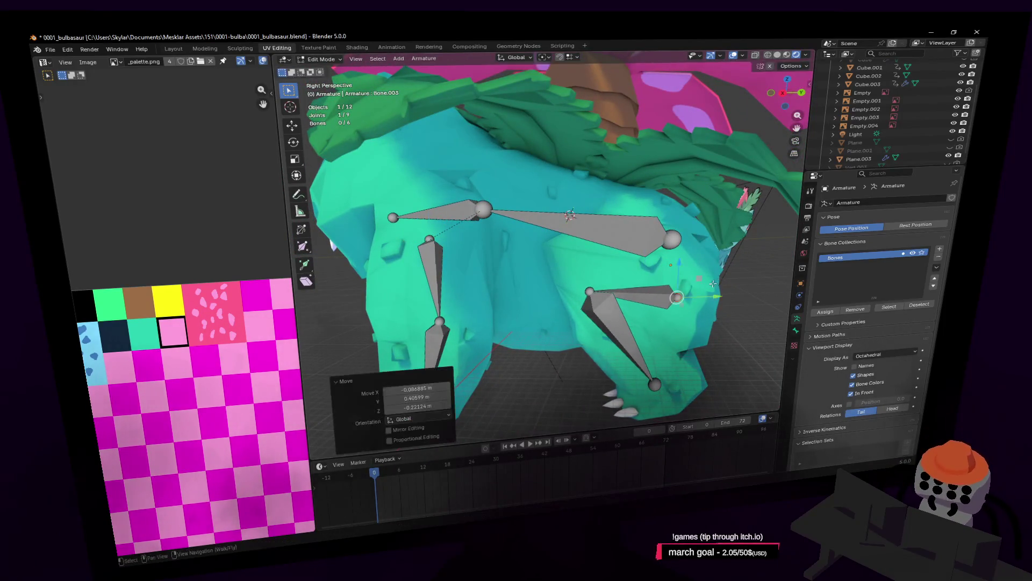
{"action": "key", "text": "e"}
{"action": "left_click", "coordinate": [584, 257]}
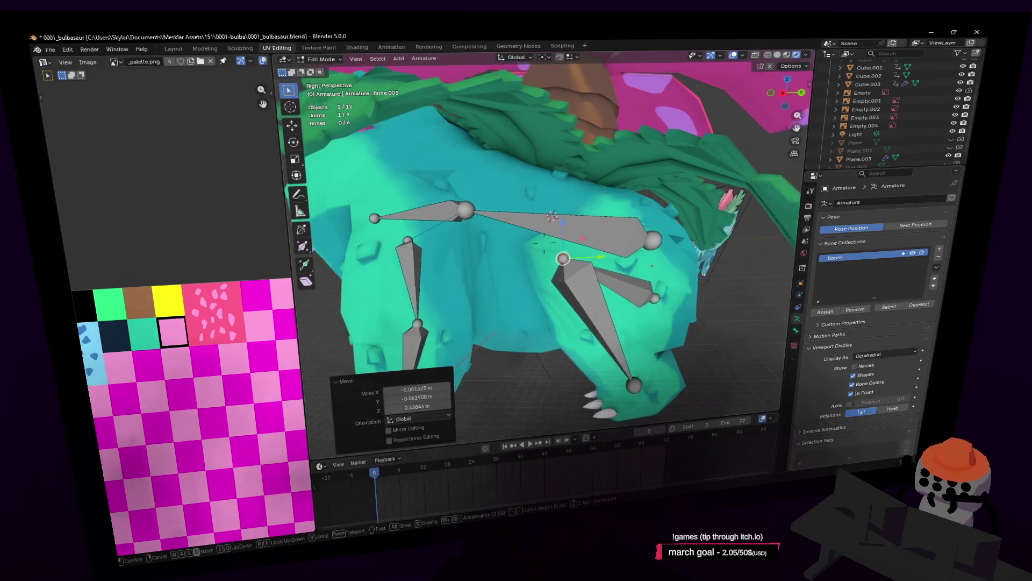
{"action": "mouse_move", "coordinate": [585, 257]}
{"action": "middle_mouse_down"}
{"action": "mouse_move", "coordinate": [660, 192]}
{"action": "mouse_move", "coordinate": [669, 202]}
{"action": "mouse_move", "coordinate": [655, 184]}
{"action": "mouse_move", "coordinate": [613, 242]}
{"action": "mouse_move", "coordinate": [591, 225]}
{"action": "mouse_move", "coordinate": [633, 228]}
{"action": "middle_mouse_up"}
{"action": "key", "text": "g"}
{"action": "middle_click_drag", "start_coordinate": [536, 242], "coordinate": [626, 255]}
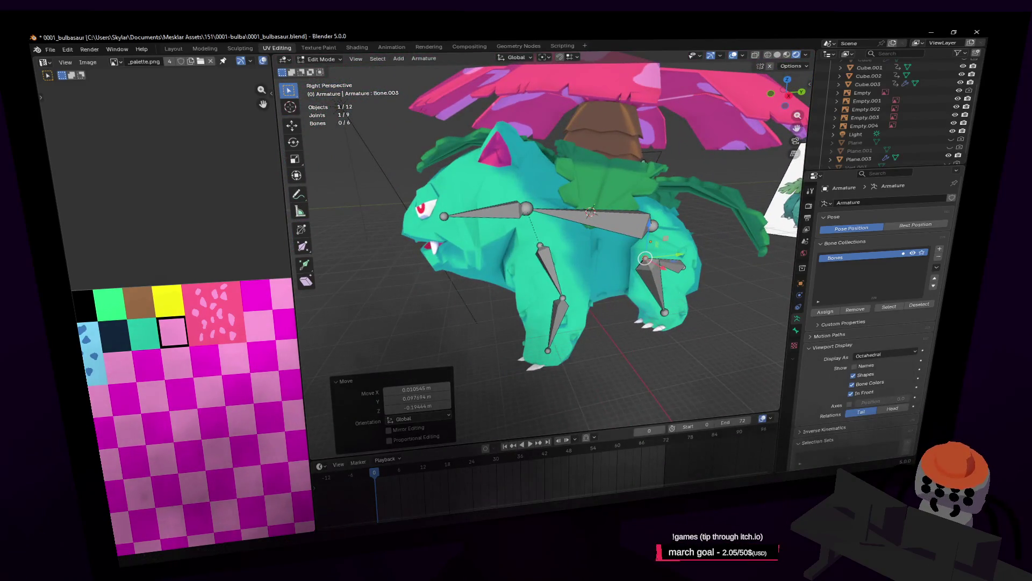
Move to the neck joint and begin extruding a bone upward toward the head
{"action": "key", "text": "shift+grave"}
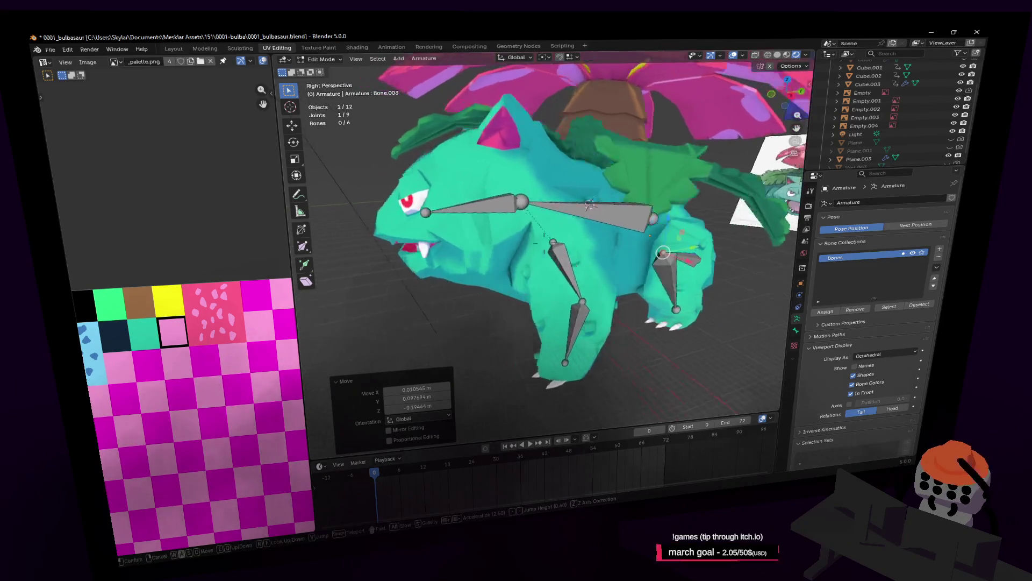
{"action": "key", "text": "w"}
{"action": "left_click", "coordinate": [671, 285]}
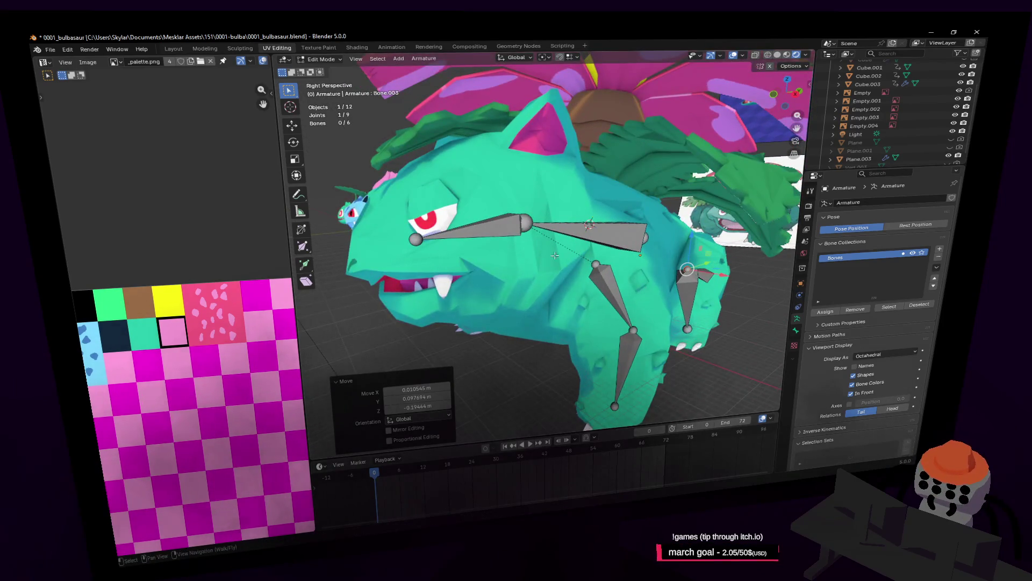
{"action": "middle_click_drag", "start_coordinate": [527, 218], "coordinate": [585, 190]}
{"action": "key", "text": "e"}
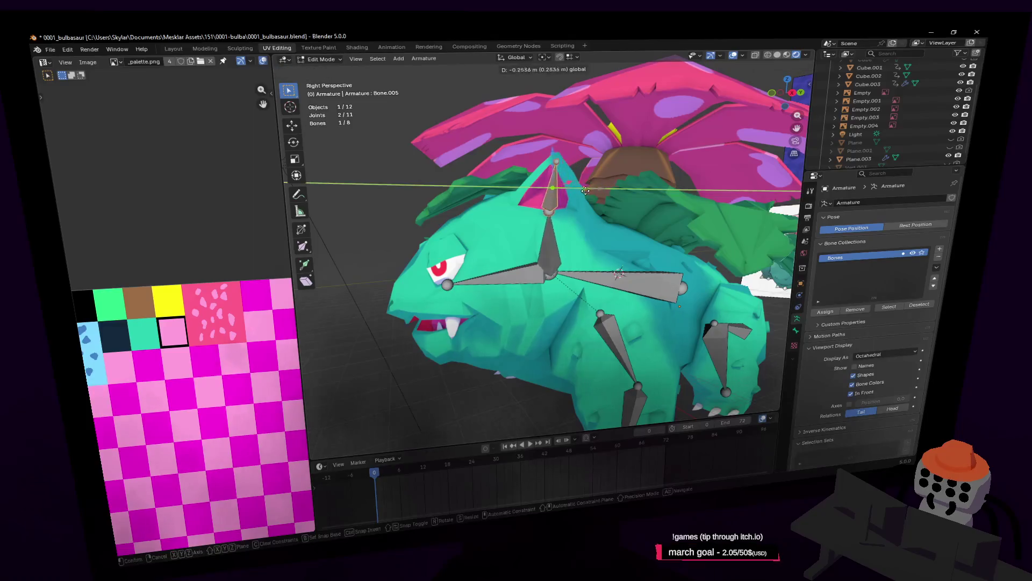
Place the new neck bone and check the lower neck bone from inside the head
{"action": "left_click", "coordinate": [579, 191]}
{"action": "left_click", "coordinate": [545, 243]}
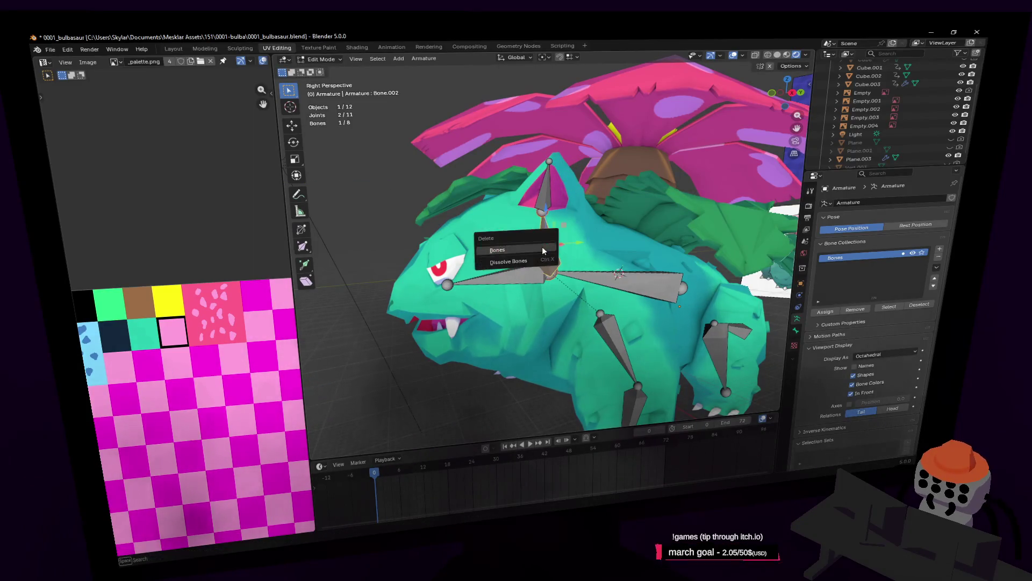
{"action": "key", "text": "shift+grave"}
{"action": "key", "text": "w"}
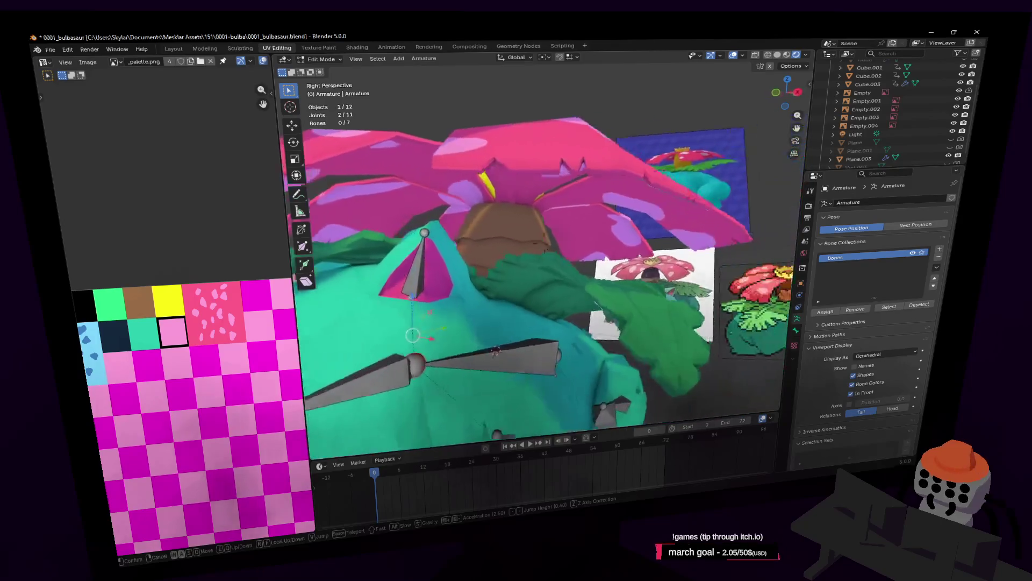
{"action": "key", "text": "Escape"}
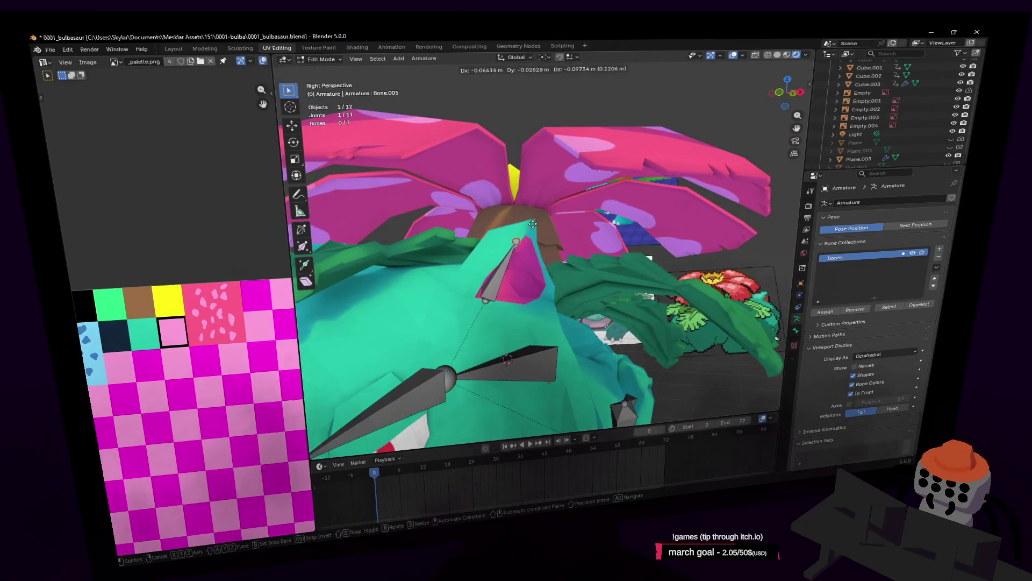
{"action": "left_click", "coordinate": [533, 223]}
Move the head bone's tip so it sits inside the ear
{"action": "middle_click_drag", "start_coordinate": [532, 224], "coordinate": [468, 216]}
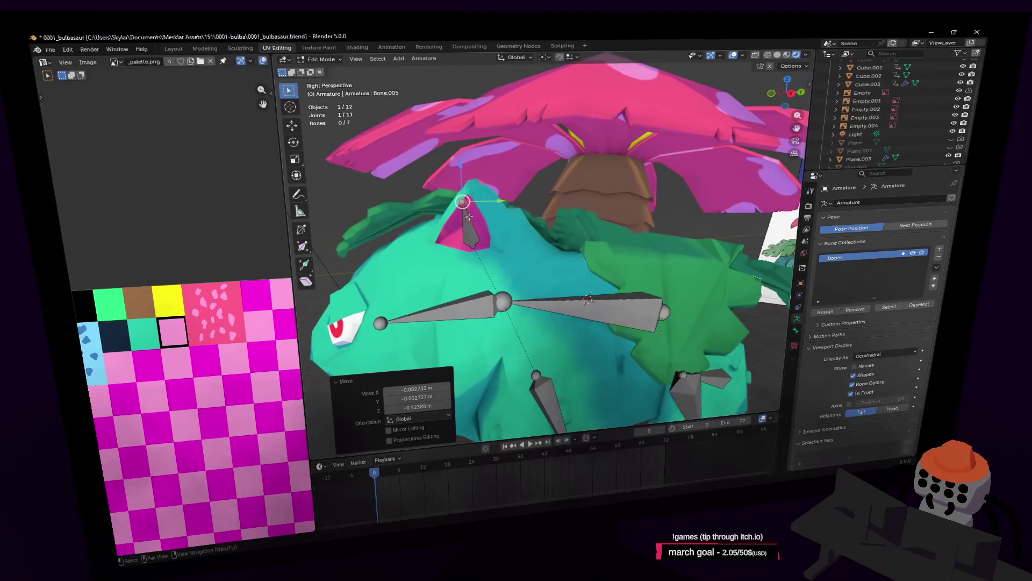
{"action": "key", "text": "shift+grave"}
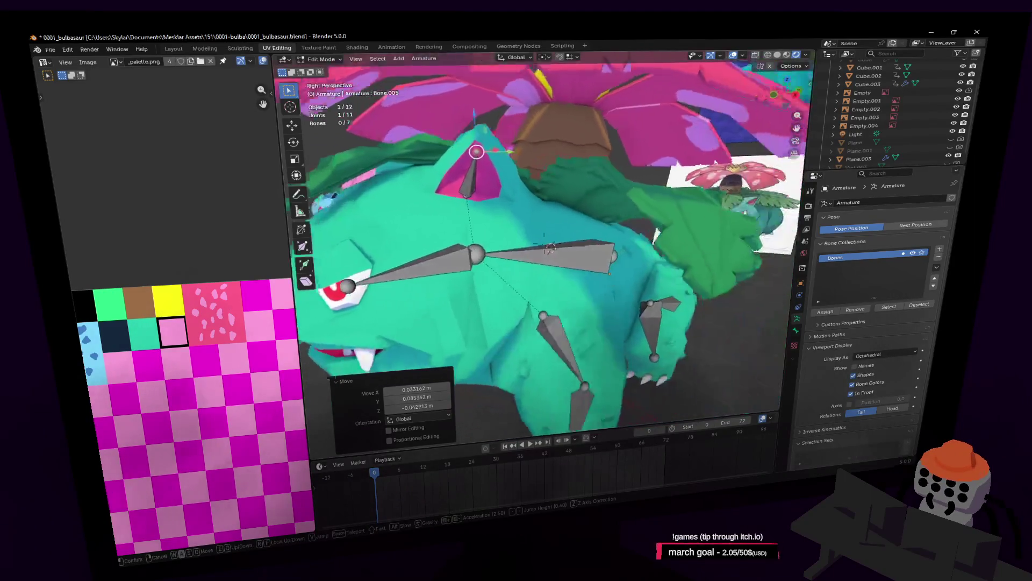
{"action": "key", "text": "Escape"}
{"action": "key", "text": "g"}
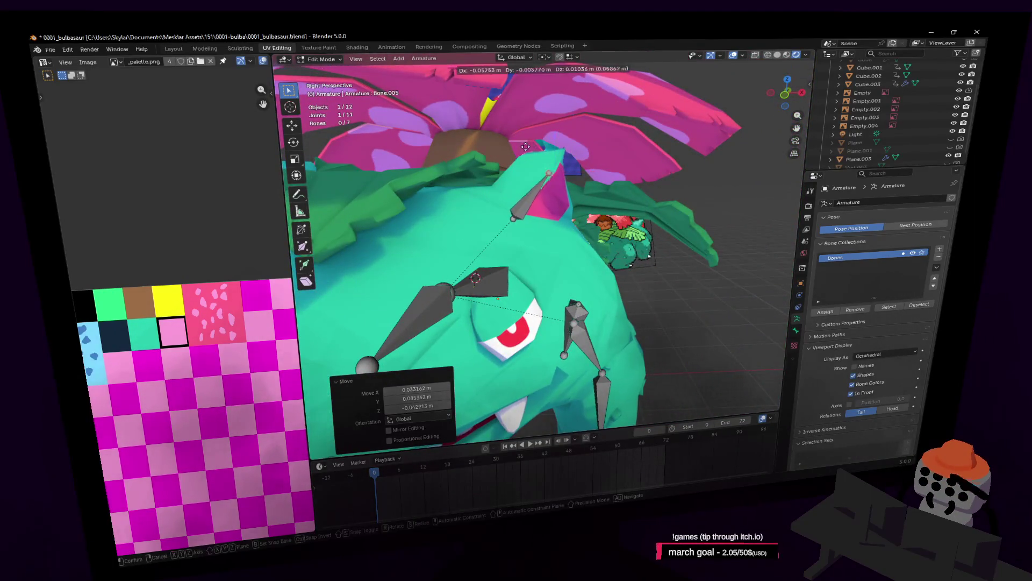
{"action": "left_click", "coordinate": [519, 143]}
Fly around to the rear and select the back bone to extend from
{"action": "key", "text": "shift+grave"}
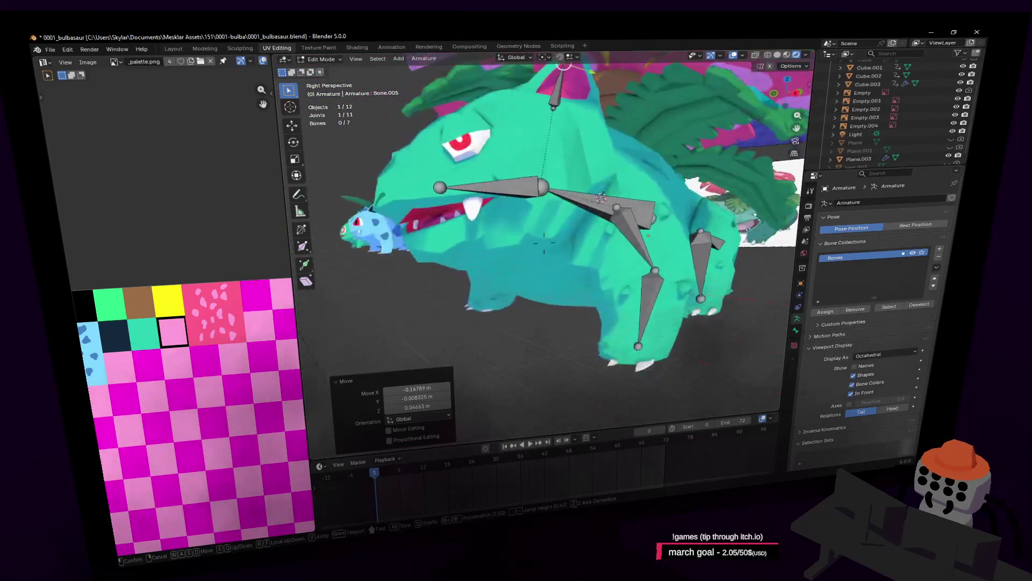
{"action": "key", "text": "s"}
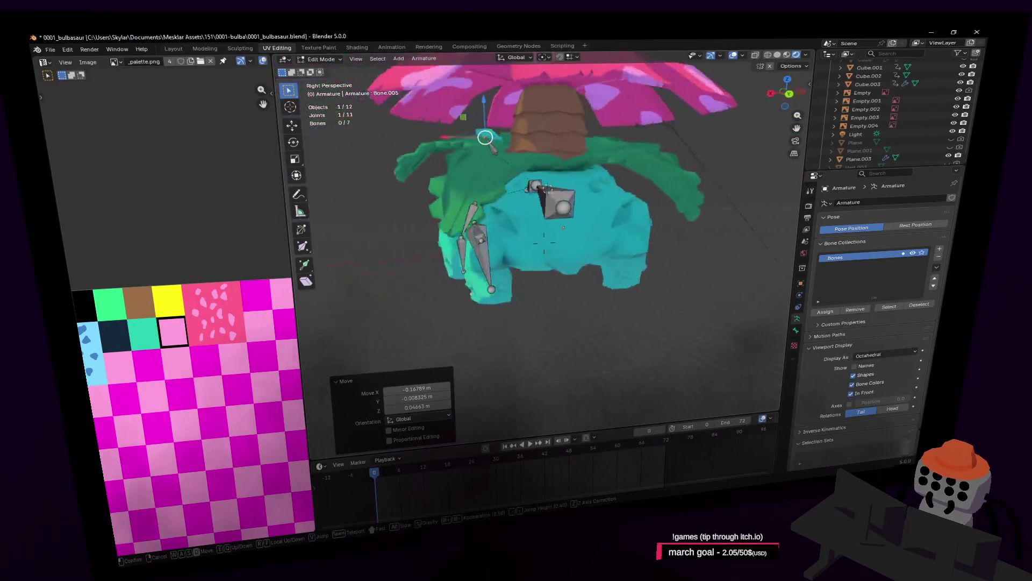
{"action": "key", "text": "w"}
{"action": "key", "text": "w"}
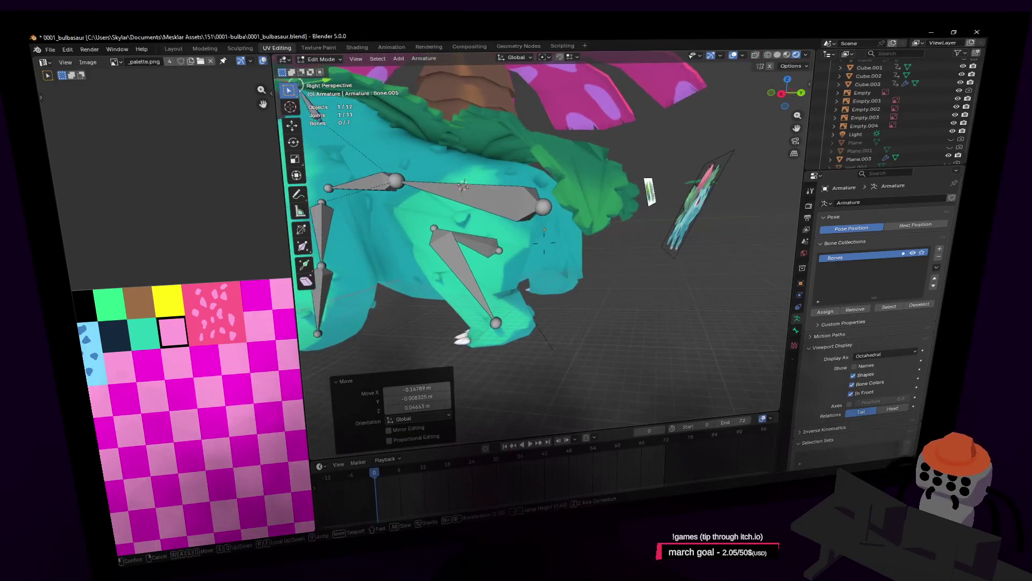
{"action": "left_click", "coordinate": [512, 213]}
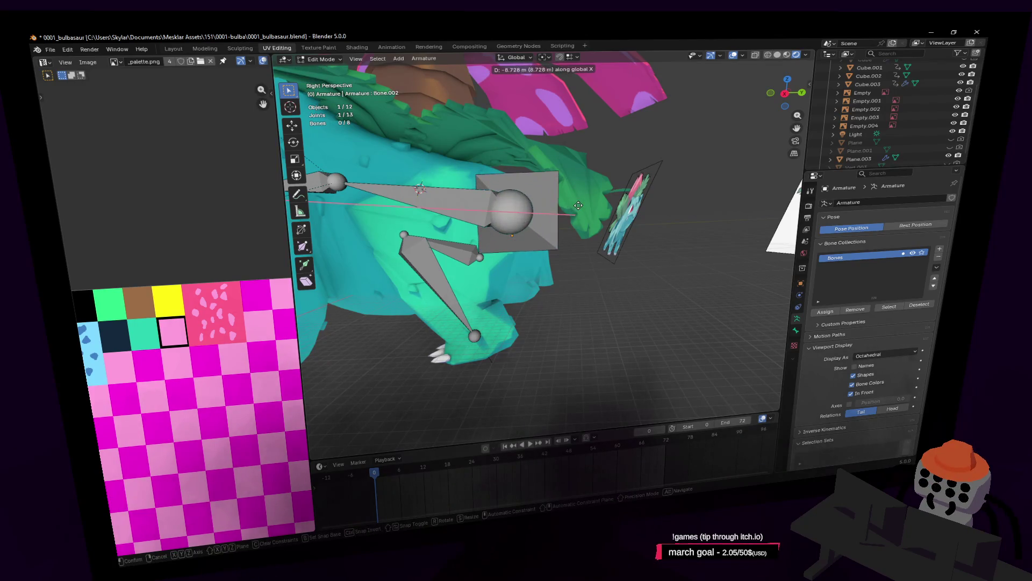
Confirm the new hip bone and drop its tip with a plane-constrained move
{"action": "left_click", "coordinate": [596, 209]}
{"action": "key", "text": "g"}
{"action": "key", "text": "shift+x"}
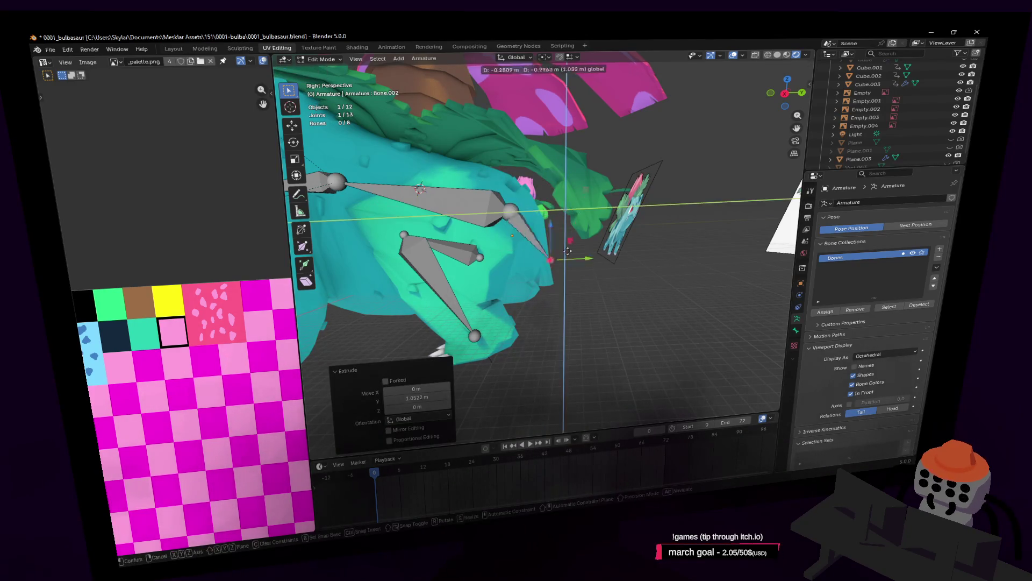
{"action": "left_click", "coordinate": [549, 266]}
Raise the hip joint with grab moves, constraining the last one to the Y axis
{"action": "key", "text": "shift+grave"}
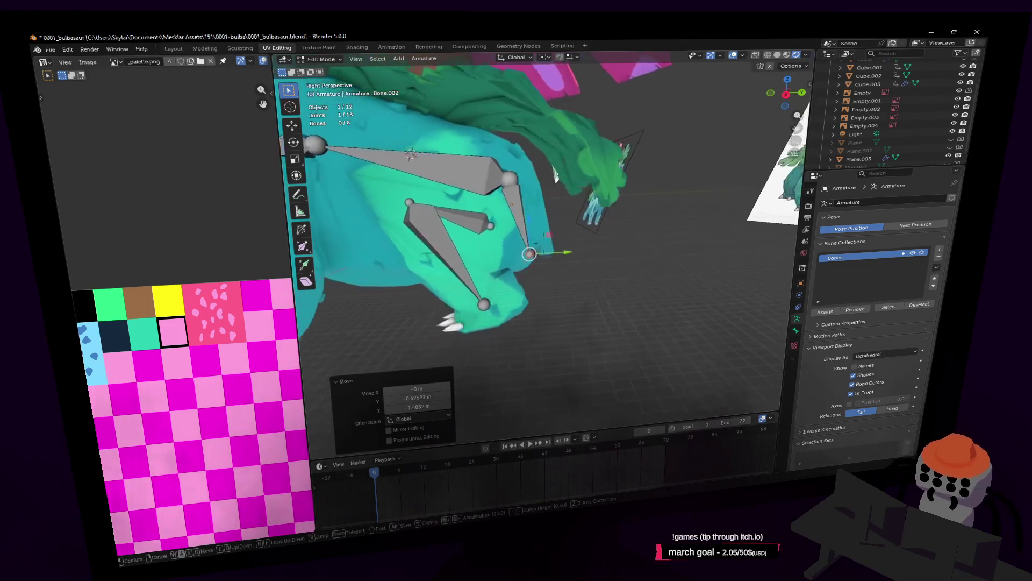
{"action": "left_click", "coordinate": [520, 209]}
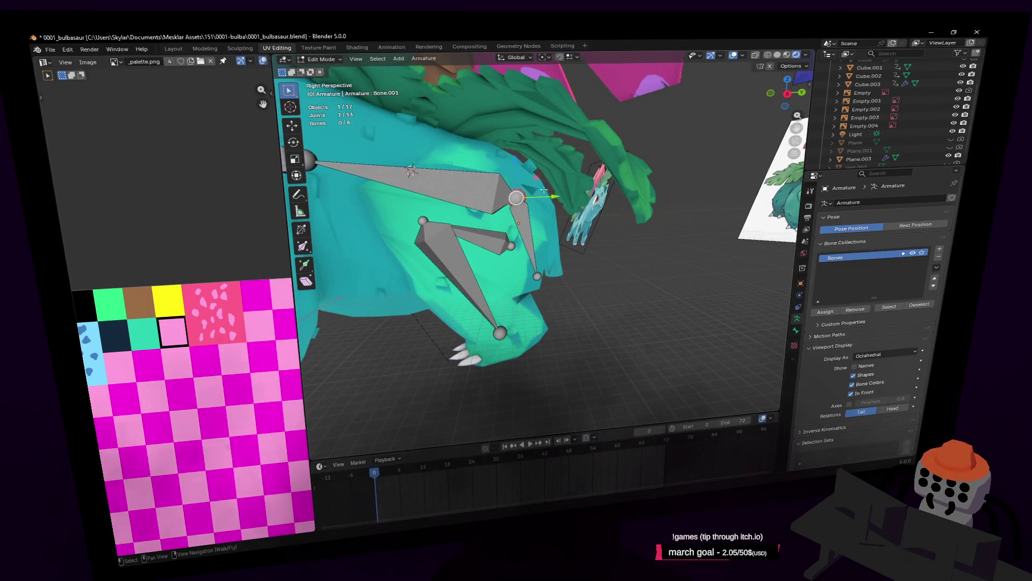
{"action": "key", "text": "g"}
{"action": "left_click", "coordinate": [521, 194]}
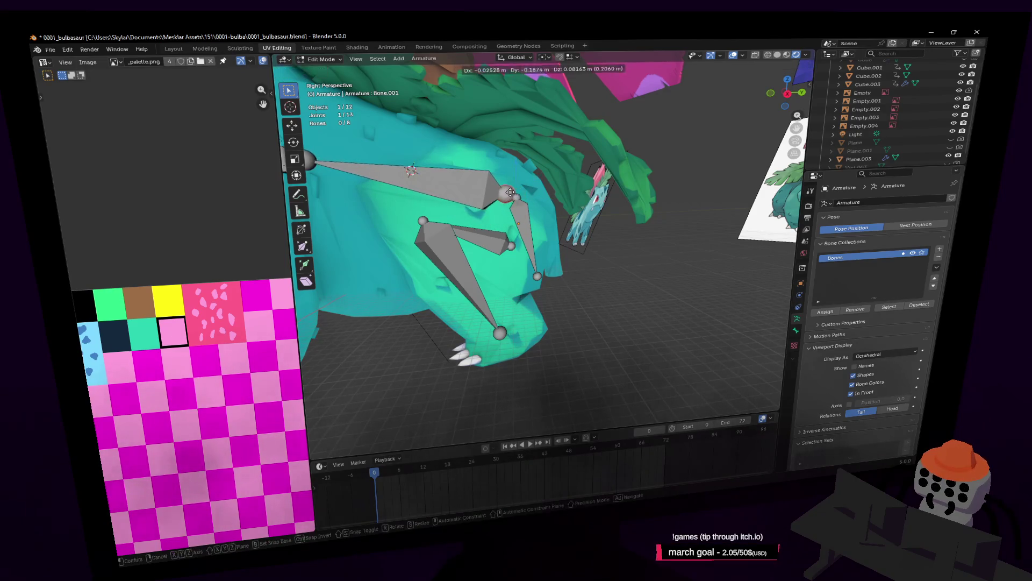
{"action": "left_click", "coordinate": [543, 191]}
{"action": "key", "text": "g"}
{"action": "key", "text": "y"}
Fit the back leg bone down inside the rear leg with plane-constrained moves
{"action": "left_click", "coordinate": [537, 182]}
{"action": "left_click", "coordinate": [520, 198]}
{"action": "key", "text": "g"}
{"action": "key", "text": "shift+x"}
{"action": "left_click", "coordinate": [539, 204]}
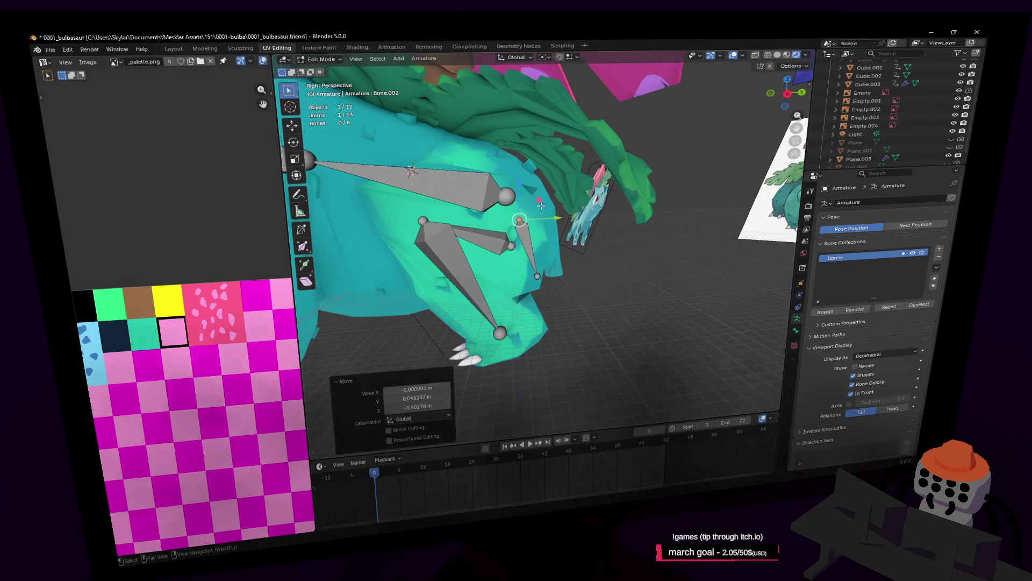
{"action": "middle_click_drag", "start_coordinate": [540, 205], "coordinate": [583, 236]}
{"action": "key", "text": "g"}
{"action": "key", "text": "shift+x"}
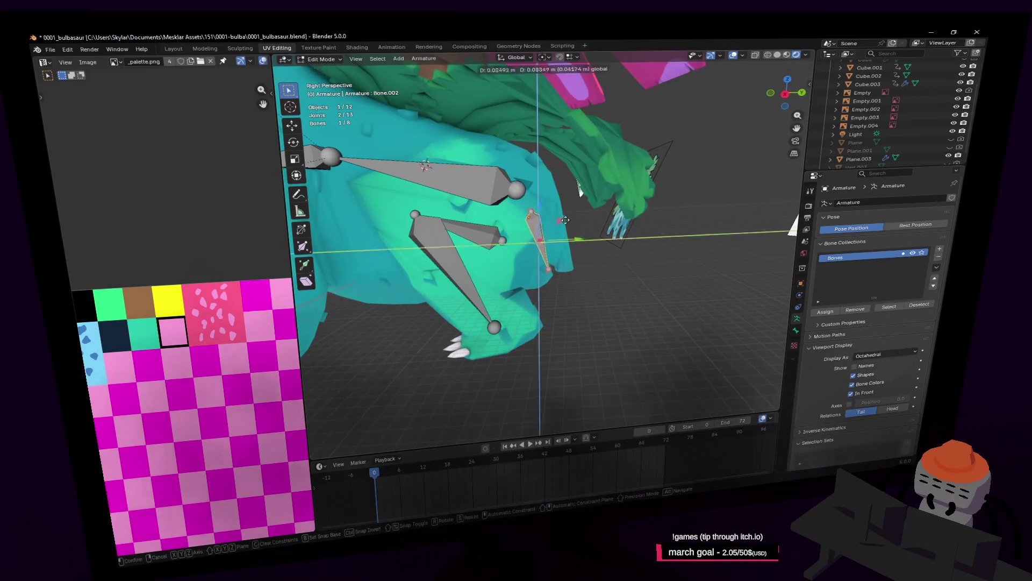
{"action": "left_click", "coordinate": [578, 190]}
Inspect the rig, select Bone.001 at the spine end and start extruding from it
{"action": "middle_click_drag", "start_coordinate": [578, 189], "coordinate": [500, 97]}
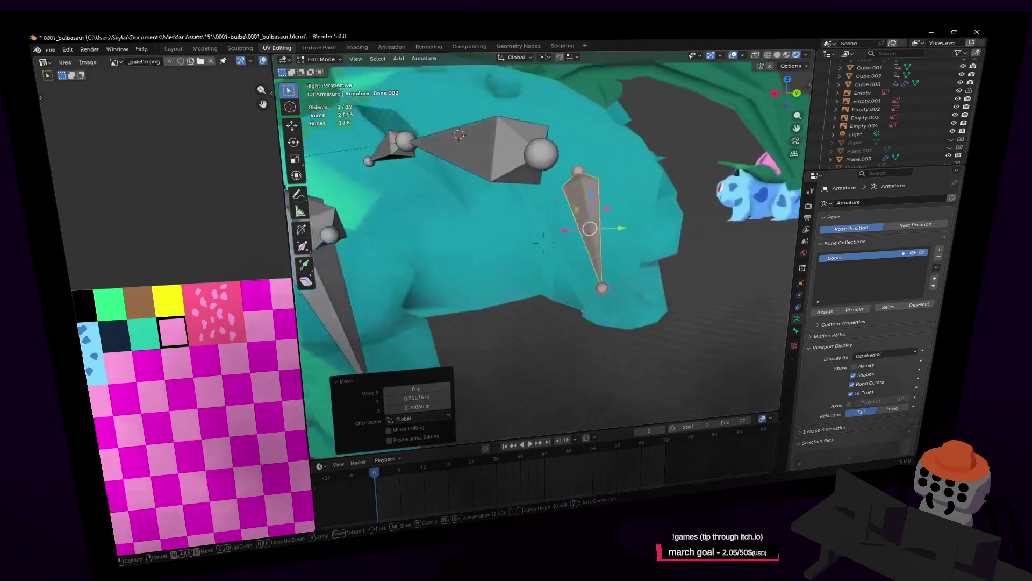
{"action": "middle_click_drag", "start_coordinate": [544, 242], "coordinate": [574, 212]}
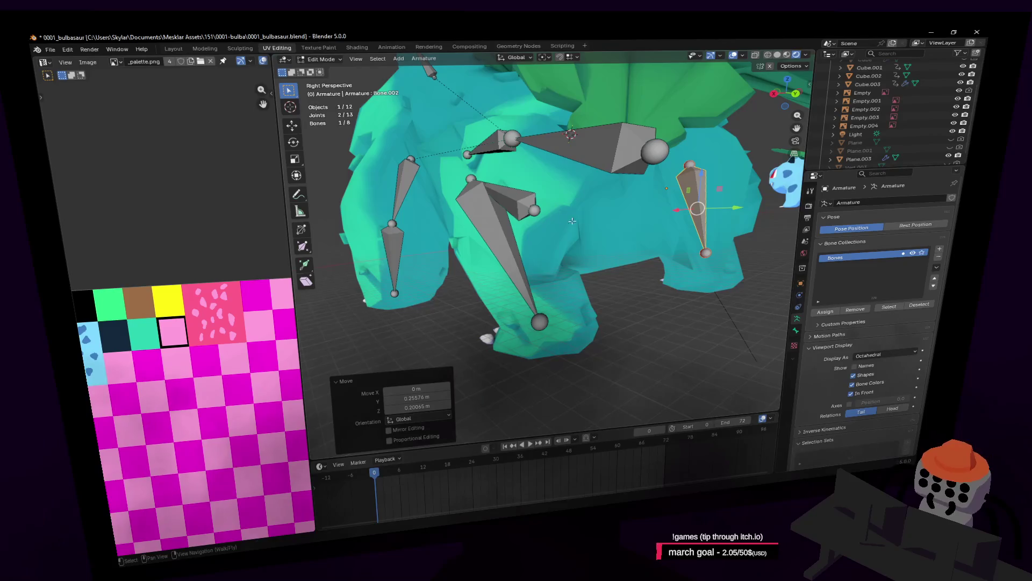
{"action": "key", "text": "shift+grave"}
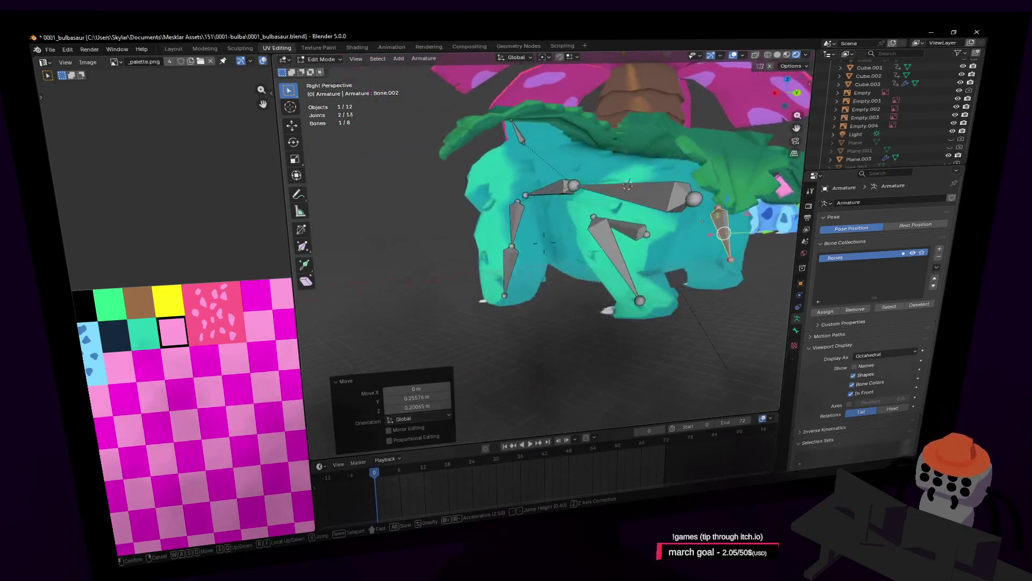
{"action": "key", "text": "w"}
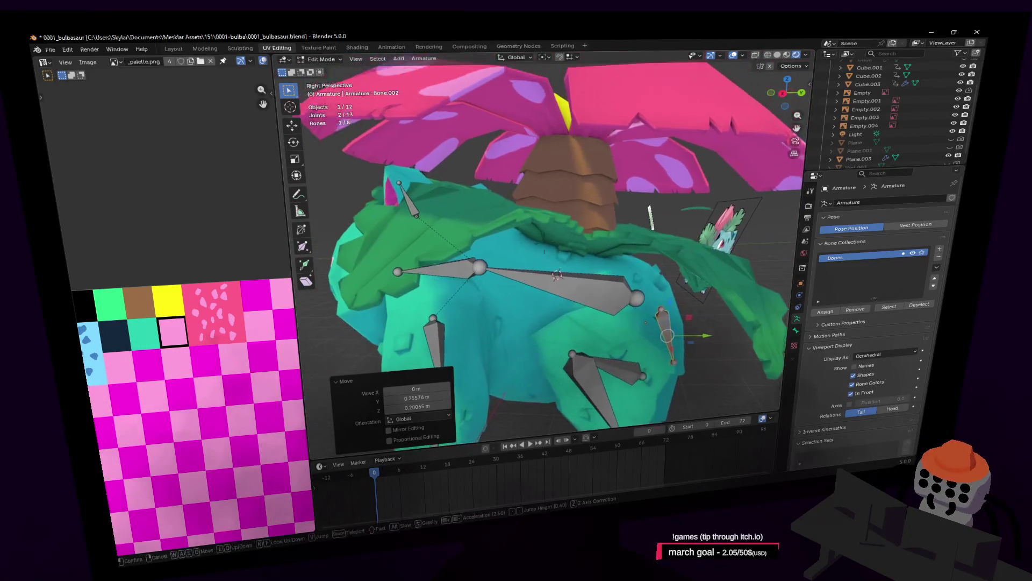
{"action": "left_click", "coordinate": [577, 211]}
{"action": "left_click", "coordinate": [594, 284]}
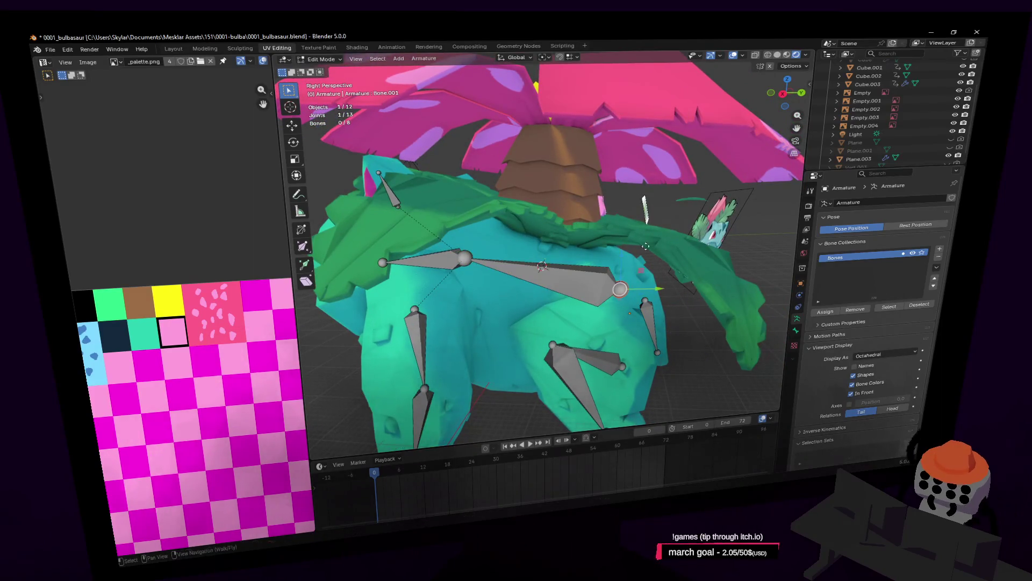
{"action": "key", "text": "e"}
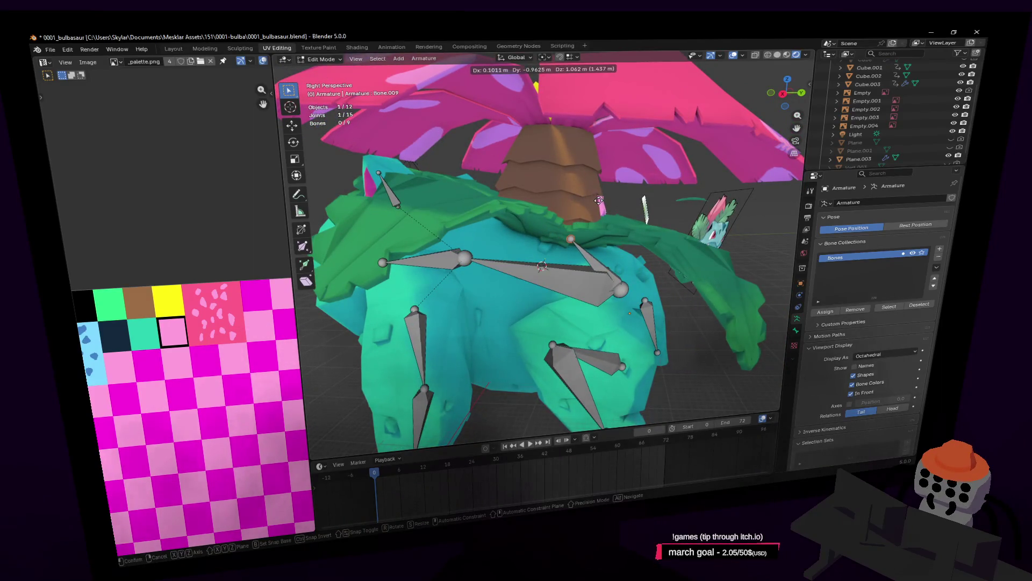
Extrude two bones rising toward the flower and position them from the right view
{"action": "left_click", "coordinate": [582, 200]}
{"action": "key", "text": "e"}
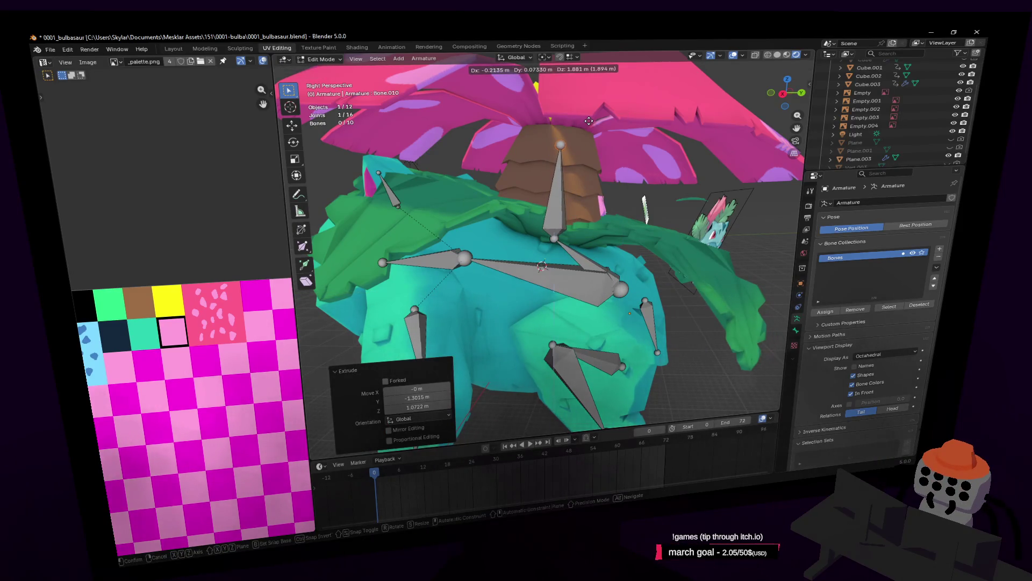
{"action": "left_click", "coordinate": [591, 105]}
{"action": "left_click", "coordinate": [775, 94]}
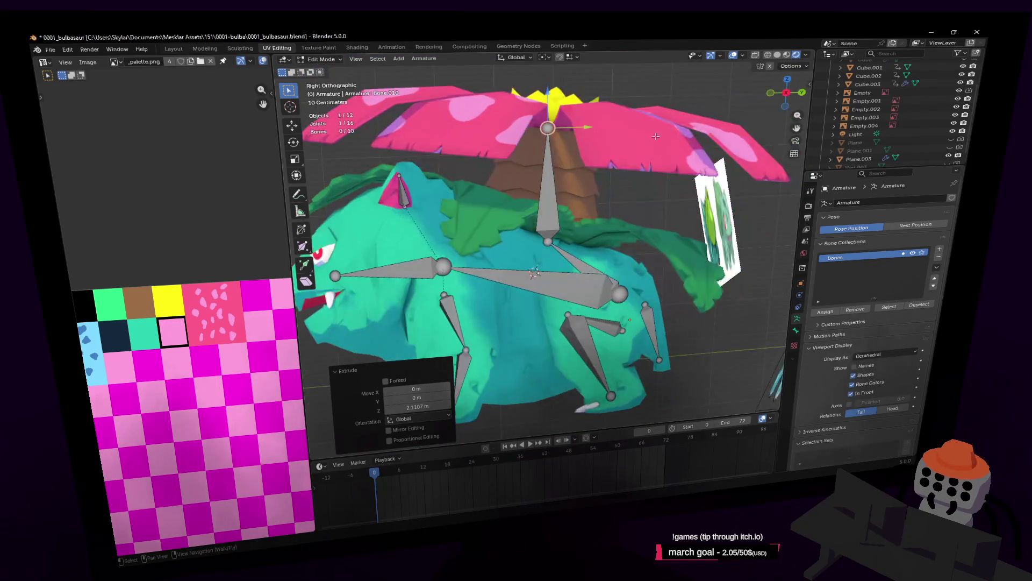
{"action": "scroll", "coordinate": [655, 136], "scroll_direction": "down", "scroll_amount": 1}
{"action": "key", "text": "g"}
{"action": "left_click", "coordinate": [575, 328]}
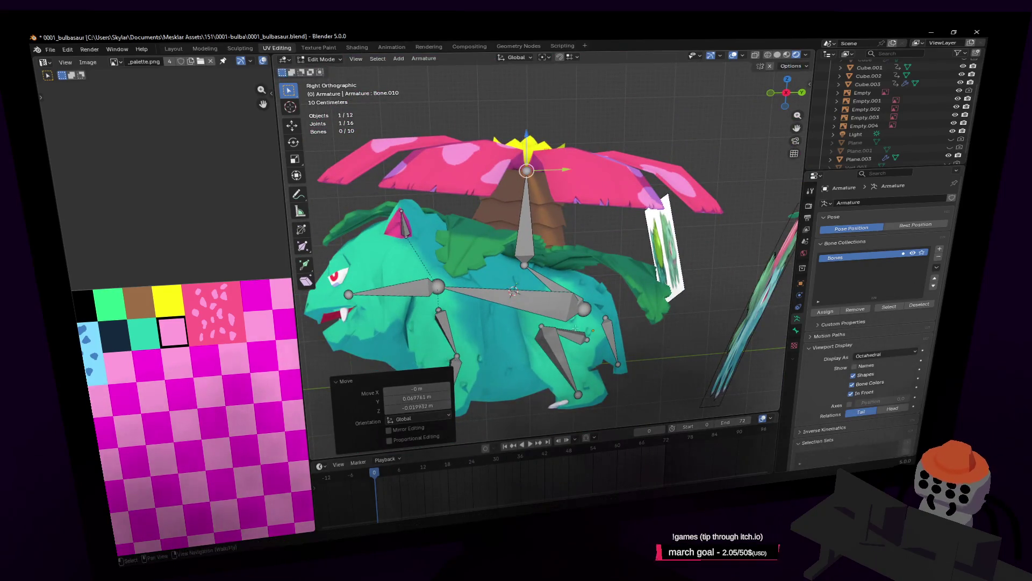
Reposition the tip of the vertical back bone
{"action": "left_click", "coordinate": [524, 257]}
{"action": "key", "text": "g"}
{"action": "key", "text": "Escape"}
{"action": "left_click", "coordinate": [524, 264]}
{"action": "key", "text": "g"}
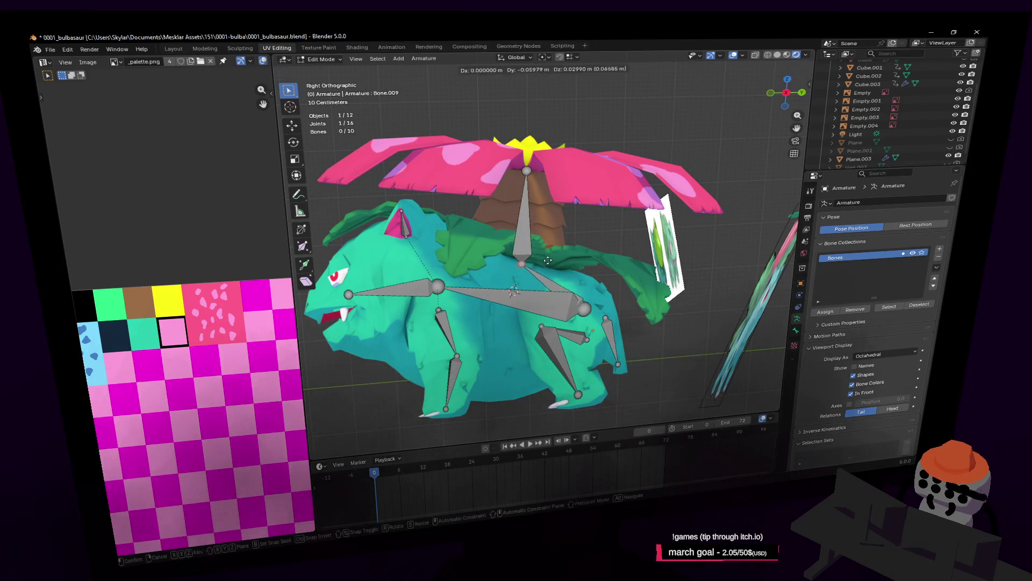
{"action": "left_click", "coordinate": [540, 258]}
Delete the unneeded diagonal bone via X > Bones
{"action": "left_click", "coordinate": [530, 170]}
{"action": "key", "text": "g"}
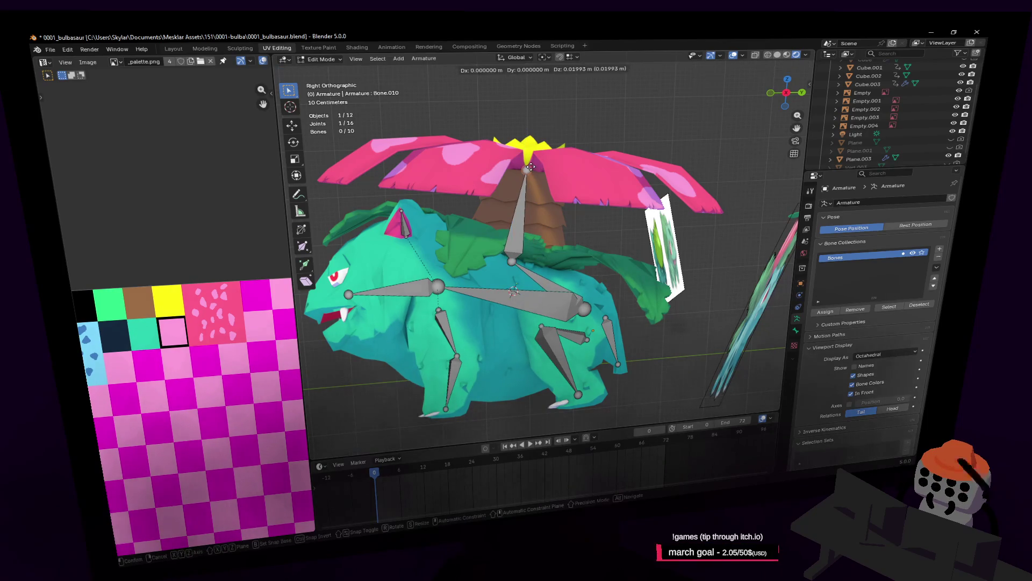
{"action": "key", "text": "x"}
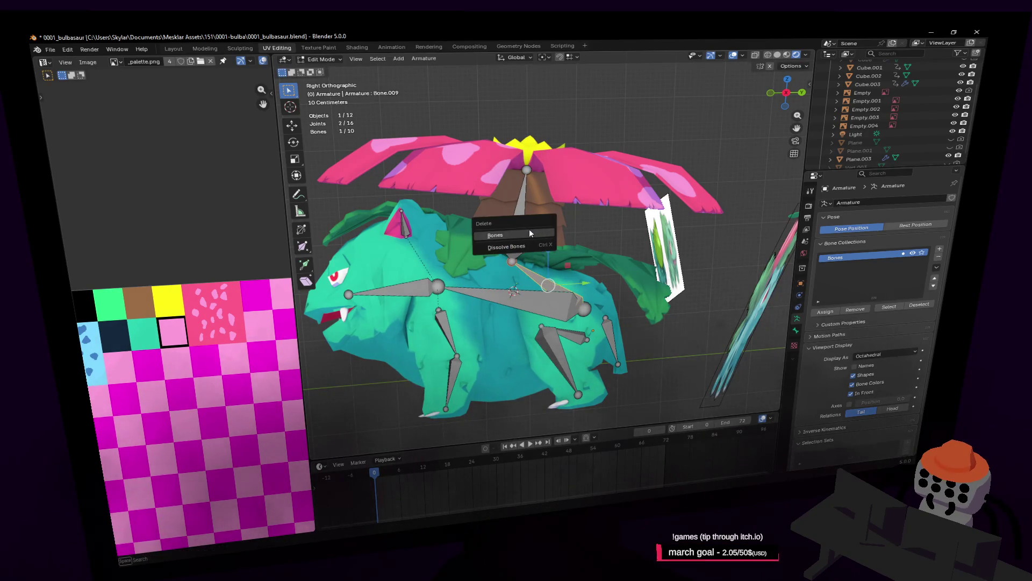
{"action": "left_click", "coordinate": [529, 229]}
{"action": "scroll", "coordinate": [522, 221], "scroll_direction": "up", "scroll_amount": 2, "text": "shift"}
{"action": "scroll", "coordinate": [565, 197], "scroll_direction": "up", "scroll_amount": 1, "text": "shift"}
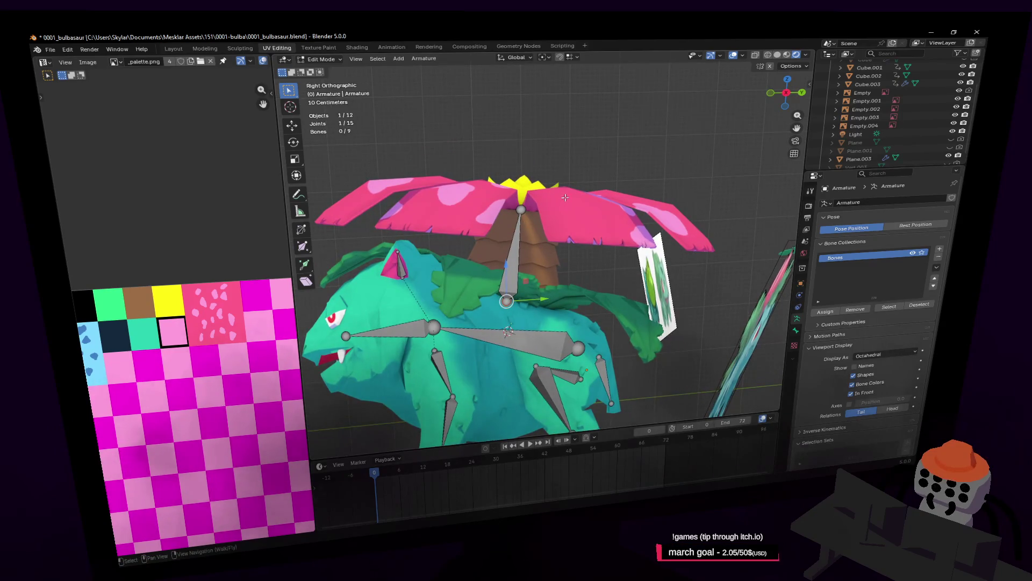
Orbit around the model to review the nine-bone armature
{"action": "mouse_move", "coordinate": [532, 200]}
{"action": "middle_mouse_down"}
{"action": "mouse_move", "coordinate": [532, 258]}
{"action": "mouse_move", "coordinate": [568, 216]}
{"action": "middle_mouse_up"}
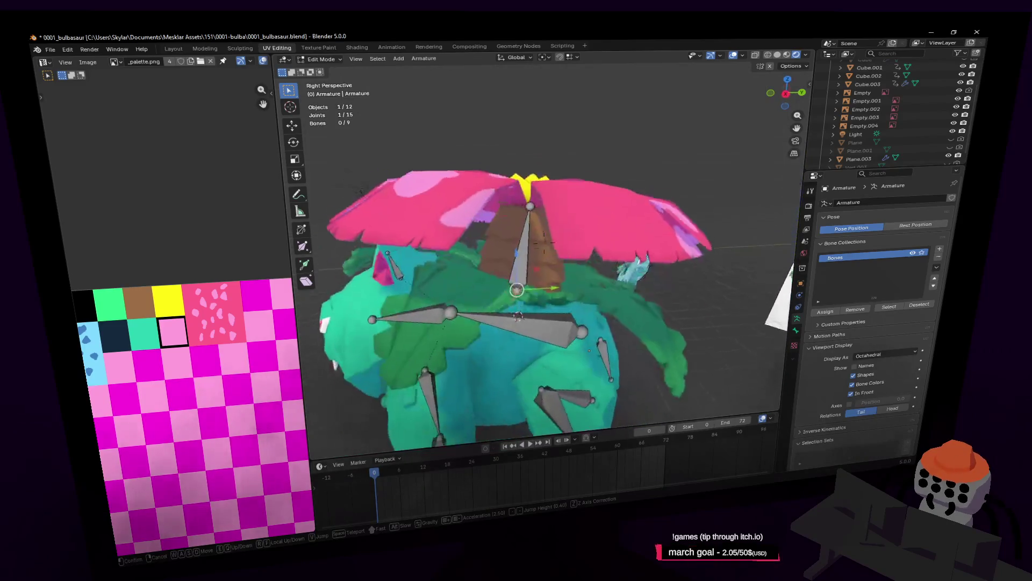
{"action": "key", "text": "Tab"}
{"action": "key", "text": "Tab"}
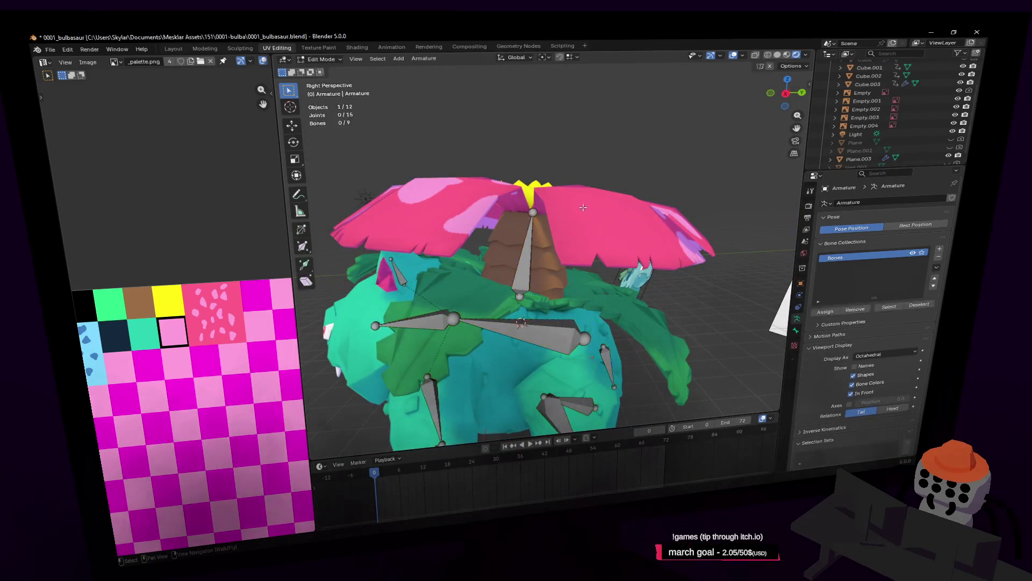
{"action": "middle_click_drag", "start_coordinate": [585, 206], "coordinate": [545, 240]}
{"action": "left_click", "coordinate": [545, 240]}
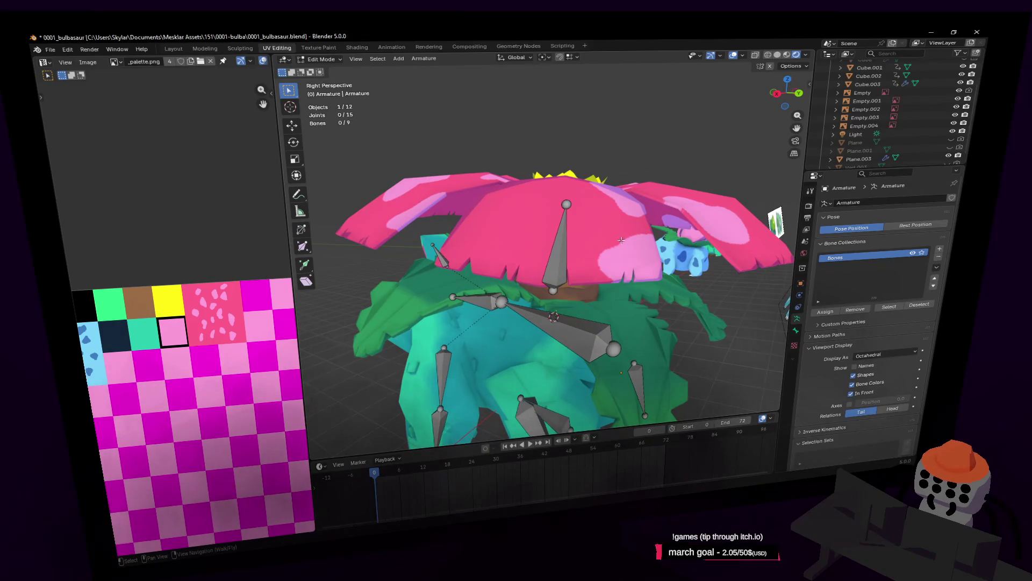
{"action": "scroll", "coordinate": [620, 239], "scroll_direction": "down", "scroll_amount": 4}
{"action": "middle_click_drag", "start_coordinate": [620, 239], "coordinate": [500, 234]}
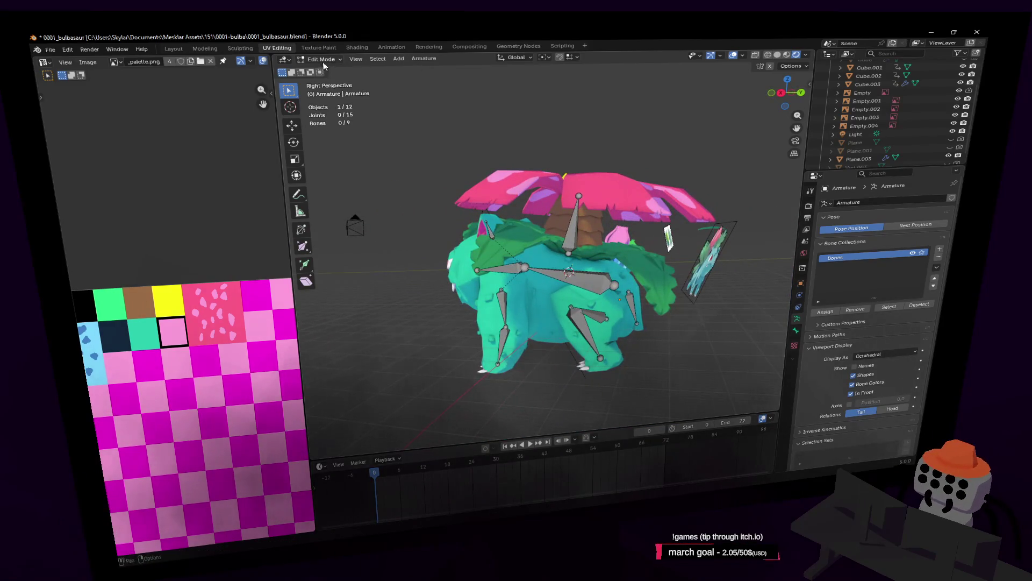
Return to Object Mode, walk around the model's front, and bring up the mode list
{"action": "key", "text": "Tab"}
{"action": "key", "text": "shift+grave"}
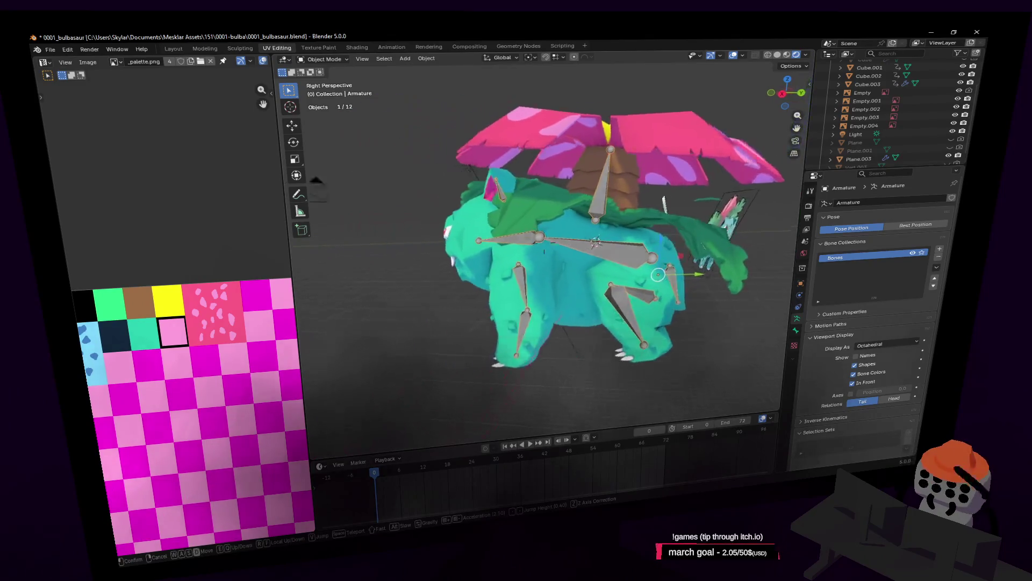
{"action": "key", "text": "a"}
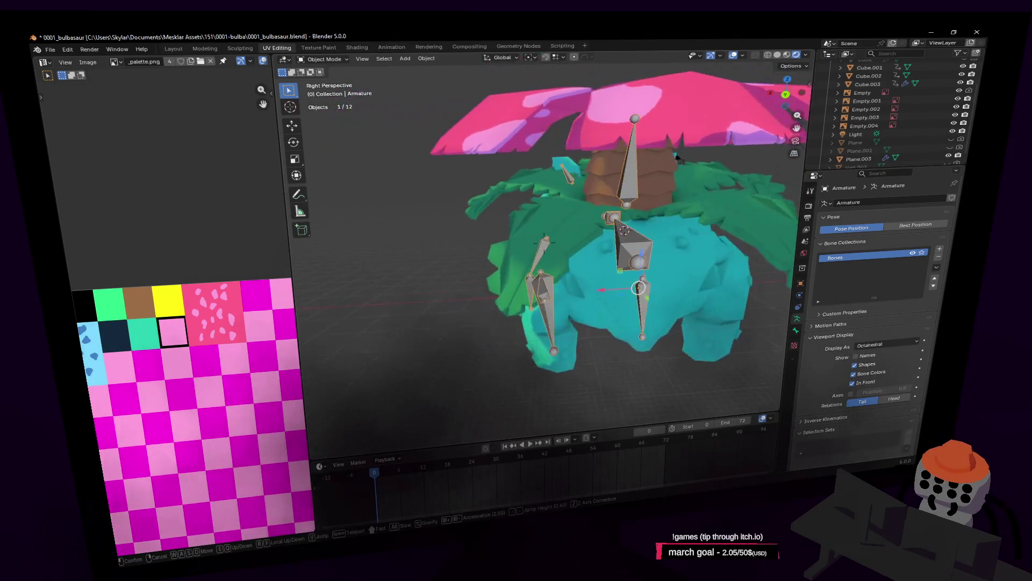
{"action": "key", "text": "a"}
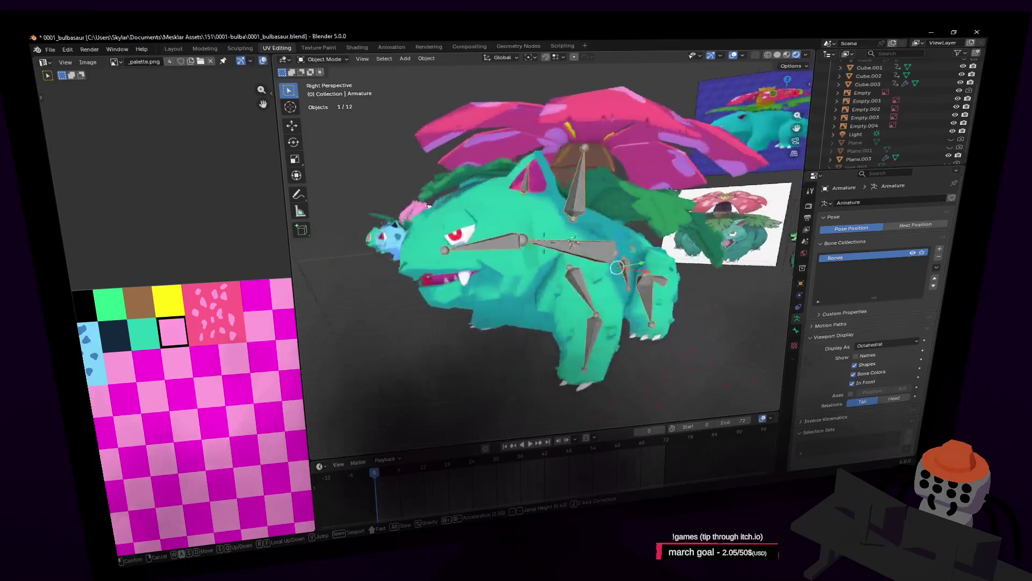
{"action": "key", "text": "w"}
{"action": "left_click", "coordinate": [632, 207]}
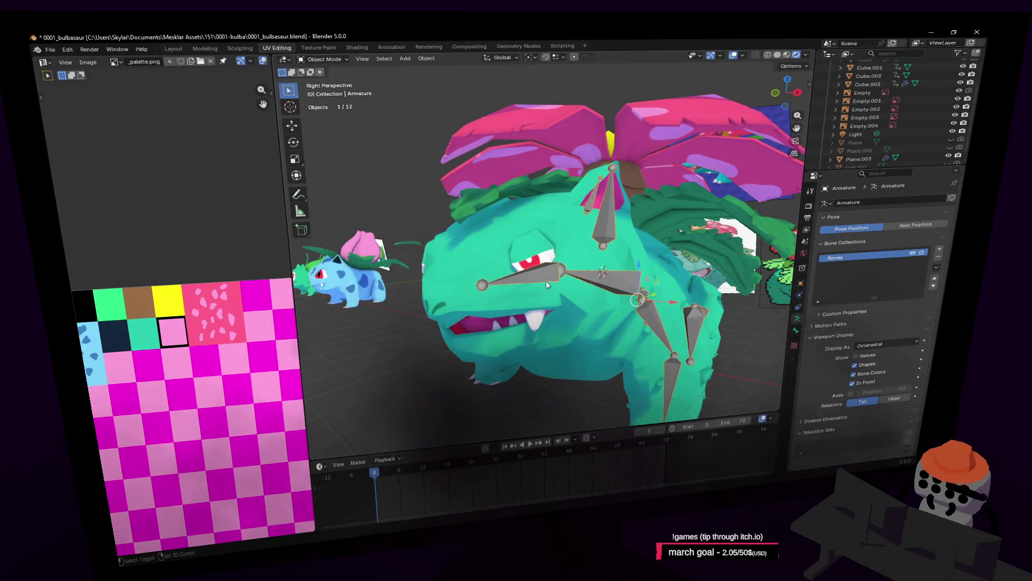
{"action": "scroll", "coordinate": [548, 190], "scroll_direction": "up", "scroll_amount": 3}
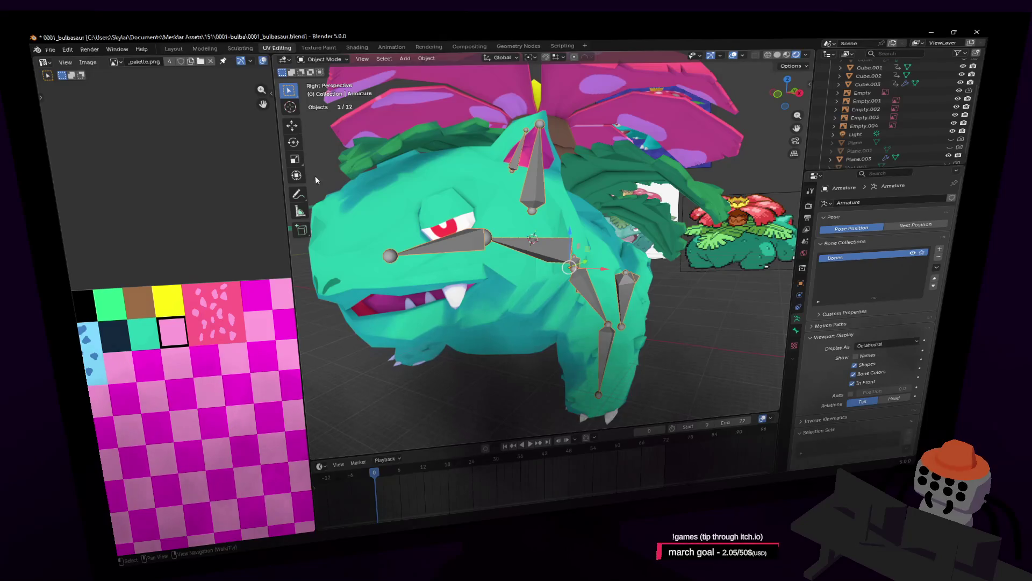
{"action": "left_click", "coordinate": [328, 65]}
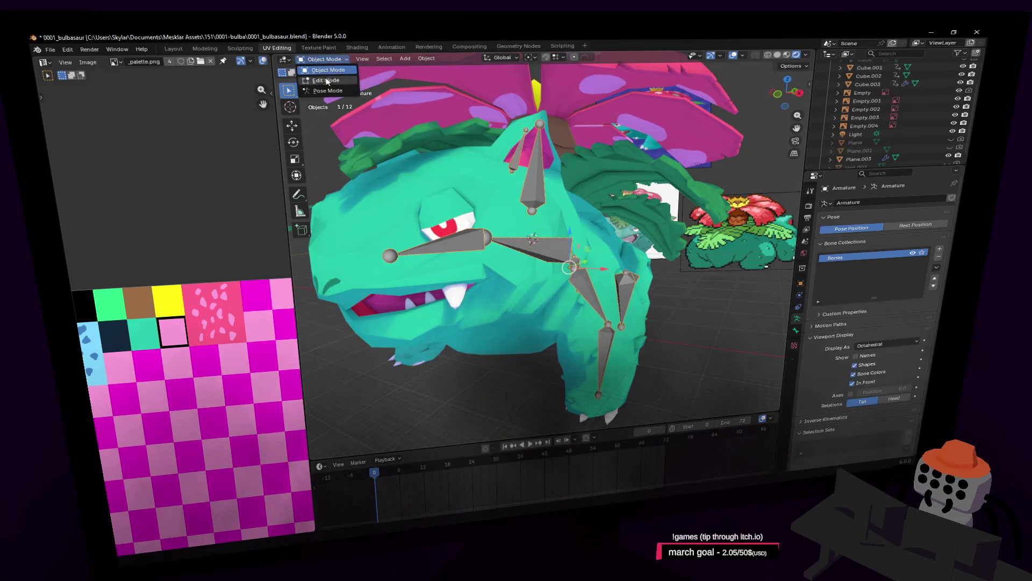
Enter Edit Mode, select the vertical back bone with the body bone and try Ctrl+P parenting
{"action": "left_click", "coordinate": [331, 84]}
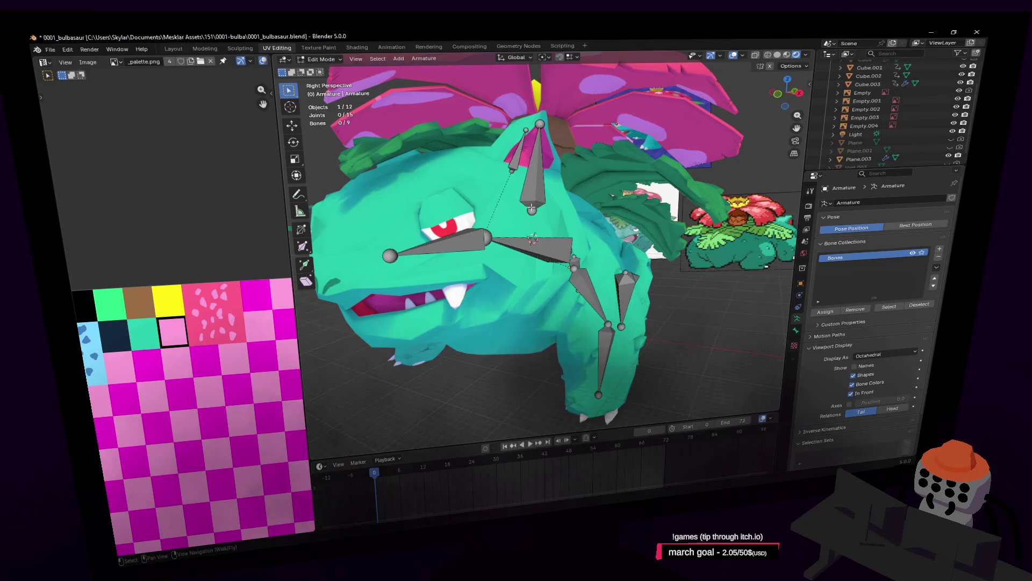
{"action": "middle_click_drag", "start_coordinate": [481, 239], "coordinate": [519, 240]}
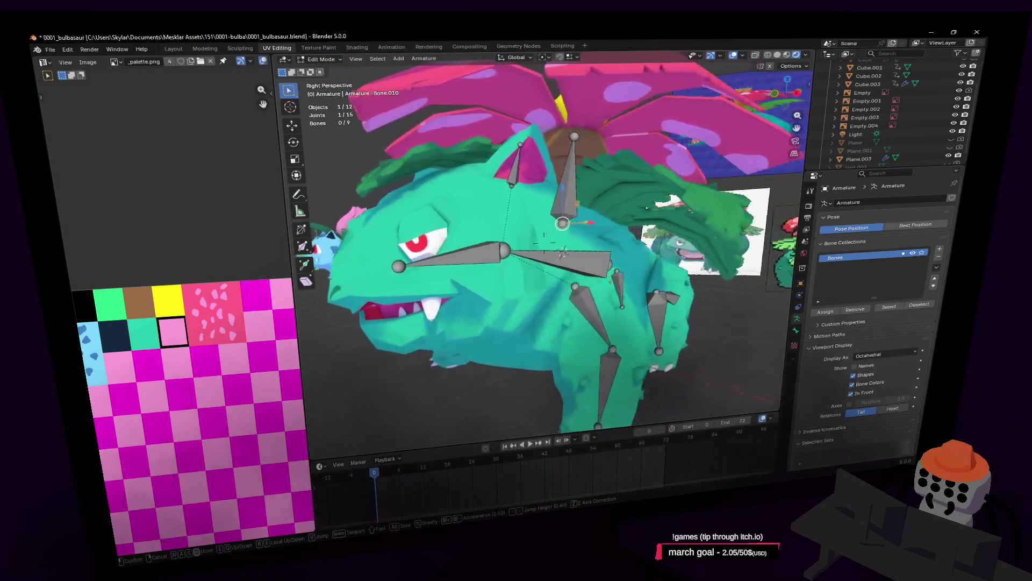
{"action": "left_click", "coordinate": [519, 239]}
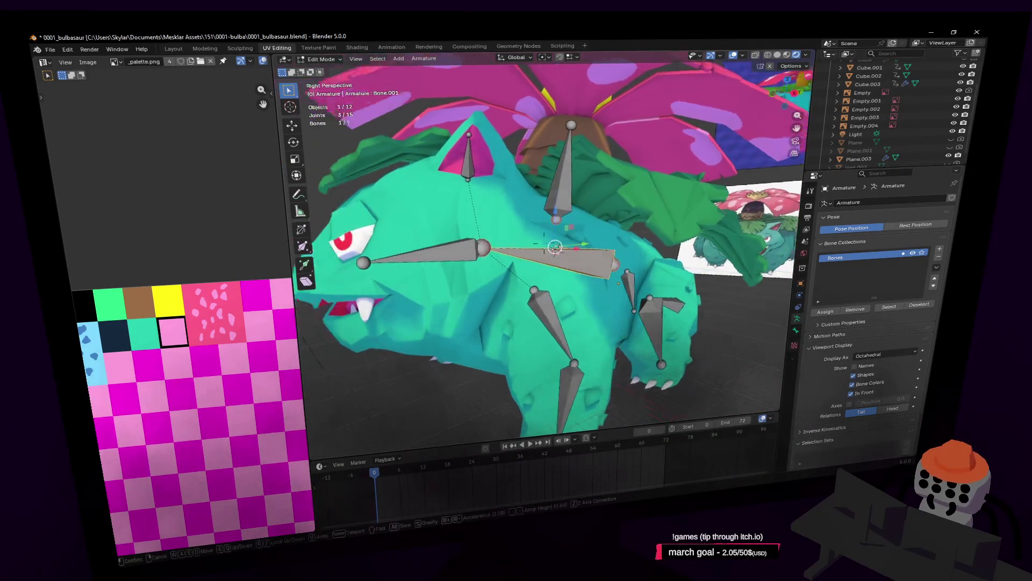
{"action": "middle_click_drag", "start_coordinate": [518, 240], "coordinate": [612, 220]}
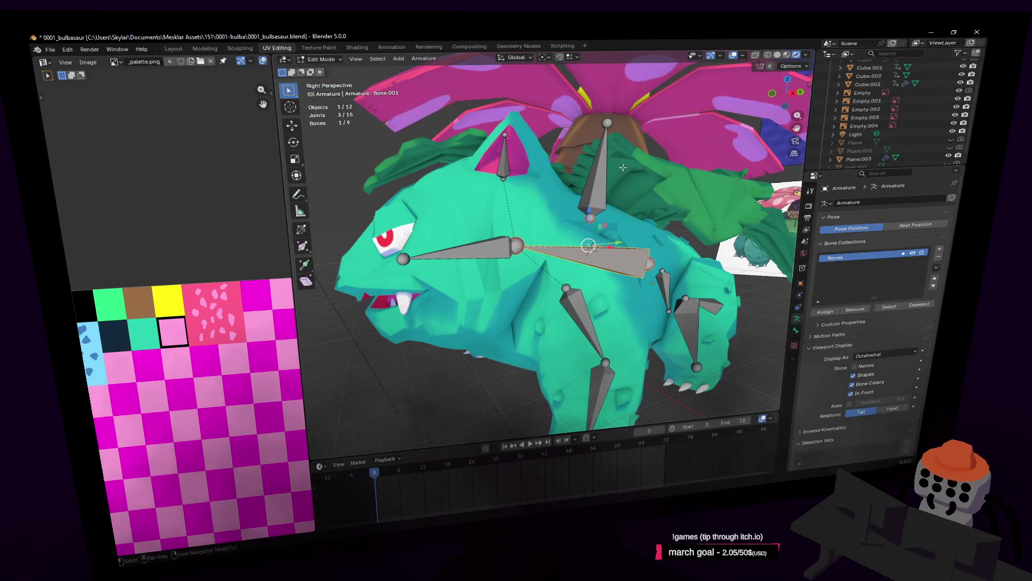
{"action": "middle_click_drag", "start_coordinate": [592, 246], "coordinate": [530, 221]}
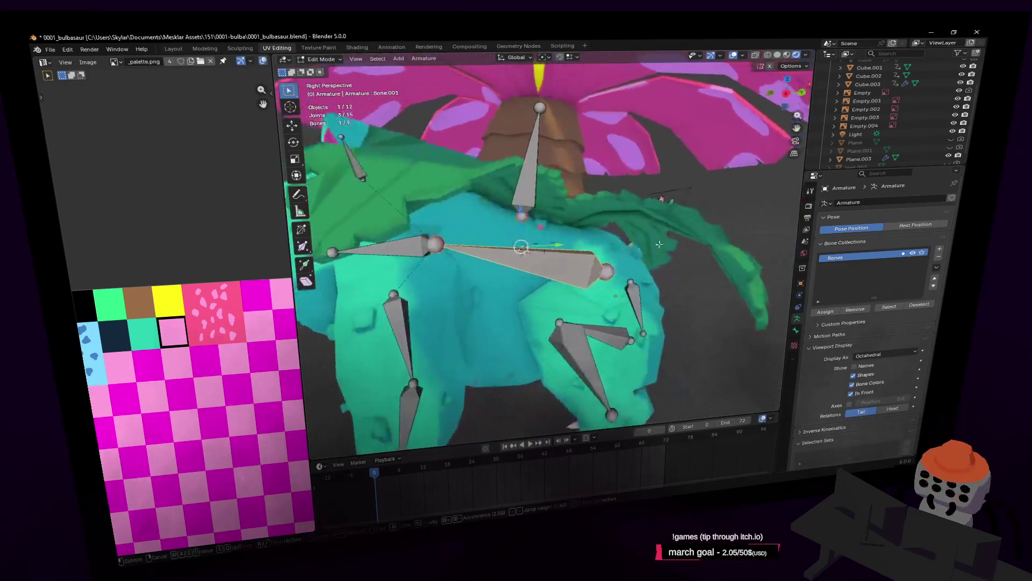
{"action": "left_click", "coordinate": [524, 216]}
{"action": "left_click", "coordinate": [565, 242]}
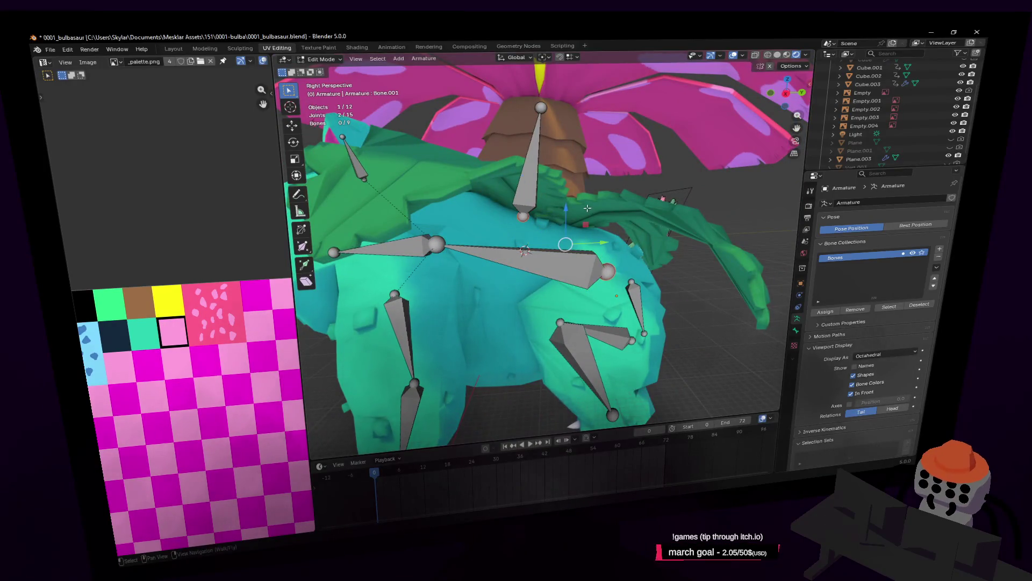
{"action": "key", "text": "ctrl+p"}
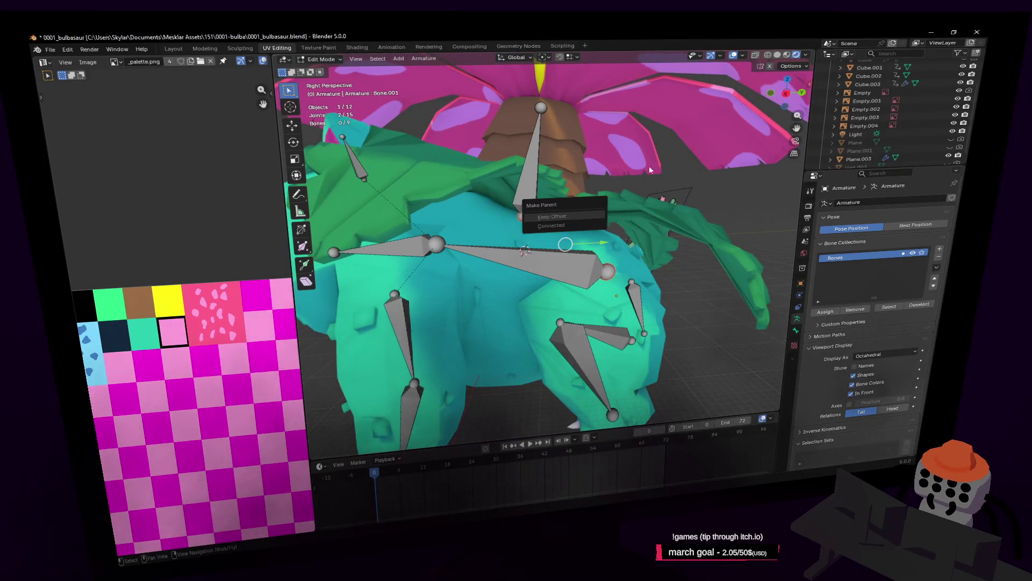
{"action": "key", "text": "Return"}
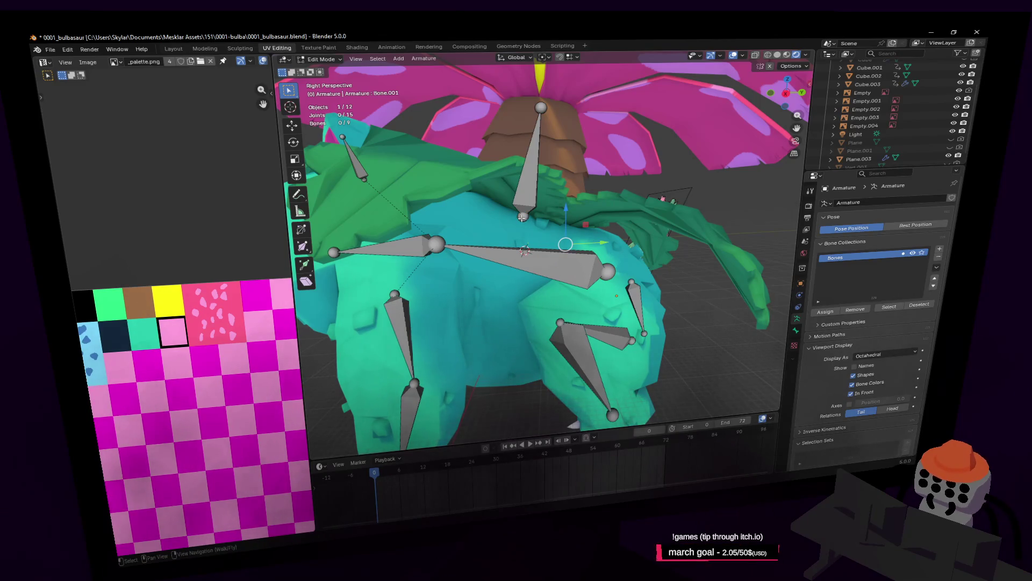
Parent the vertical back bone to the horizontal body bone with Keep Offset
{"action": "left_click", "coordinate": [596, 265]}
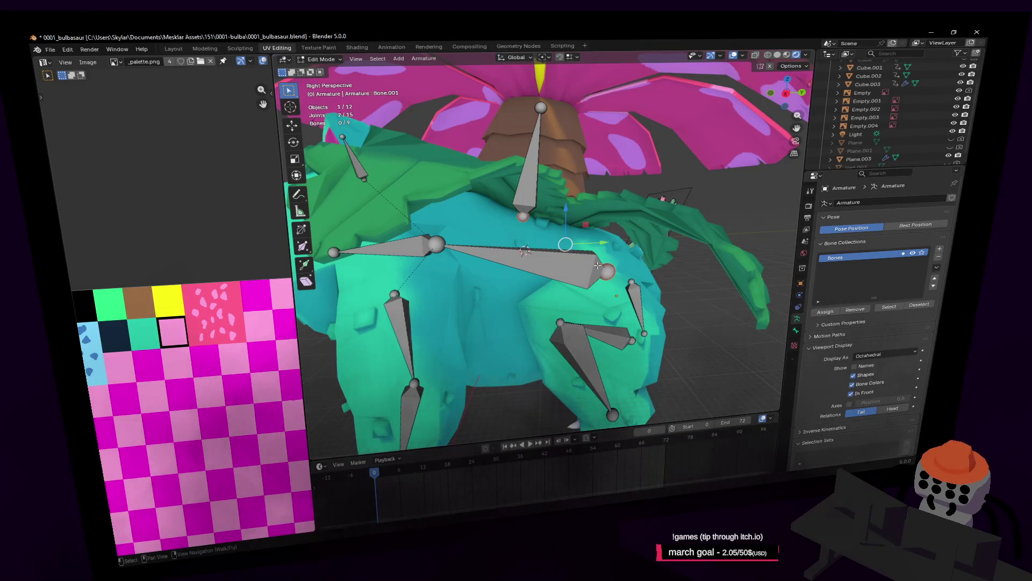
{"action": "key", "text": "ctrl+p"}
{"action": "key", "text": "Return"}
{"action": "key", "text": "bracketleft"}
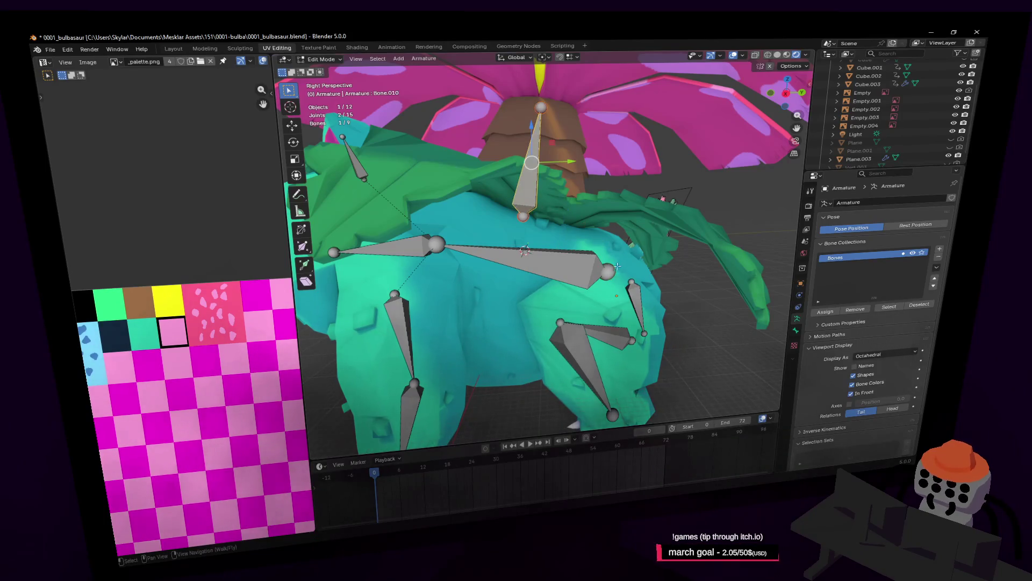
{"action": "left_click", "coordinate": [555, 171], "text": "shift"}
{"action": "key", "text": "ctrl+p"}
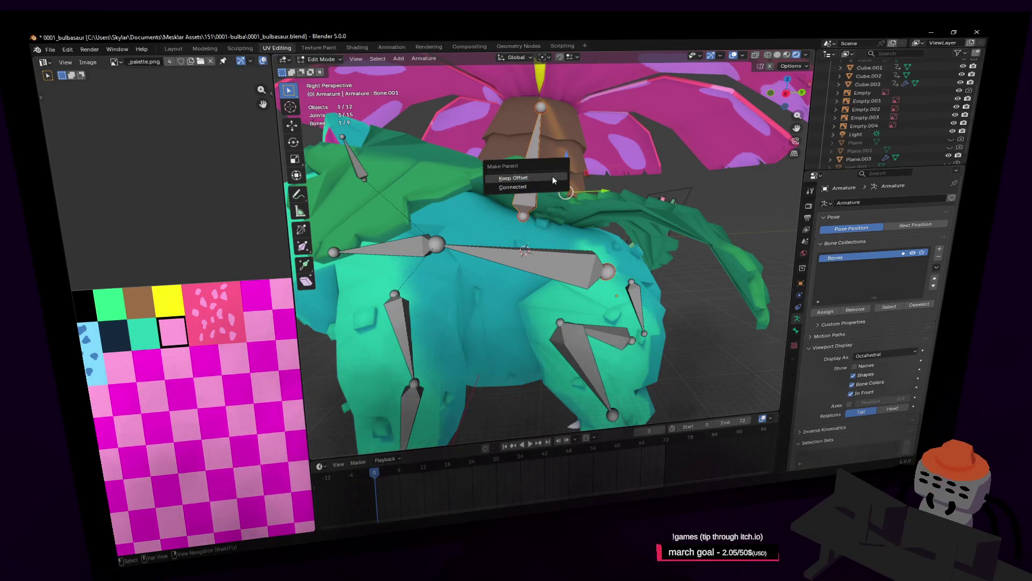
{"action": "key", "text": "Return"}
{"action": "middle_click_drag", "start_coordinate": [554, 175], "coordinate": [573, 226]}
Parent the small rear bone to the horizontal body bone with Keep Offset
{"action": "left_click", "coordinate": [593, 284]}
{"action": "left_click", "coordinate": [636, 309], "text": "shift"}
{"action": "left_click", "coordinate": [605, 284], "text": "shift"}
{"action": "key", "text": "ctrl+p"}
{"action": "key", "text": "Return"}
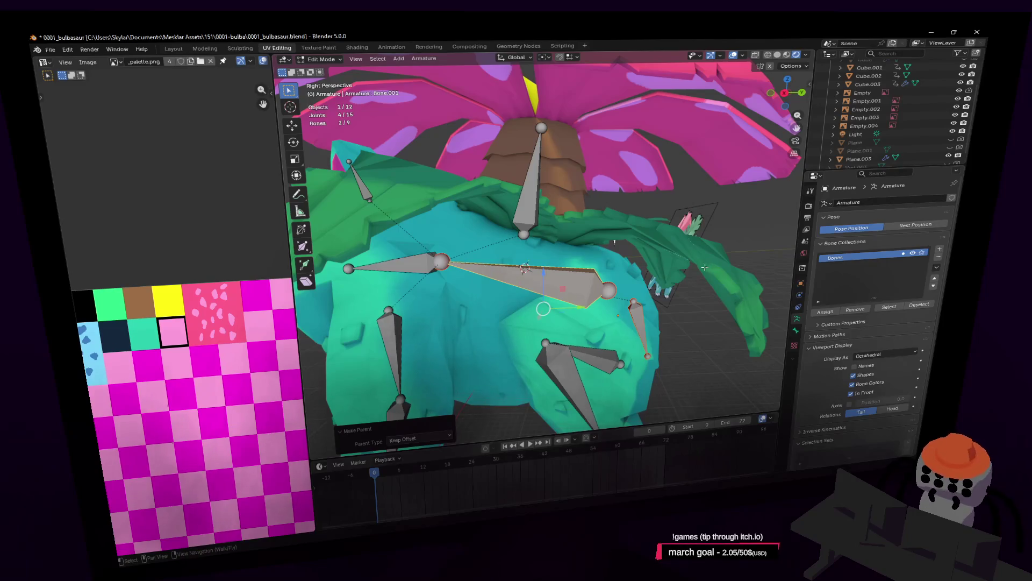
Walk the view in close to the Venusaur's legs and look down on the rig
{"action": "key", "text": "shift+grave"}
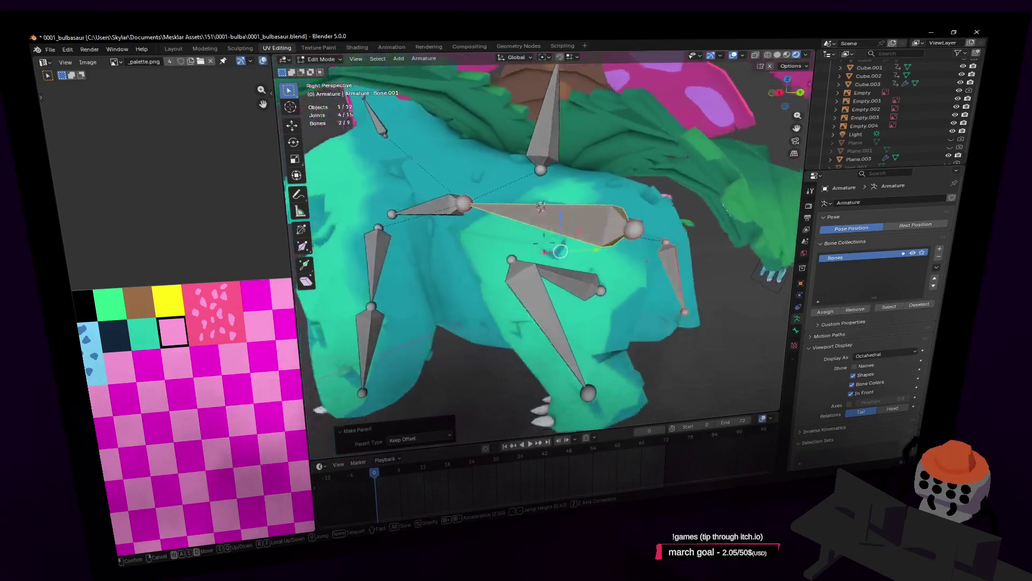
{"action": "key", "text": "w"}
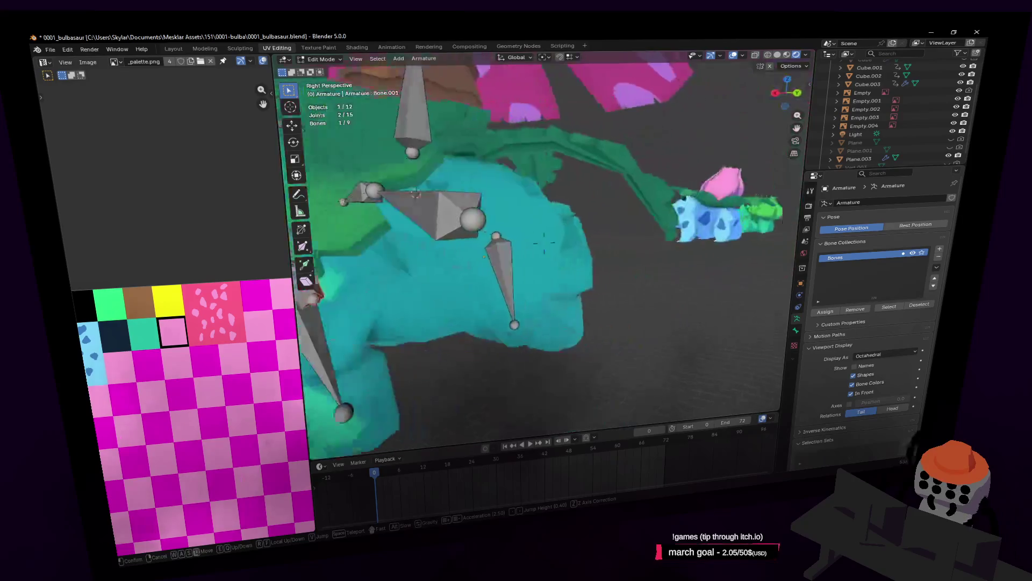
{"action": "key", "text": "w"}
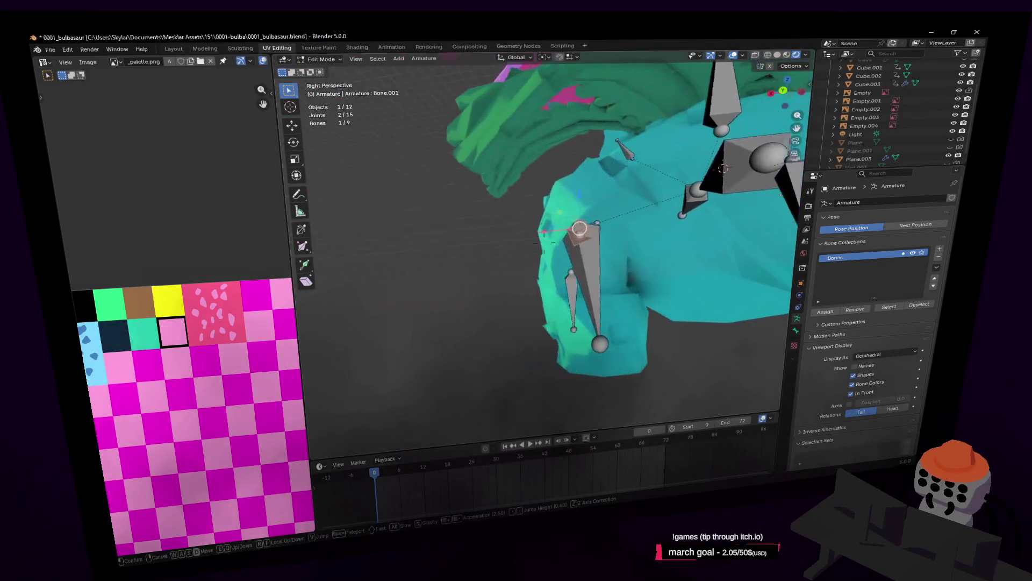
{"action": "key", "text": "w"}
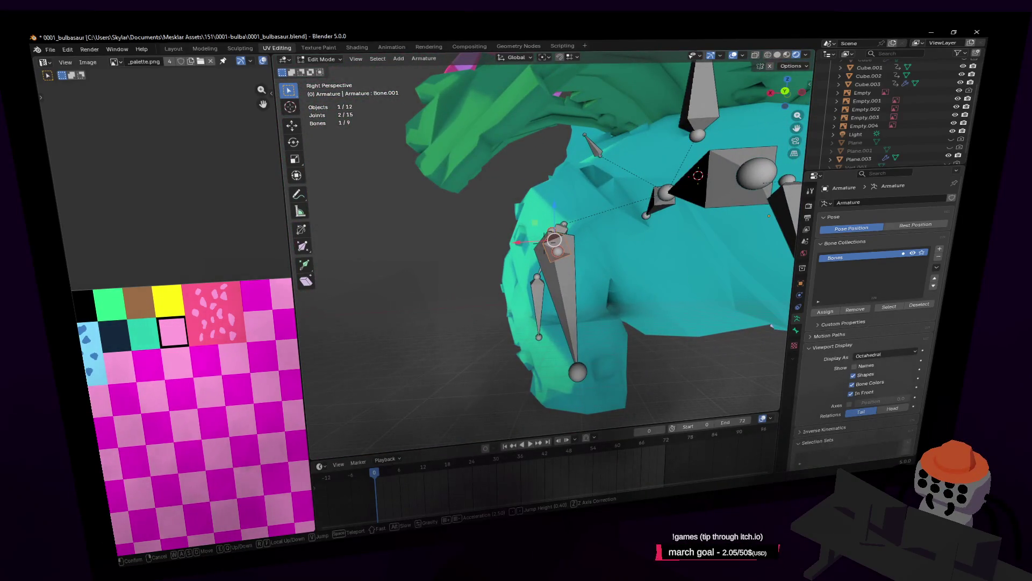
{"action": "key", "text": "s"}
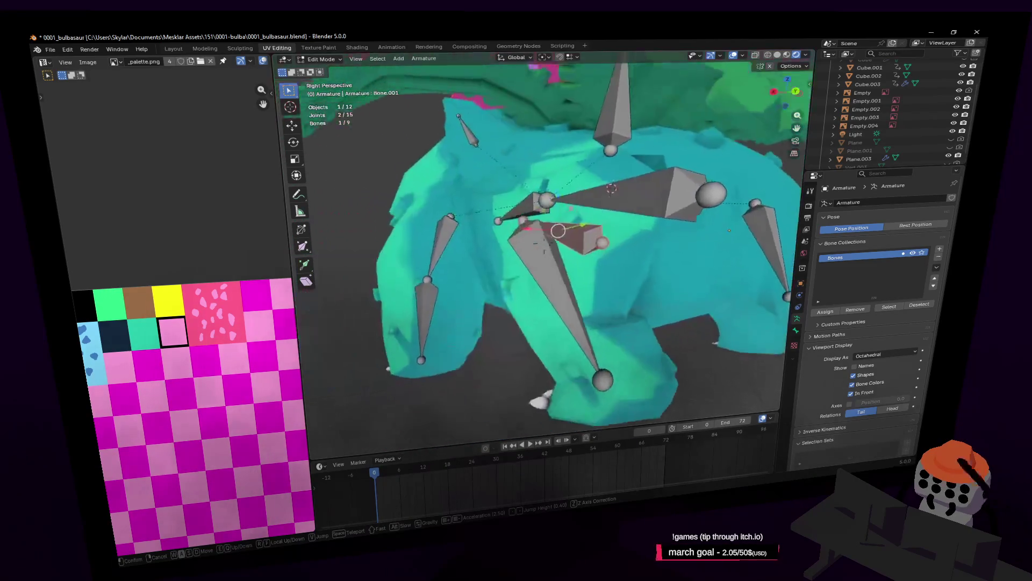
{"action": "key", "text": "w"}
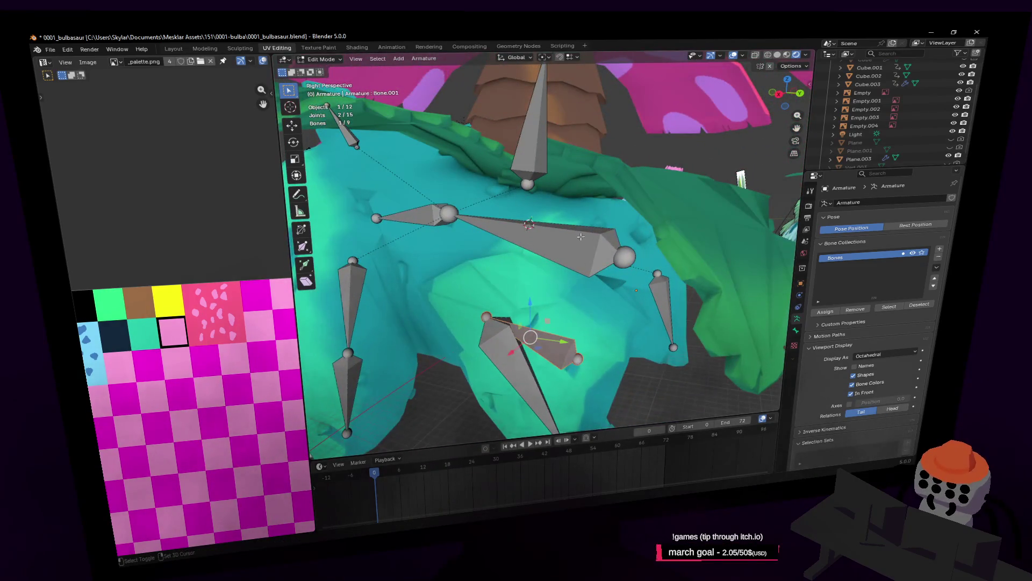
Parent the leg bone to the long back bone with Keep Offset, then pull back to the whole model
{"action": "left_click", "coordinate": [581, 237], "text": "shift"}
{"action": "middle_click_drag", "start_coordinate": [581, 237], "coordinate": [584, 255]}
{"action": "key", "text": "ctrl+p"}
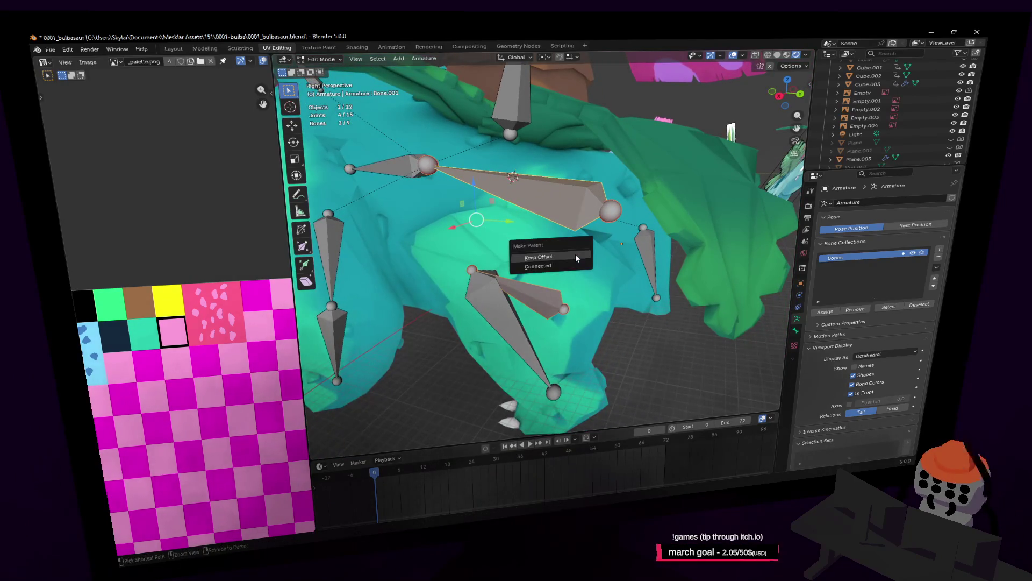
{"action": "left_click", "coordinate": [575, 262]}
{"action": "key", "text": "shift+grave"}
{"action": "key", "text": "s"}
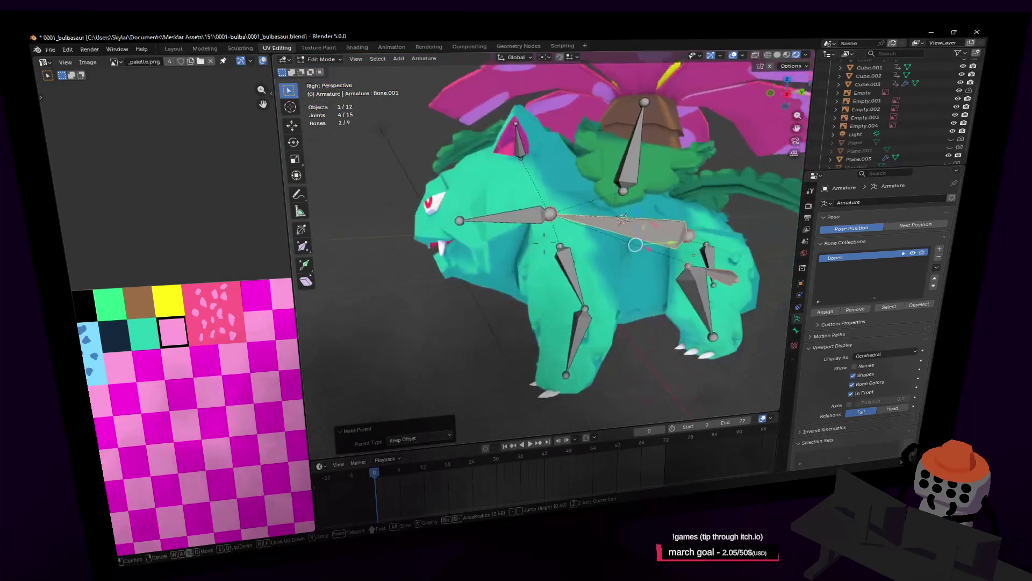
{"action": "left_click", "coordinate": [568, 248]}
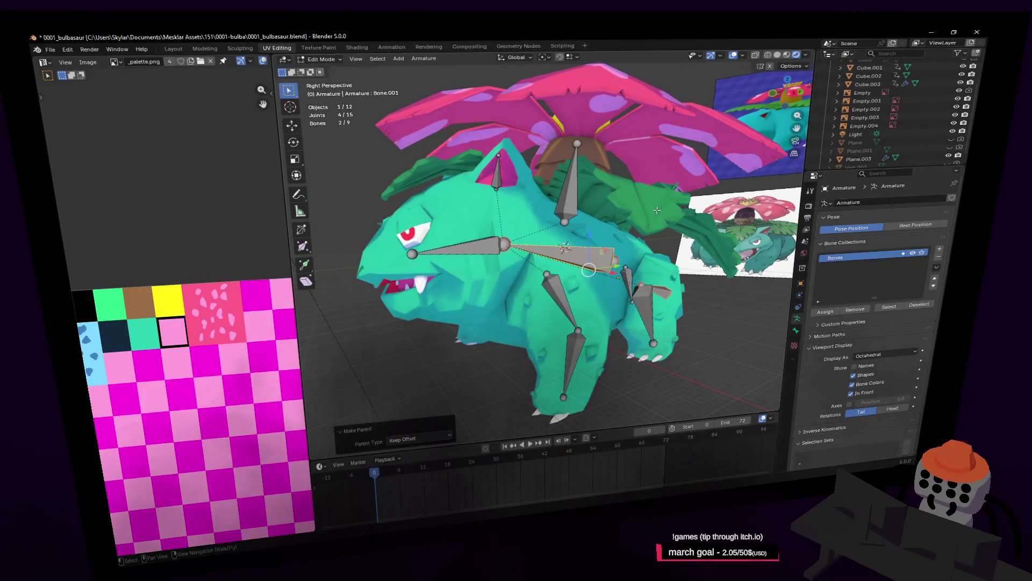
{"action": "left_click", "coordinate": [318, 59]}
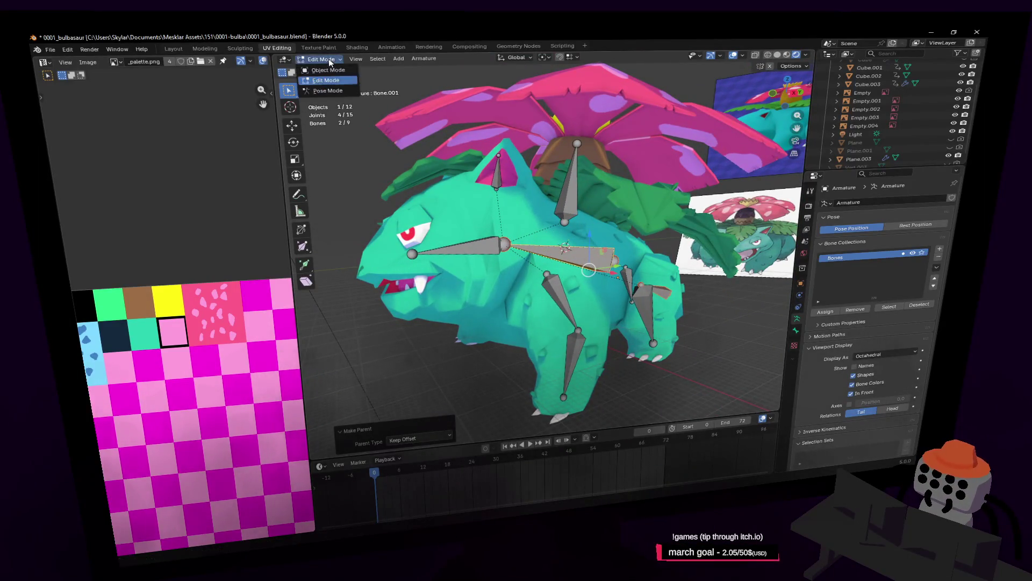
{"action": "left_click", "coordinate": [322, 89]}
{"action": "middle_click_drag", "start_coordinate": [436, 226], "coordinate": [463, 227]}
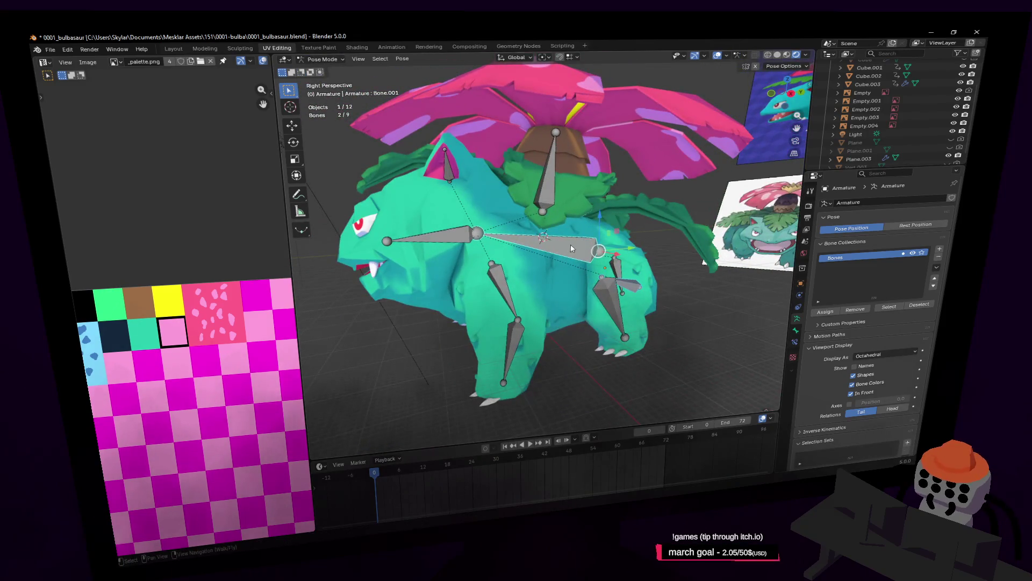
{"action": "key", "text": "shift+grave"}
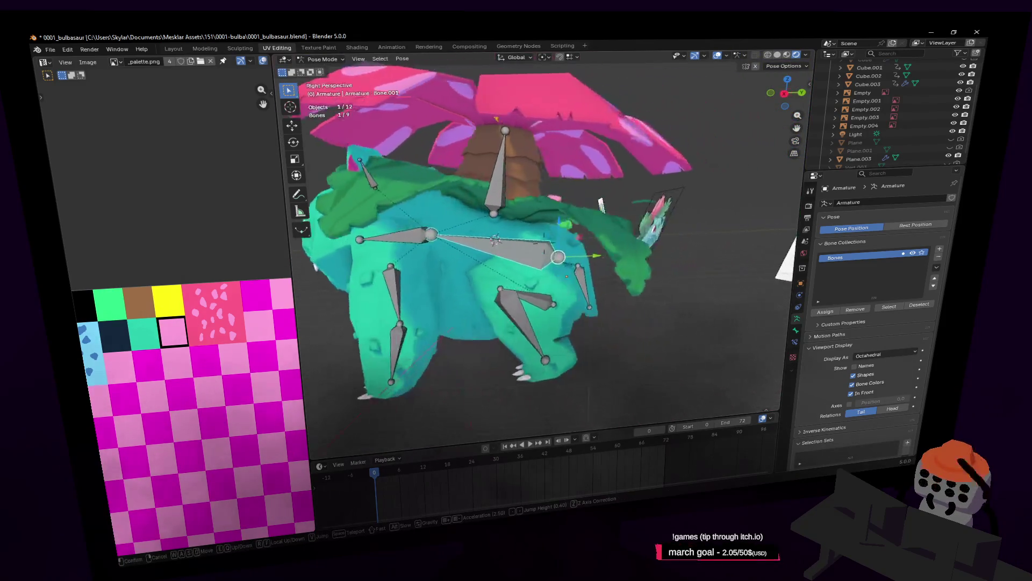
{"action": "key", "text": "w"}
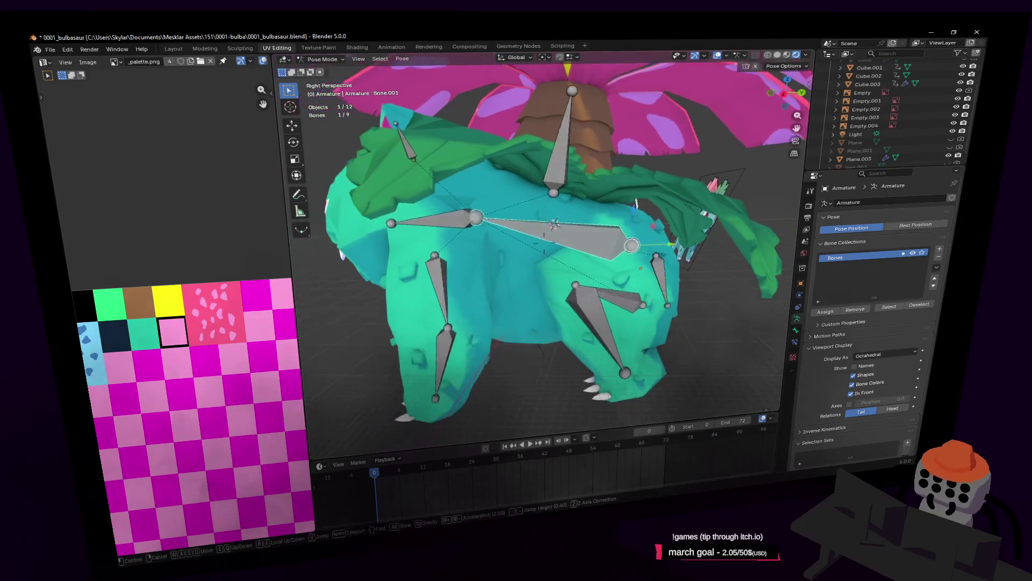
{"action": "left_click", "coordinate": [578, 224]}
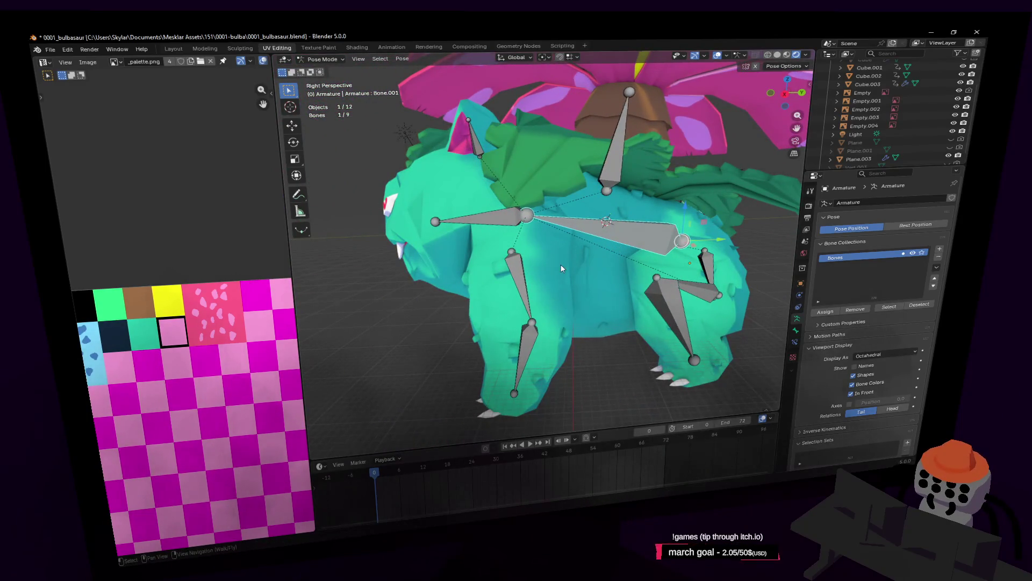
{"action": "middle_click_drag", "start_coordinate": [560, 264], "coordinate": [531, 385]}
{"action": "left_click", "coordinate": [520, 354]}
{"action": "left_click", "coordinate": [321, 59]}
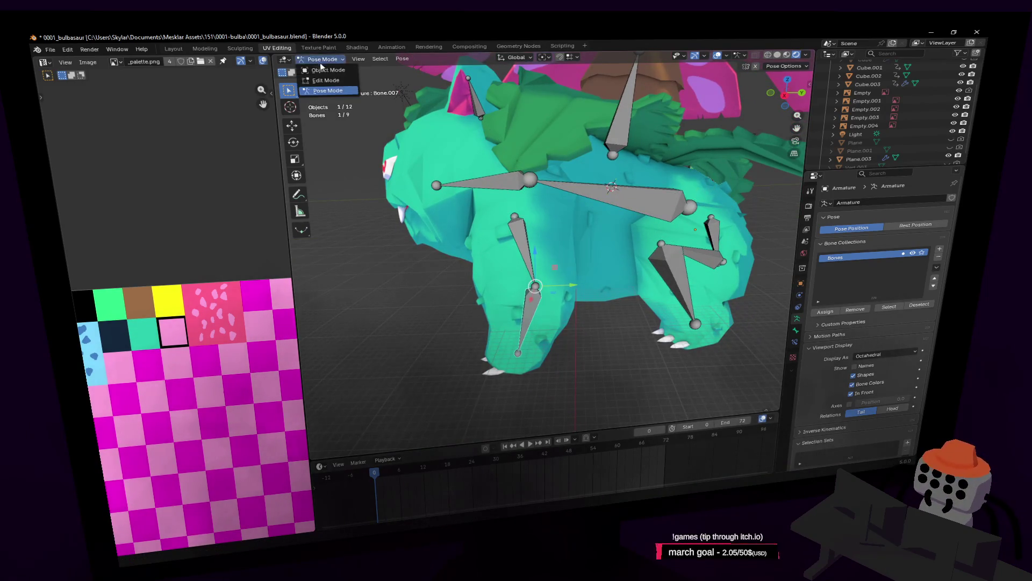
{"action": "left_click", "coordinate": [327, 80]}
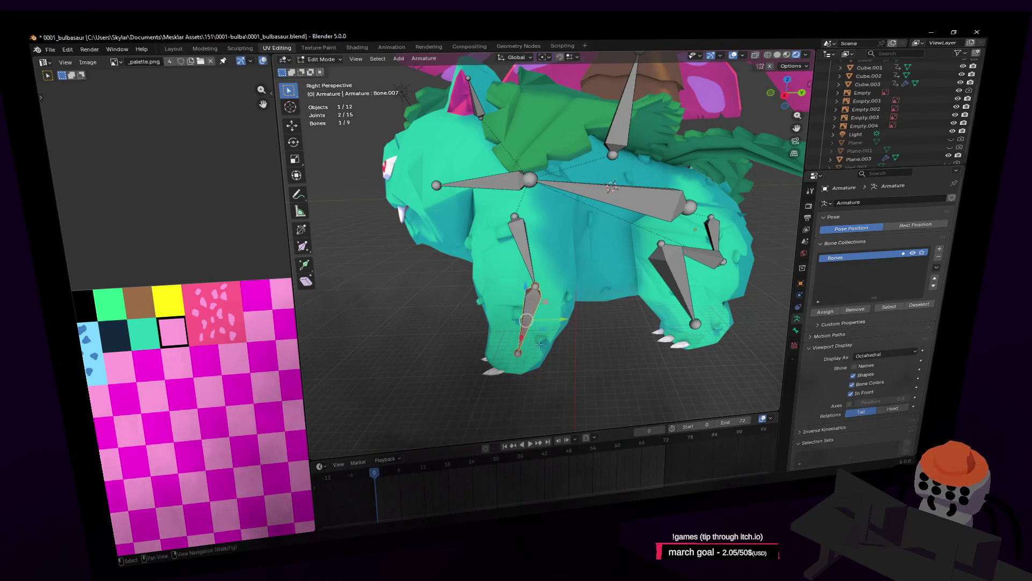
Extrude new foot bones from the foot joints, constrained along the Y axis
{"action": "left_click", "coordinate": [515, 359]}
{"action": "right_click", "coordinate": [610, 338], "text": "shift"}
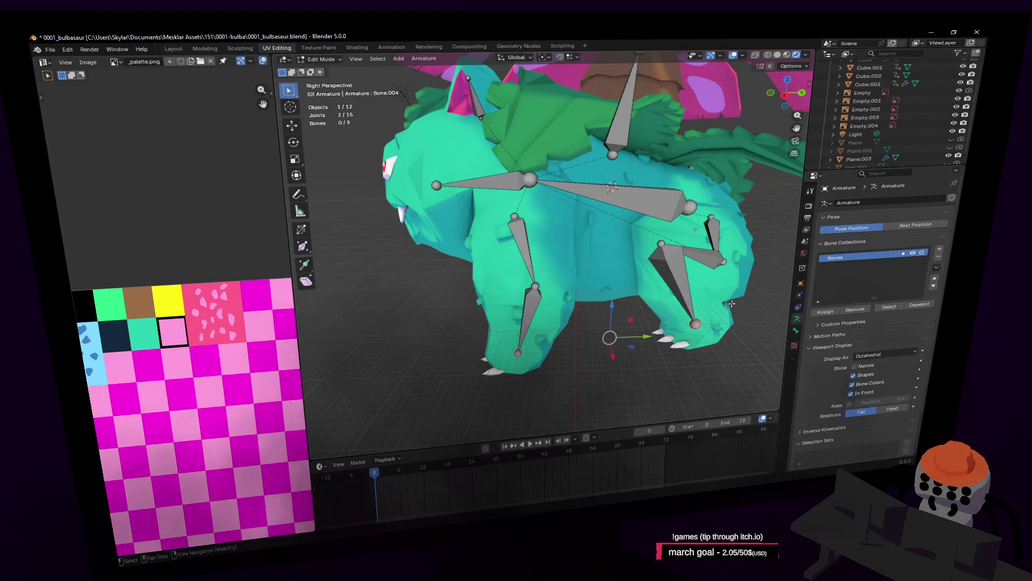
{"action": "middle_click_drag", "start_coordinate": [735, 299], "coordinate": [703, 322]}
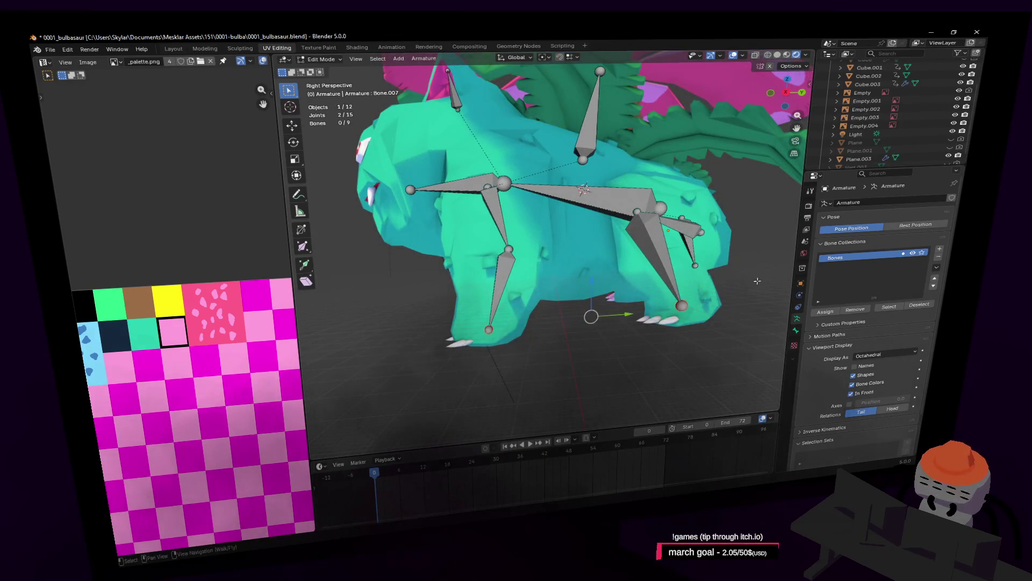
{"action": "key", "text": "e"}
{"action": "key", "text": "y"}
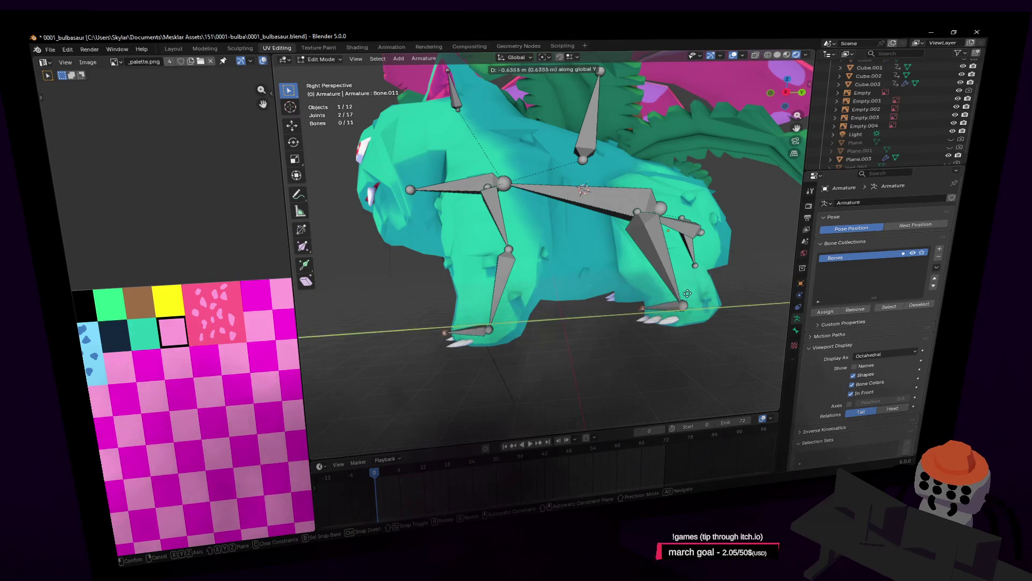
{"action": "left_click", "coordinate": [686, 296]}
Nudge the large hind-leg bone with grab and cancel, then fly around the model to check
{"action": "middle_click_drag", "start_coordinate": [686, 297], "coordinate": [667, 272]}
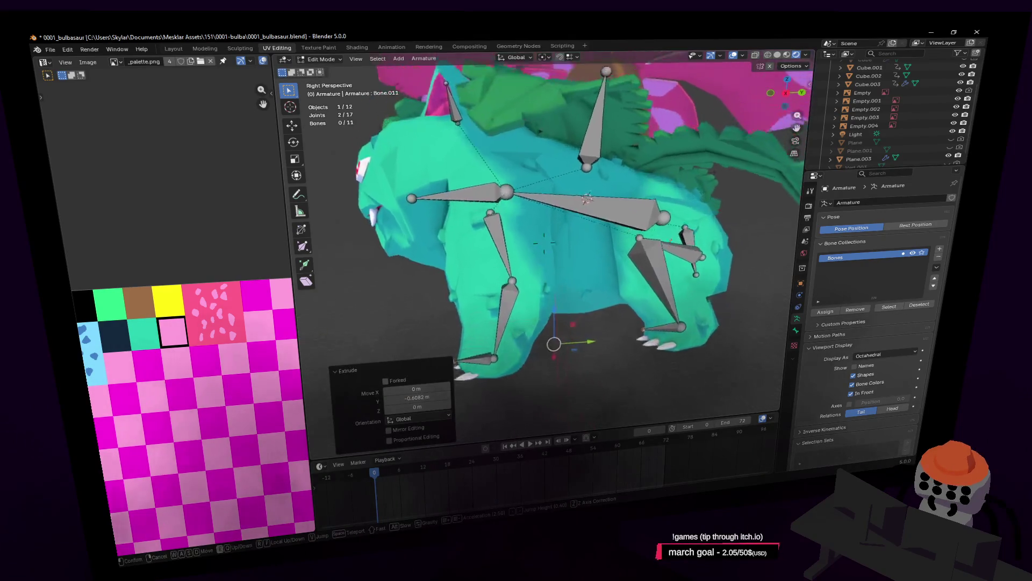
{"action": "left_click", "coordinate": [667, 273]}
{"action": "key", "text": "g"}
{"action": "key", "text": "g"}
{"action": "right_click", "coordinate": [645, 264]}
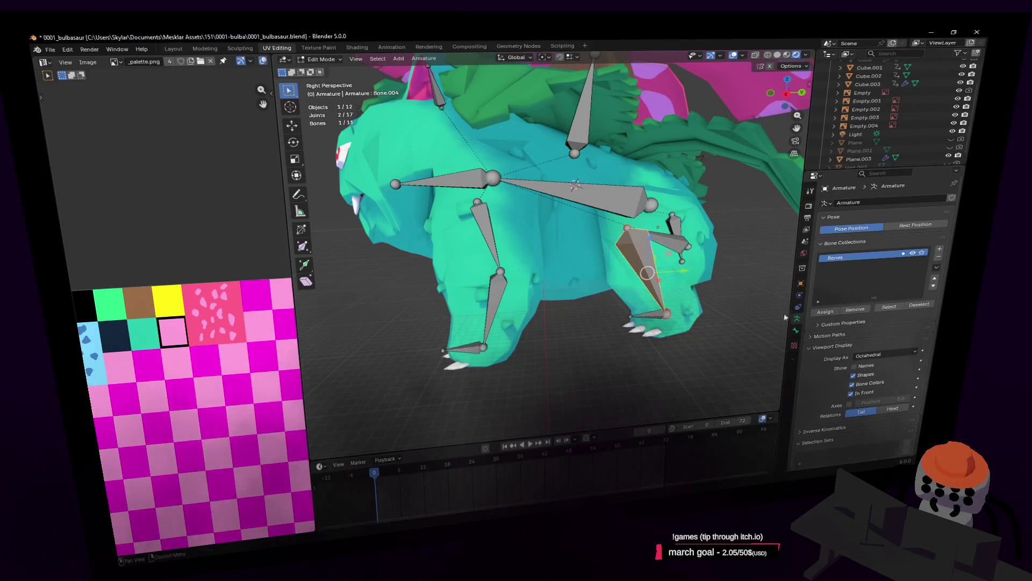
{"action": "key", "text": "shift+grave"}
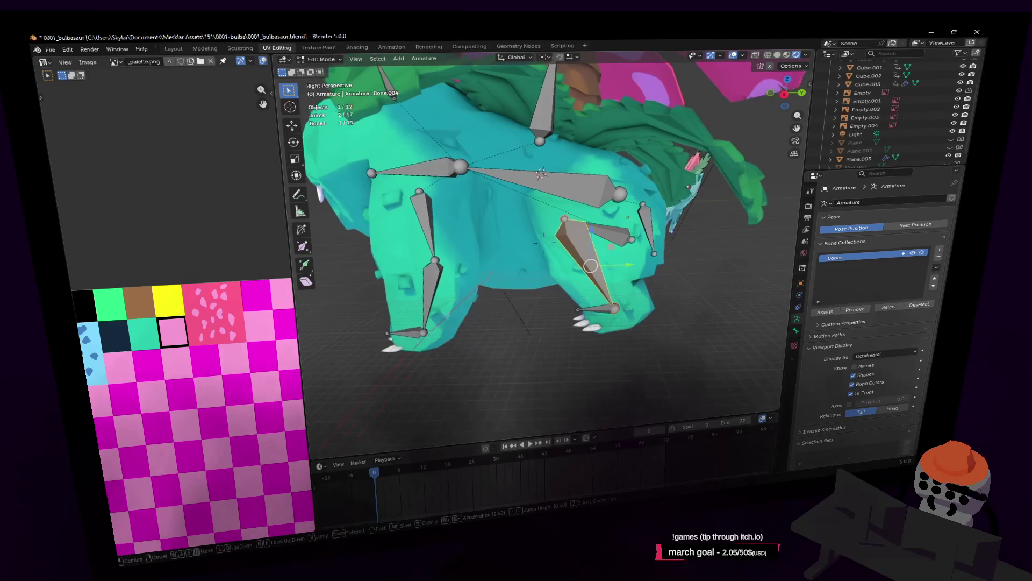
{"action": "left_click", "coordinate": [653, 362]}
Select the small back and front foot bones for an armature operation
{"action": "left_click", "coordinate": [602, 315]}
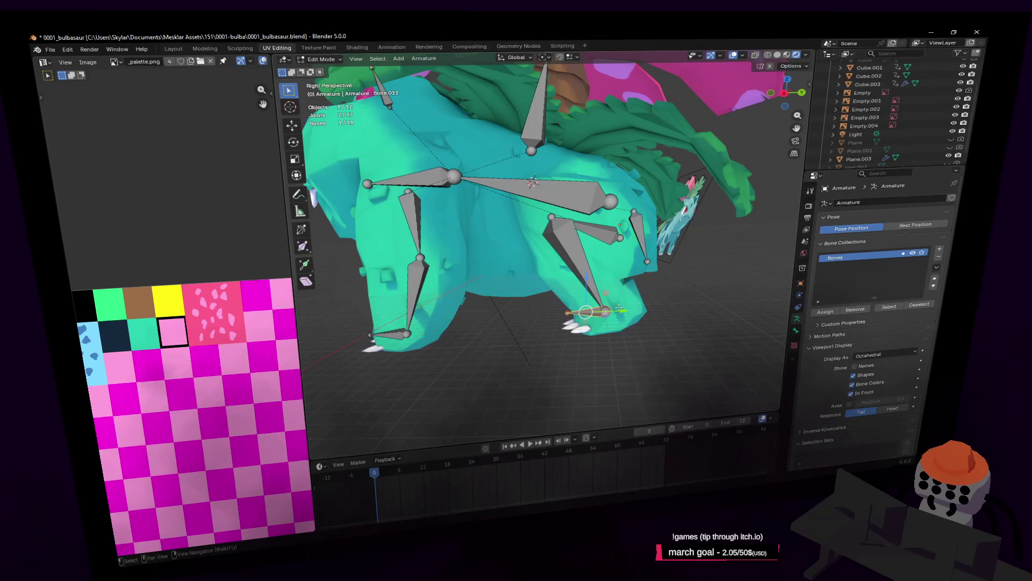
{"action": "left_click", "coordinate": [391, 339]}
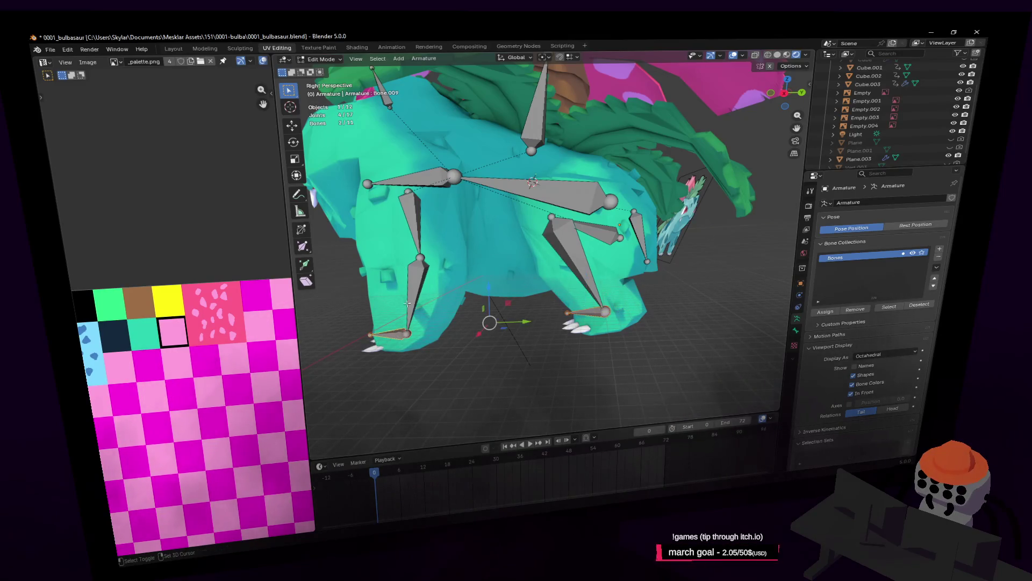
{"action": "left_click", "coordinate": [420, 58]}
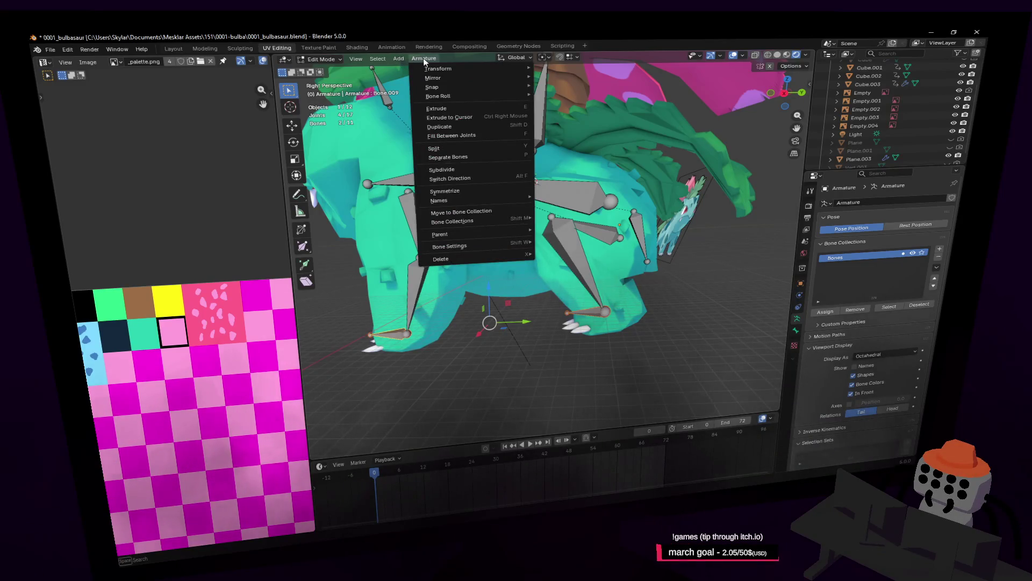
Separate the two foot bones into their own armature, play the timeline briefly and return to frame 0
{"action": "left_click", "coordinate": [503, 157]}
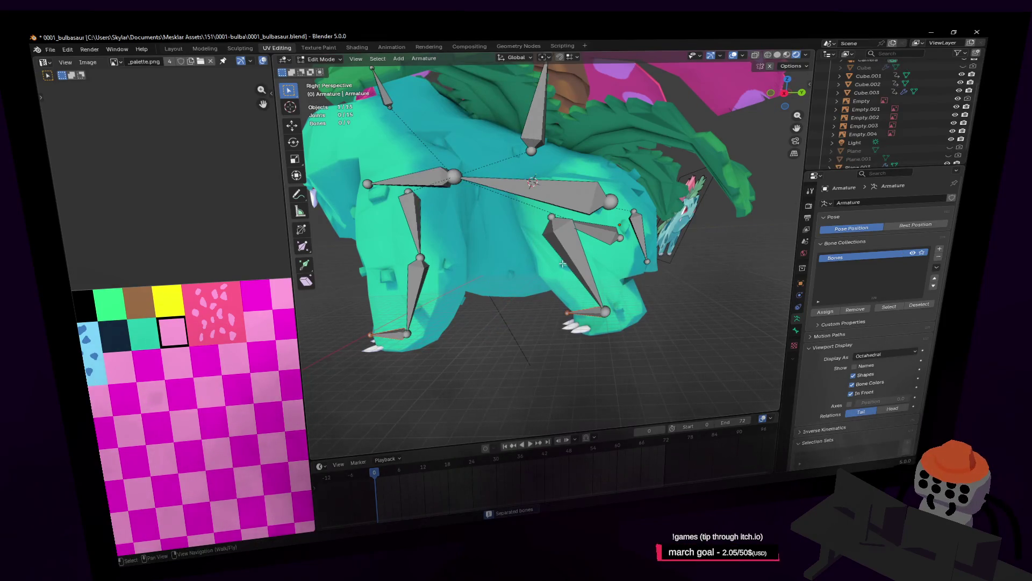
{"action": "key", "text": "space"}
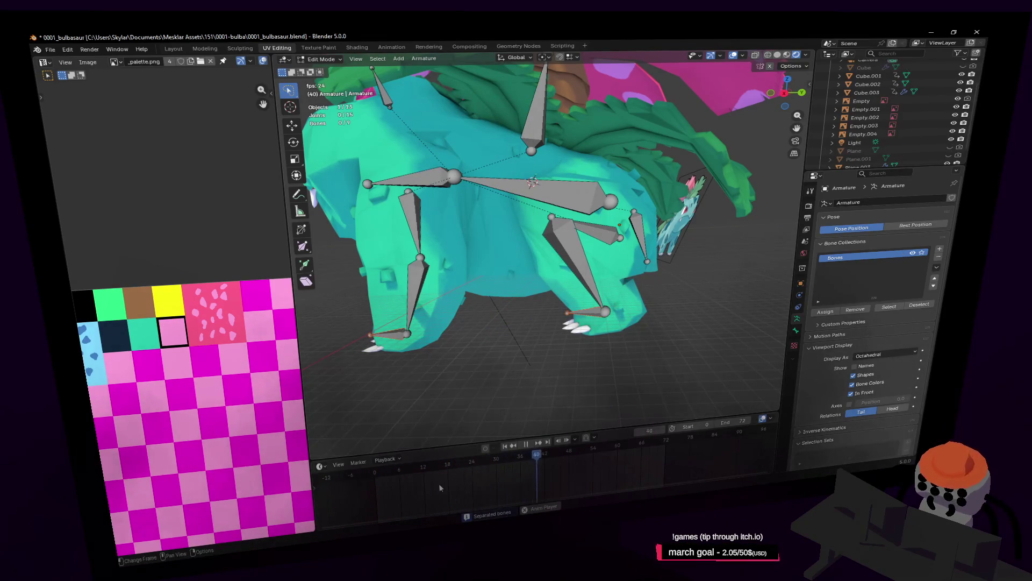
{"action": "key", "text": "space"}
{"action": "key", "text": "shift+Left"}
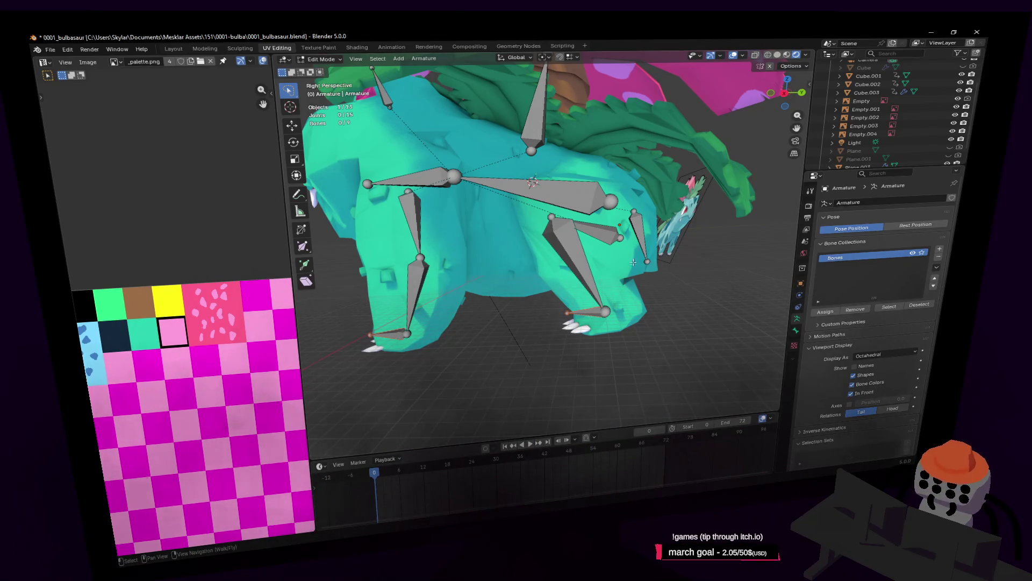
Inspect the front-leg foot joint with a cancelled move, then select the hind-leg bone
{"action": "left_click", "coordinate": [581, 267]}
{"action": "left_click", "coordinate": [598, 316]}
{"action": "key", "text": "g"}
{"action": "key", "text": "Escape"}
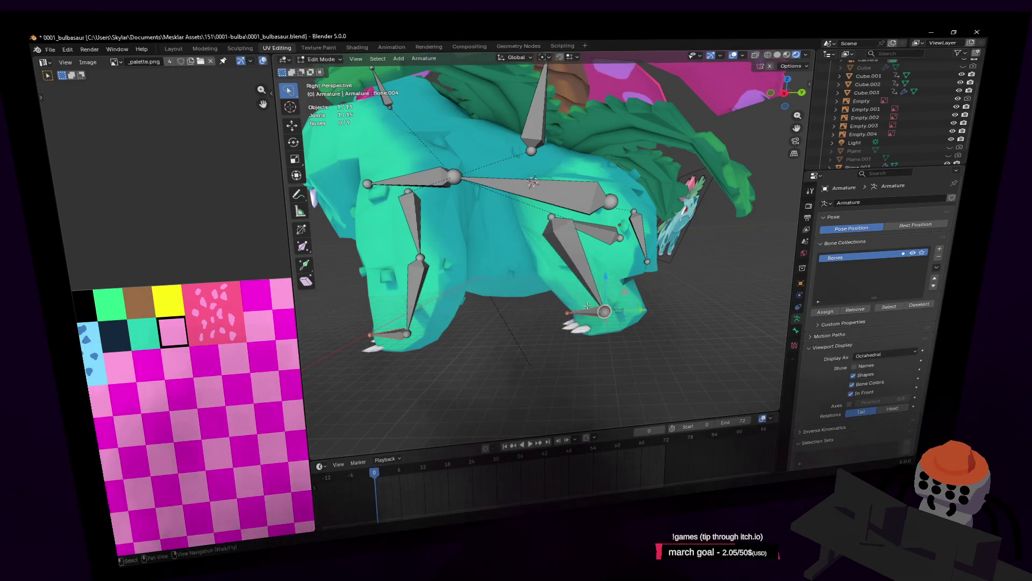
{"action": "middle_click_drag", "start_coordinate": [626, 295], "coordinate": [696, 253], "text": "shift"}
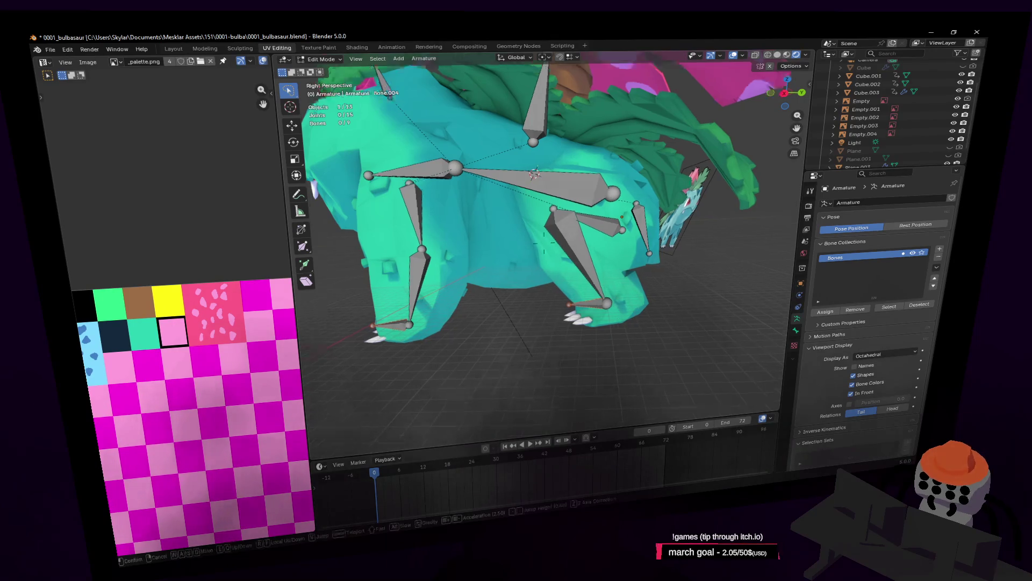
{"action": "left_click", "coordinate": [706, 213]}
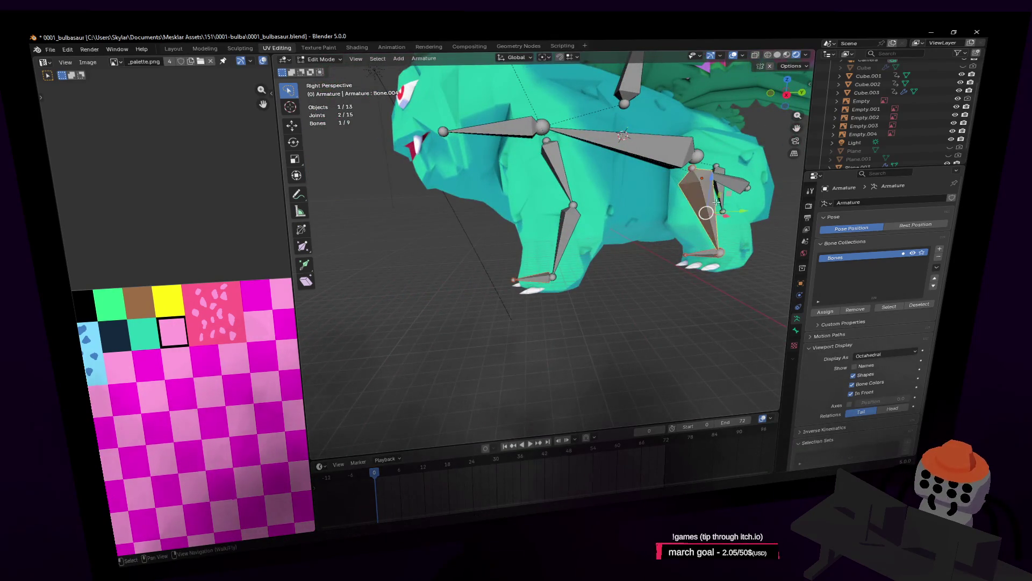
{"action": "key", "text": "alt+a"}
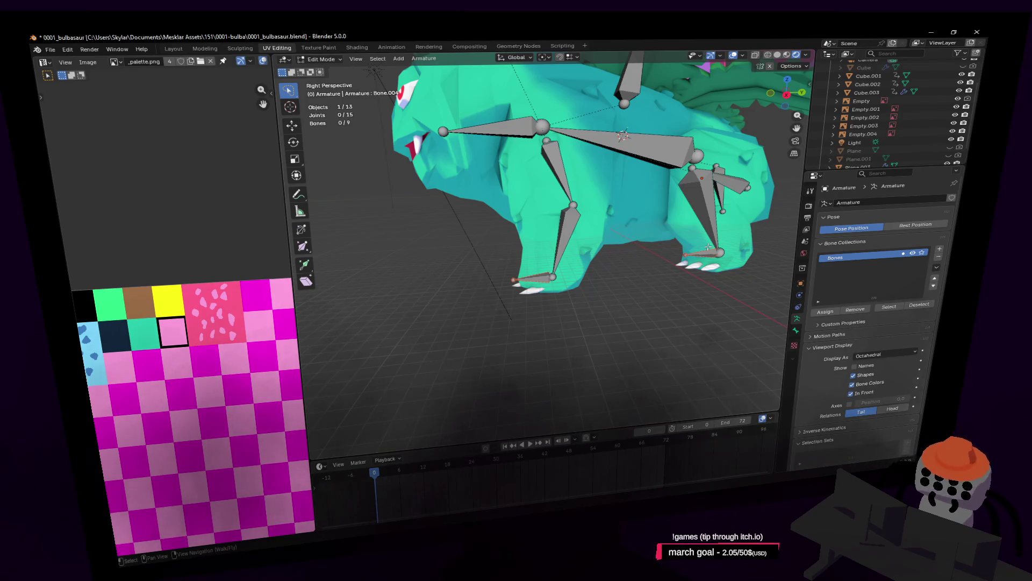
{"action": "key", "text": "ctrl"}
{"action": "left_click", "coordinate": [708, 246]}
{"action": "key", "text": "shift+grave"}
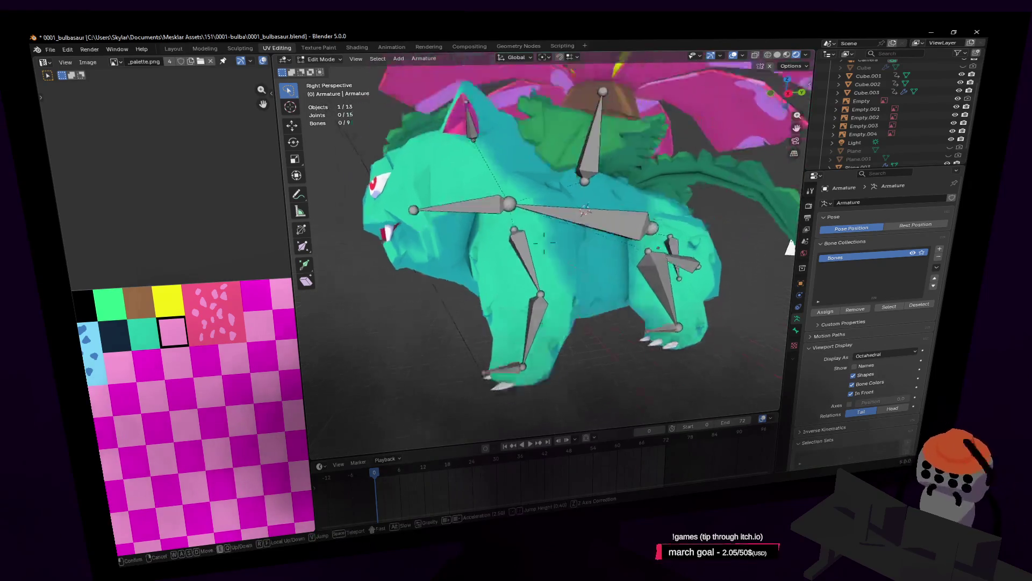
{"action": "left_click", "coordinate": [593, 170]}
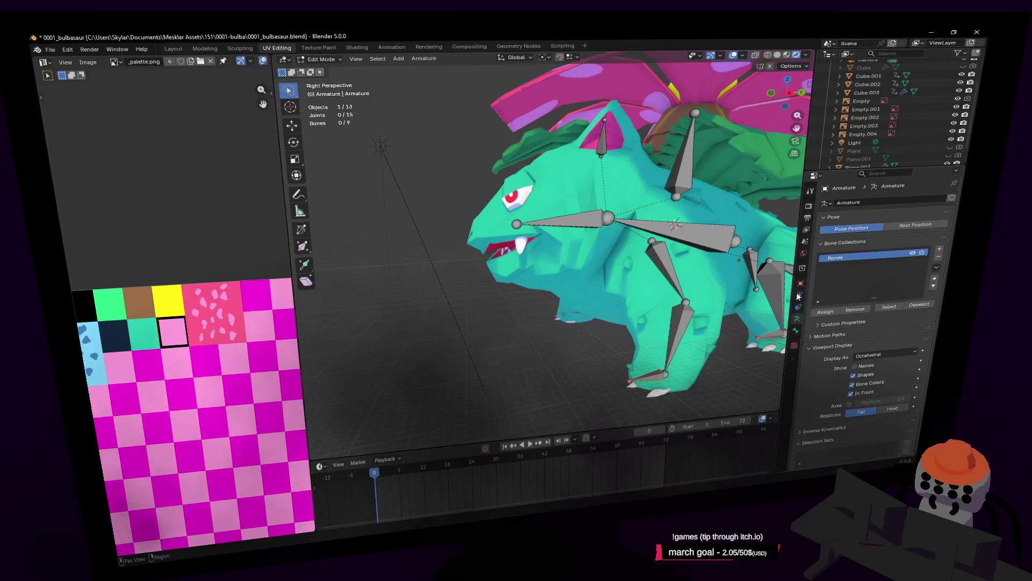
{"action": "mouse_move", "coordinate": [565, 267]}
{"action": "middle_mouse_down"}
{"action": "mouse_move", "coordinate": [633, 300]}
{"action": "mouse_move", "coordinate": [799, 313]}
{"action": "mouse_move", "coordinate": [546, 187]}
{"action": "middle_mouse_up"}
{"action": "left_click", "coordinate": [633, 301]}
{"action": "key", "text": "Tab"}
Select the Cube.003 body mesh and turn on its Subdivision modifier in the viewport
{"action": "left_click", "coordinate": [546, 188]}
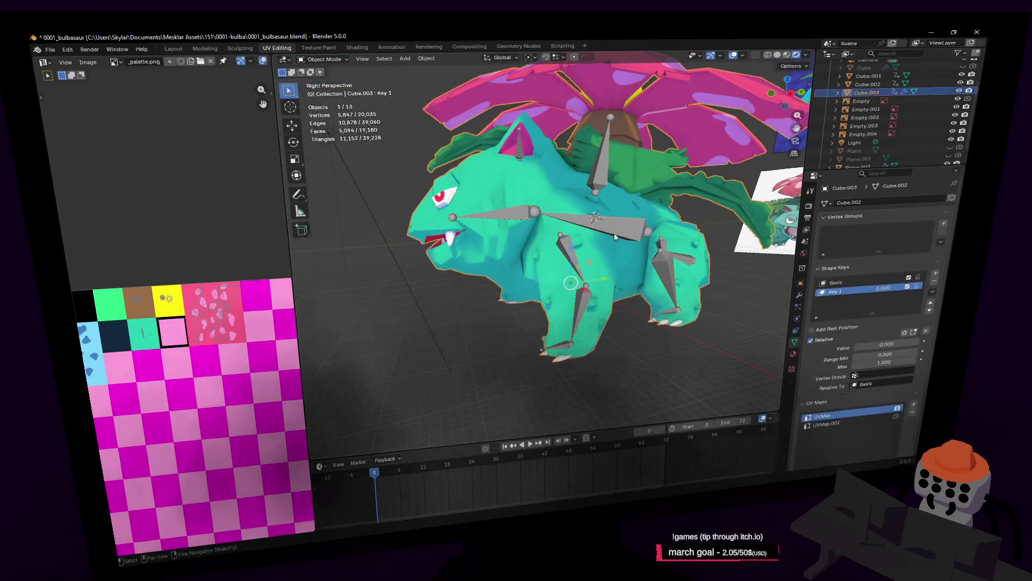
{"action": "middle_click_drag", "start_coordinate": [613, 233], "coordinate": [638, 242]}
{"action": "key", "text": "w"}
{"action": "left_click", "coordinate": [568, 319]}
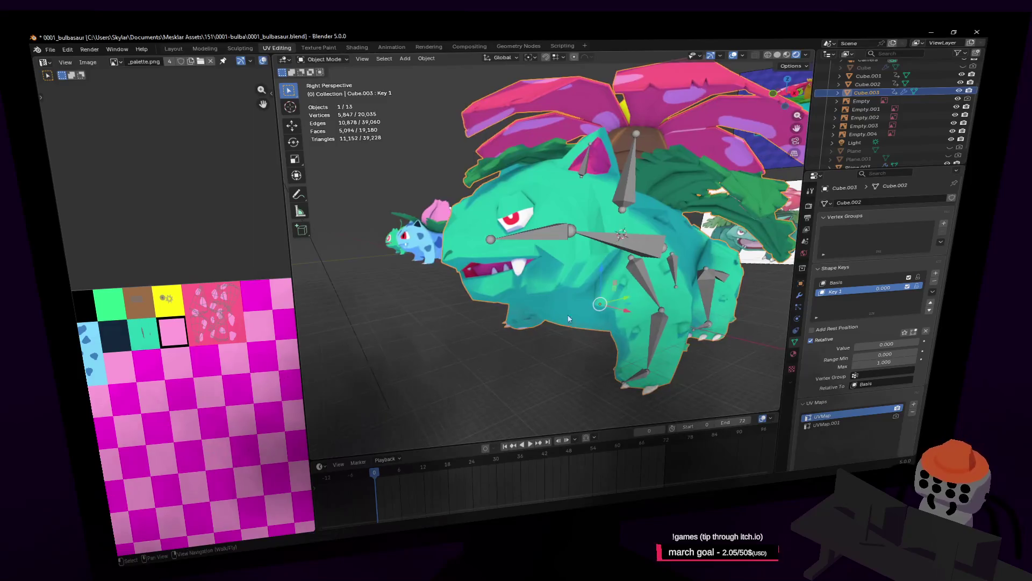
{"action": "middle_click_drag", "start_coordinate": [565, 269], "coordinate": [661, 261]}
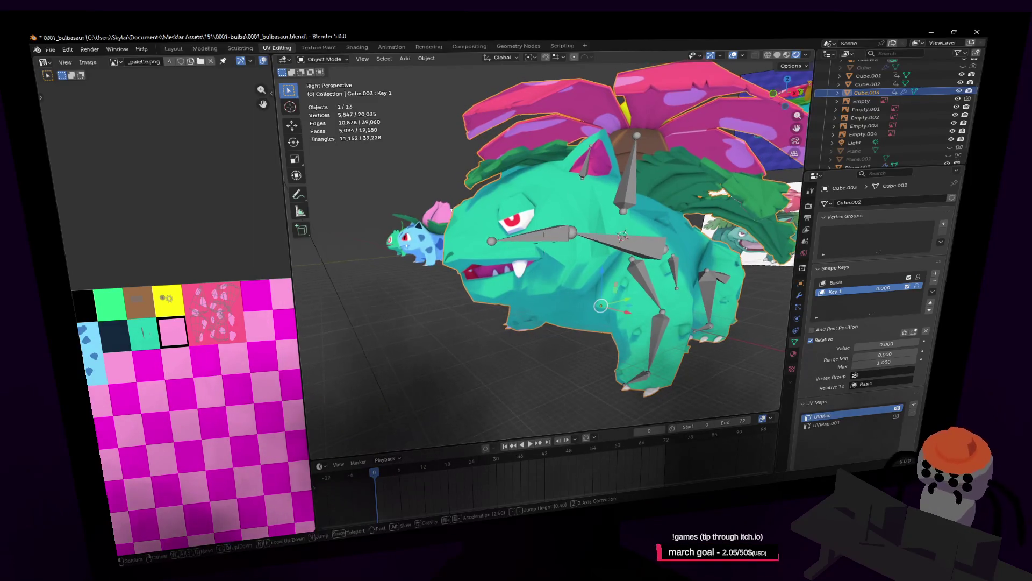
{"action": "left_click", "coordinate": [799, 294]}
{"action": "left_click", "coordinate": [908, 214]}
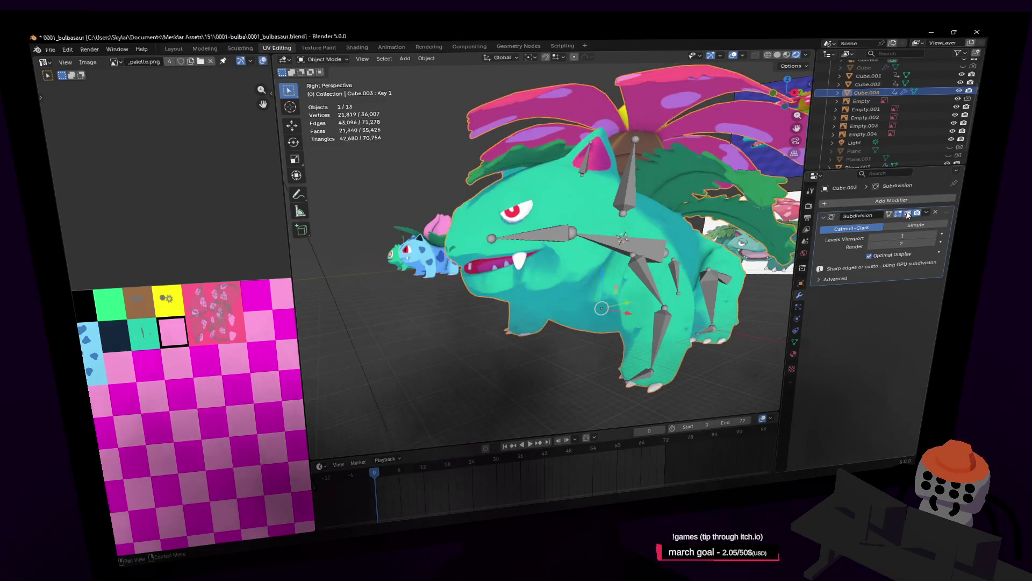
View the smoothed body from new angles, then make the armature active and enter Pose Mode
{"action": "key", "text": "shift+grave"}
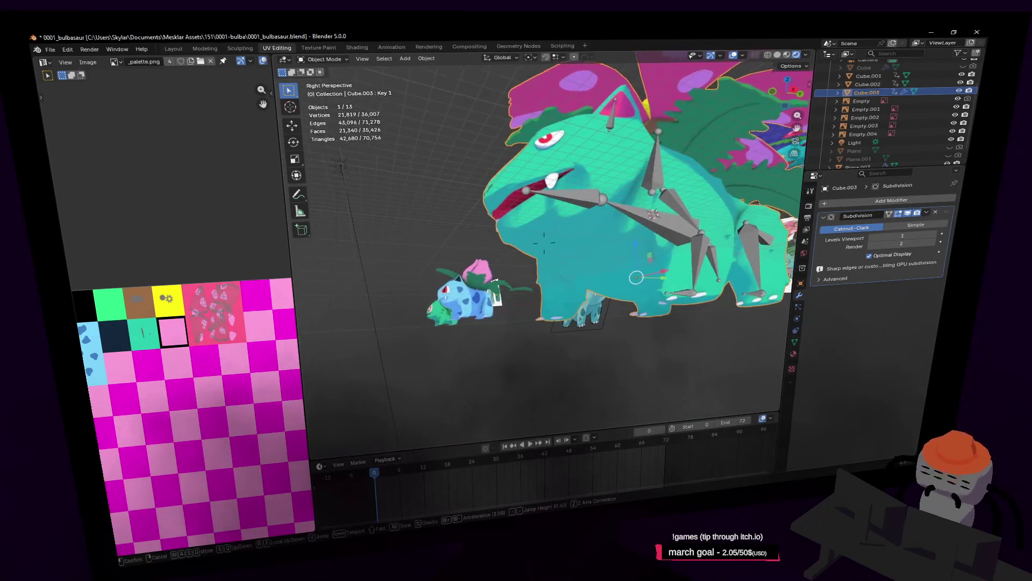
{"action": "left_click", "coordinate": [572, 175]}
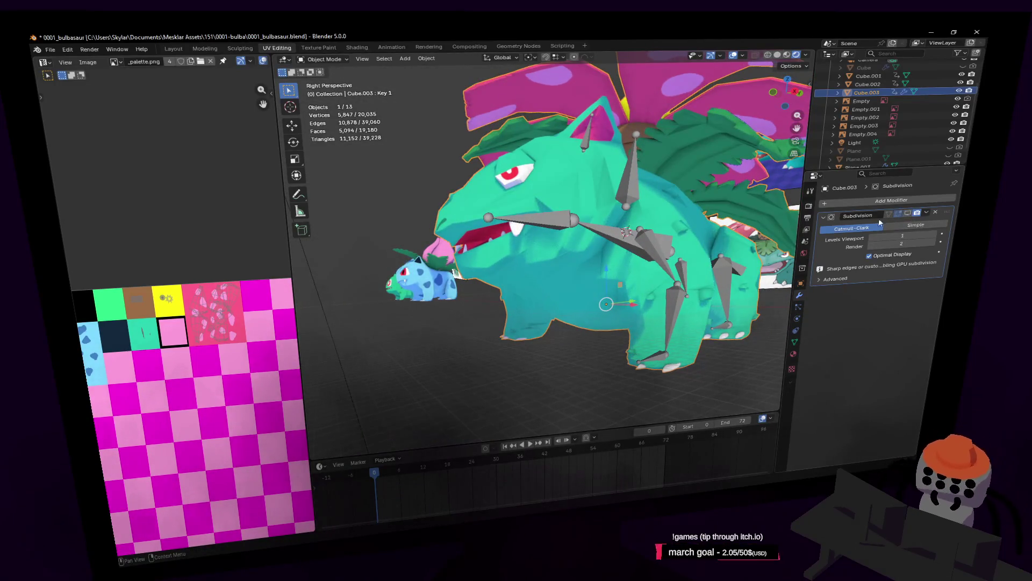
{"action": "middle_click_drag", "start_coordinate": [581, 331], "coordinate": [519, 334]}
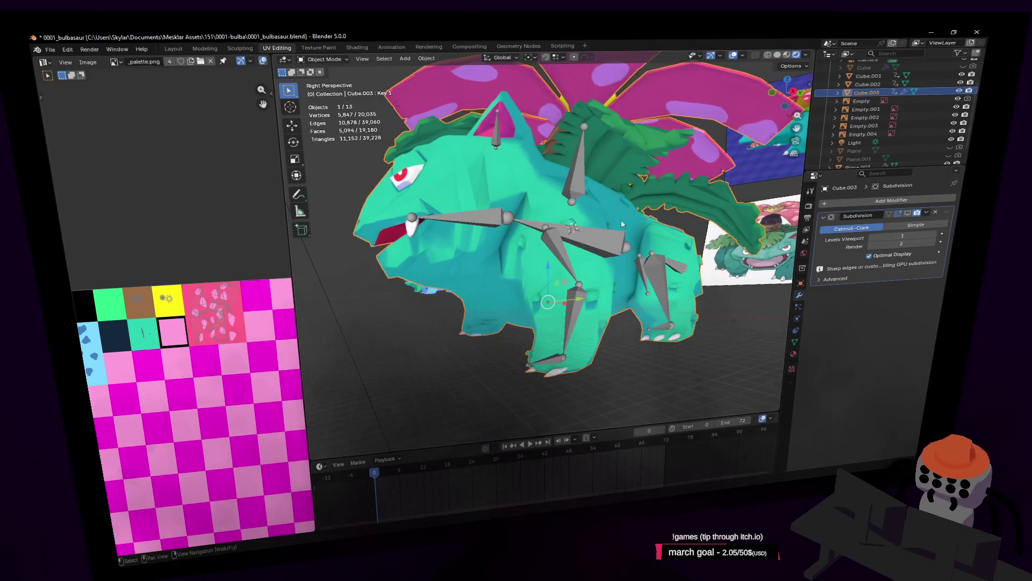
{"action": "scroll", "coordinate": [622, 225], "scroll_direction": "up", "scroll_amount": 3}
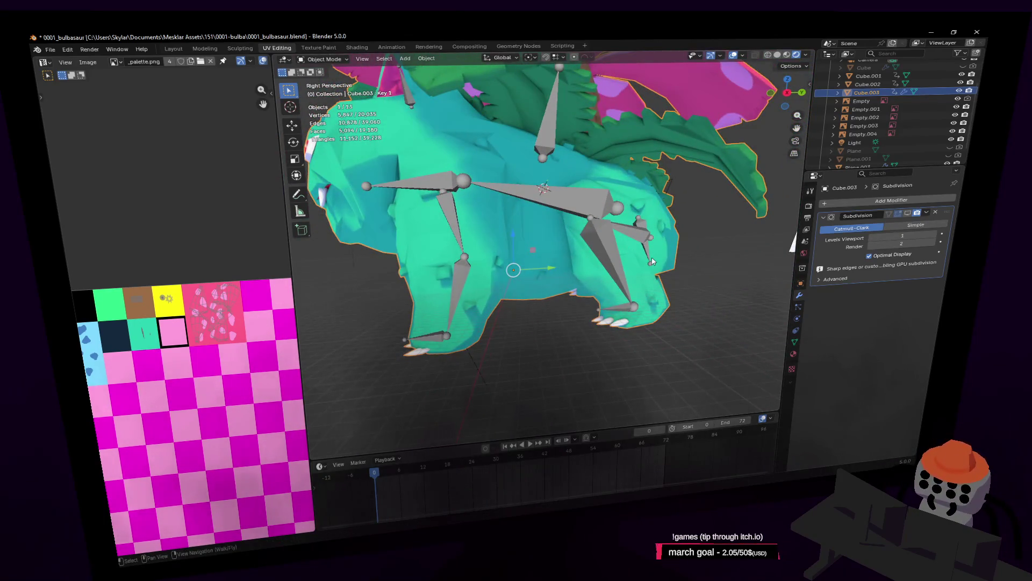
{"action": "left_click", "coordinate": [622, 309]}
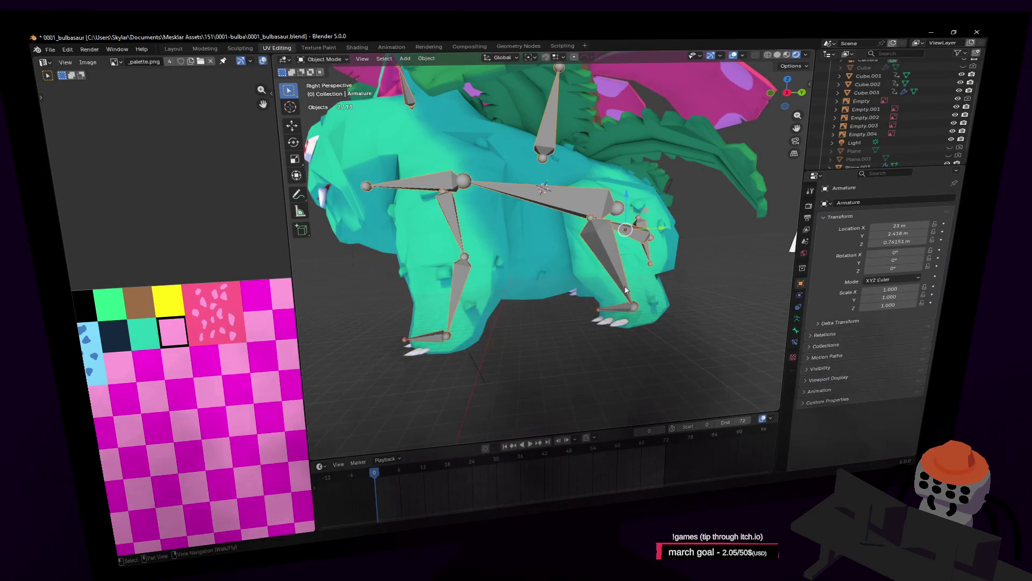
{"action": "left_click", "coordinate": [626, 255]}
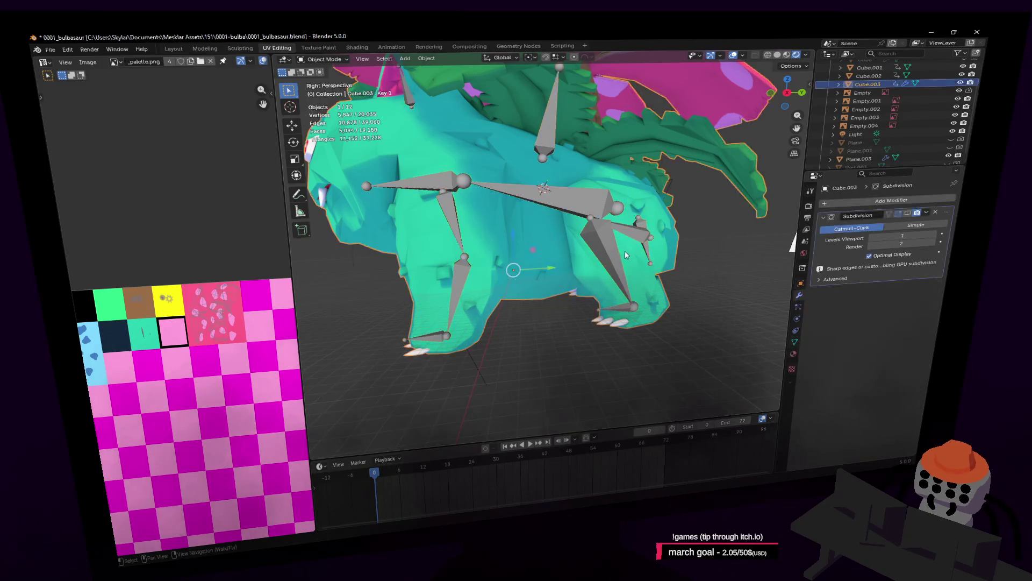
{"action": "left_click", "coordinate": [628, 279]}
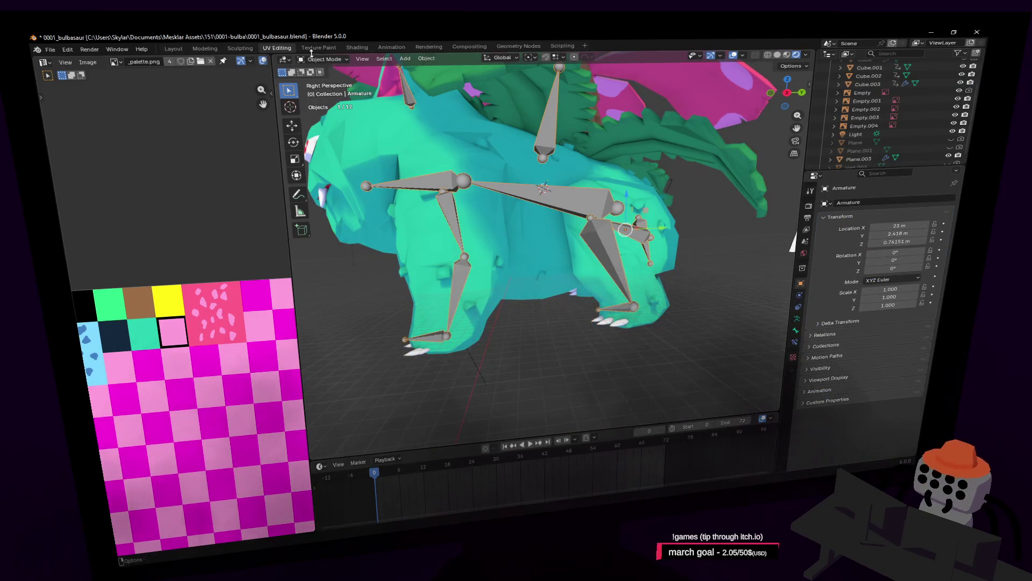
{"action": "key", "text": "ctrl+Tab"}
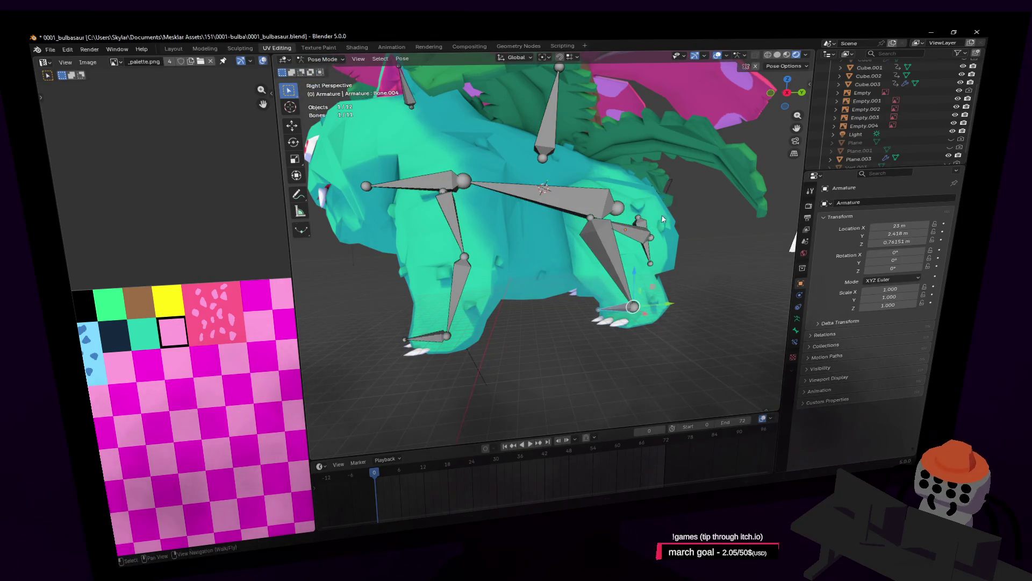
Walk the view in toward the legs and show Bone.004's bone properties
{"action": "key", "text": "shift+grave"}
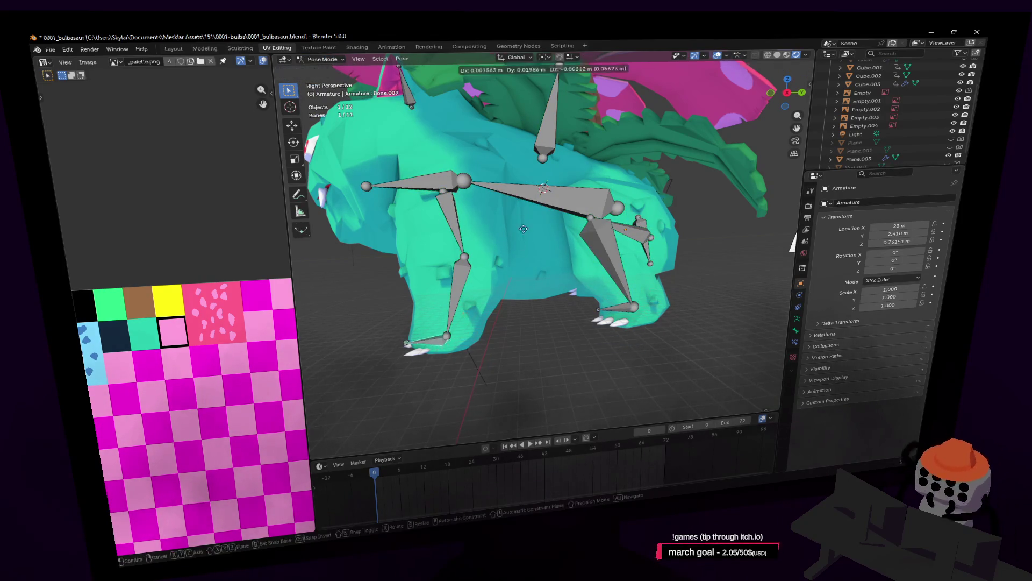
{"action": "key", "text": "w"}
{"action": "left_click", "coordinate": [531, 222]}
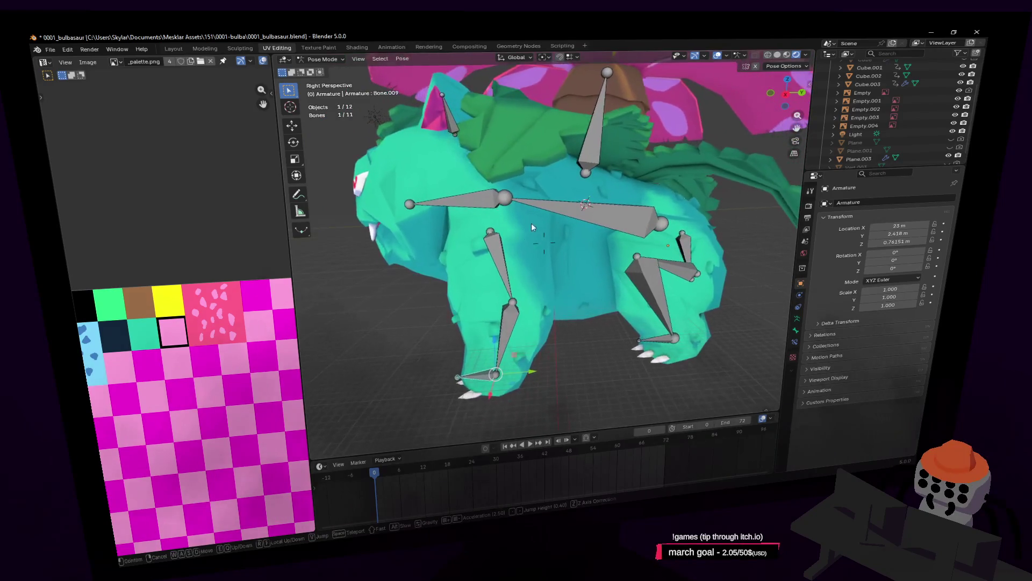
{"action": "middle_click_drag", "start_coordinate": [492, 244], "coordinate": [556, 299]}
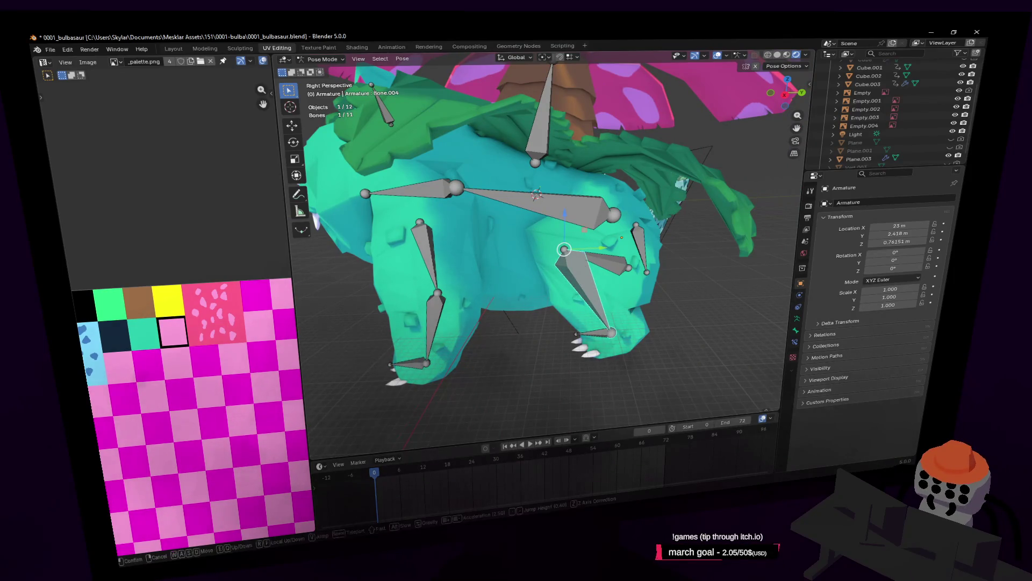
{"action": "key", "text": "w"}
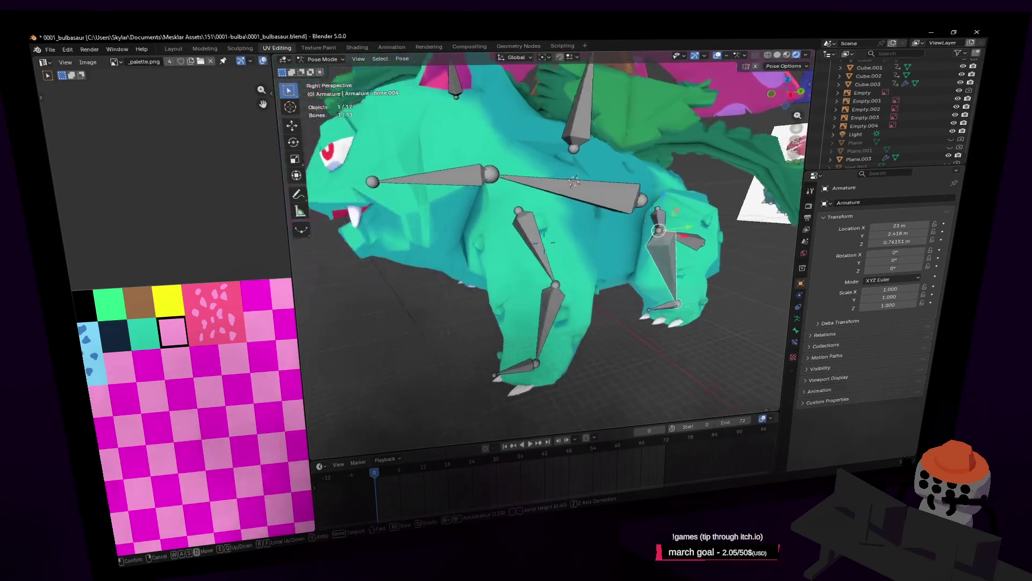
{"action": "key", "text": "Return"}
{"action": "left_click", "coordinate": [795, 331]}
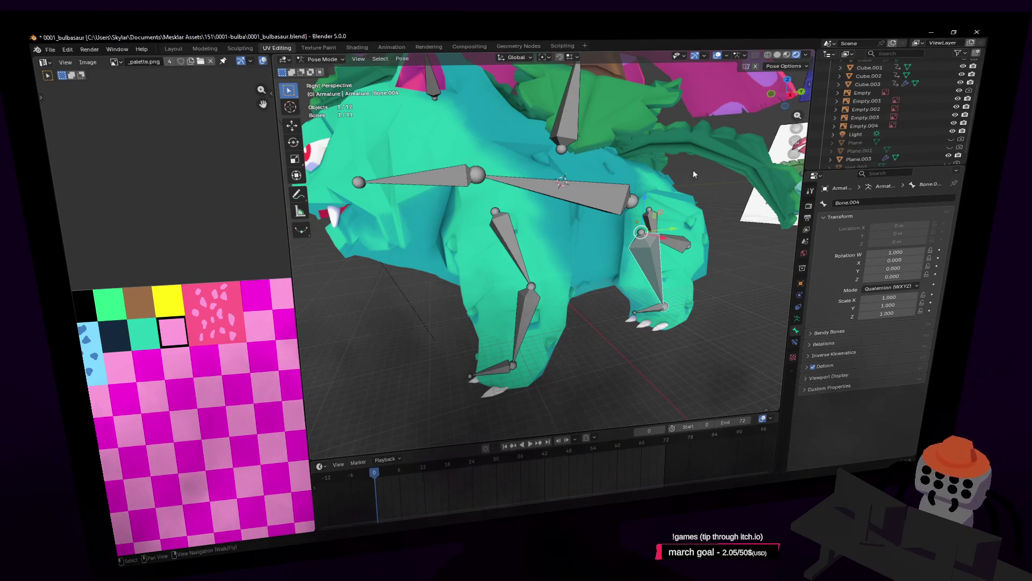
Deselect the leg bone, leave Pose Mode for Object Mode and select the Cube.003 body mesh
{"action": "left_click_drag", "start_coordinate": [764, 102], "coordinate": [724, 192]}
{"action": "left_click", "coordinate": [724, 192]}
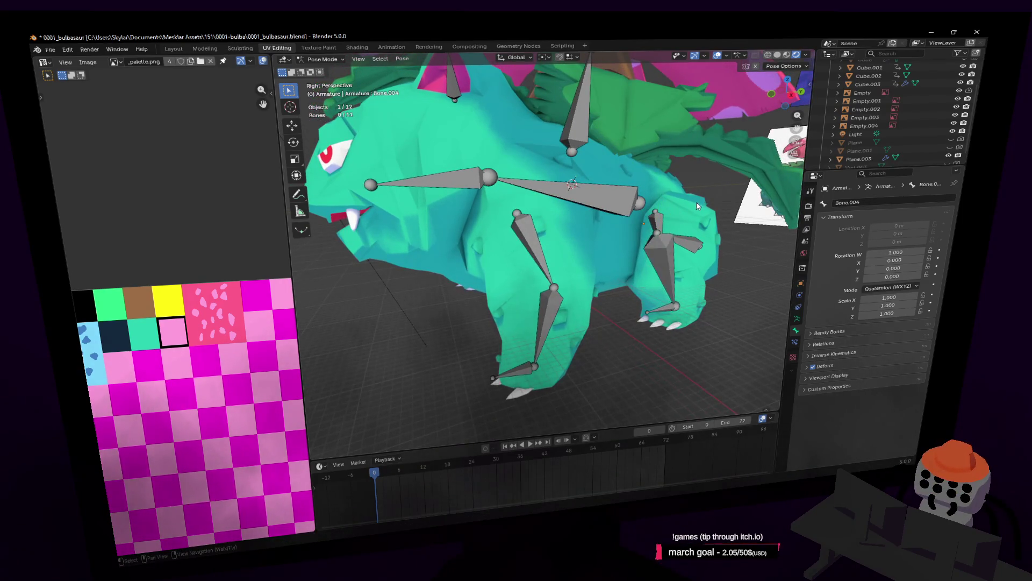
{"action": "key", "text": "shift+grave"}
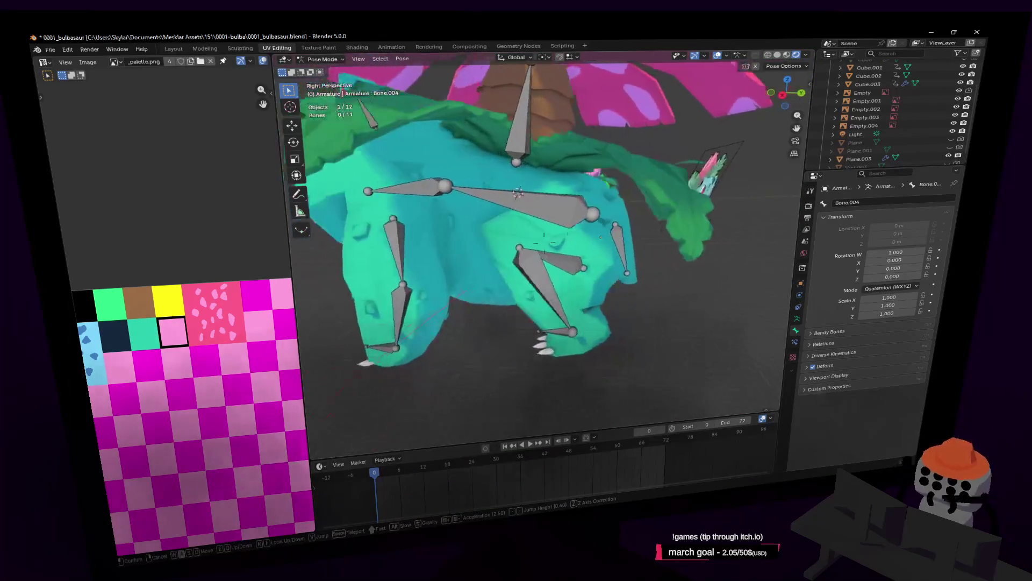
{"action": "key", "text": "w"}
{"action": "key", "text": "Return"}
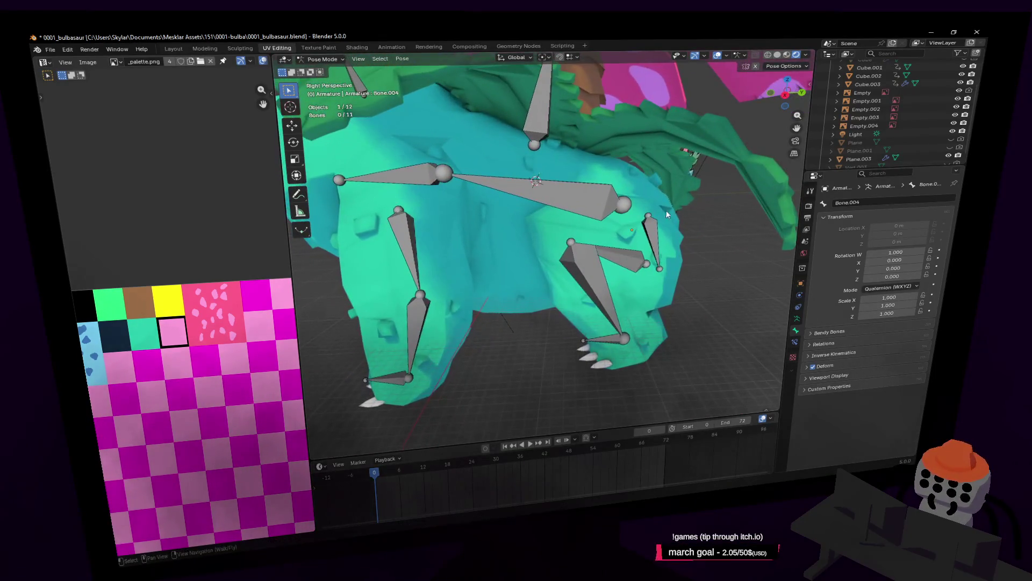
{"action": "key", "text": "ctrl+Tab"}
{"action": "left_click", "coordinate": [456, 137]}
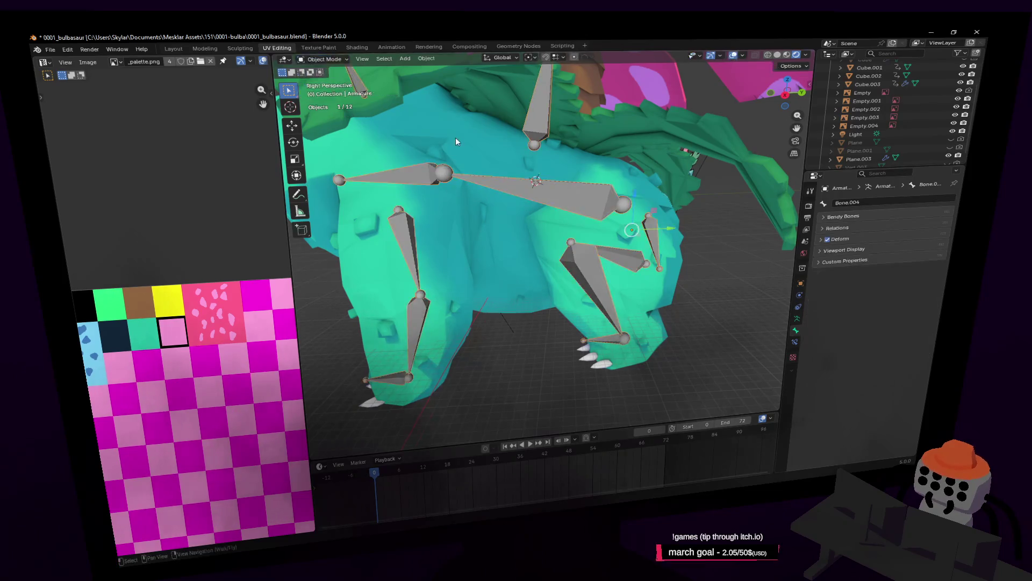
Turn the view toward the head and show the body mesh's modifiers
{"action": "key", "text": "shift+grave"}
{"action": "key", "text": "Return"}
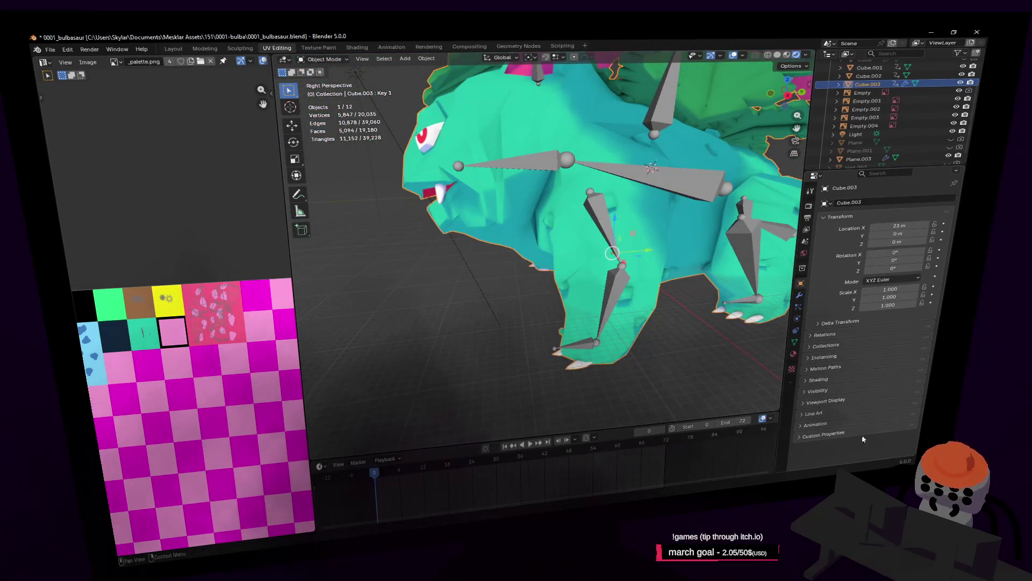
{"action": "left_click", "coordinate": [798, 295]}
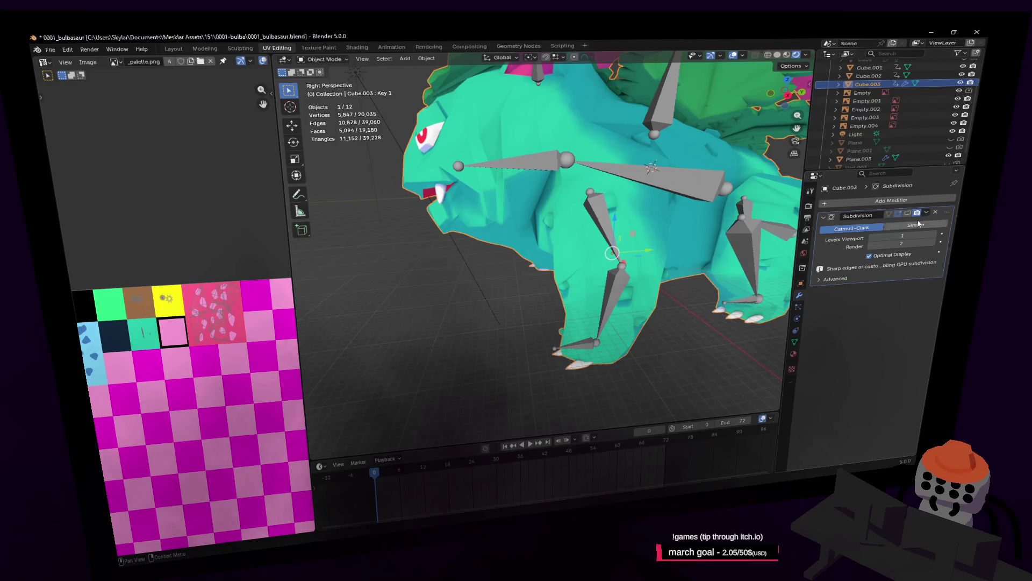
{"action": "middle_click_drag", "start_coordinate": [693, 258], "coordinate": [562, 256]}
Make the armature active, move the view down to the legs and bring up the interaction mode list
{"action": "left_click", "coordinate": [563, 256]}
{"action": "key", "text": "shift+grave"}
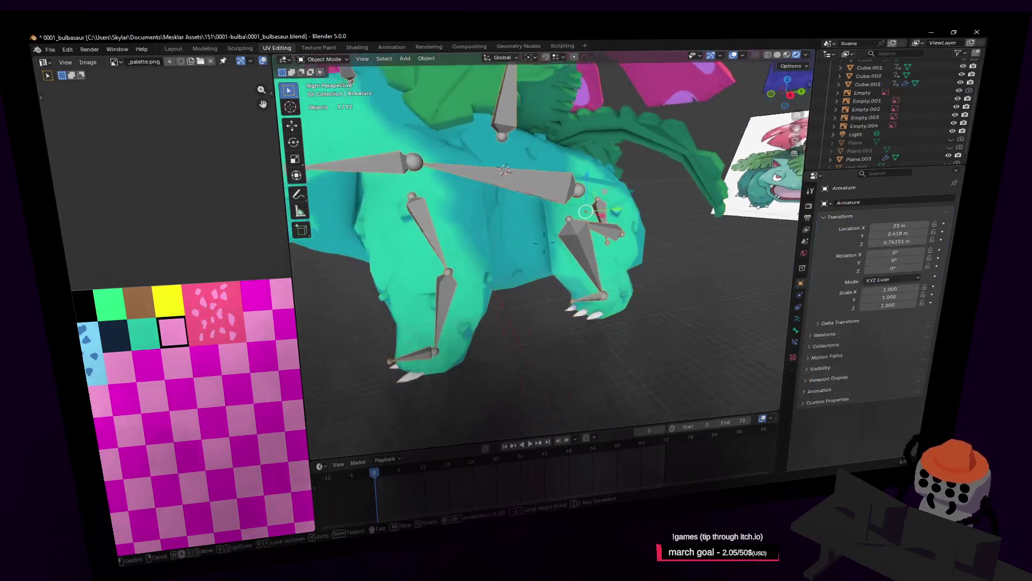
{"action": "key", "text": "w"}
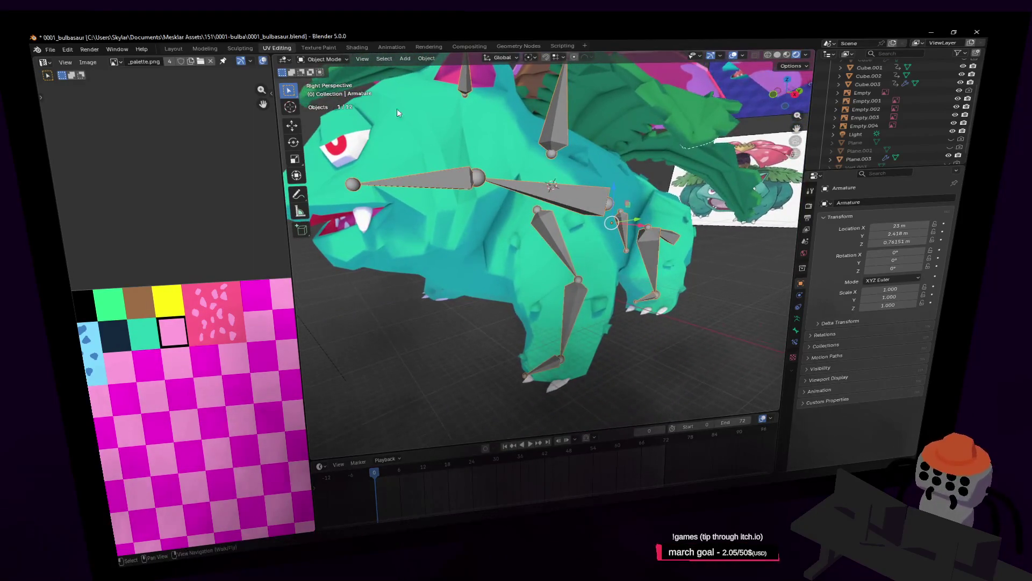
{"action": "left_click", "coordinate": [324, 59]}
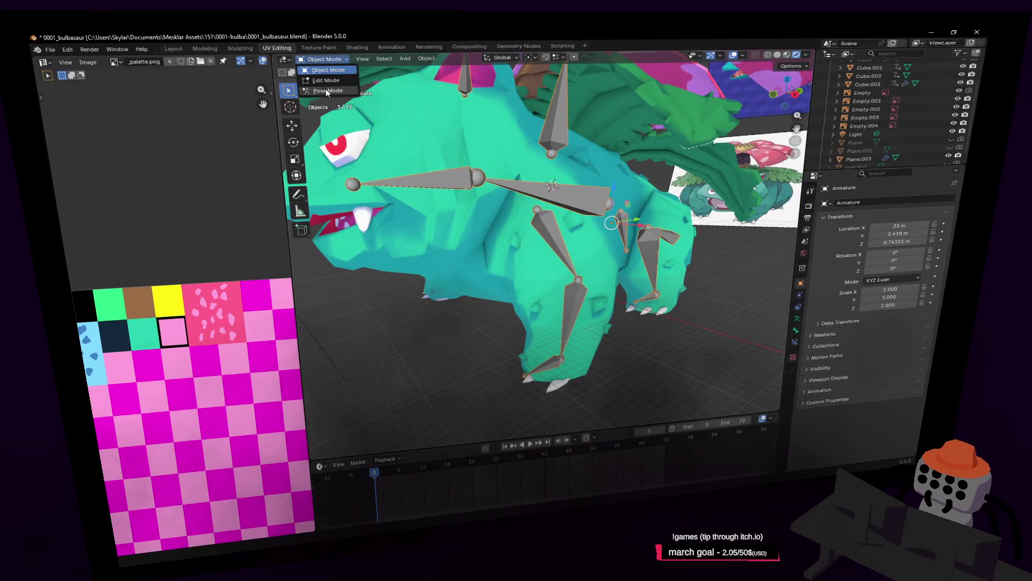
Enter Edit Mode on the armature, select leg bone Bone.006 and show its bone settings
{"action": "left_click", "coordinate": [326, 80]}
{"action": "left_click", "coordinate": [555, 241]}
{"action": "middle_click_drag", "start_coordinate": [557, 242], "coordinate": [479, 218], "text": "shift"}
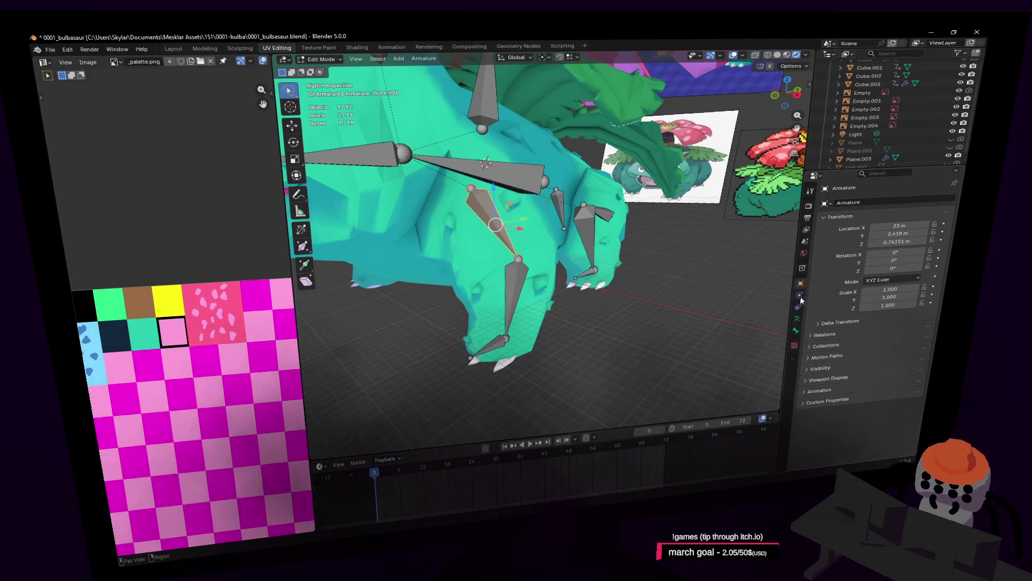
{"action": "left_click", "coordinate": [795, 329]}
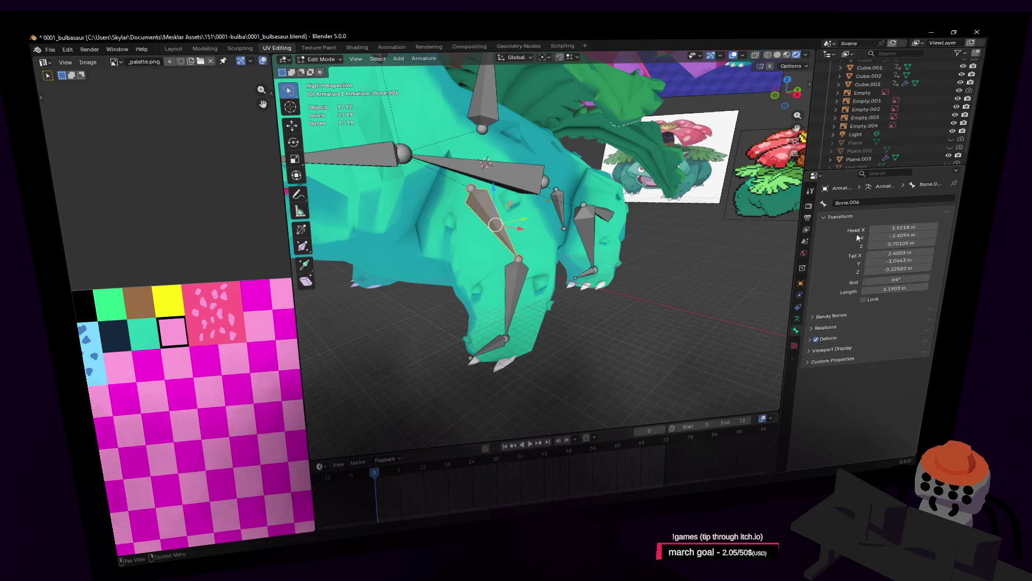
Rename the upper front-leg bone to frontleg.l
{"action": "left_click", "coordinate": [868, 201]}
{"action": "type", "text": "Bone"}
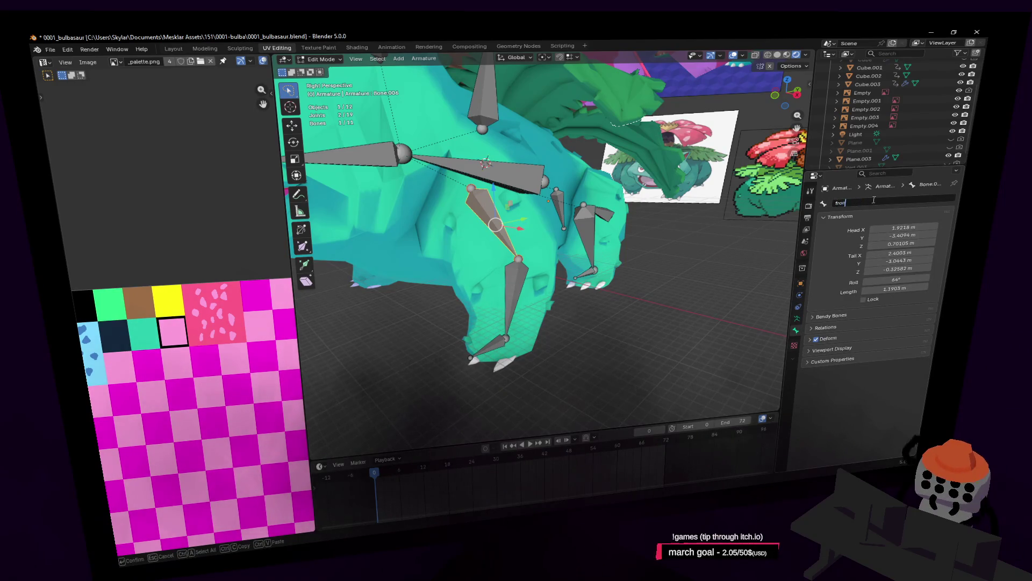
{"action": "type", "text": ".left"}
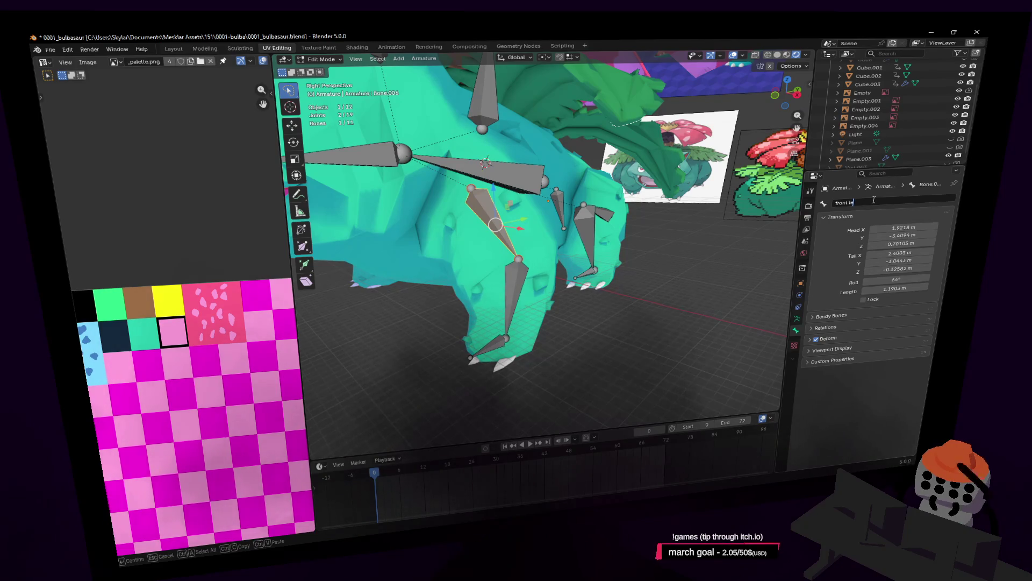
{"action": "key", "text": "BackSpace"}
{"action": "key", "text": "BackSpace"}
{"action": "key", "text": "BackSpace"}
{"action": "key", "text": "BackSpace"}
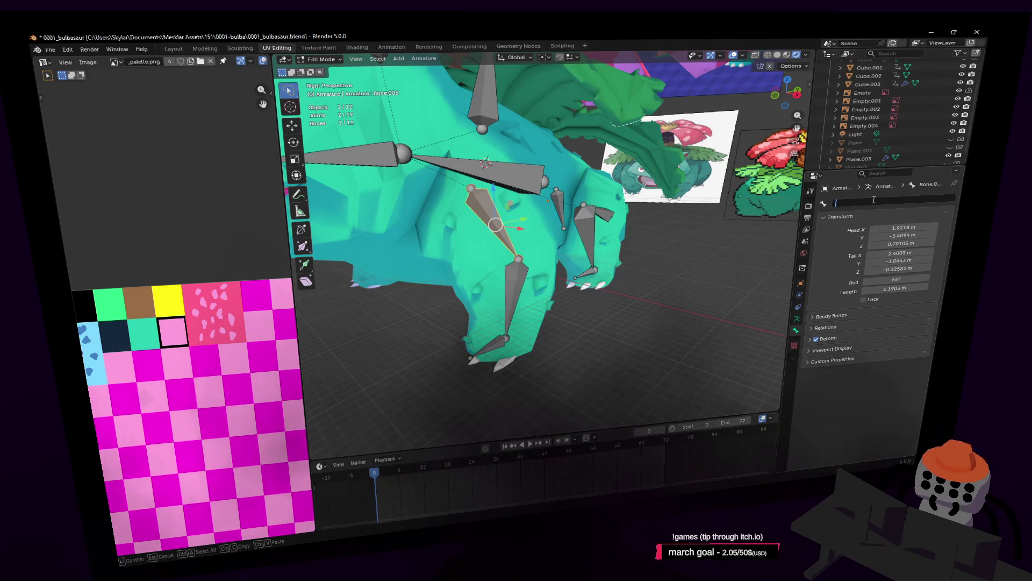
{"action": "type", "text": "Bo"}
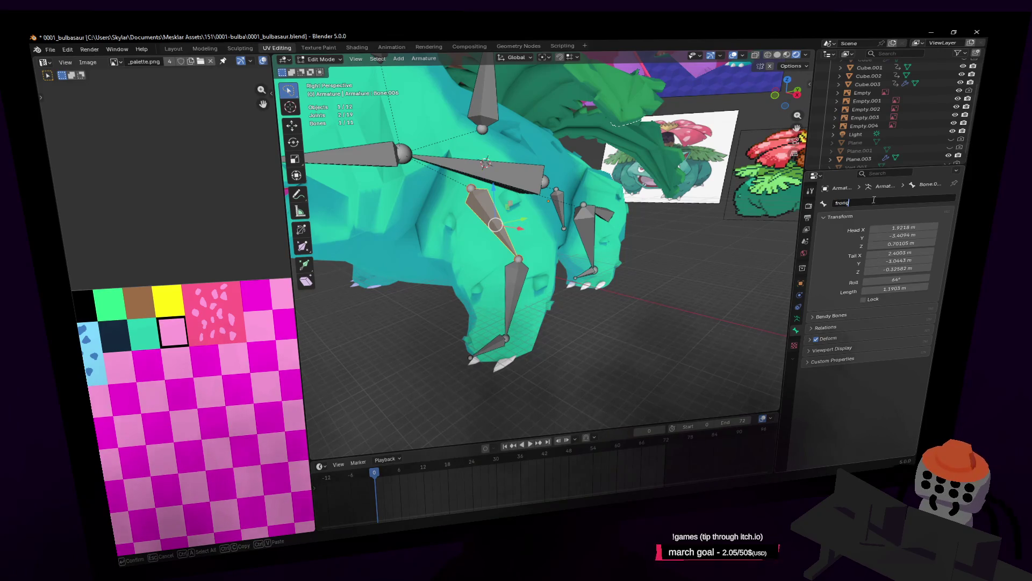
{"action": "key", "text": "BackSpace"}
{"action": "key", "text": "BackSpace"}
{"action": "key", "text": "BackSpace"}
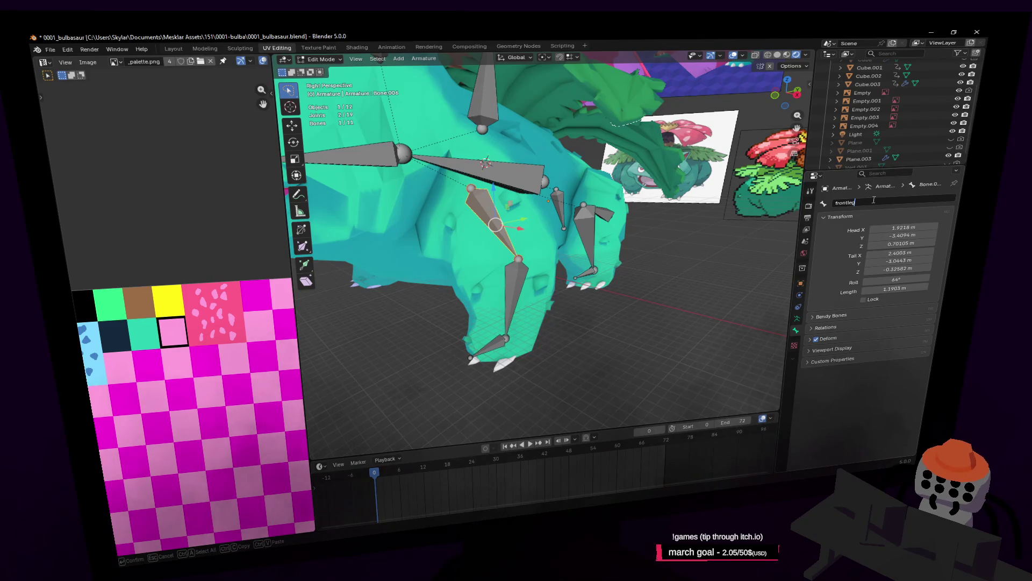
{"action": "key", "text": "Return"}
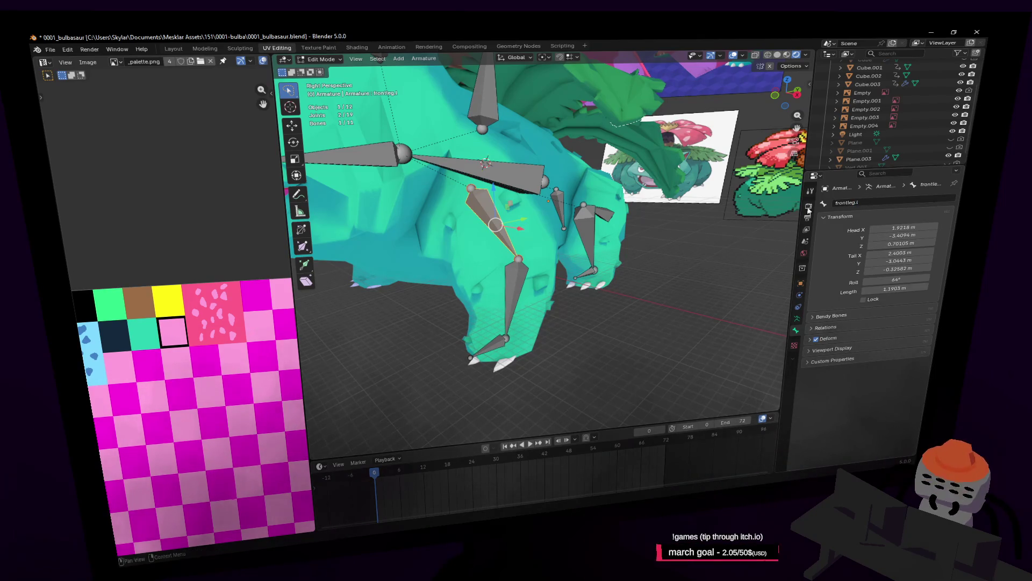
Move to the next front-leg bone, Bone.007, and rename it frontleg2.l
{"action": "key", "text": "bracketright"}
{"action": "left_click", "coordinate": [861, 201]}
{"action": "key", "text": "BackSpace"}
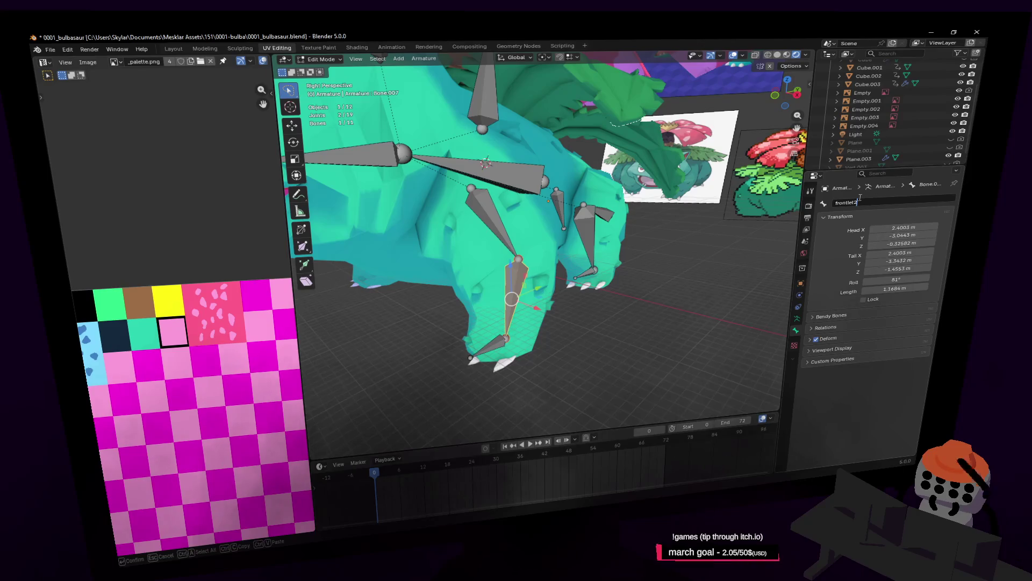
{"action": "type", "text": "g2."}
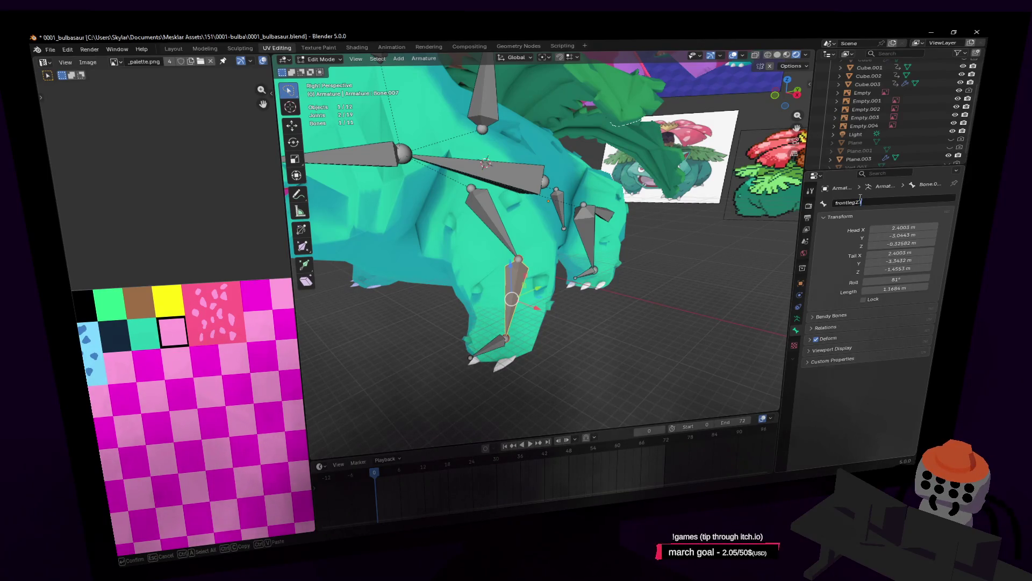
{"action": "key", "text": "Return"}
{"action": "type", "text": ".l"}
{"action": "key", "text": "Return"}
Rename the front foot bone to frontfoot.l, then orbit toward the rear leg
{"action": "left_click", "coordinate": [494, 343]}
{"action": "double_click", "coordinate": [883, 201]}
{"action": "type", "text": "front"}
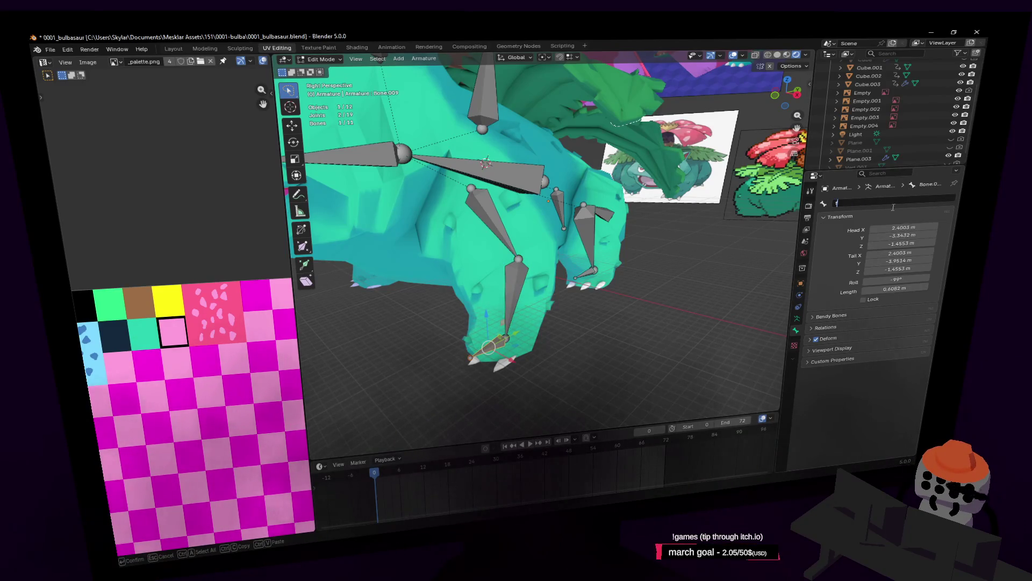
{"action": "type", "text": "foot.l"}
{"action": "key", "text": "Return"}
{"action": "middle_click_drag", "start_coordinate": [517, 243], "coordinate": [575, 240]}
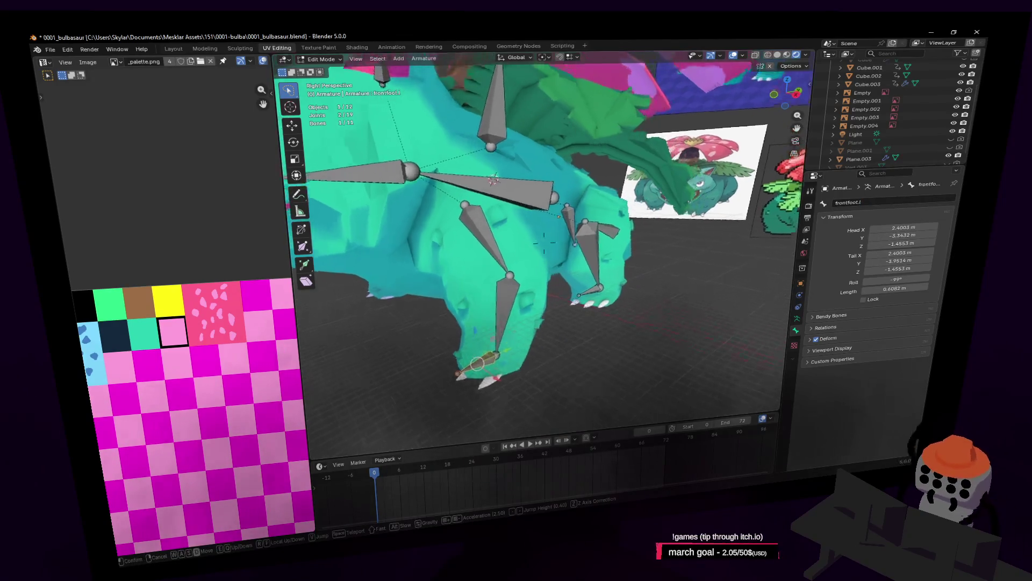
Rename the upper rear-leg bone Bone.003 to backleg.l
{"action": "left_click", "coordinate": [575, 241]}
{"action": "double_click", "coordinate": [907, 199]}
{"action": "type", "text": "back"}
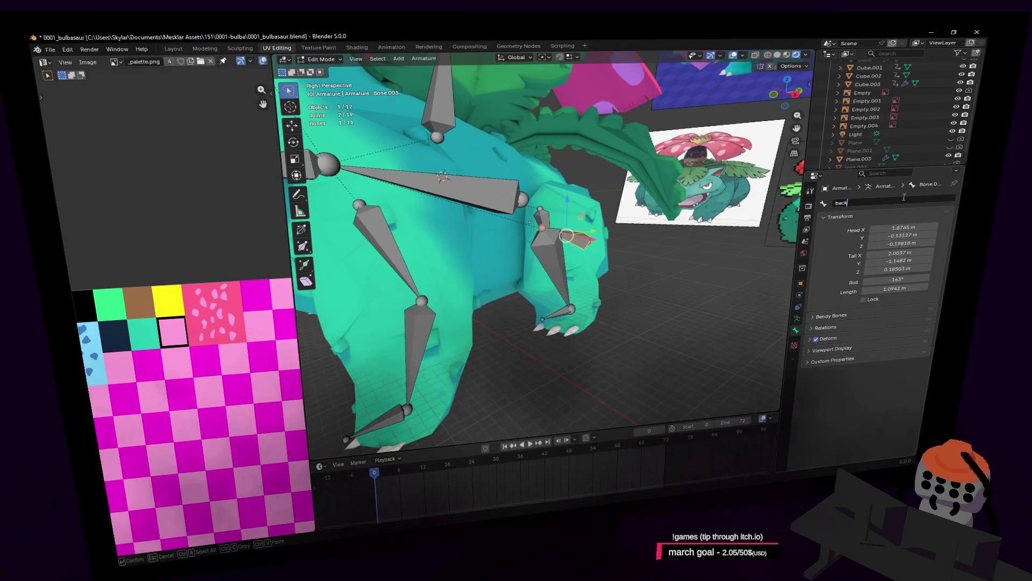
{"action": "type", "text": "leg.l"}
{"action": "key", "text": "Return"}
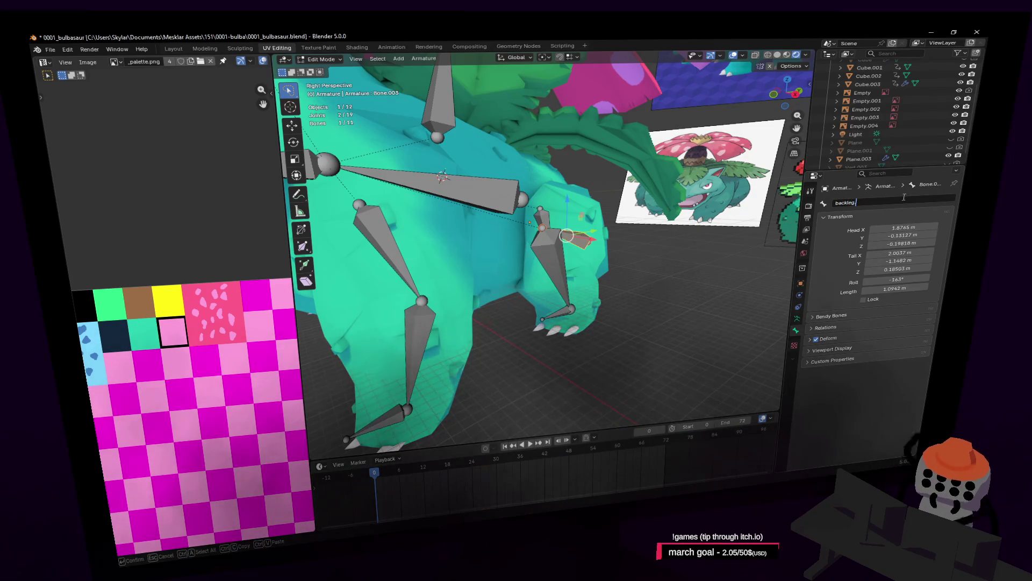
Rename the next rear-leg bone Bone.002 to backleg2.l
{"action": "left_click", "coordinate": [551, 254]}
{"action": "double_click", "coordinate": [878, 202]}
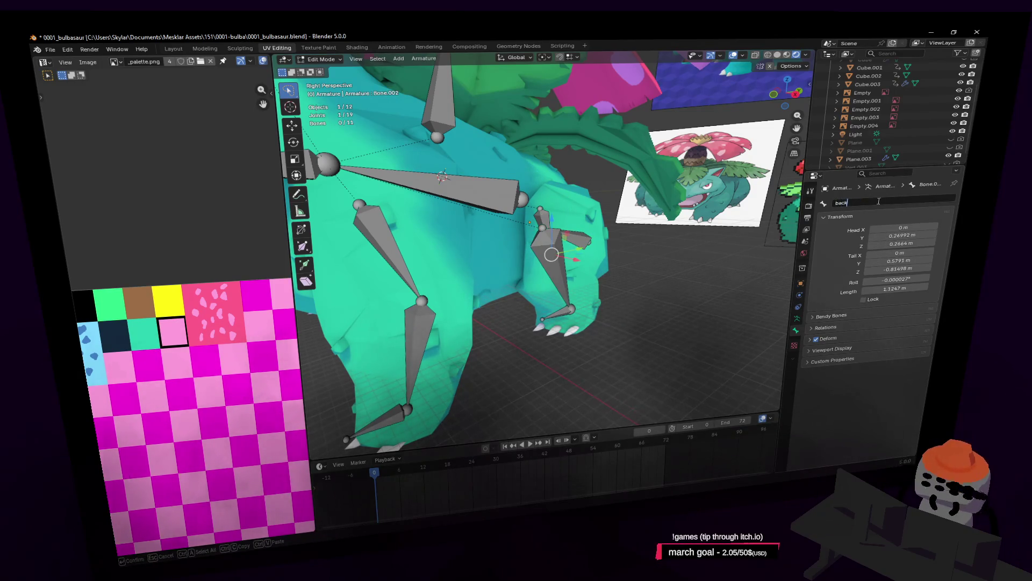
{"action": "type", "text": "backleg2.l"}
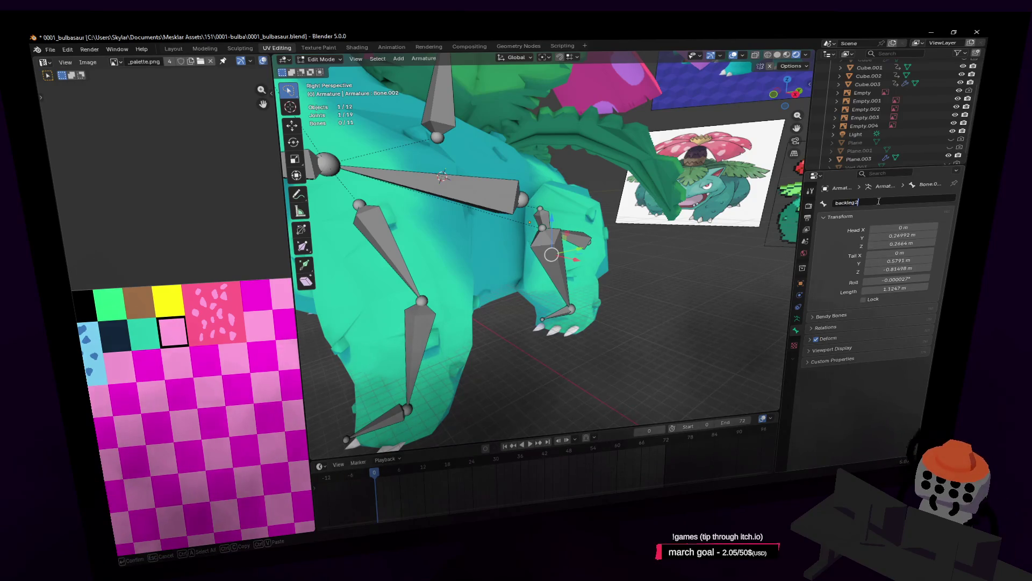
{"action": "key", "text": "Return"}
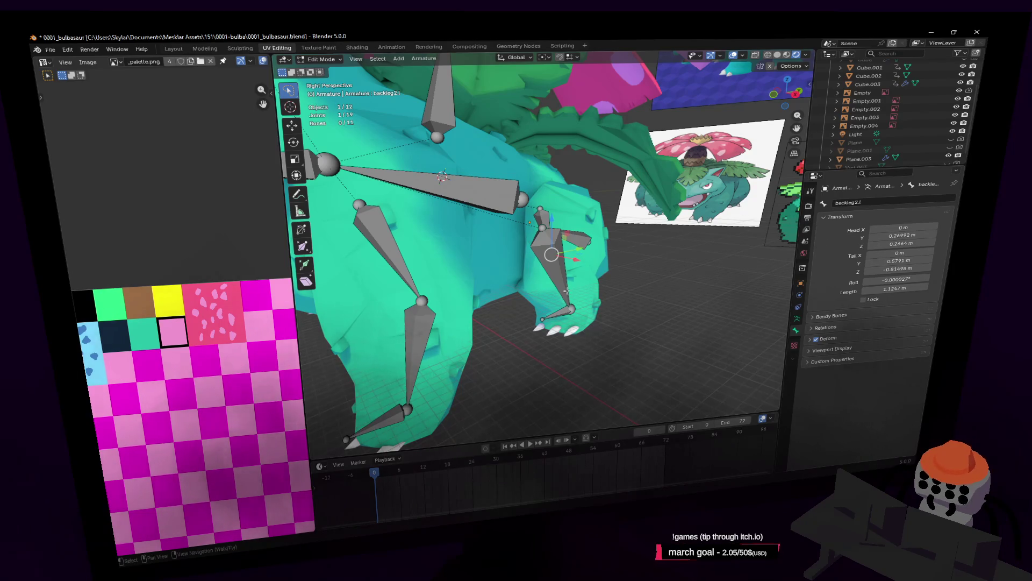
{"action": "key", "text": "shift+grave"}
Frame the rear leg and rename the small bone near the hip to 'tail'
{"action": "left_click", "coordinate": [627, 262]}
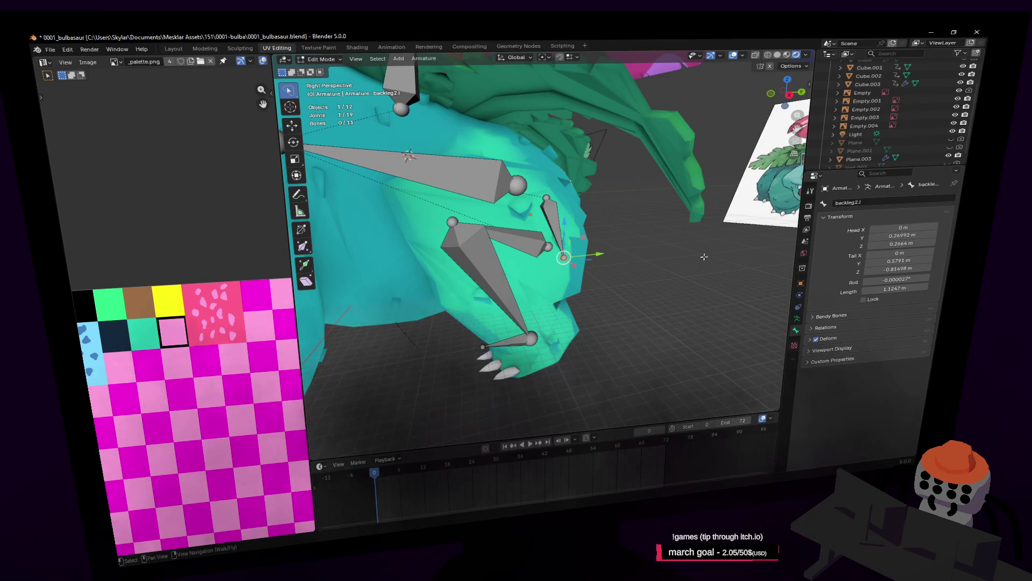
{"action": "mouse_move", "coordinate": [705, 256]}
{"action": "middle_mouse_down"}
{"action": "mouse_move", "coordinate": [557, 229]}
{"action": "mouse_move", "coordinate": [583, 230]}
{"action": "middle_mouse_up"}
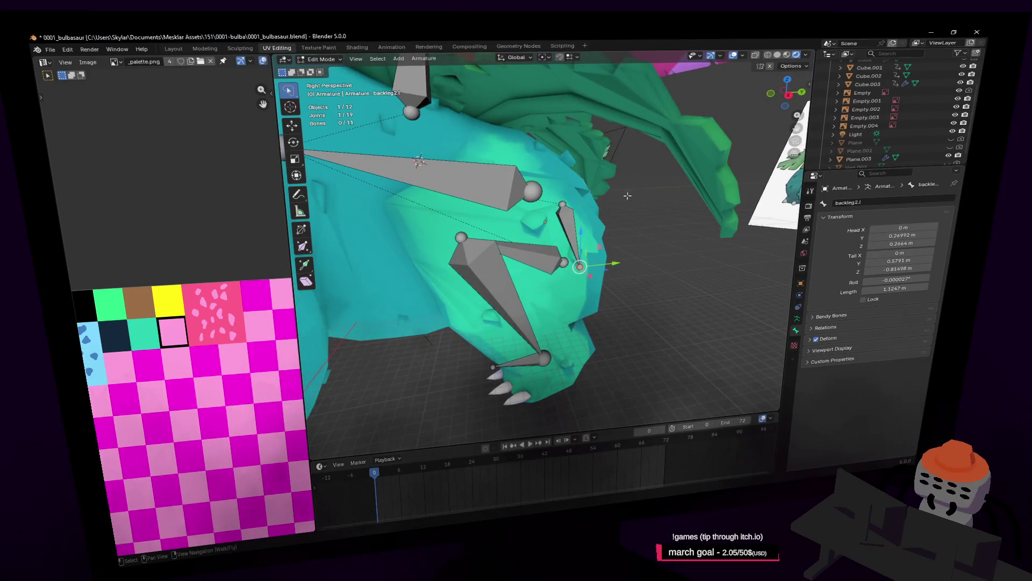
{"action": "left_click", "coordinate": [568, 218]}
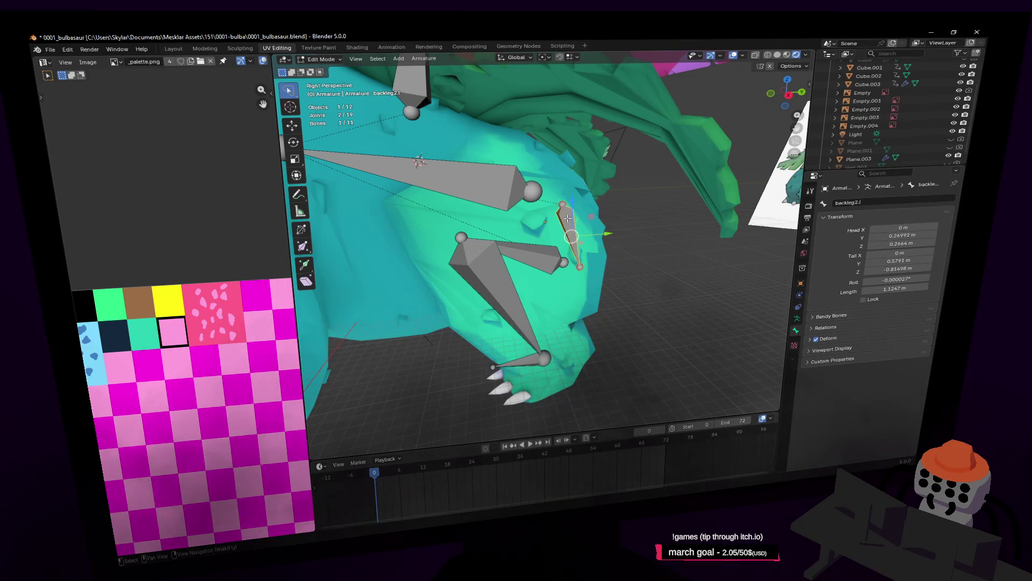
{"action": "key", "text": "shift+grave"}
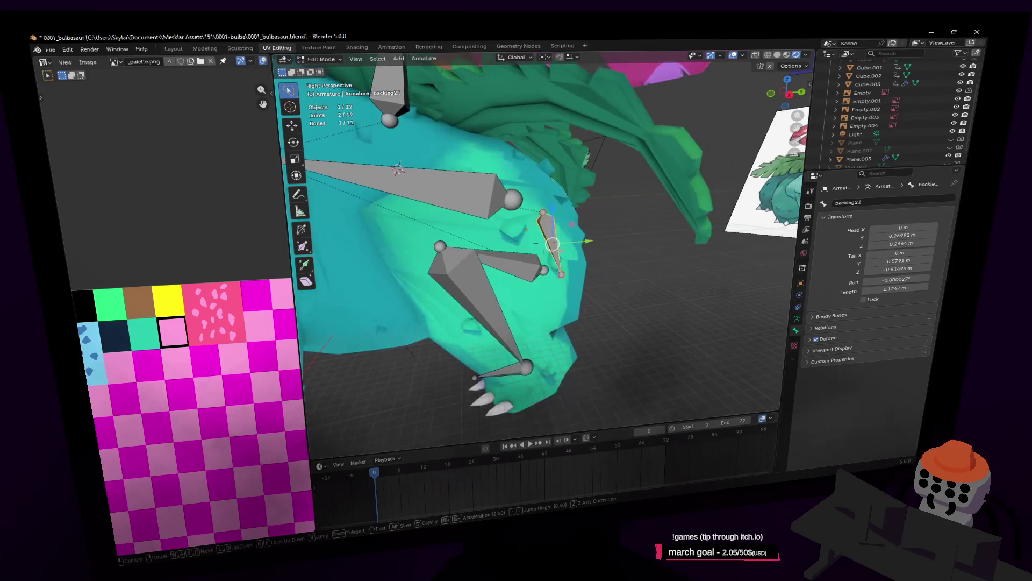
{"action": "left_click", "coordinate": [816, 214]}
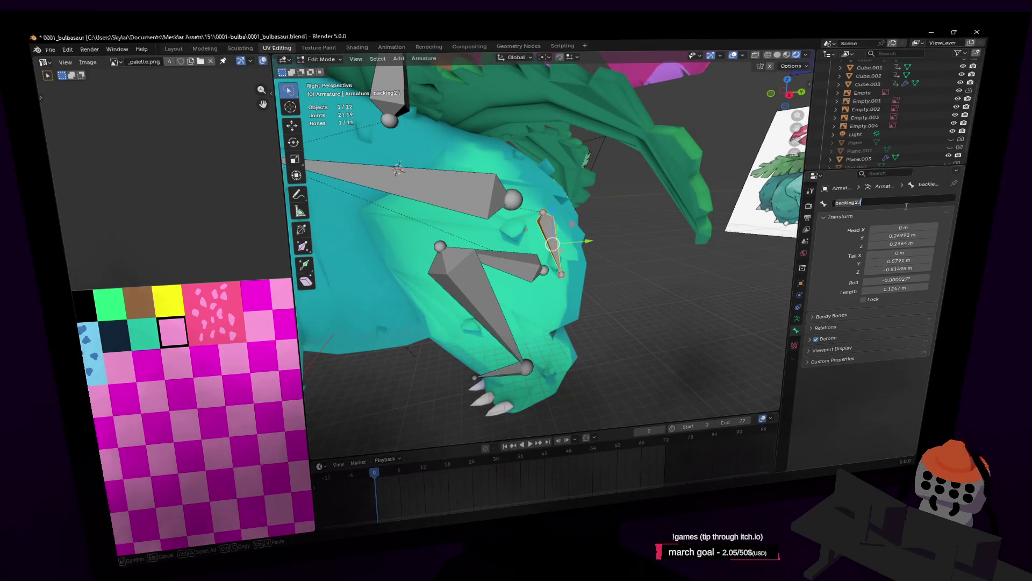
{"action": "type", "text": "tail"}
{"action": "key", "text": "Return"}
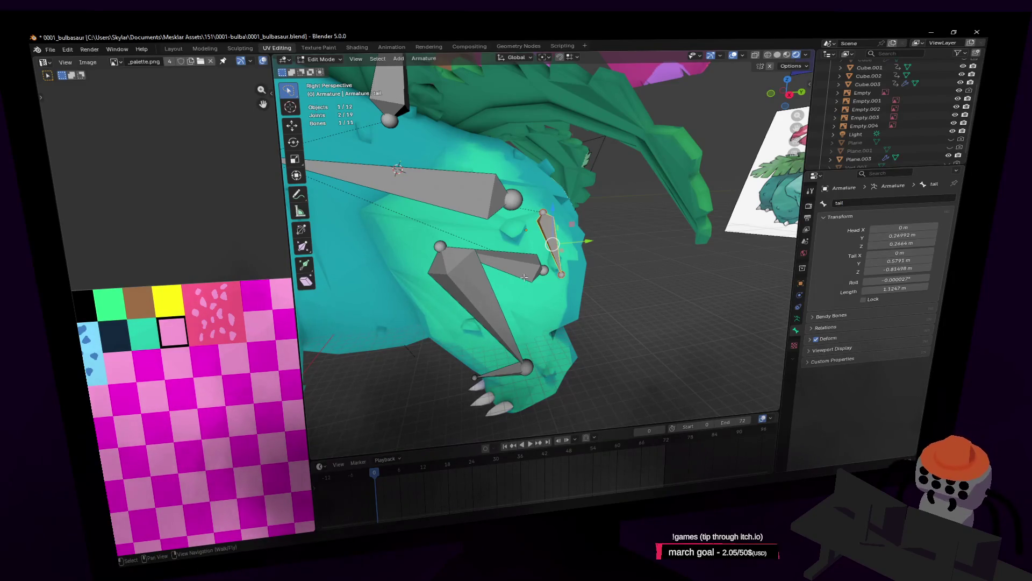
Rename the long lower rear-leg bone to 'backleg2.l'
{"action": "middle_click_drag", "start_coordinate": [474, 291], "coordinate": [600, 242]}
{"action": "left_click", "coordinate": [569, 262]}
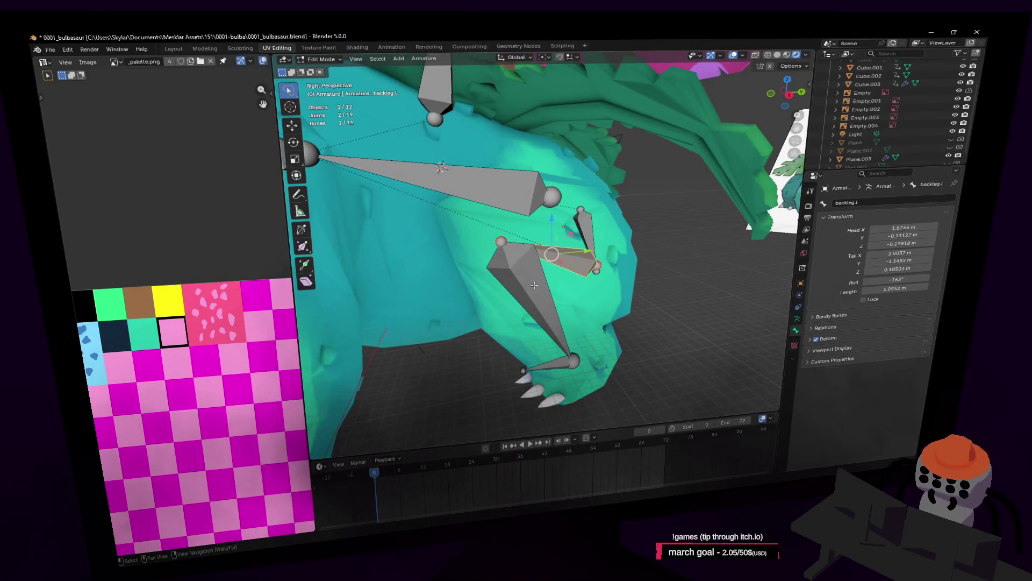
{"action": "left_click", "coordinate": [528, 299]}
{"action": "double_click", "coordinate": [884, 202]}
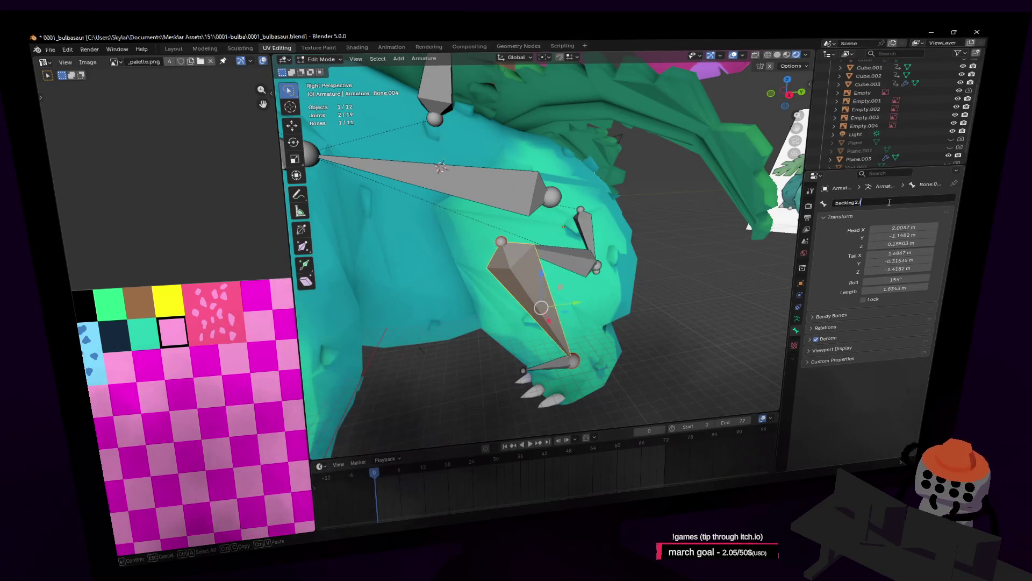
{"action": "key", "text": "Return"}
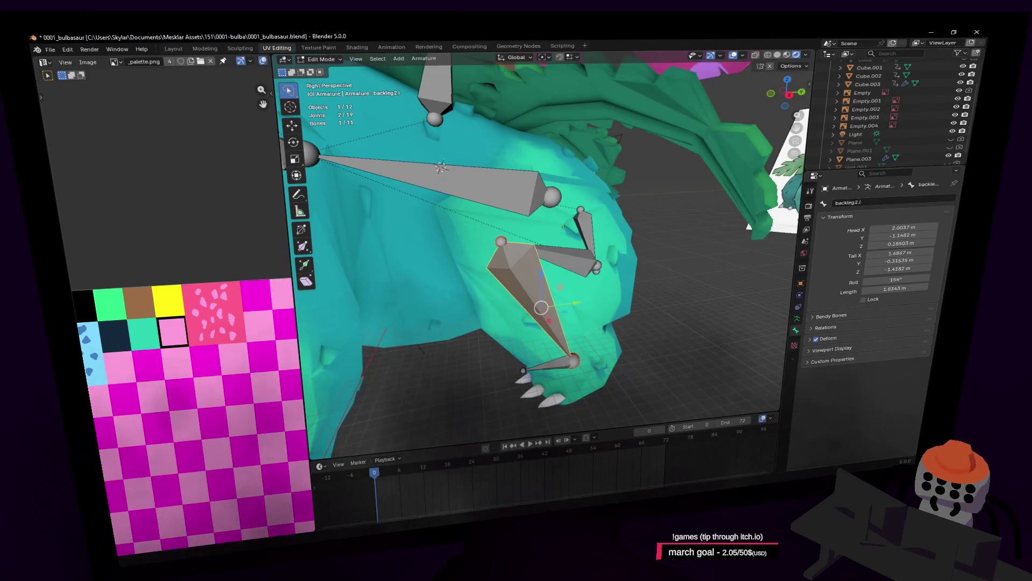
Select the rear foot bone Bone.011 and begin renaming it
{"action": "left_click", "coordinate": [557, 368]}
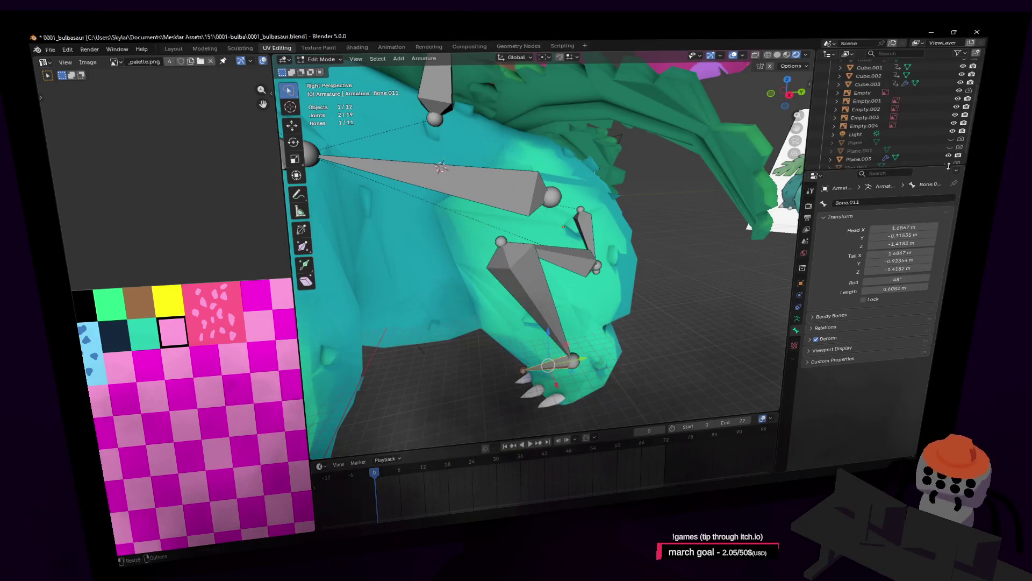
{"action": "left_click", "coordinate": [532, 280]}
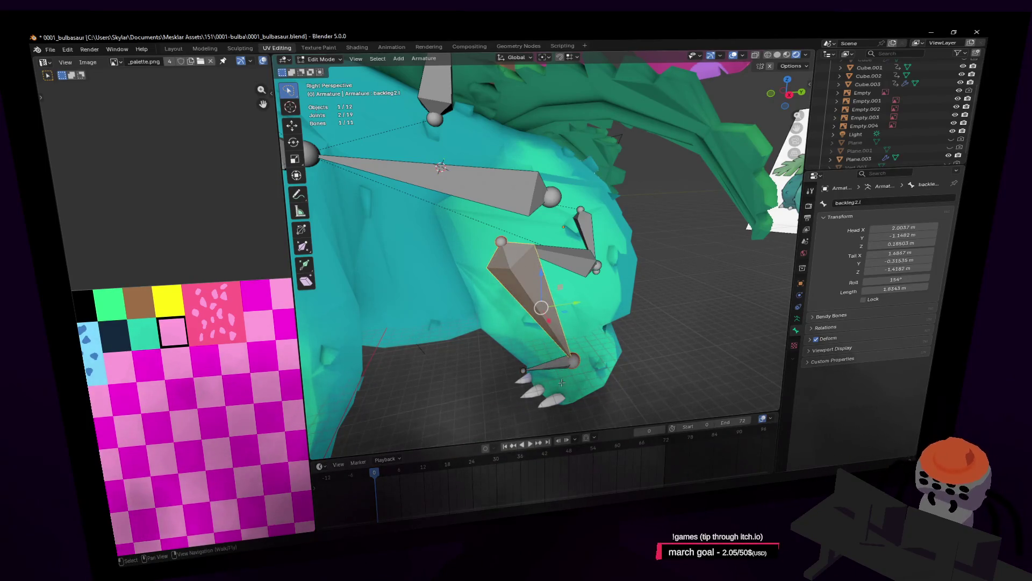
{"action": "left_click", "coordinate": [547, 364]}
{"action": "double_click", "coordinate": [867, 200]}
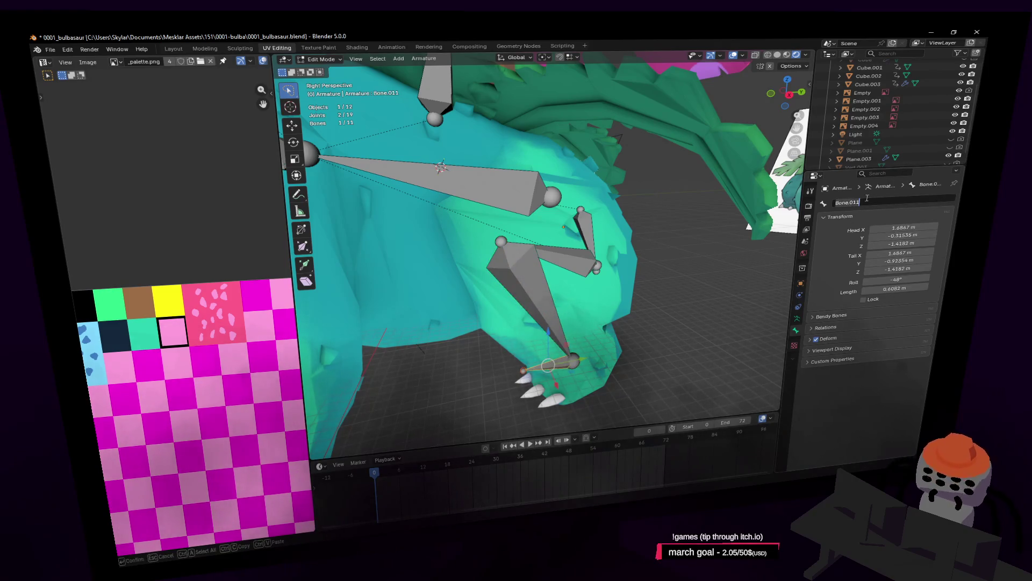
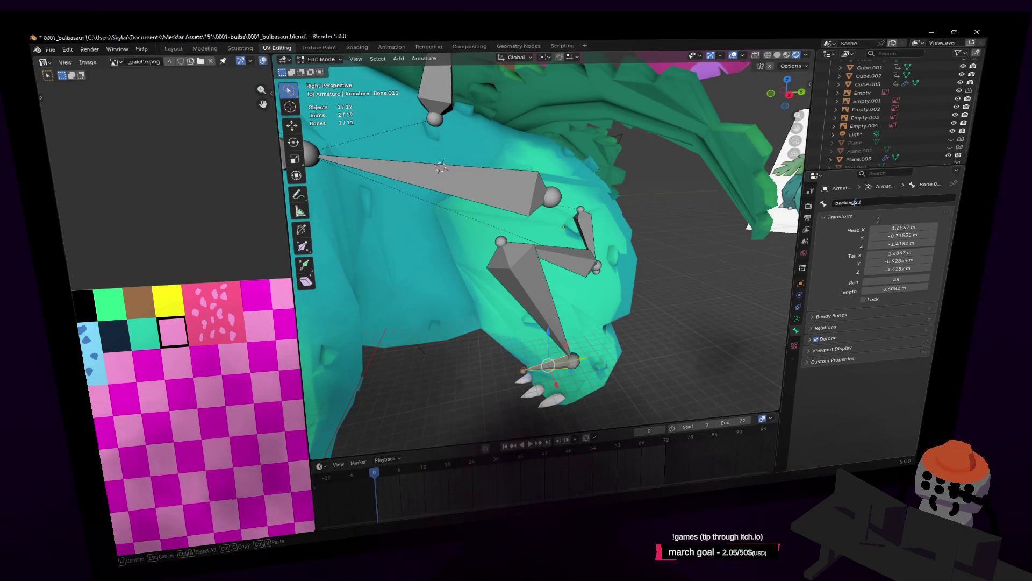
{"action": "type", "text": ".l"}
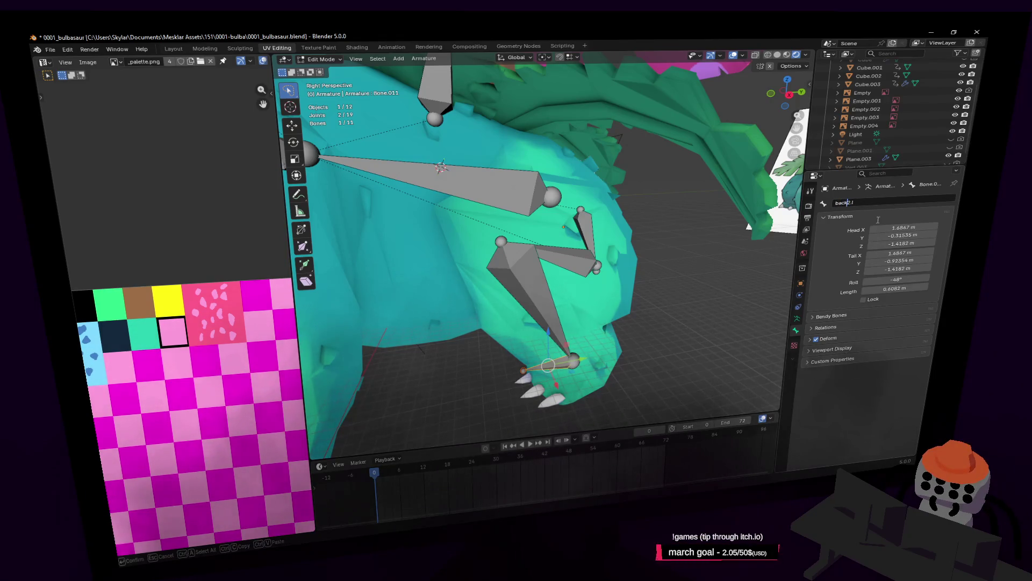
Confirm the back foot bone's name as backfoot2.l
{"action": "key", "text": "Return"}
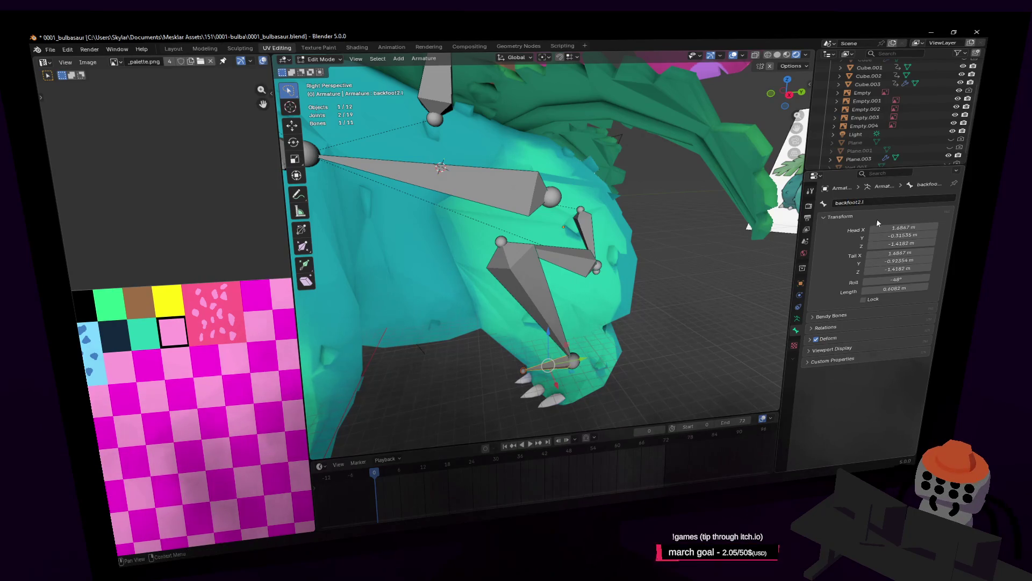
{"action": "left_click", "coordinate": [861, 203]}
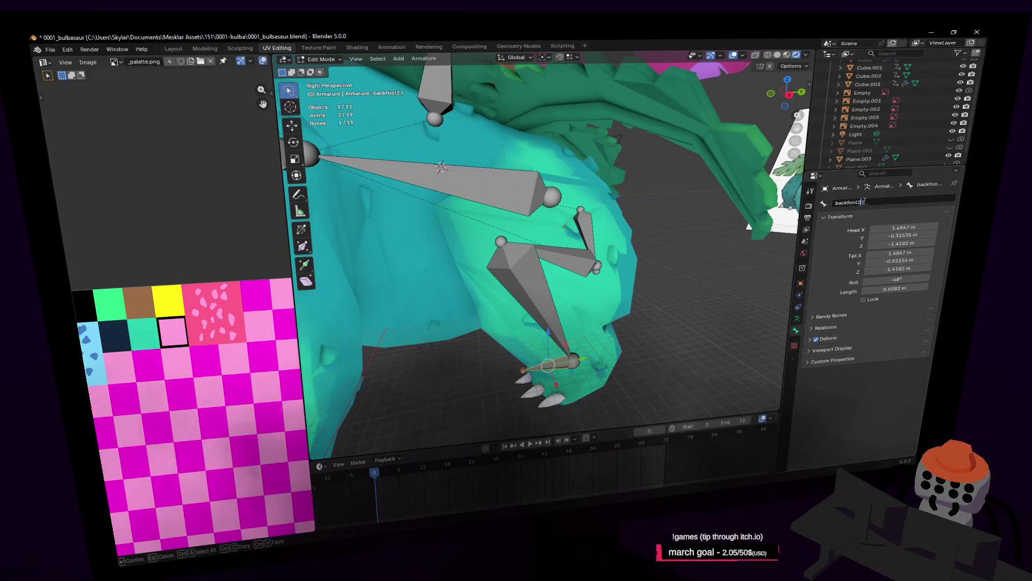
{"action": "key", "text": "Return"}
Rename Bone.008 inside the head to head, then select the upper spine bone Bone.010
{"action": "mouse_move", "coordinate": [485, 323]}
{"action": "middle_mouse_down"}
{"action": "mouse_move", "coordinate": [521, 349]}
{"action": "mouse_move", "coordinate": [543, 242]}
{"action": "mouse_move", "coordinate": [538, 323]}
{"action": "middle_mouse_up"}
{"action": "left_click", "coordinate": [523, 326]}
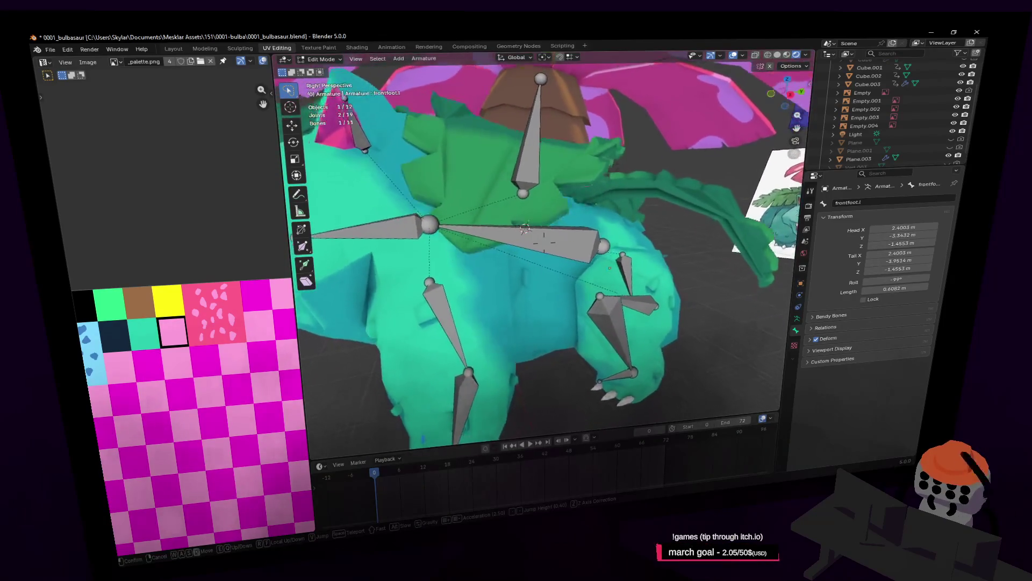
{"action": "mouse_move", "coordinate": [558, 272]}
{"action": "middle_mouse_down"}
{"action": "mouse_move", "coordinate": [545, 246]}
{"action": "mouse_move", "coordinate": [917, 181]}
{"action": "middle_mouse_up"}
{"action": "left_click", "coordinate": [544, 246]}
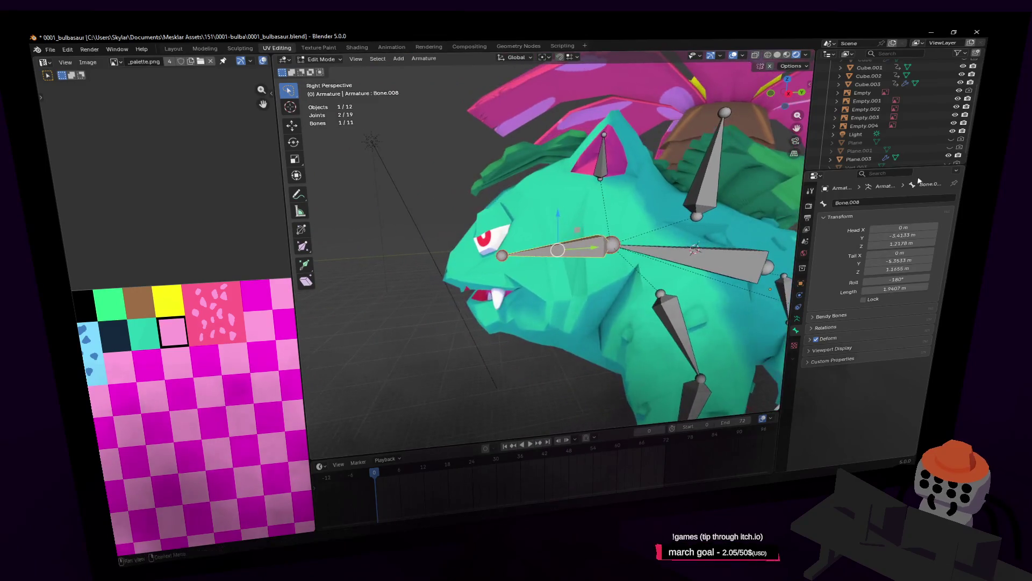
{"action": "left_click", "coordinate": [874, 200]}
{"action": "type", "text": "head"}
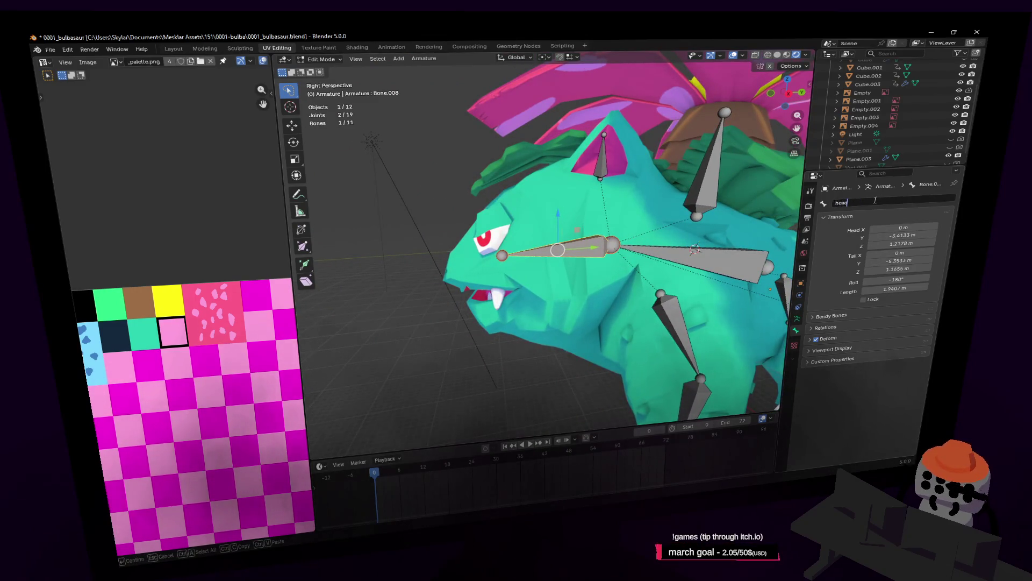
{"action": "key", "text": "Return"}
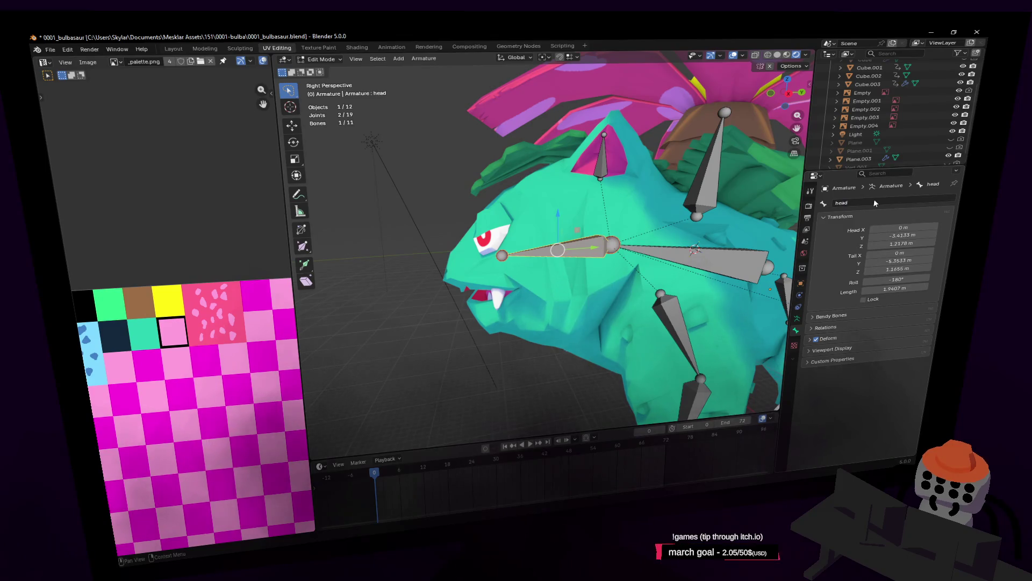
{"action": "left_click", "coordinate": [714, 161]}
{"action": "mouse_move", "coordinate": [713, 162]}
{"action": "middle_mouse_down"}
{"action": "mouse_move", "coordinate": [646, 201]}
{"action": "mouse_move", "coordinate": [750, 202]}
{"action": "middle_mouse_up"}
{"action": "left_click", "coordinate": [875, 201]}
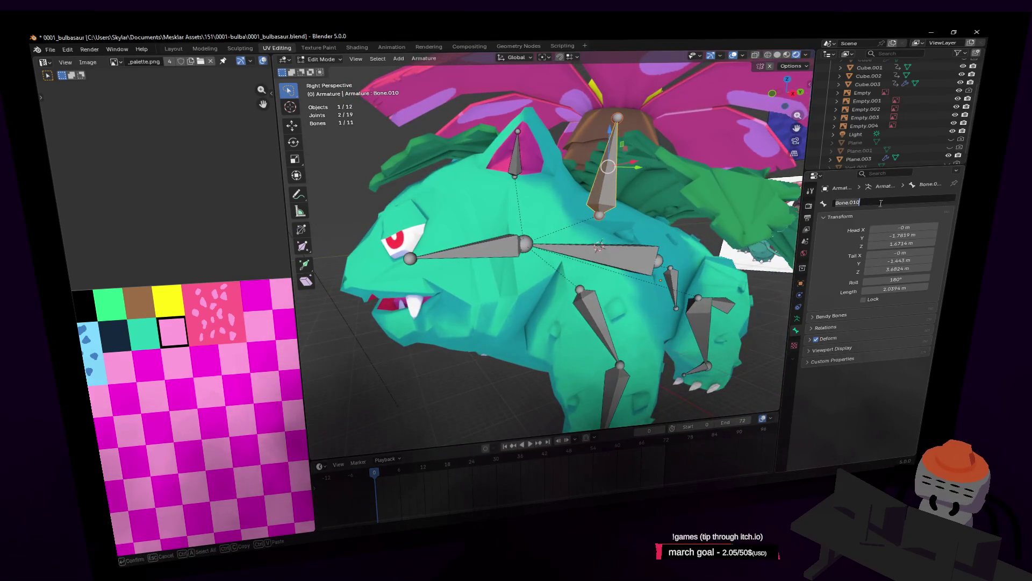
{"action": "type", "text": "Bon"}
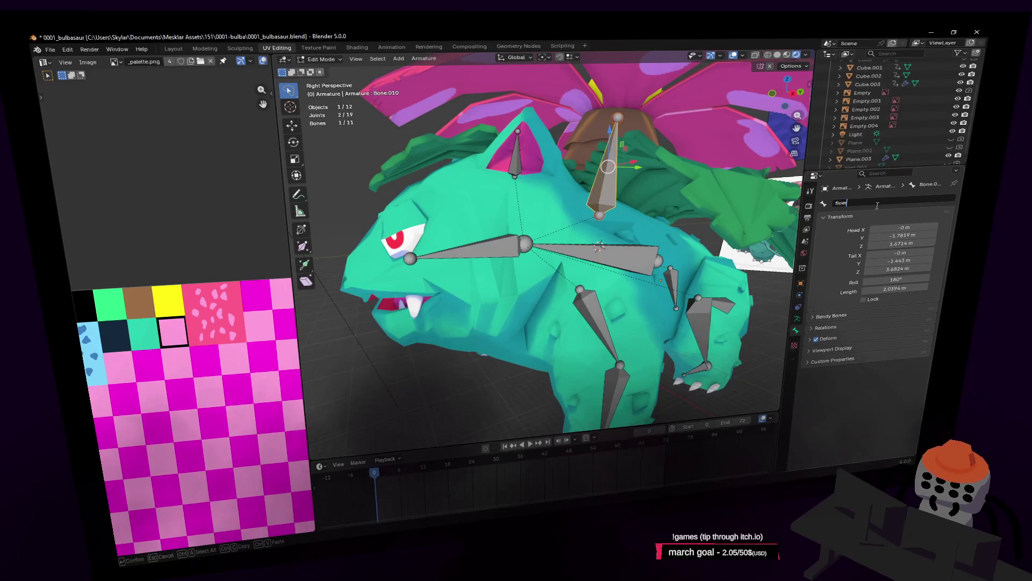
Confirm Bone.010's new name flower and fly the view over to the ear bone
{"action": "key", "text": "Return"}
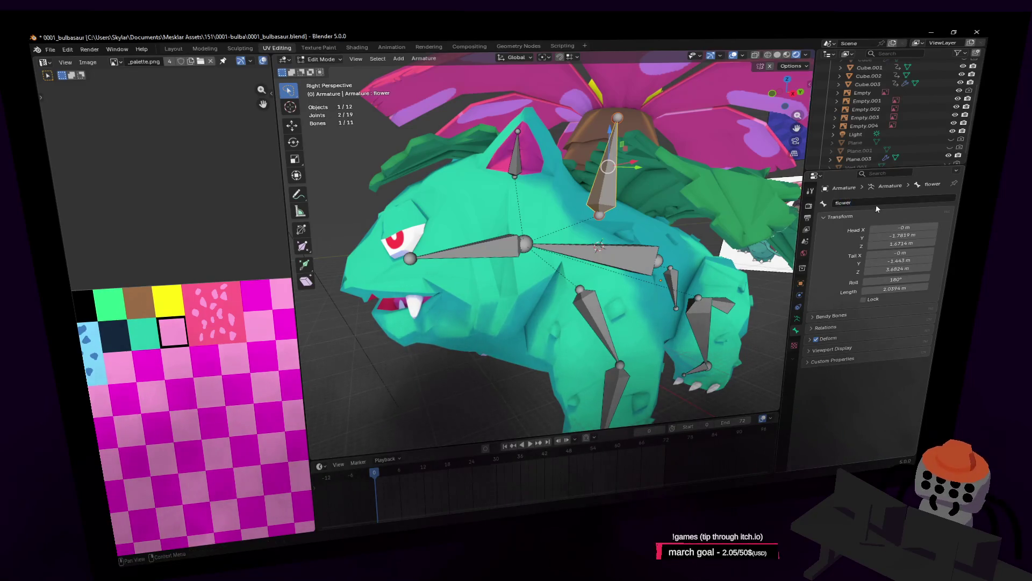
{"action": "middle_click_drag", "start_coordinate": [573, 216], "coordinate": [559, 228]}
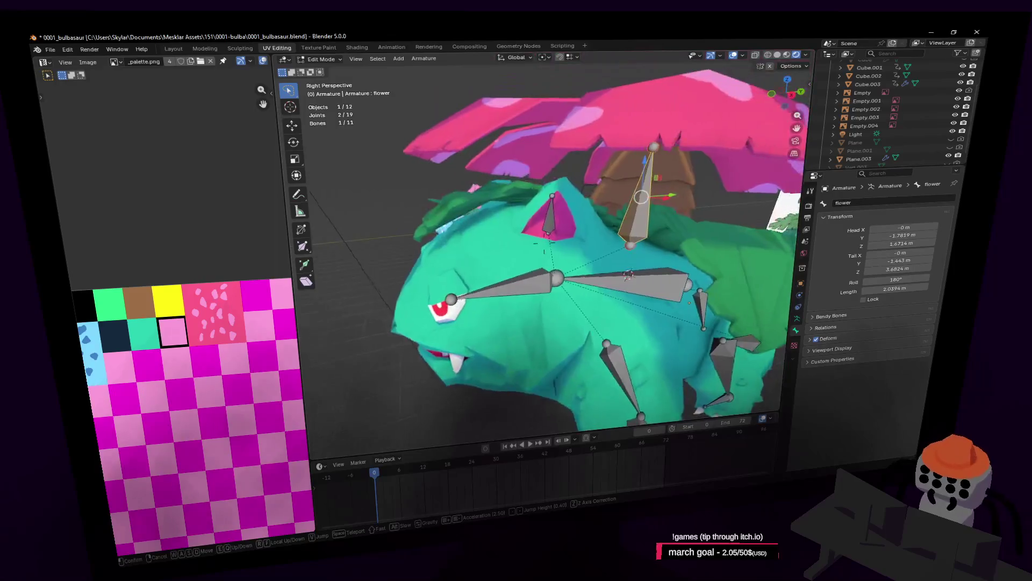
{"action": "left_click", "coordinate": [560, 227]}
{"action": "key", "text": "shift+grave"}
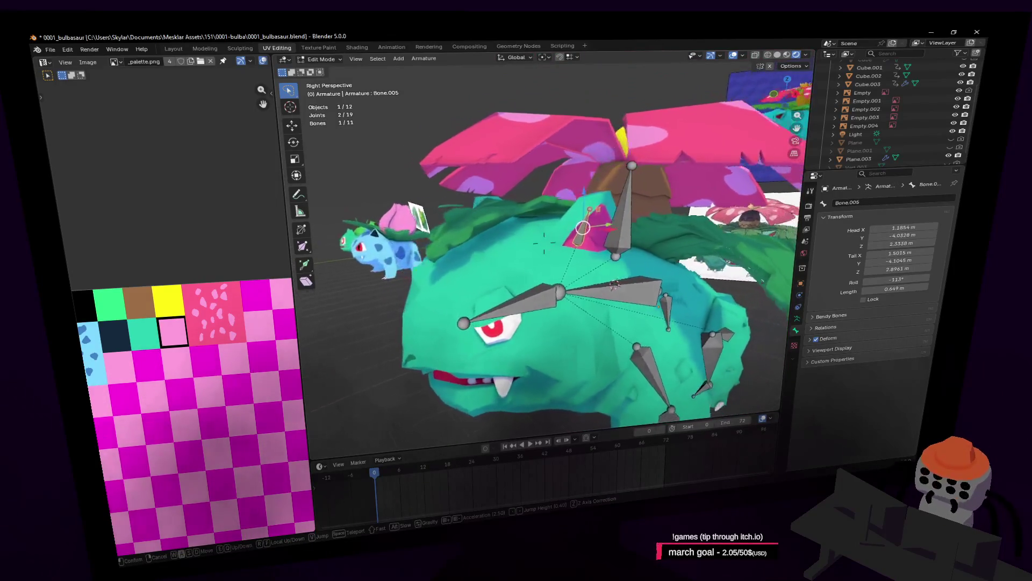
{"action": "left_click", "coordinate": [543, 238]}
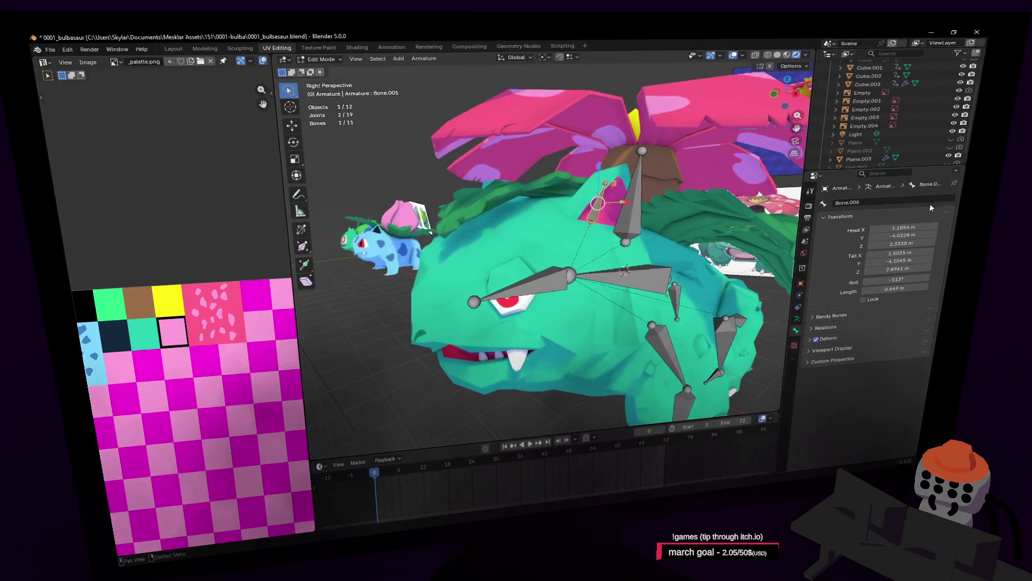
Start renaming the ear bone Bone.005 but cancel, leaving its name, and deselect all bones
{"action": "double_click", "coordinate": [882, 203]}
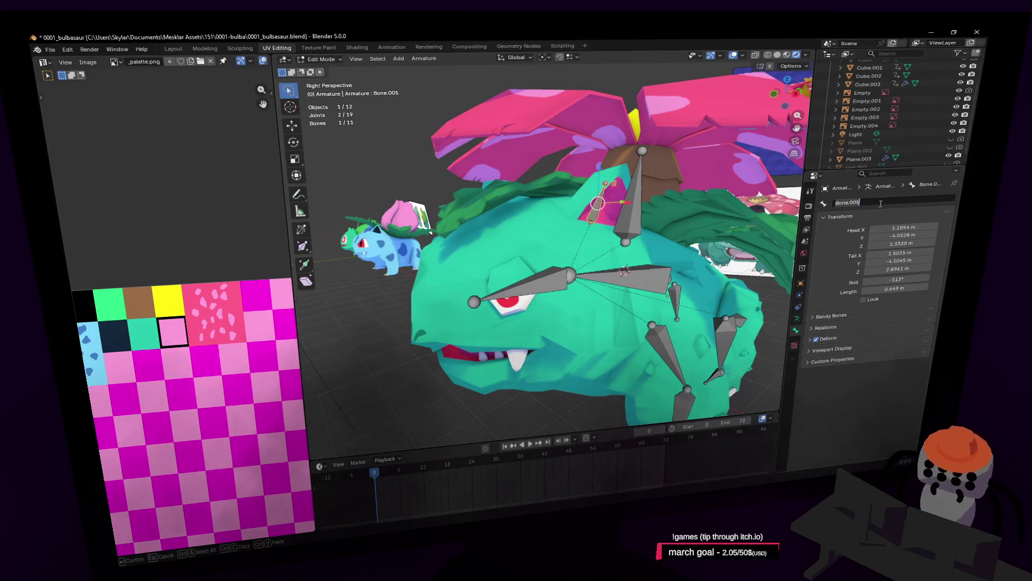
{"action": "type", "text": "ear."}
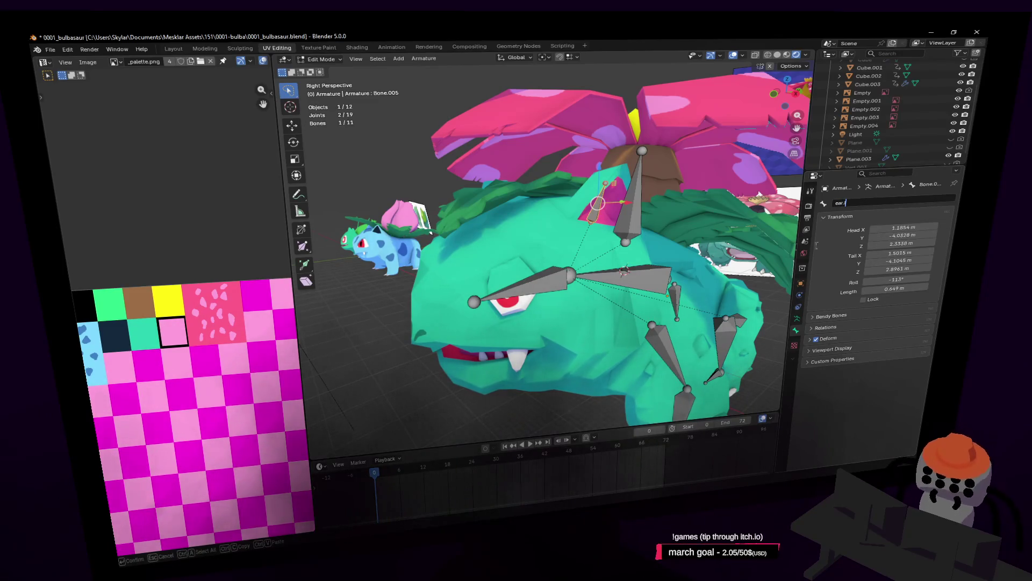
{"action": "key", "text": "Escape"}
{"action": "key", "text": "shift+grave"}
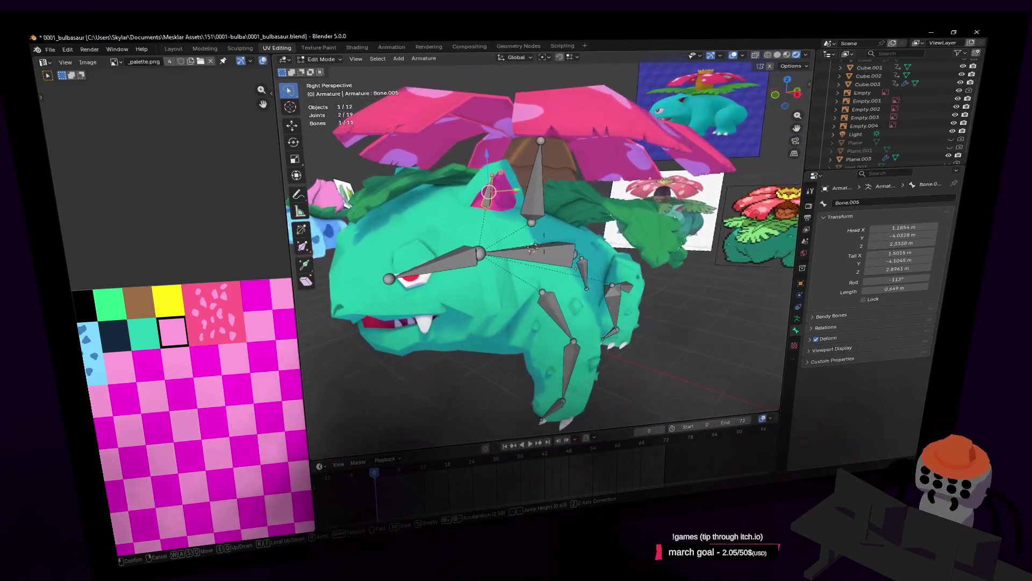
{"action": "key", "text": "alt+a"}
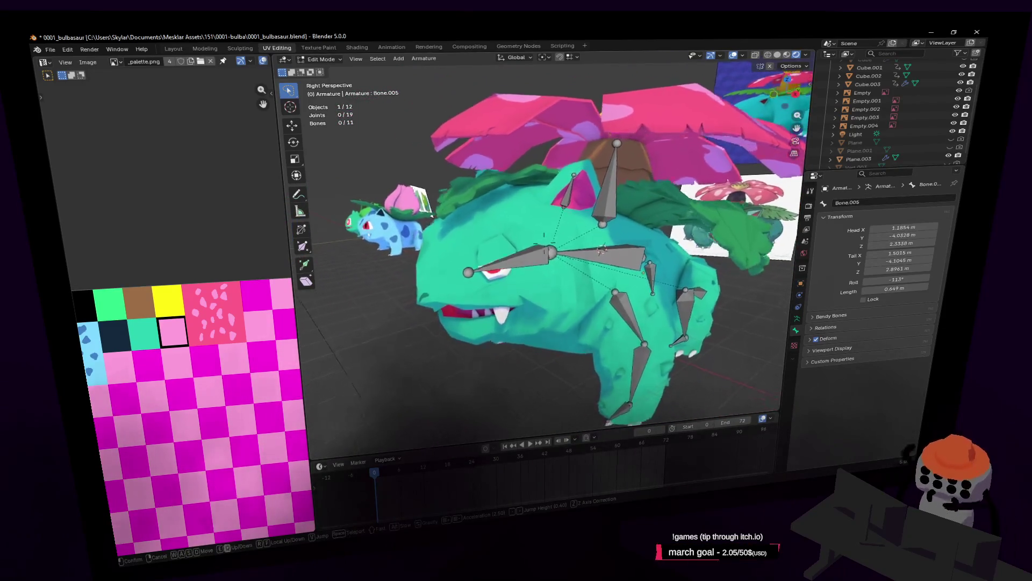
{"action": "key", "text": "w"}
{"action": "left_click", "coordinate": [596, 260]}
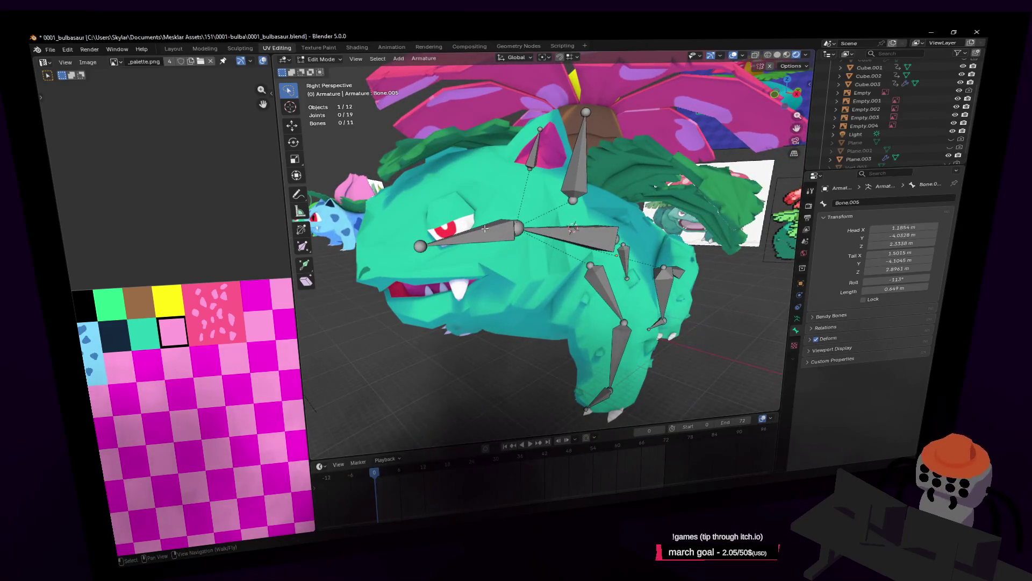
{"action": "left_click", "coordinate": [485, 229]}
{"action": "middle_click_drag", "start_coordinate": [484, 229], "coordinate": [679, 205]}
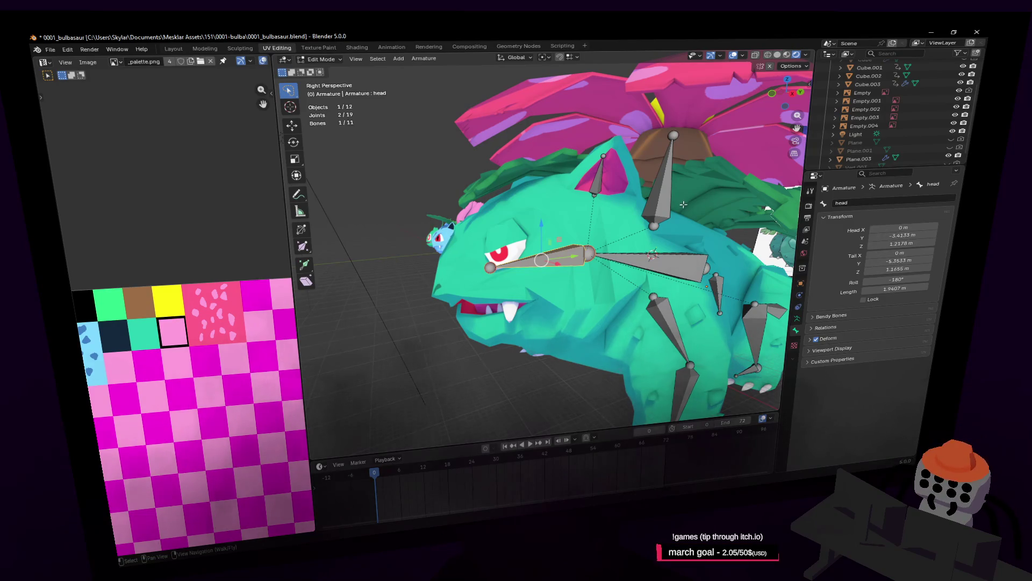
{"action": "middle_click_drag", "start_coordinate": [640, 243], "coordinate": [663, 215]}
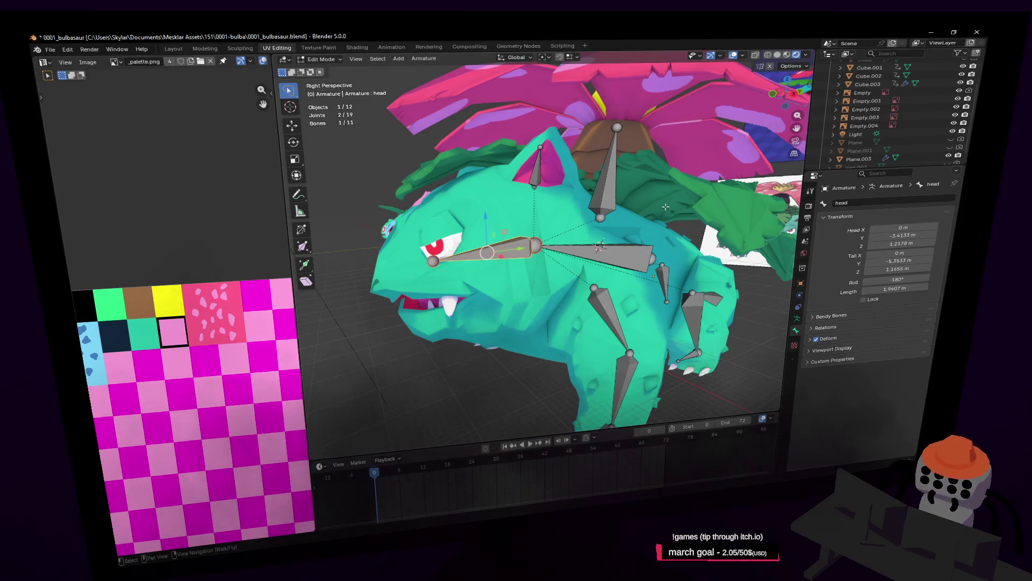
{"action": "middle_click_drag", "start_coordinate": [663, 205], "coordinate": [666, 202]}
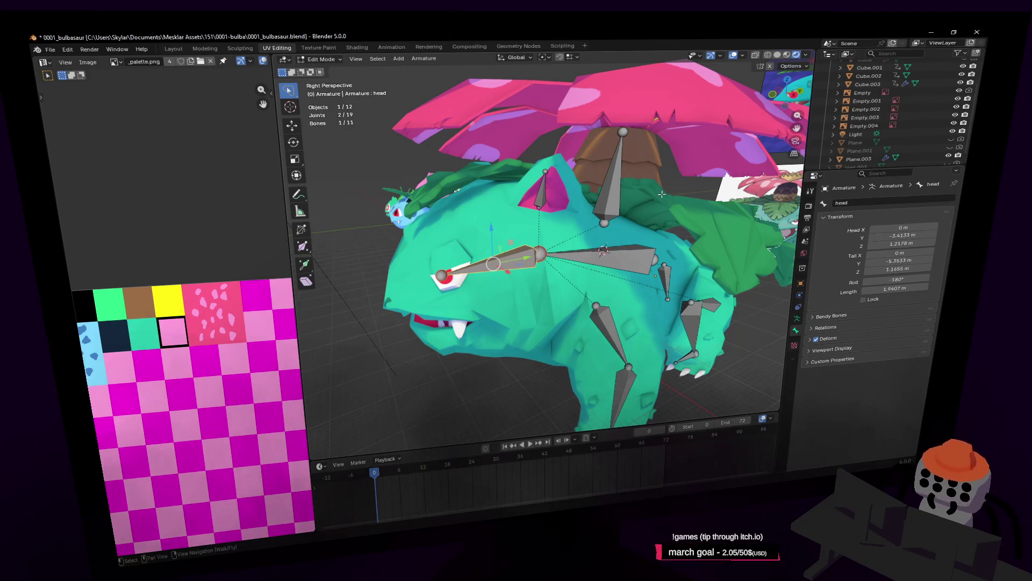
{"action": "scroll", "coordinate": [661, 202], "scroll_direction": "up", "scroll_amount": 1}
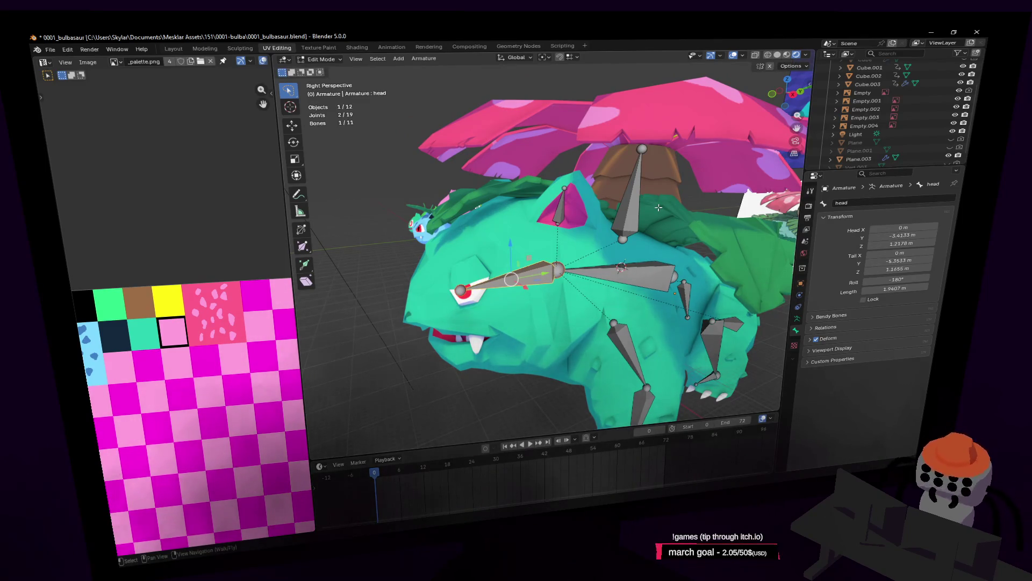
{"action": "key", "text": "shift+grave"}
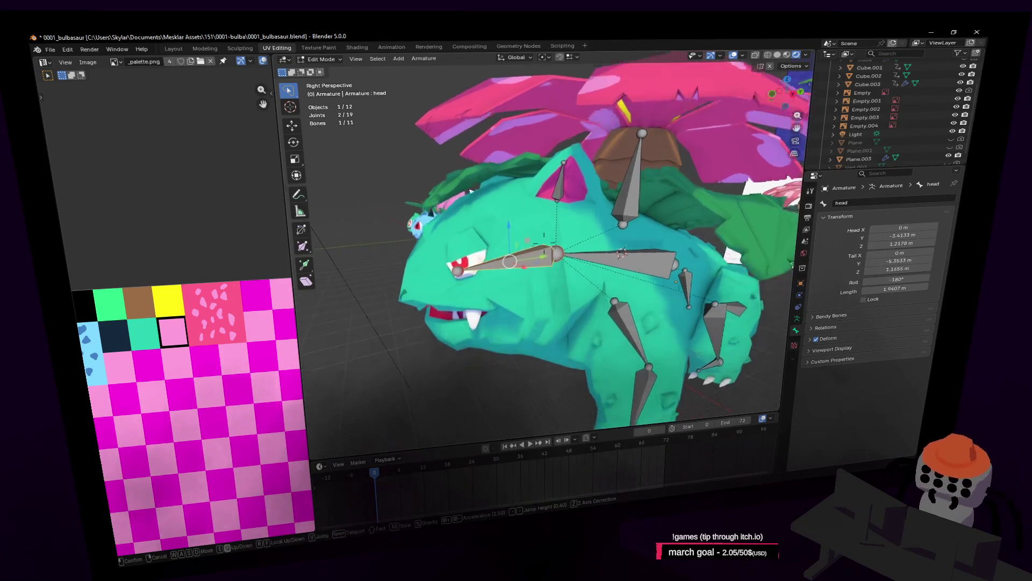
{"action": "left_click", "coordinate": [658, 213]}
{"action": "middle_click_drag", "start_coordinate": [655, 196], "coordinate": [660, 203]}
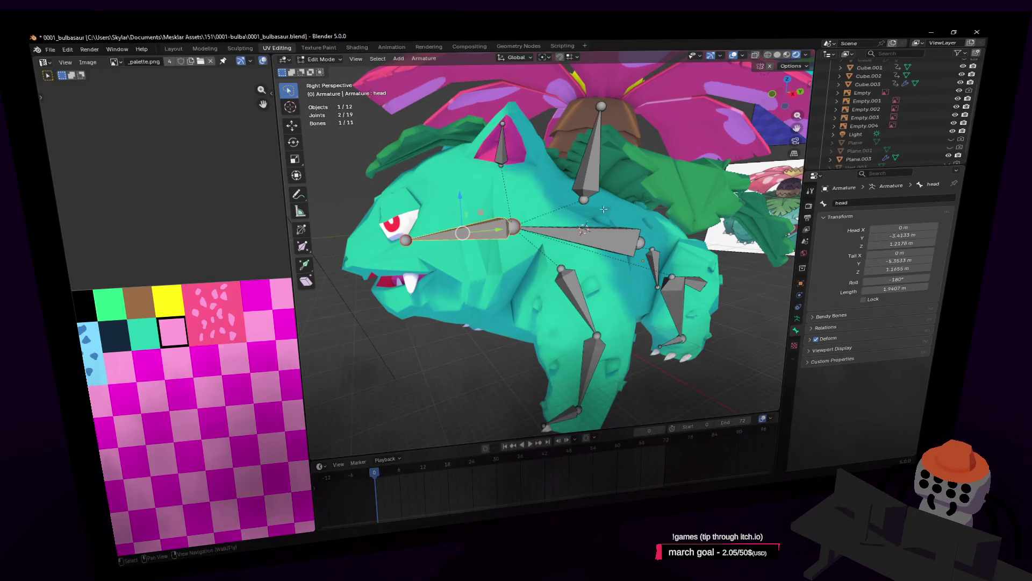
{"action": "middle_click_drag", "start_coordinate": [644, 194], "coordinate": [629, 178]}
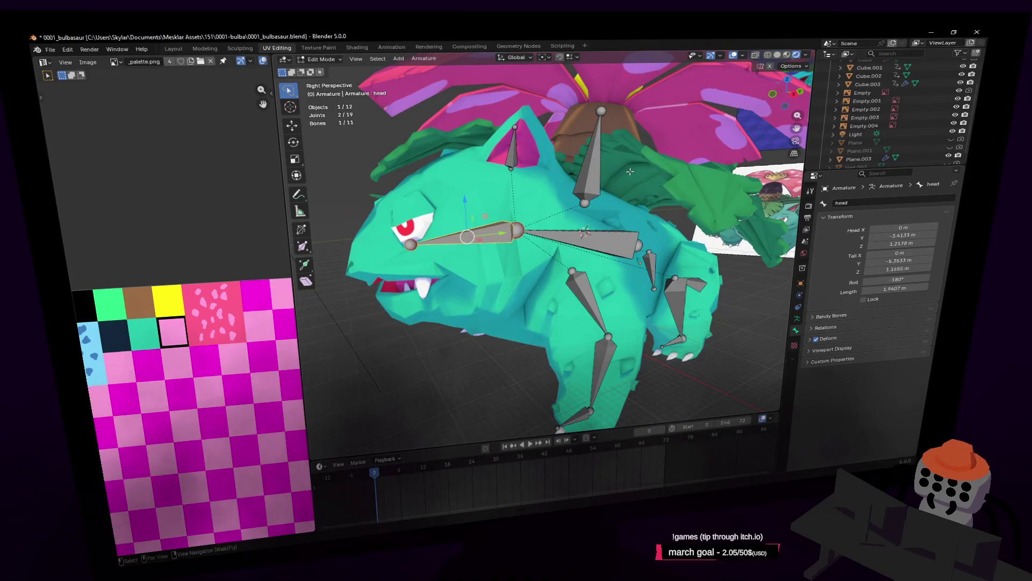
{"action": "middle_click_drag", "start_coordinate": [629, 177], "coordinate": [539, 136]}
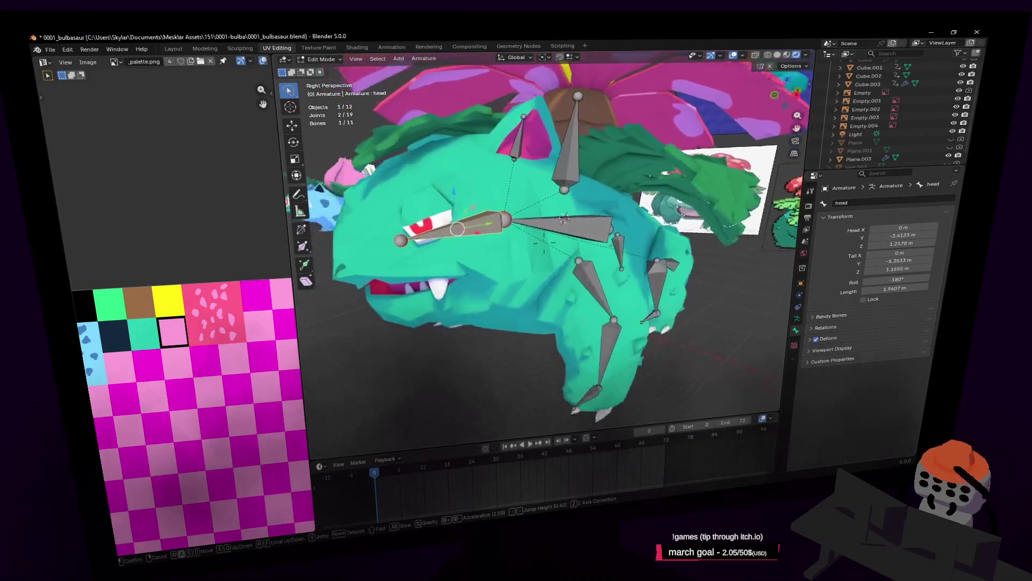
Select a mix of leg bones, duplicate them by mistake and undo the stray copy
{"action": "left_click", "coordinate": [525, 147]}
{"action": "left_click", "coordinate": [650, 263], "text": "shift"}
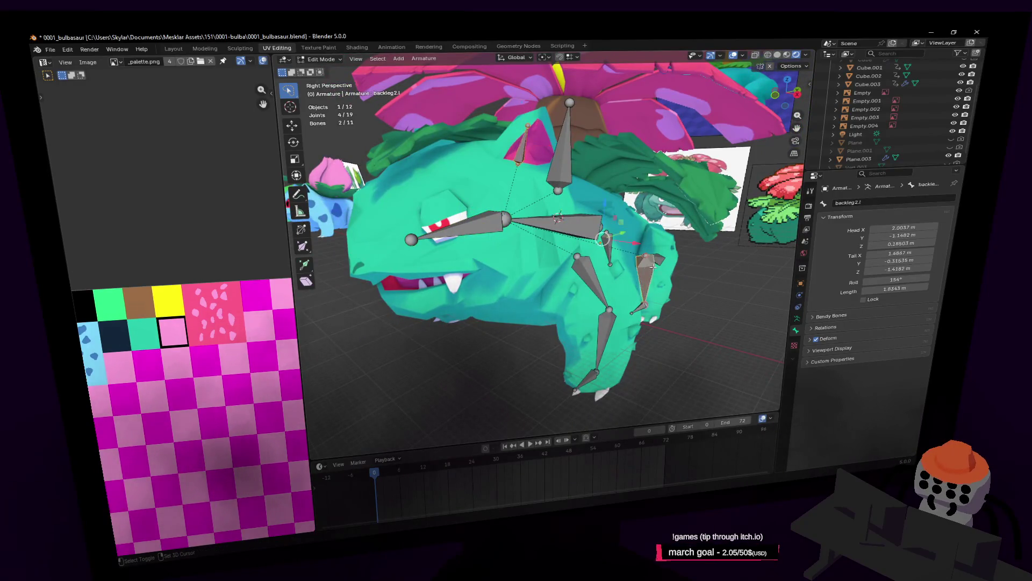
{"action": "left_click", "coordinate": [641, 305], "text": "shift"}
{"action": "left_click", "coordinate": [592, 292], "text": "shift"}
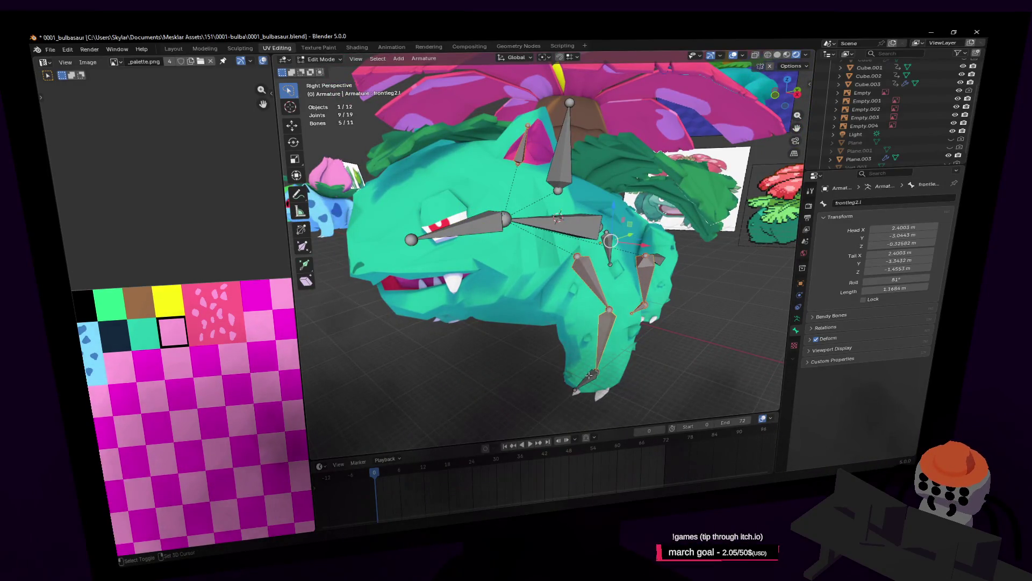
{"action": "key", "text": "shift+grave"}
{"action": "key", "text": "s"}
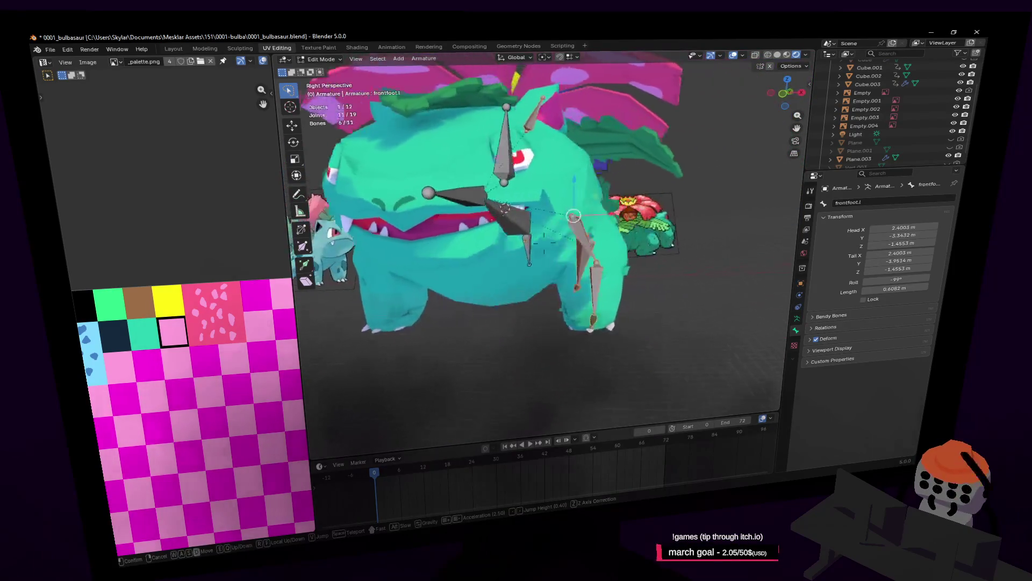
{"action": "key", "text": "w"}
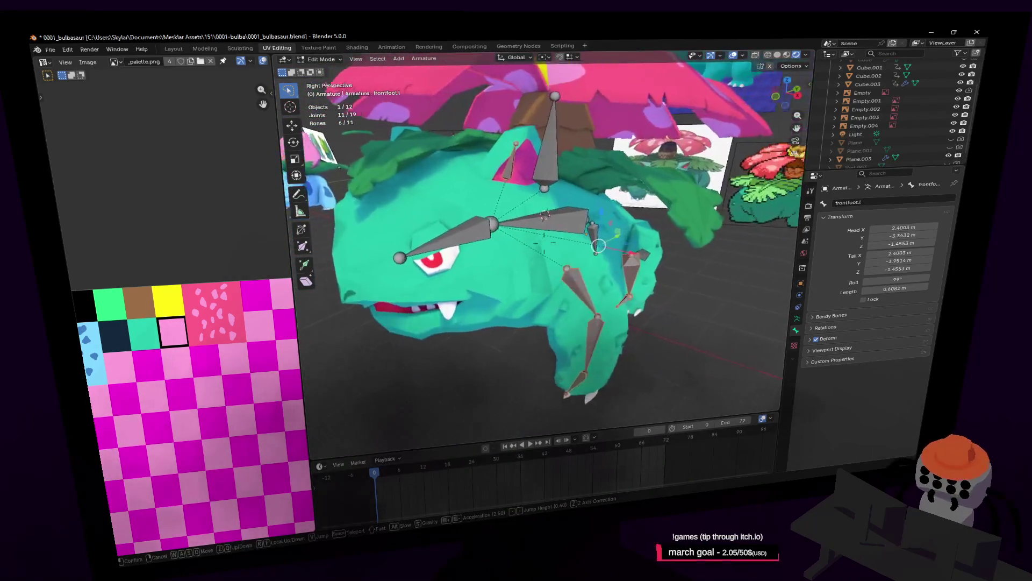
{"action": "left_click", "coordinate": [589, 275]}
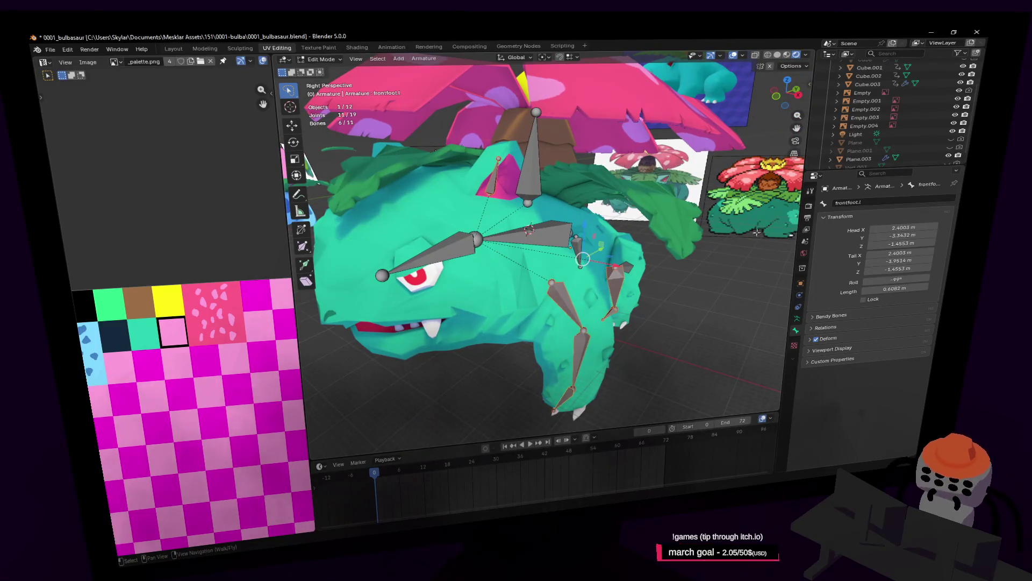
{"action": "key", "text": "shift+d"}
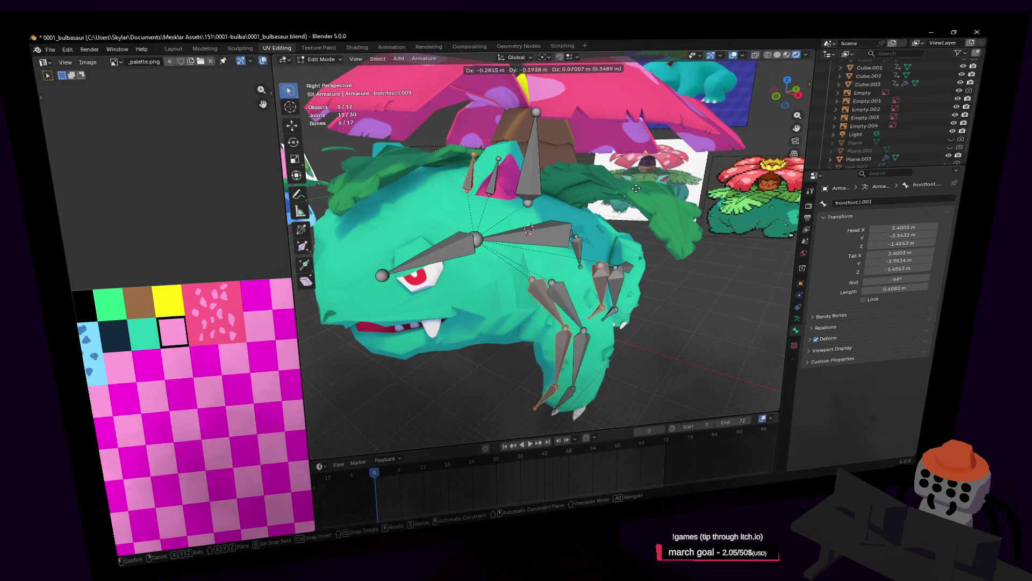
{"action": "key", "text": "Escape"}
{"action": "key", "text": "ctrl+z"}
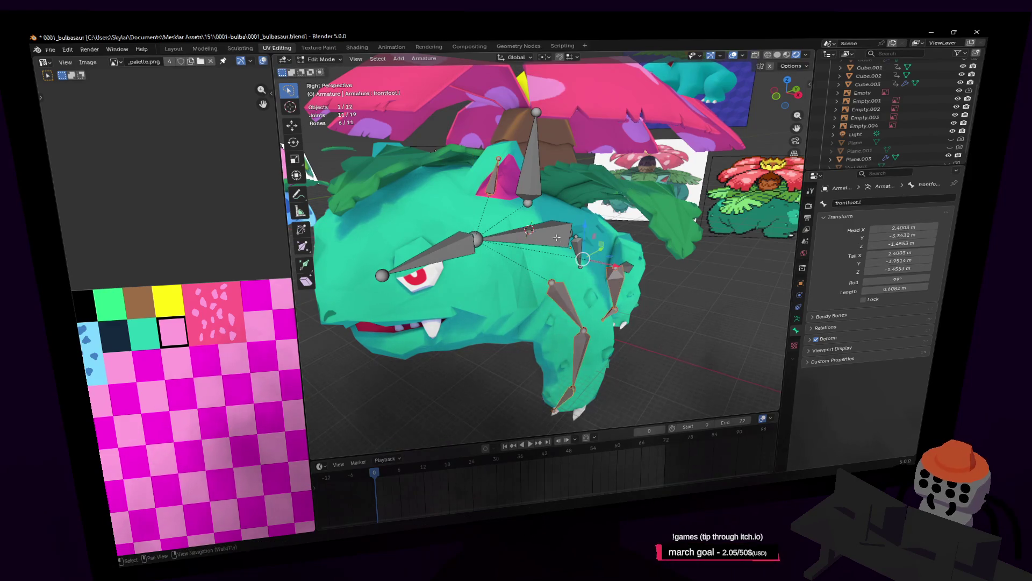
Select the left back leg bones with backleg.l active and duplicate them in place with Shift+D
{"action": "left_click", "coordinate": [608, 234]}
{"action": "middle_click_drag", "start_coordinate": [607, 234], "coordinate": [607, 234]}
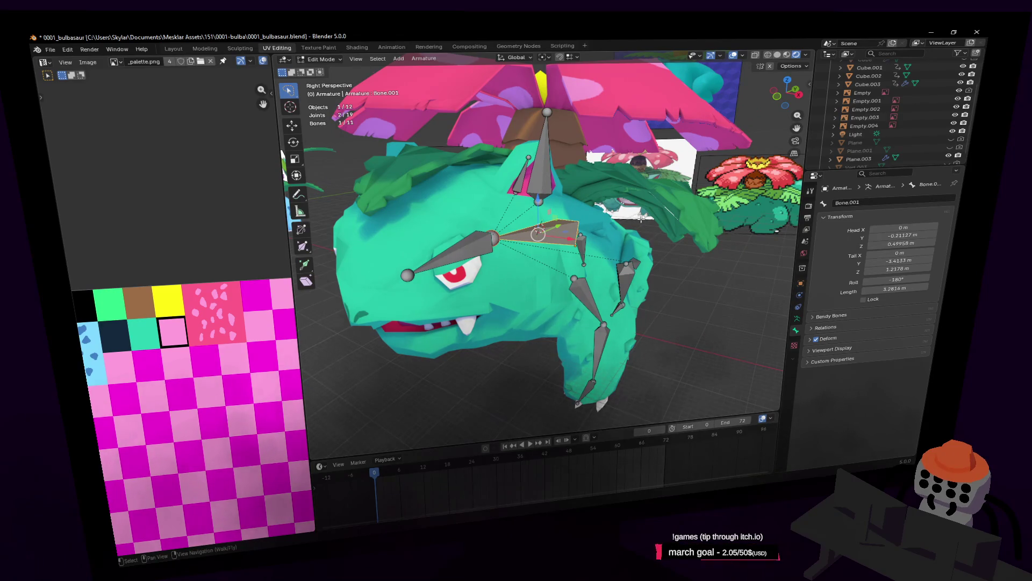
{"action": "left_click", "coordinate": [628, 274]}
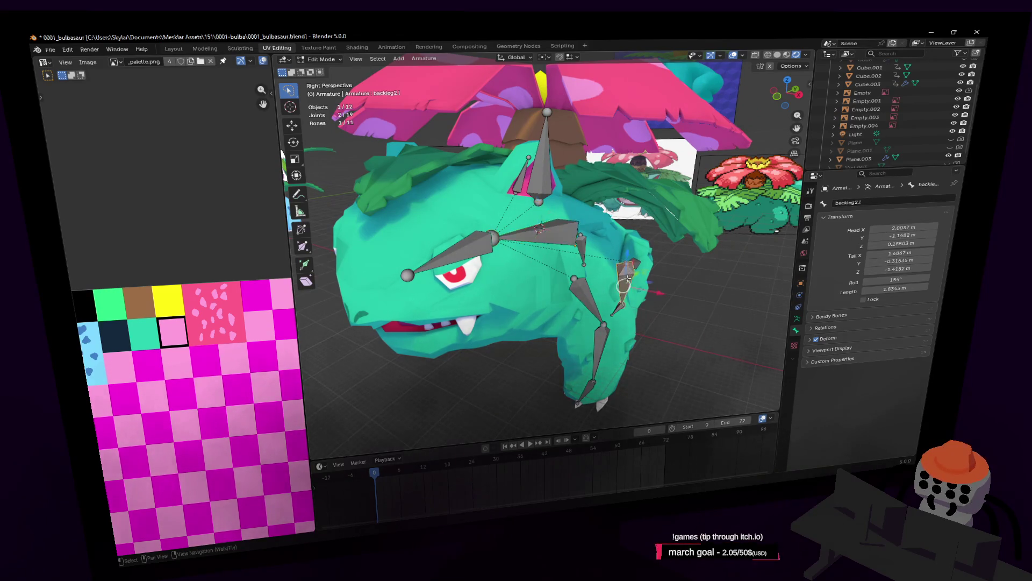
{"action": "left_click", "coordinate": [587, 300], "text": "shift"}
{"action": "left_click", "coordinate": [601, 356], "text": "shift"}
{"action": "left_click", "coordinate": [541, 161], "text": "shift"}
{"action": "left_click", "coordinate": [628, 267], "text": "shift"}
{"action": "key", "text": "shift+d"}
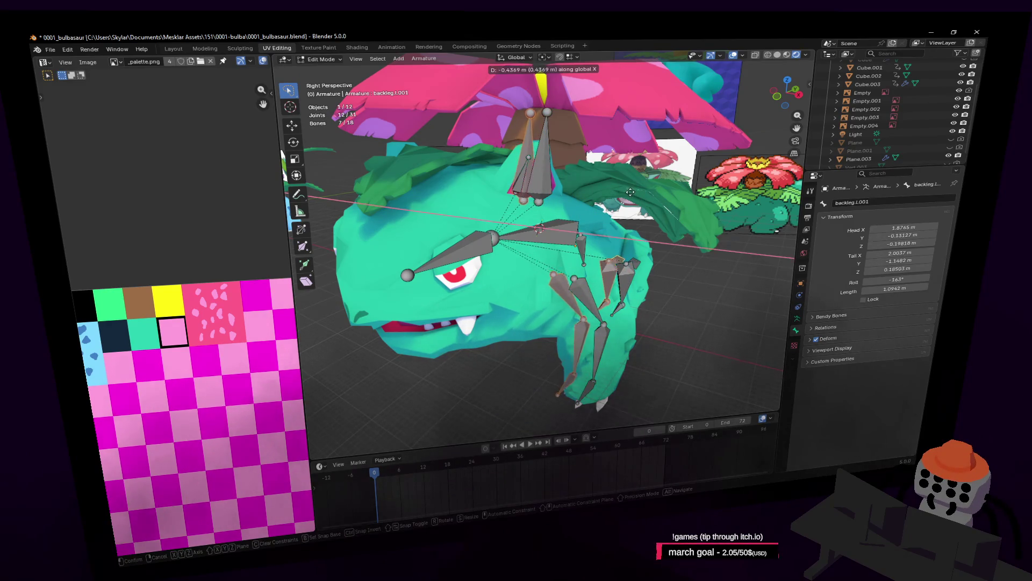
{"action": "key", "text": "Escape"}
{"action": "left_click", "coordinate": [406, 379]}
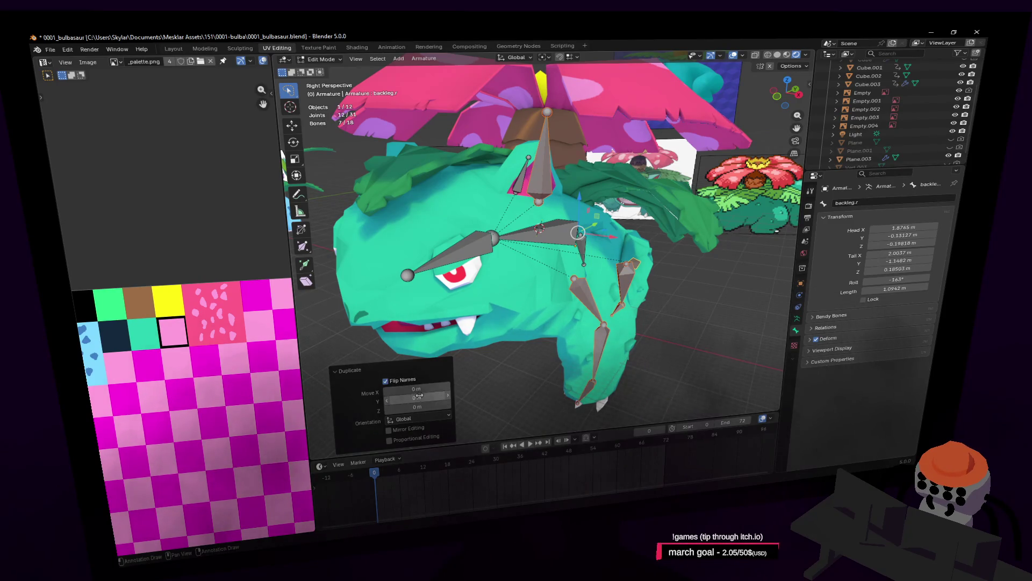
Mirror the back leg copies across X by scaling -1 about the 3D cursor pivot
{"action": "left_click", "coordinate": [516, 59]}
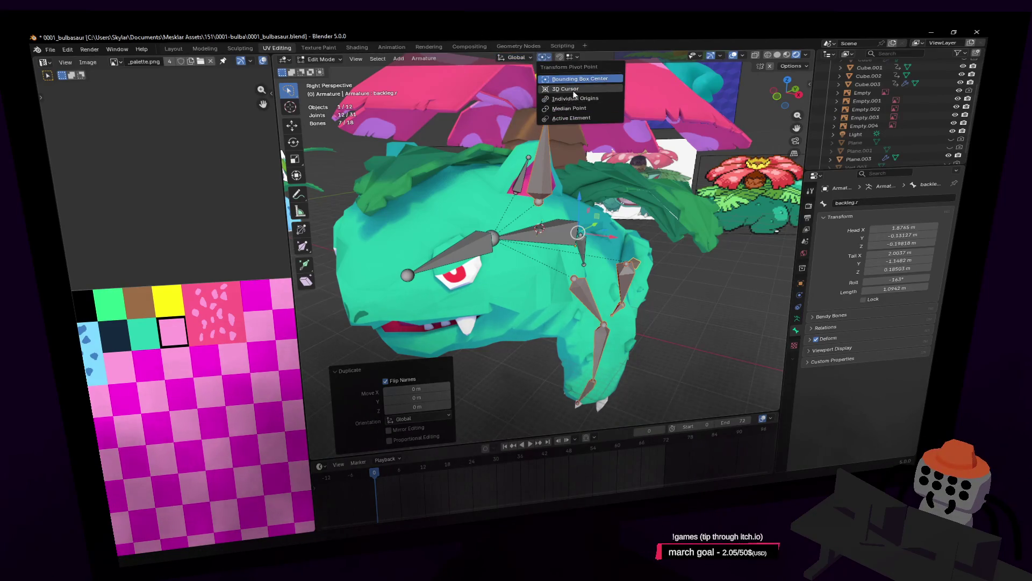
{"action": "left_click", "coordinate": [573, 93]}
{"action": "key", "text": "s"}
{"action": "key", "text": "x"}
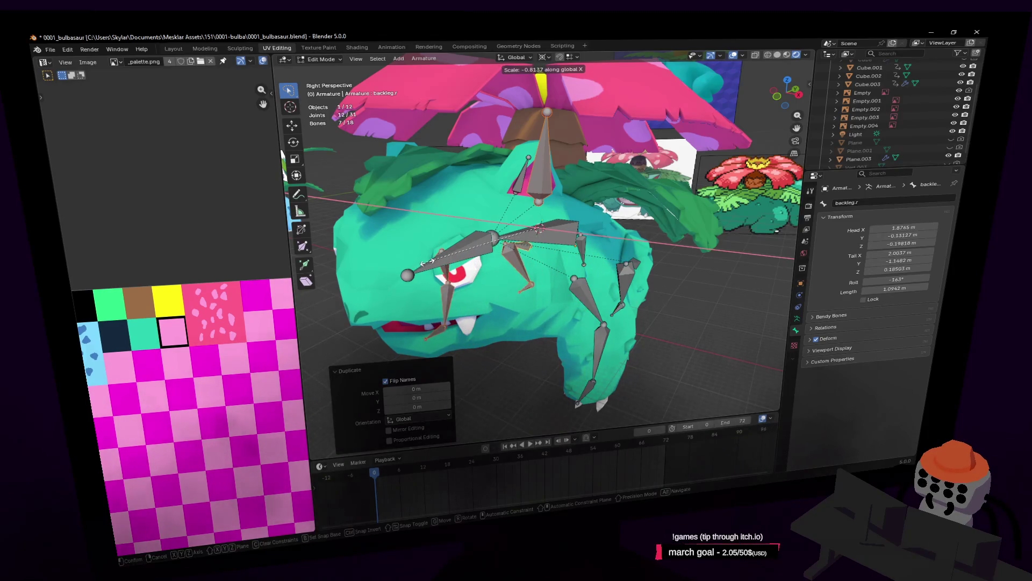
{"action": "key", "text": "Return"}
{"action": "key", "text": "shift+grave"}
{"action": "key", "text": "a"}
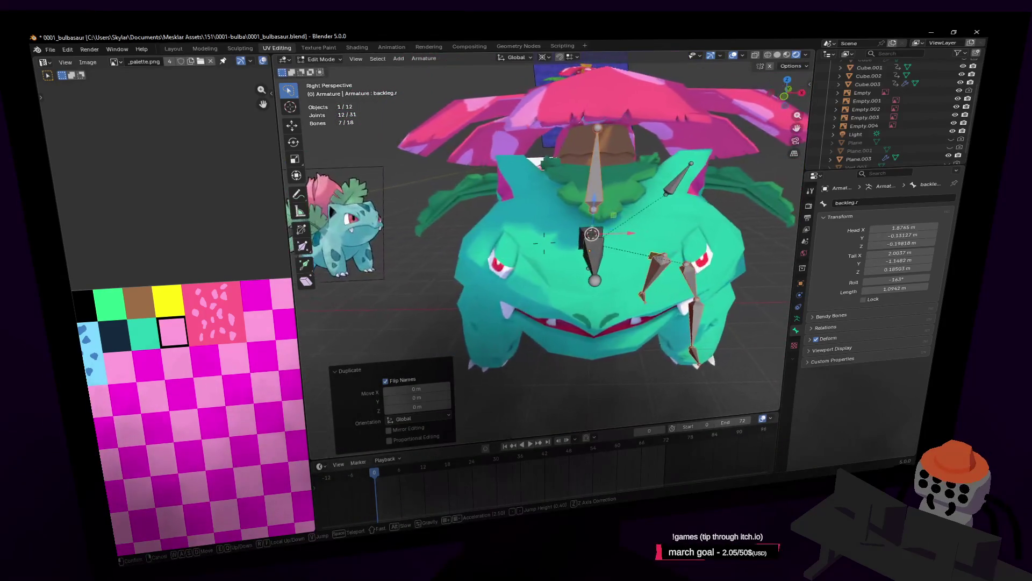
{"action": "left_click", "coordinate": [572, 234]}
Select the front leg bones and the ear bone and duplicate them in place
{"action": "left_click", "coordinate": [528, 162]}
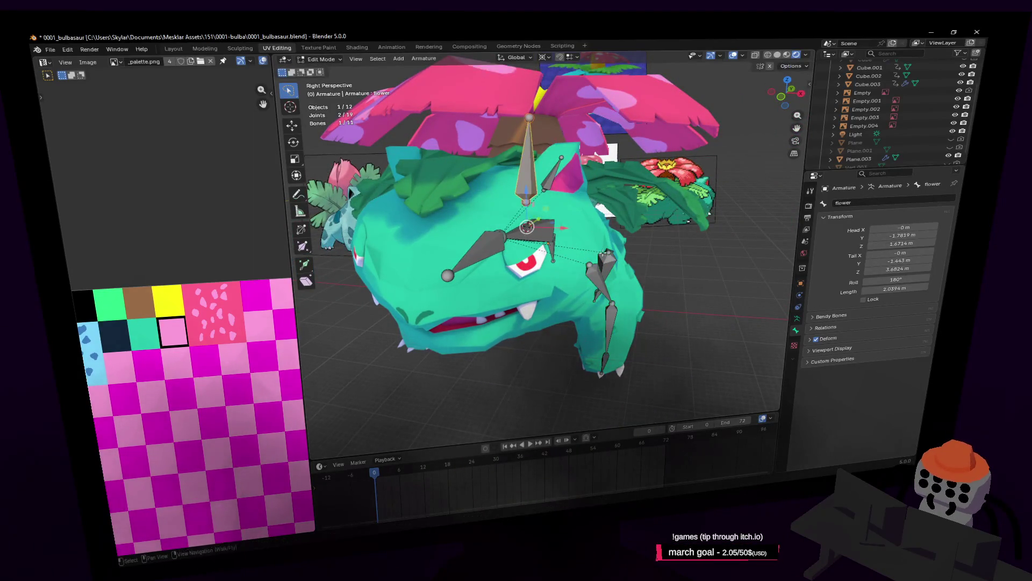
{"action": "key", "text": "shift+grave"}
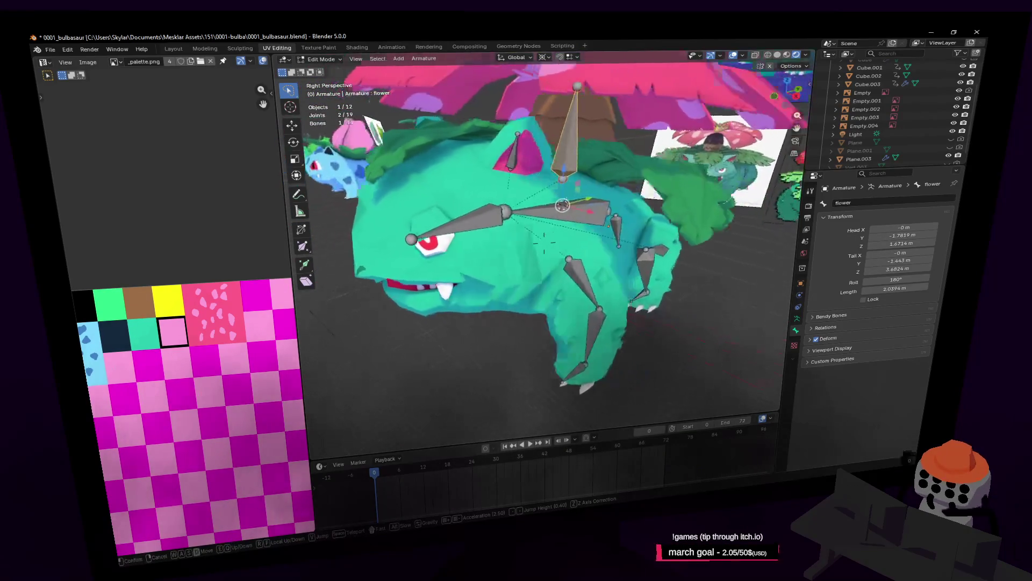
{"action": "left_click", "coordinate": [626, 252]}
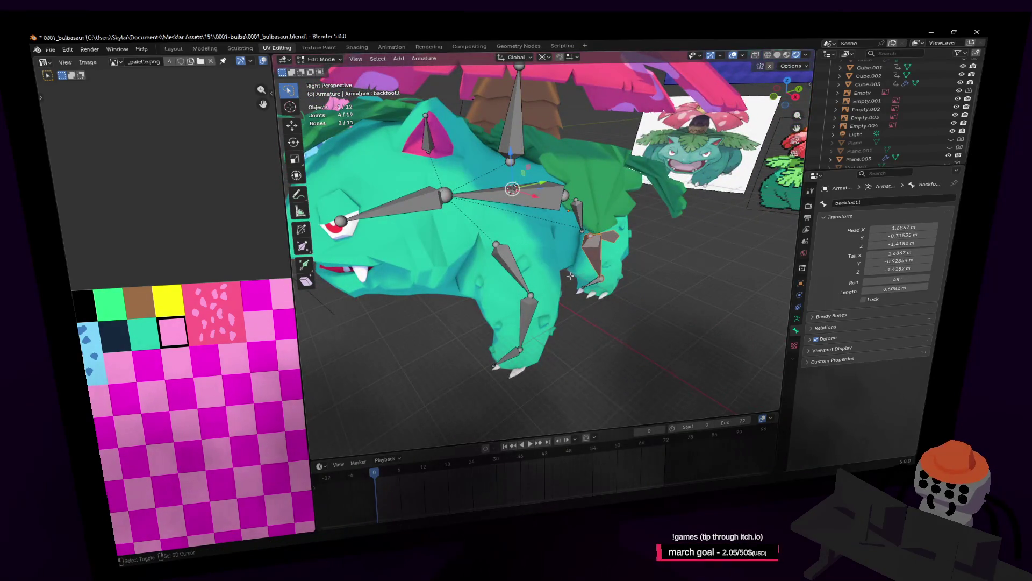
{"action": "left_click", "coordinate": [594, 268], "text": "shift"}
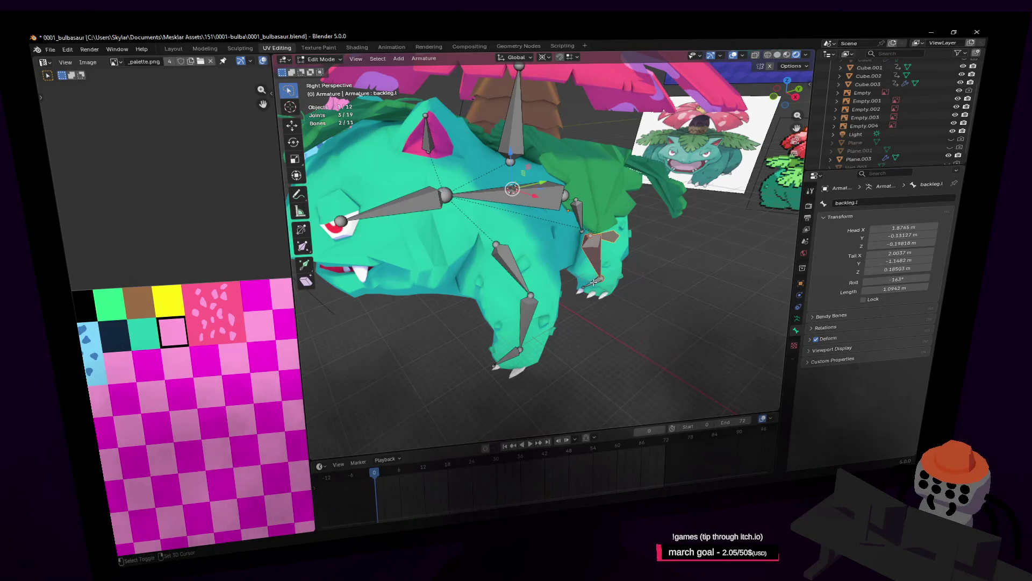
{"action": "left_click", "coordinate": [508, 267], "text": "shift"}
{"action": "left_click", "coordinate": [525, 323], "text": "shift"}
{"action": "left_click", "coordinate": [508, 359], "text": "shift"}
{"action": "left_click", "coordinate": [437, 158], "text": "shift"}
{"action": "key", "text": "shift+grave"}
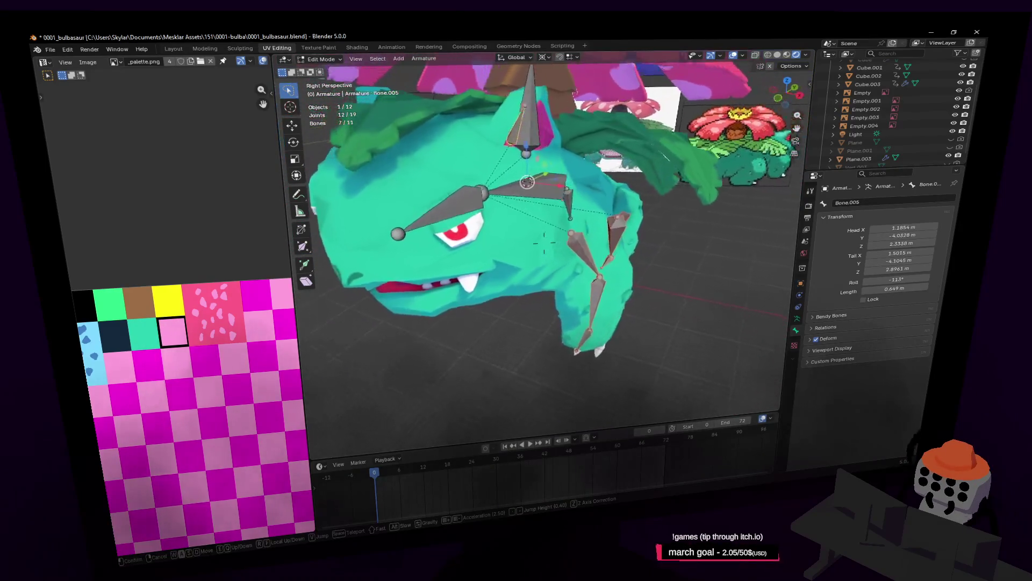
{"action": "left_click", "coordinate": [544, 241]}
{"action": "key", "text": "shift+d"}
{"action": "right_click", "coordinate": [686, 192]}
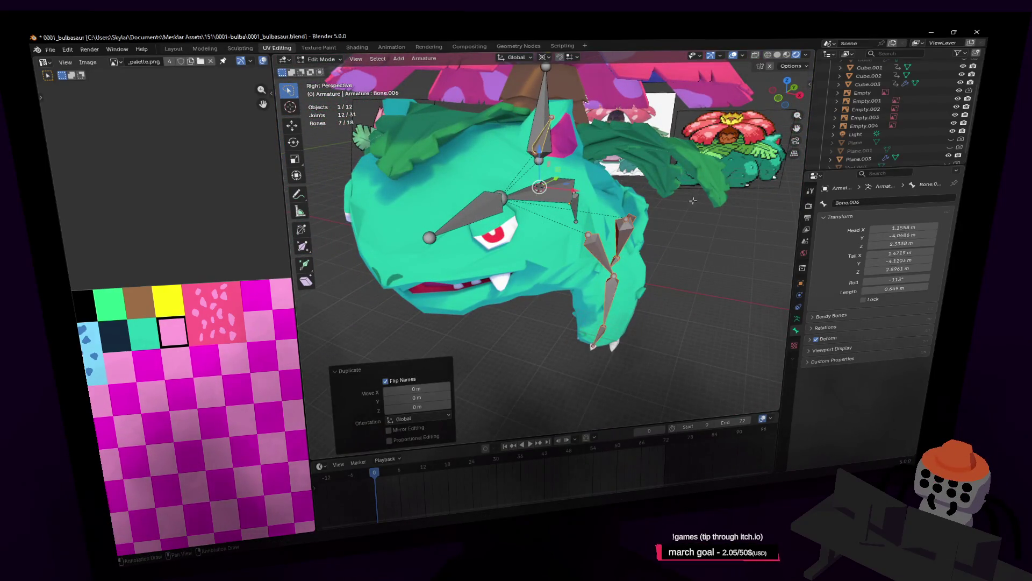
Mirror these copies with an X scale of -1, then switch the armature to Pose Mode
{"action": "key", "text": "s"}
{"action": "key", "text": "x"}
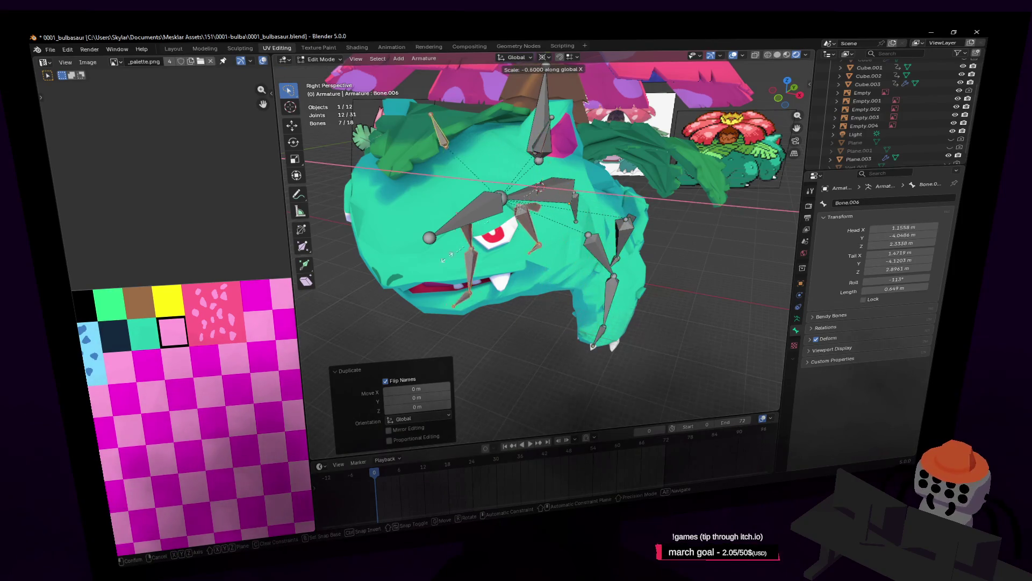
{"action": "left_click", "coordinate": [398, 260]}
{"action": "left_click", "coordinate": [413, 390]}
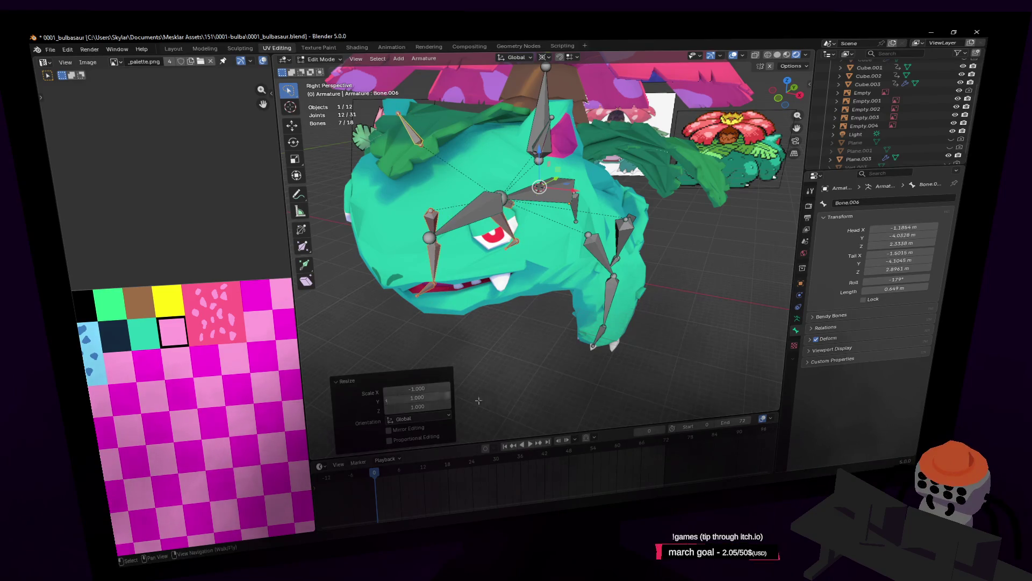
{"action": "key", "text": "Return"}
{"action": "key", "text": "shift+grave"}
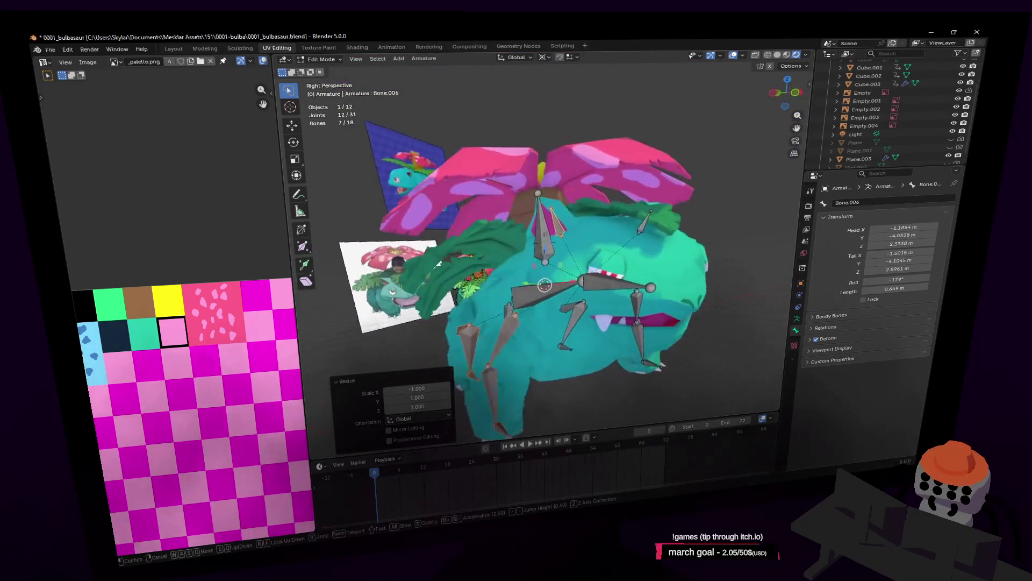
{"action": "key", "text": "d"}
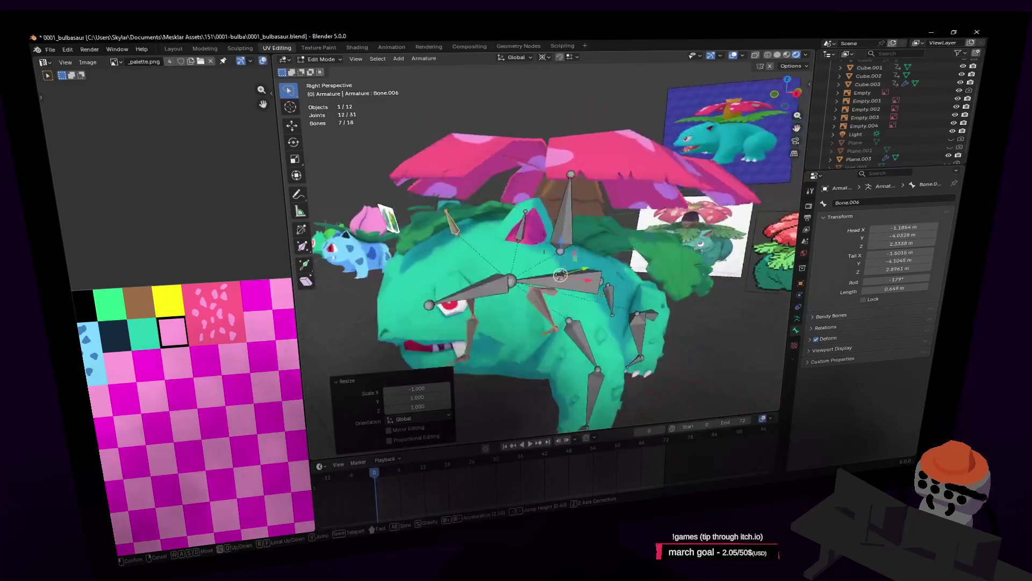
{"action": "key", "text": "w"}
{"action": "left_click", "coordinate": [542, 382]}
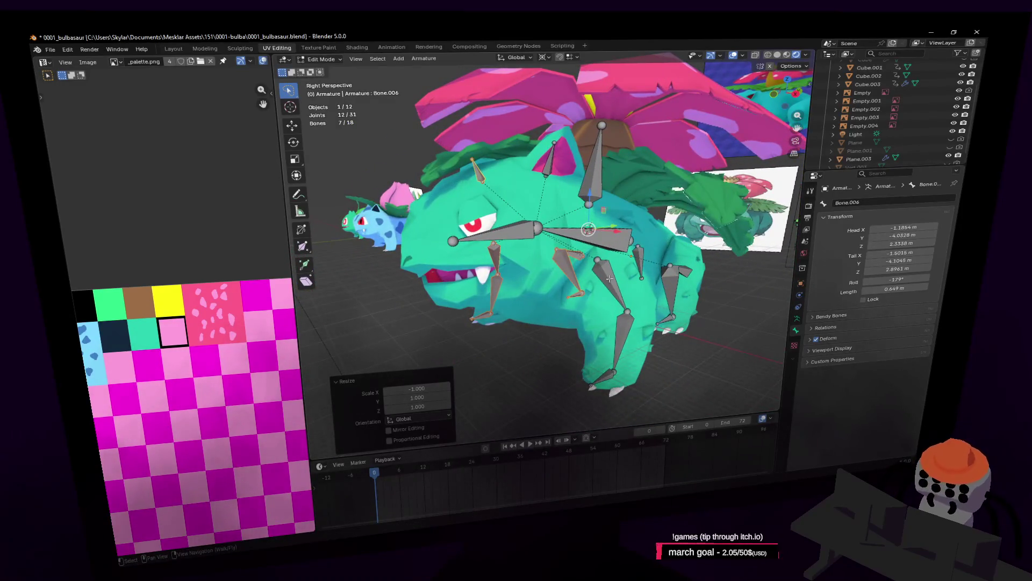
{"action": "middle_click_drag", "start_coordinate": [608, 278], "coordinate": [601, 283]}
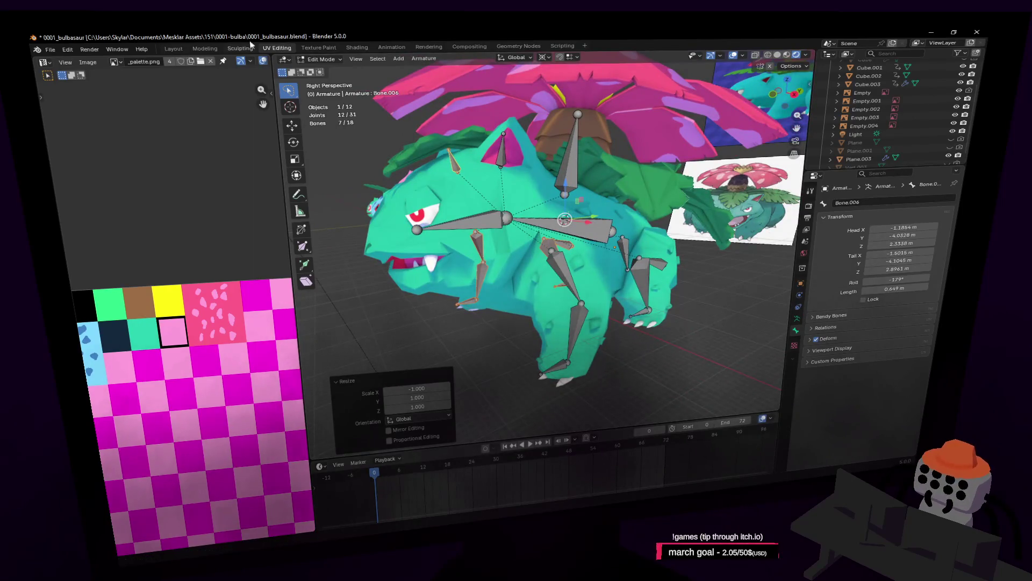
{"action": "left_click", "coordinate": [303, 59]}
{"action": "left_click", "coordinate": [328, 91]}
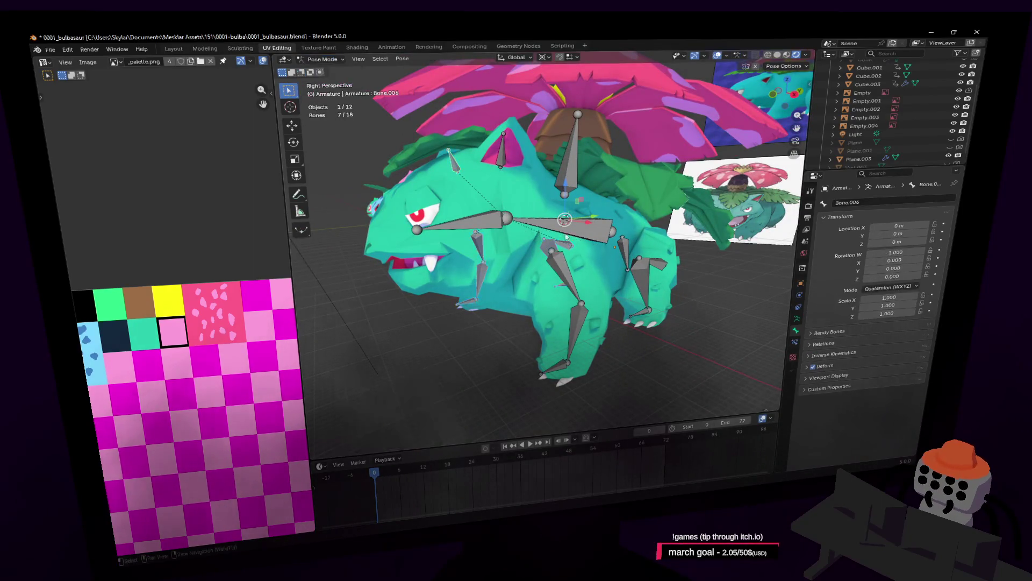
Give frontleg2.l an IK constraint Without Target, undoing a first try with an empty target
{"action": "left_click", "coordinate": [586, 330]}
{"action": "key", "text": "KP_Decimal"}
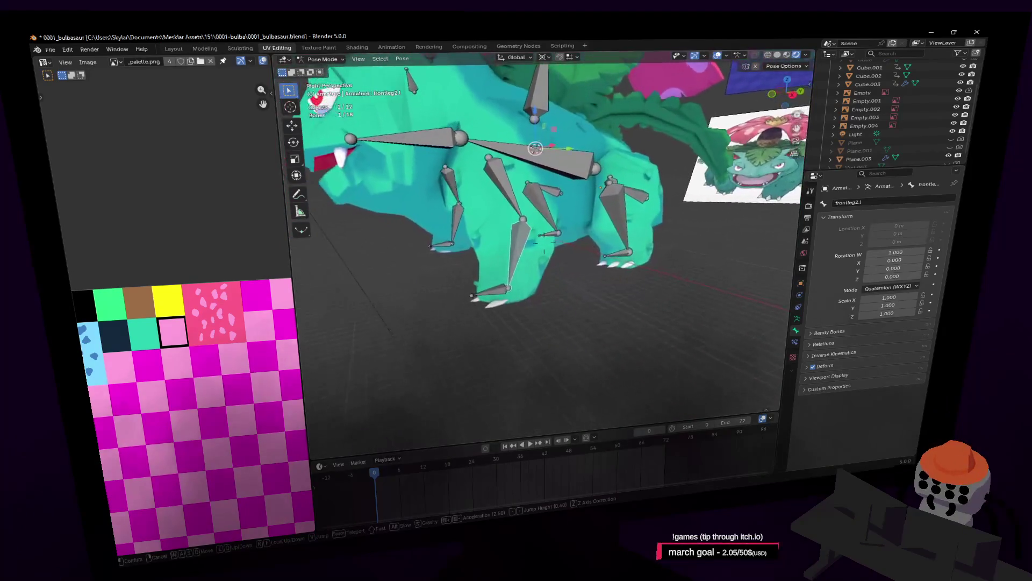
{"action": "key", "text": "shift+i"}
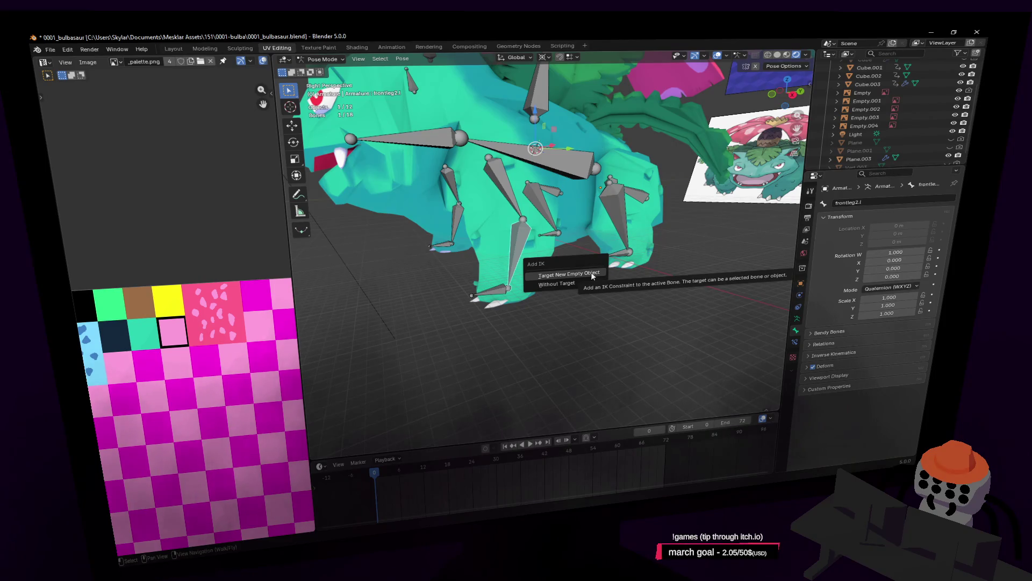
{"action": "left_click", "coordinate": [593, 277]}
{"action": "left_click", "coordinate": [620, 212]}
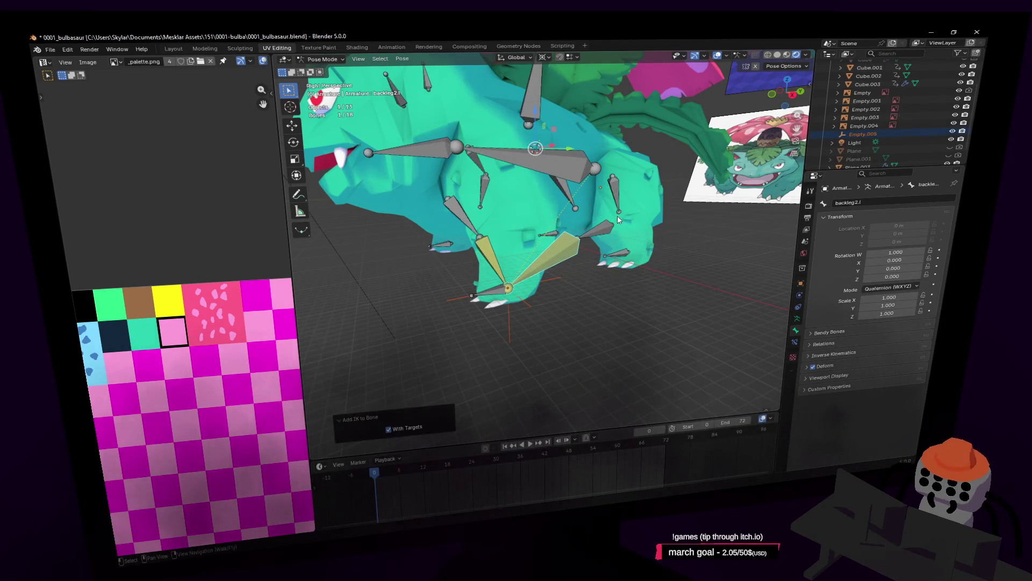
{"action": "key", "text": "ctrl+z"}
{"action": "key", "text": "ctrl+z"}
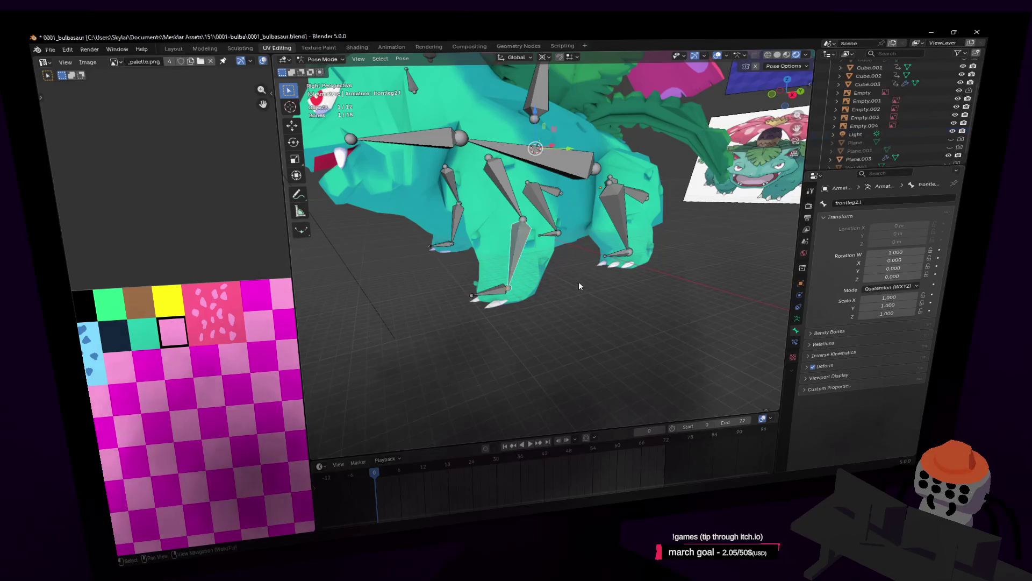
{"action": "key", "text": "shift+i"}
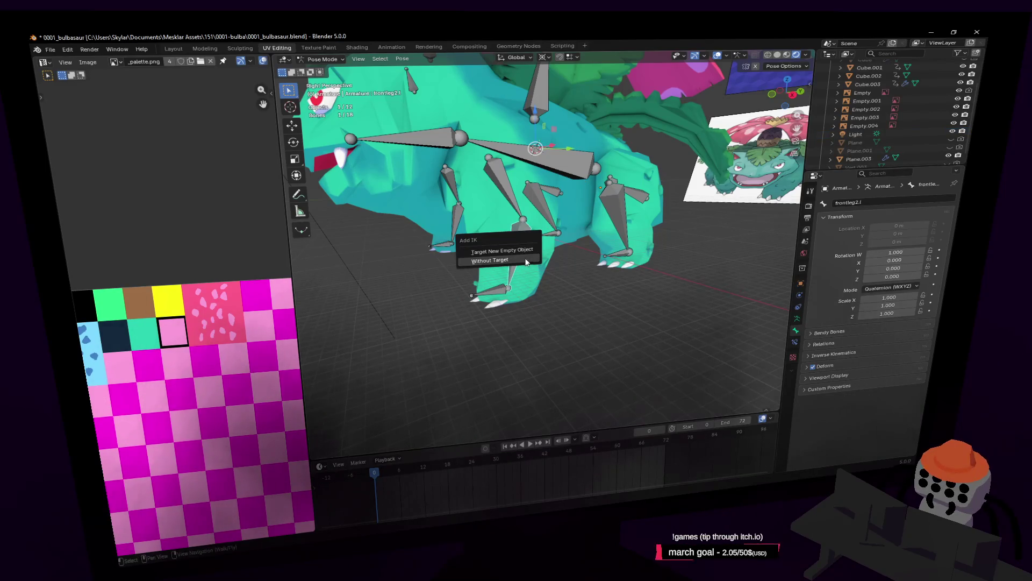
{"action": "left_click", "coordinate": [524, 264]}
Add targetless IK to backleg2.l and frontleg2.r, then show frontleg2.l's Bone Constraints
{"action": "left_click", "coordinate": [617, 219]}
{"action": "key", "text": "shift+i"}
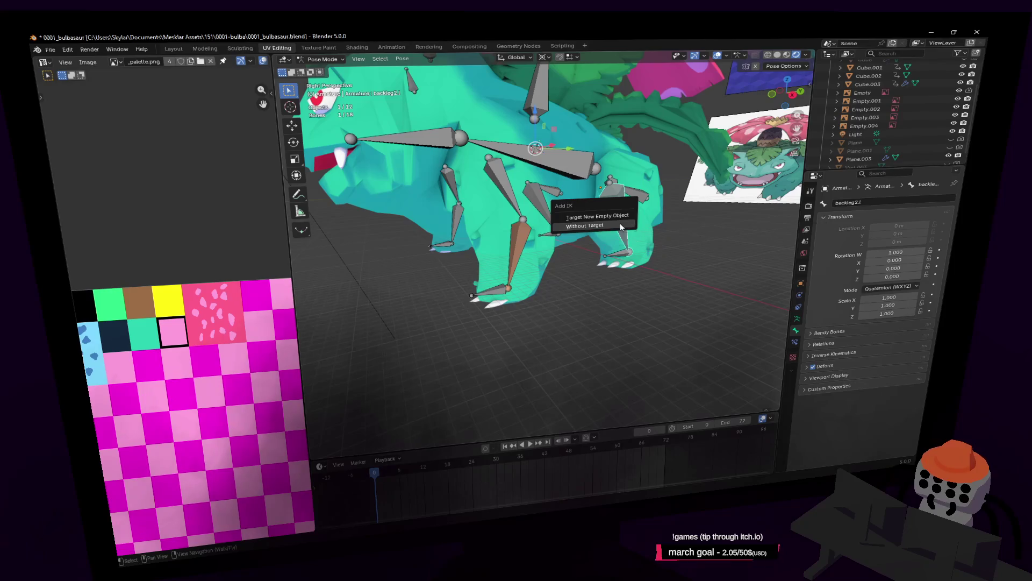
{"action": "left_click", "coordinate": [553, 218]}
{"action": "key", "text": "shift+i"}
{"action": "left_click", "coordinate": [554, 218]}
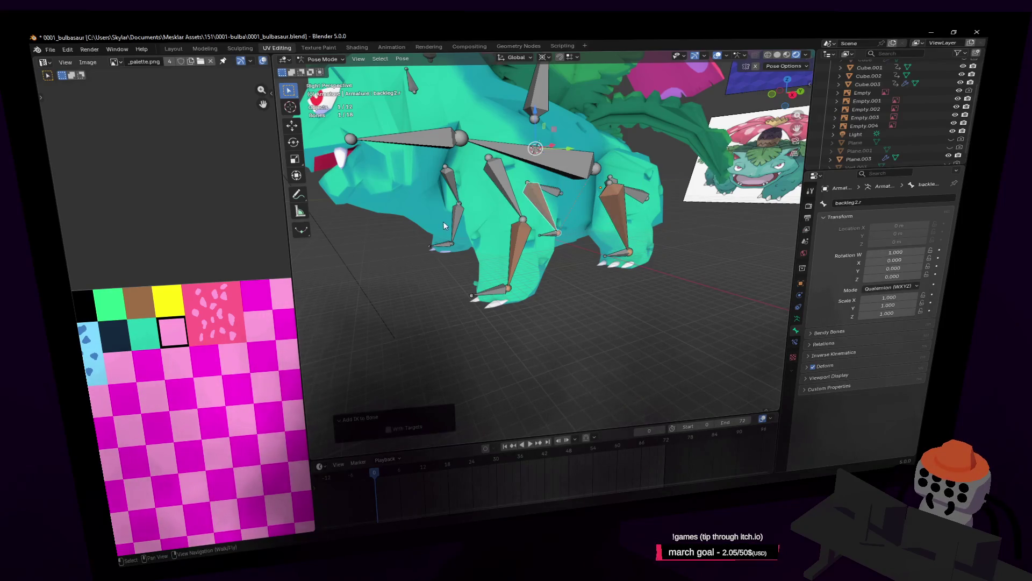
{"action": "left_click", "coordinate": [455, 223]}
{"action": "key", "text": "shift+i"}
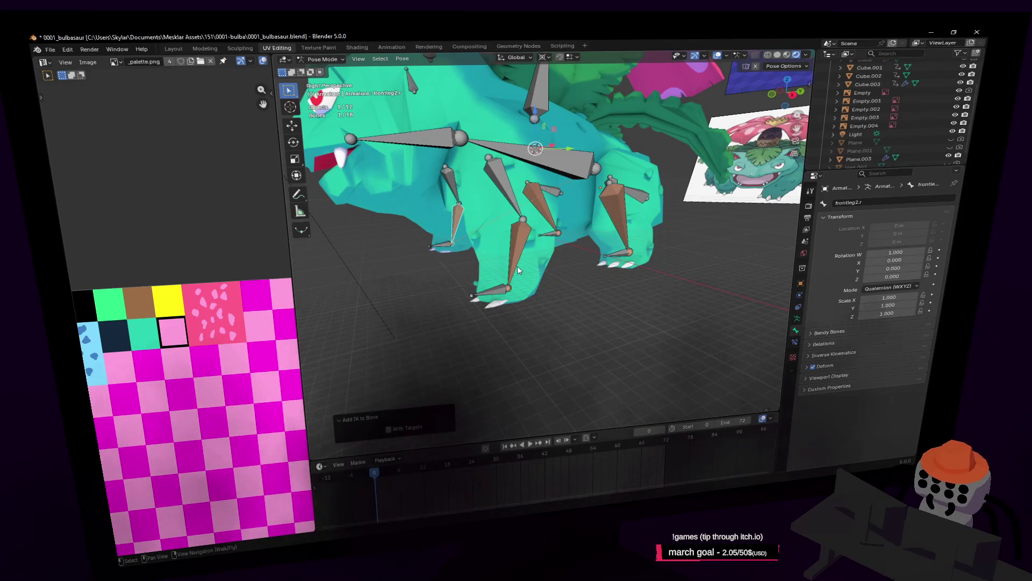
{"action": "left_click", "coordinate": [509, 280]}
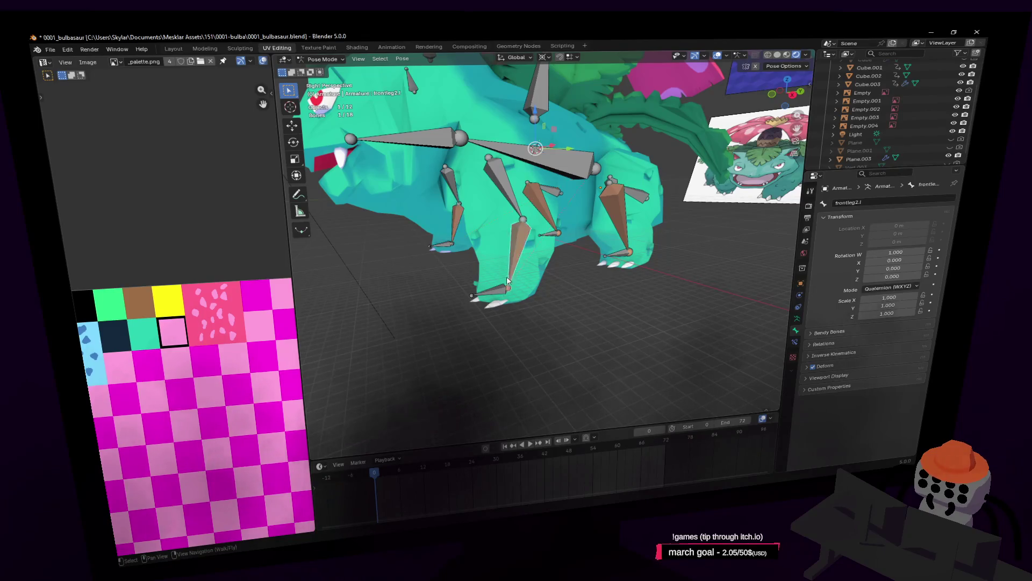
{"action": "left_click", "coordinate": [796, 342]}
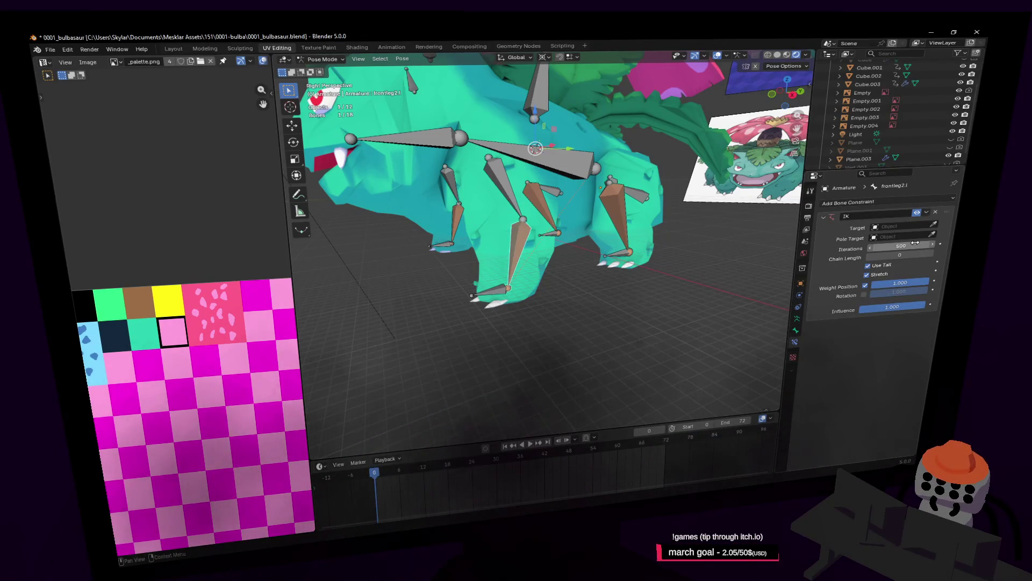
Set frontleg2.l's IK target to the armature with frontfoot.l as the bone
{"action": "left_click", "coordinate": [935, 226]}
{"action": "left_click", "coordinate": [501, 280]}
{"action": "key", "text": "shift+grave"}
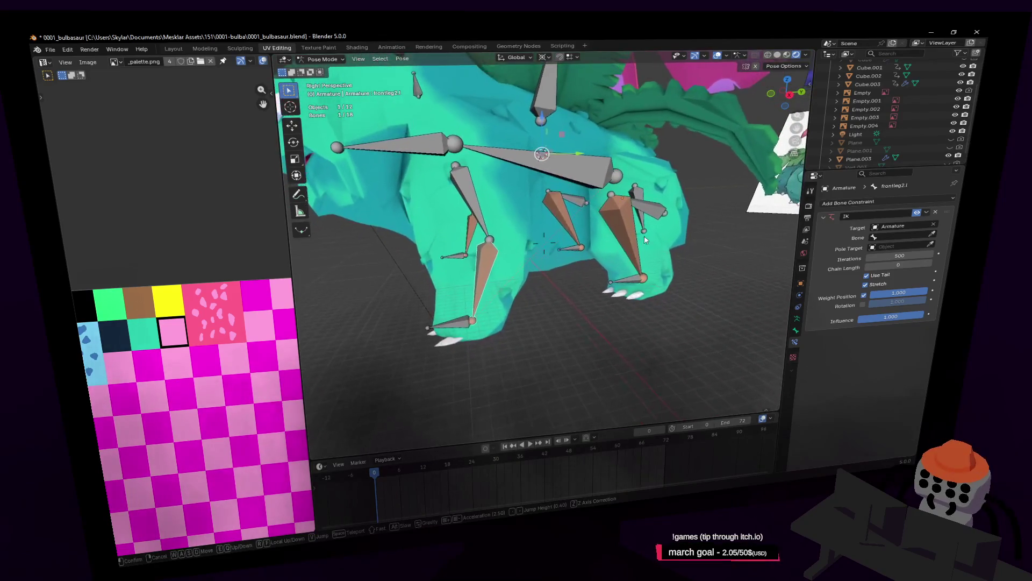
{"action": "left_click", "coordinate": [542, 239]}
{"action": "left_click", "coordinate": [460, 316]}
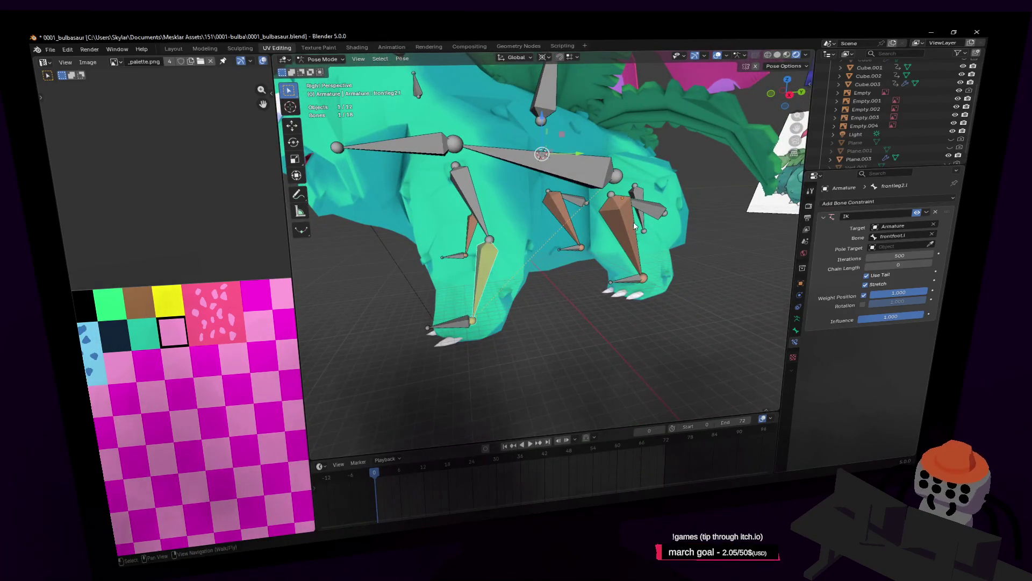
Set backleg2.l's IK target to the armature and backfoot.l, and test-move the foot
{"action": "left_click", "coordinate": [619, 225]}
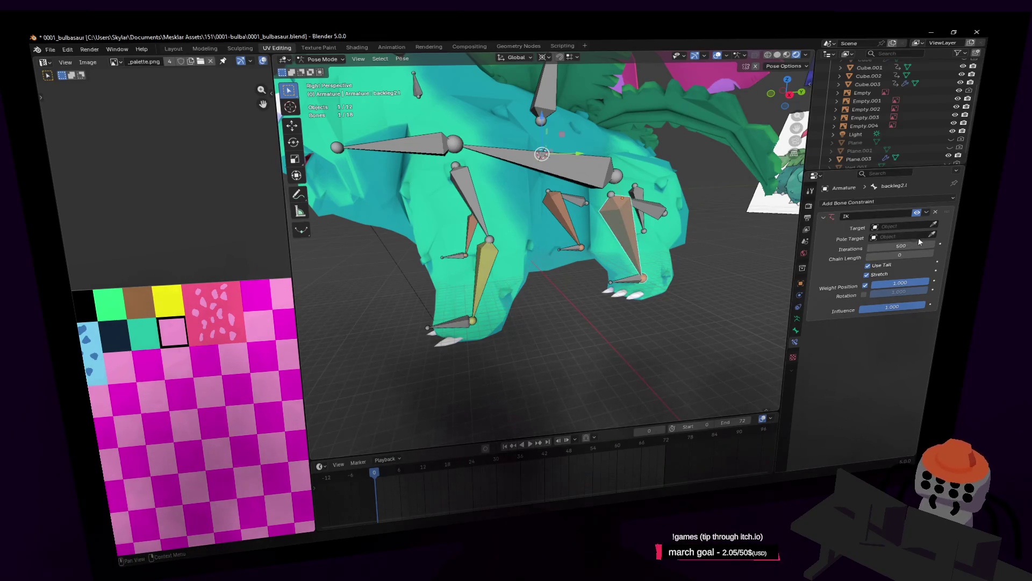
{"action": "left_click", "coordinate": [643, 275]}
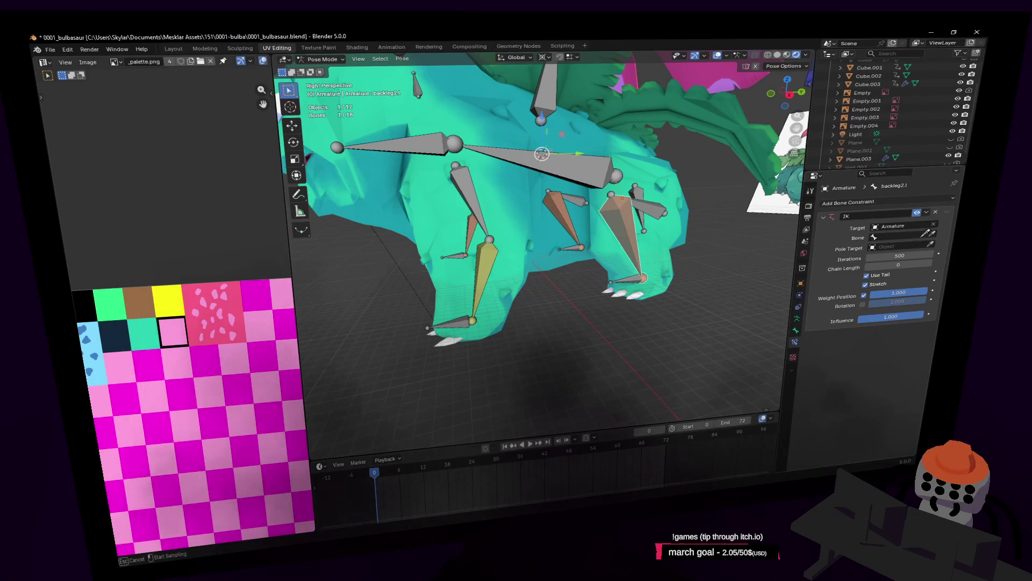
{"action": "left_click", "coordinate": [619, 284]}
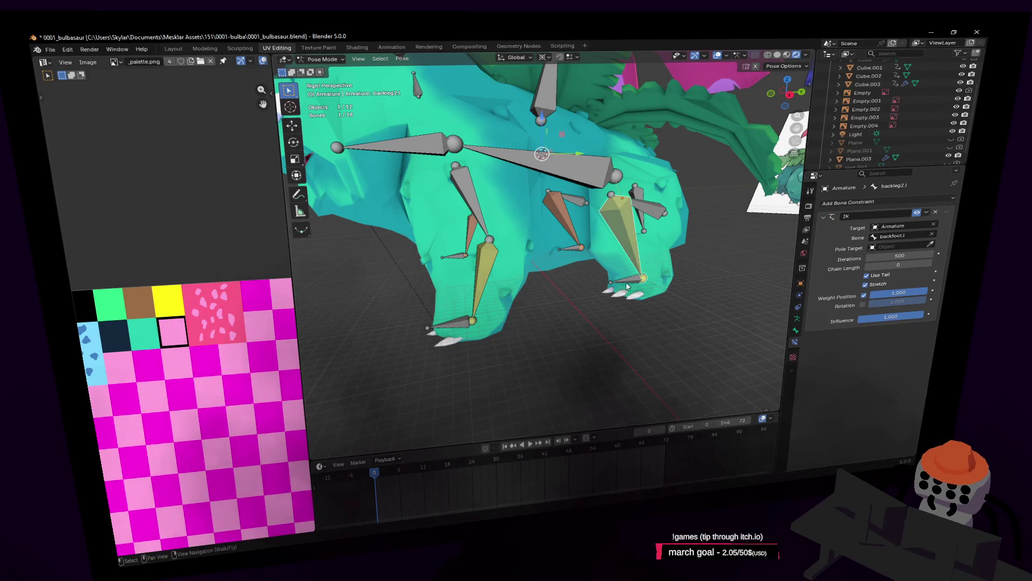
{"action": "left_click", "coordinate": [627, 285]}
{"action": "key", "text": "g"}
{"action": "key", "text": "Escape"}
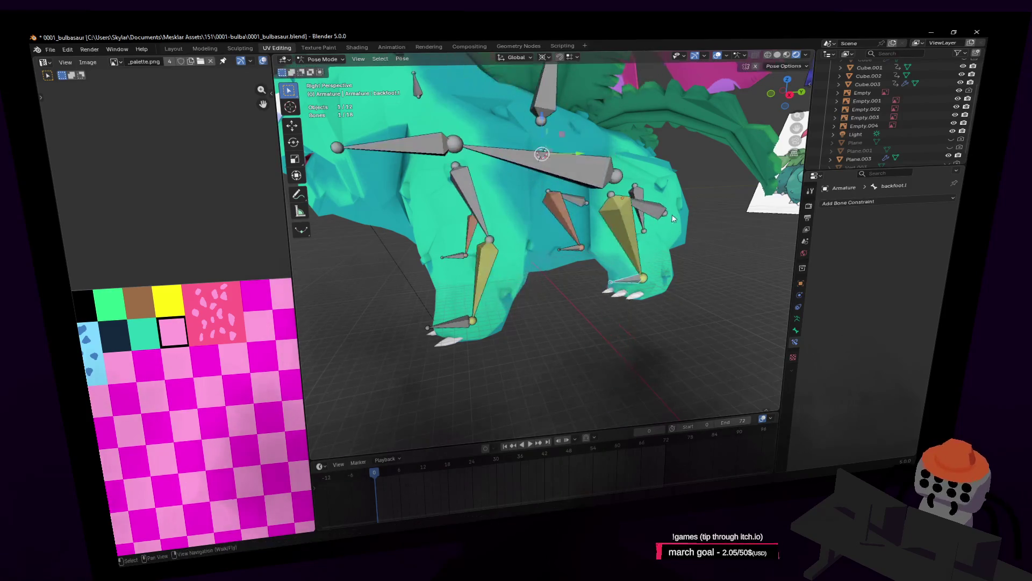
Aim the IK of backleg2.r and frontleg2.r at the armature, then select frontfoot.r
{"action": "left_click", "coordinate": [568, 248]}
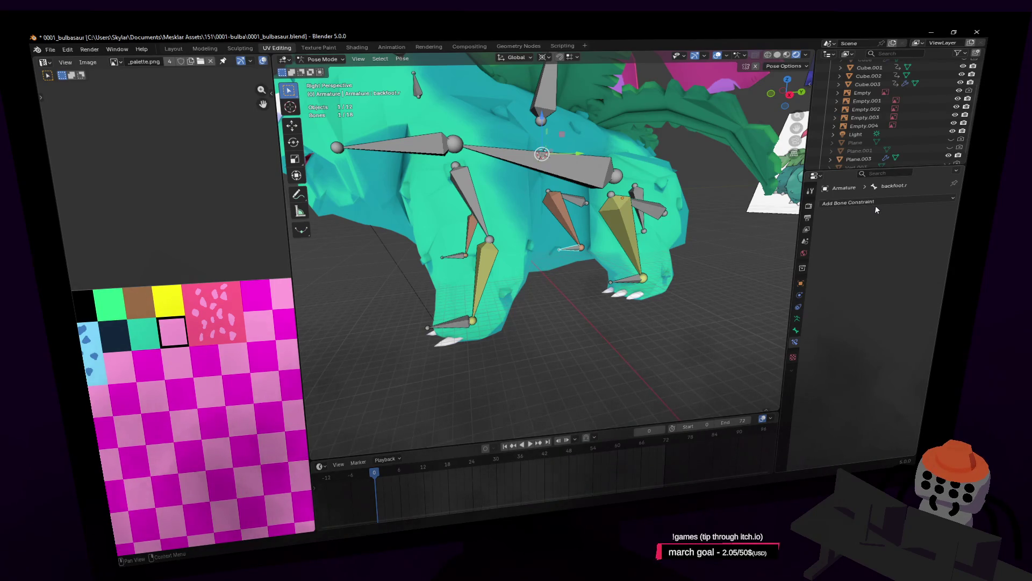
{"action": "left_click", "coordinate": [549, 232]}
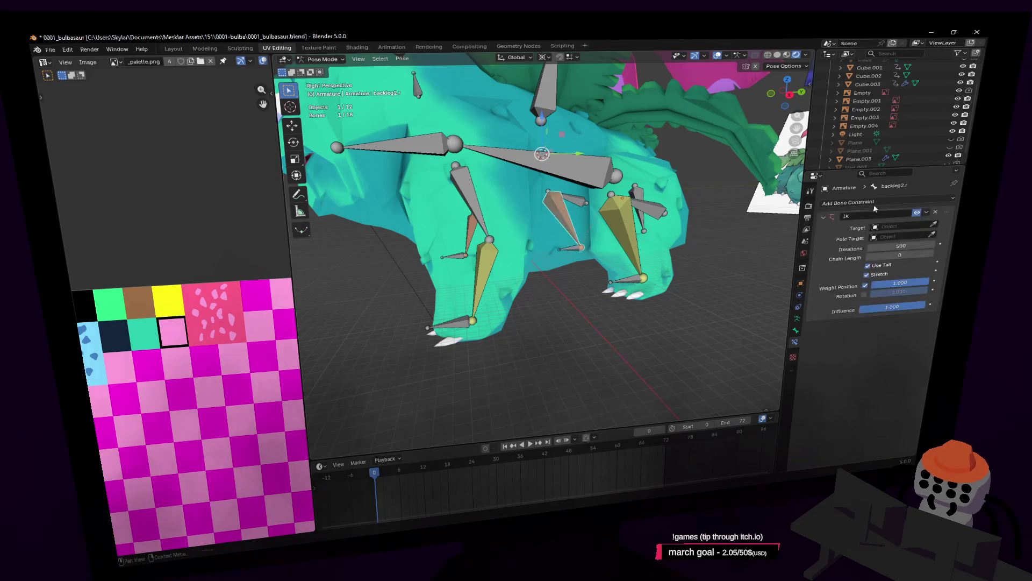
{"action": "left_click", "coordinate": [578, 243]}
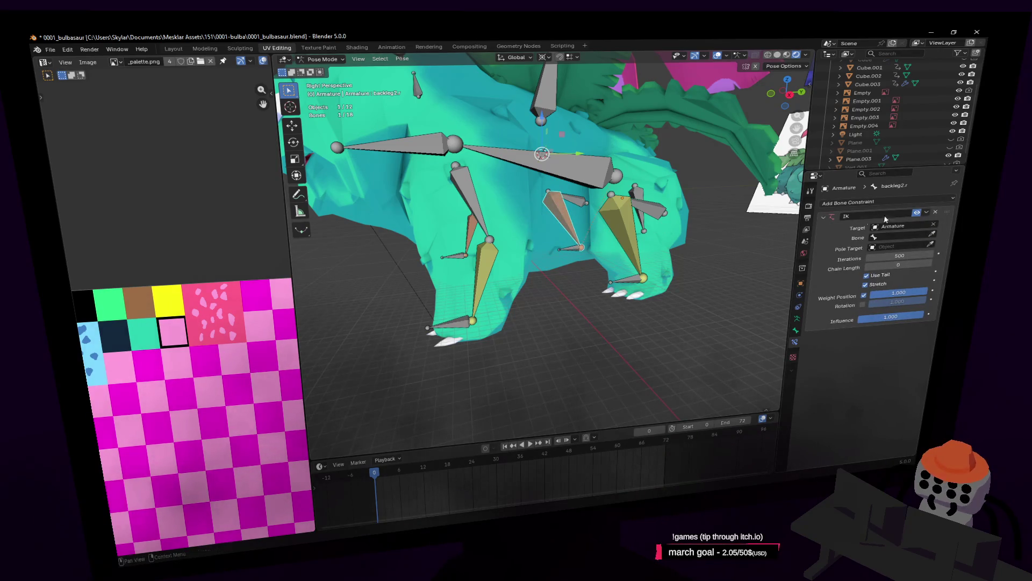
{"action": "left_click", "coordinate": [571, 239]}
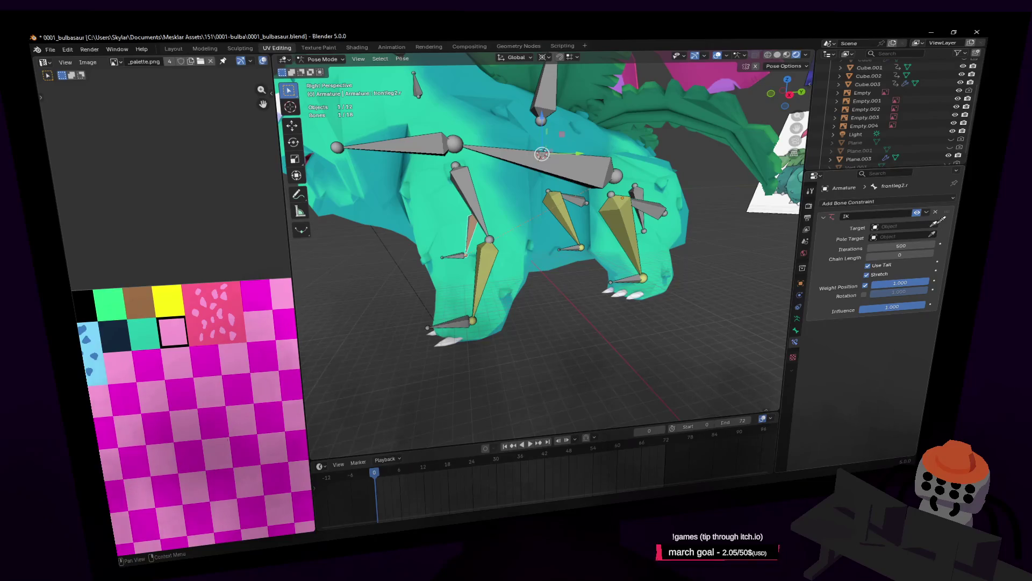
{"action": "left_click", "coordinate": [451, 230]}
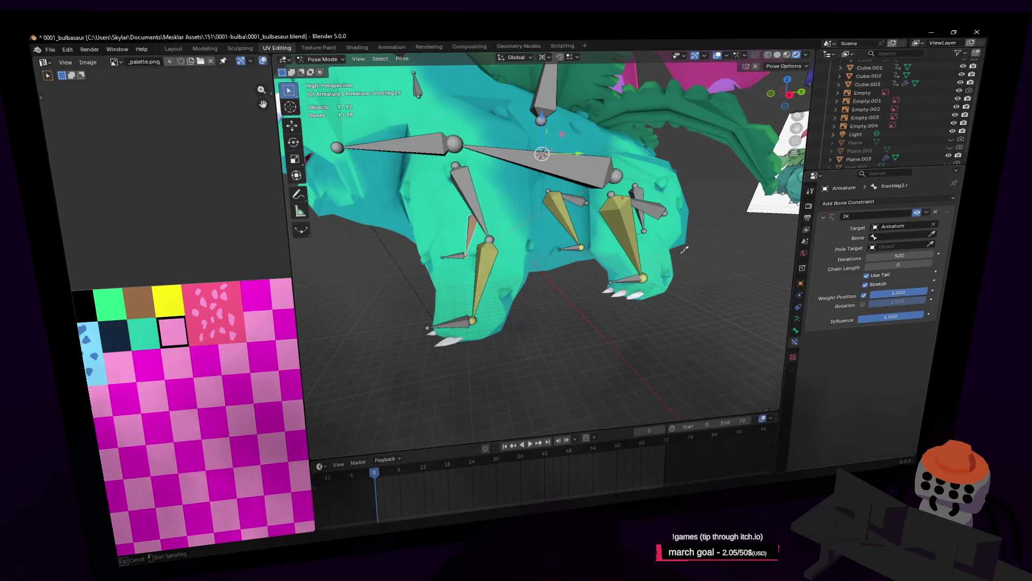
{"action": "middle_click_drag", "start_coordinate": [466, 251], "coordinate": [478, 243]}
{"action": "left_click", "coordinate": [478, 242]}
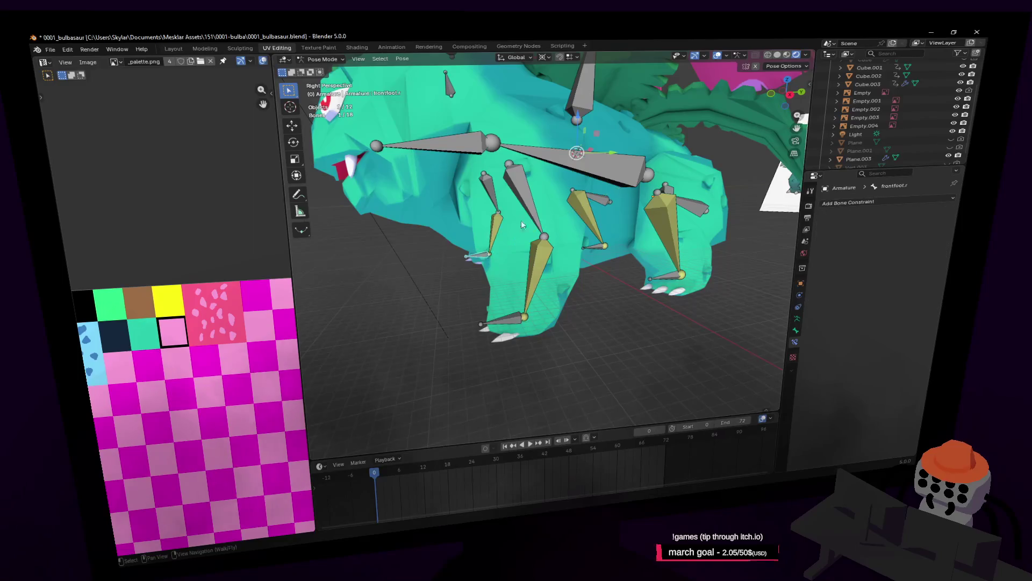
Move the right front foot and confirm the leg follows into a new pose
{"action": "key", "text": "g"}
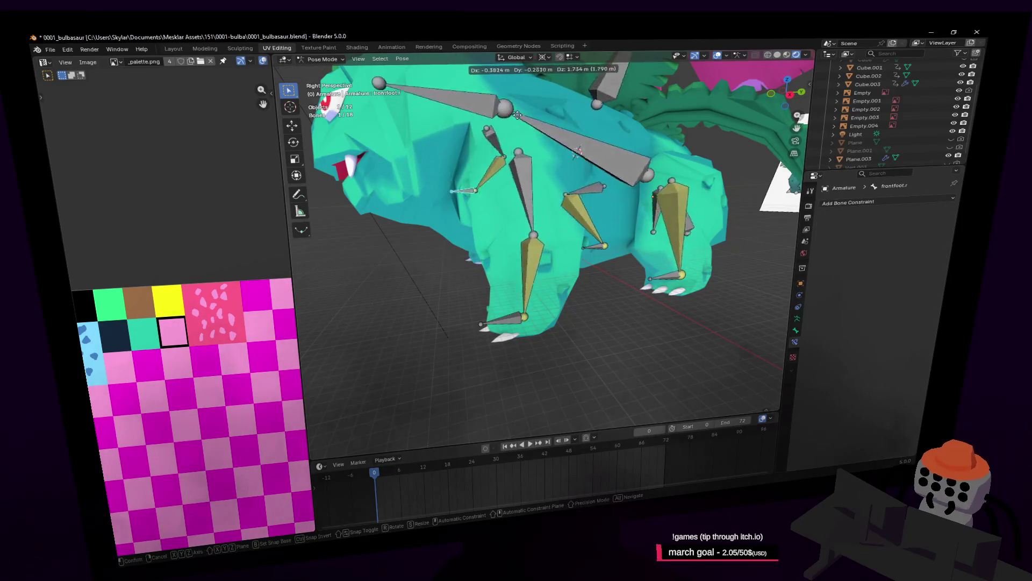
{"action": "middle_click_drag", "start_coordinate": [502, 177], "coordinate": [317, 155], "text": "alt"}
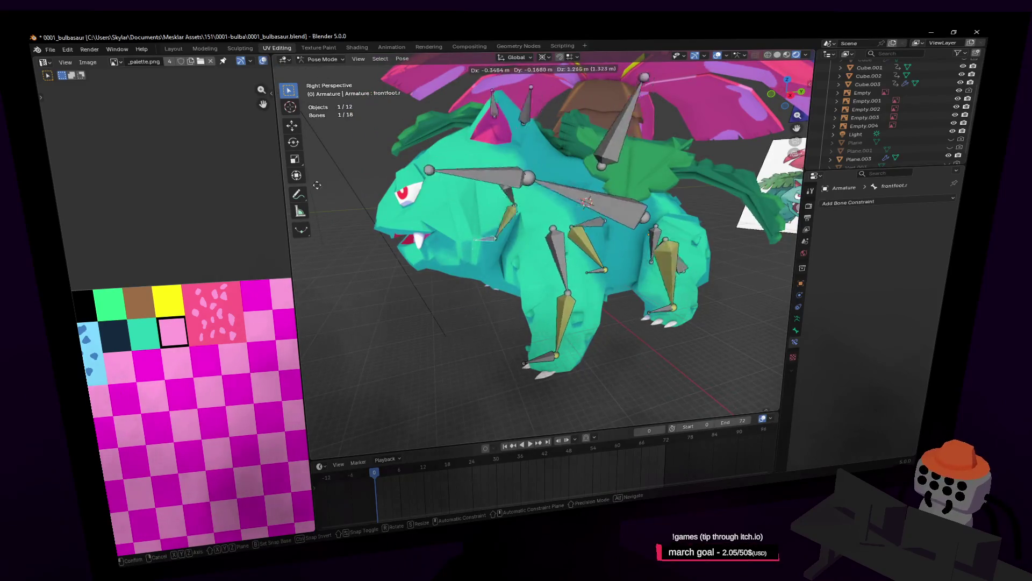
{"action": "left_click", "coordinate": [338, 245]}
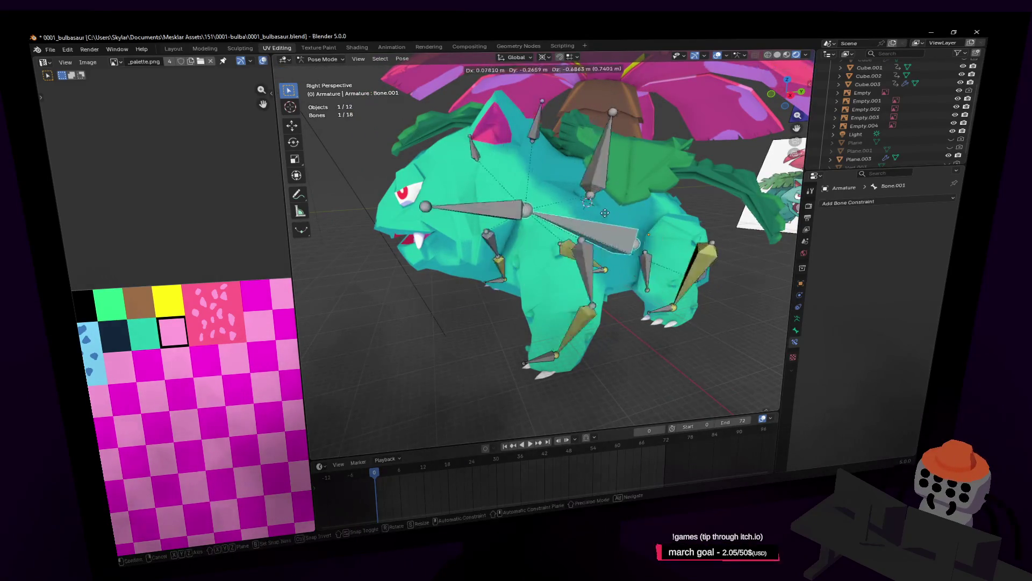
Move bones to test the IK, cancel back to rest pose and return to Object Mode
{"action": "middle_click_drag", "start_coordinate": [619, 178], "coordinate": [631, 200]}
{"action": "key", "text": "g"}
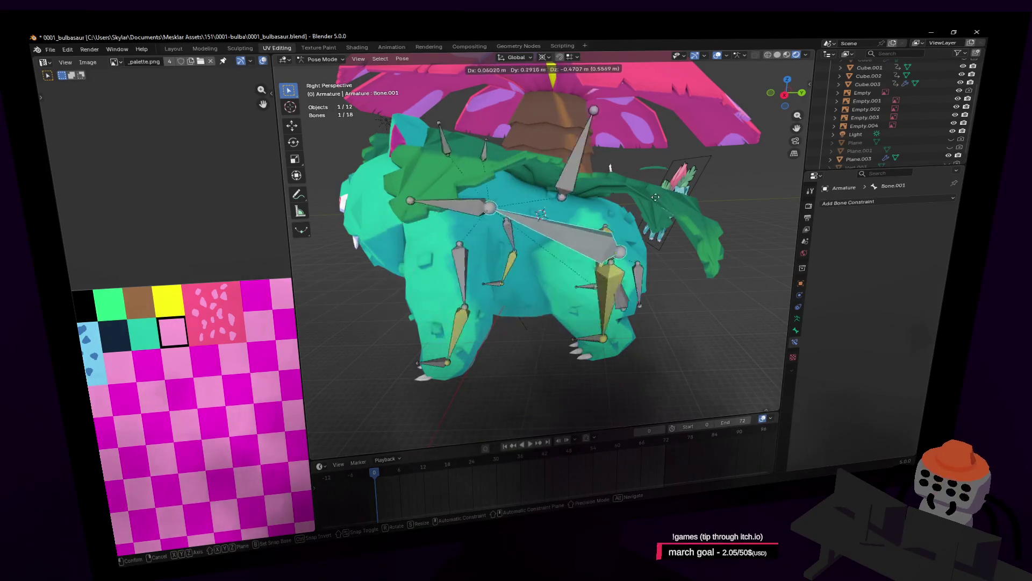
{"action": "key", "text": "Escape"}
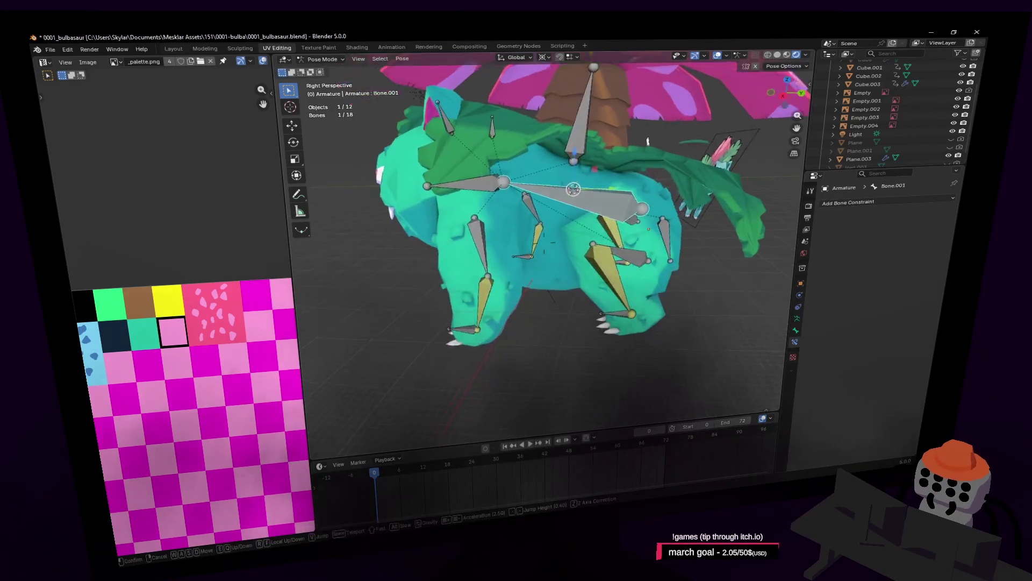
{"action": "middle_click_drag", "start_coordinate": [641, 143], "coordinate": [565, 162]}
{"action": "middle_click_drag", "start_coordinate": [698, 242], "coordinate": [602, 195]}
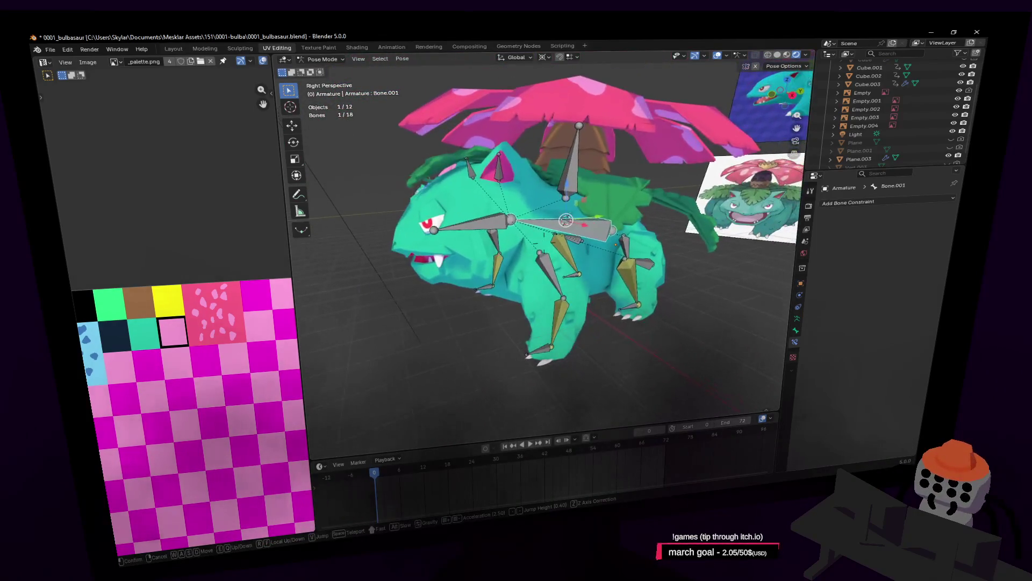
{"action": "scroll", "coordinate": [601, 194], "scroll_direction": "up", "scroll_amount": 2}
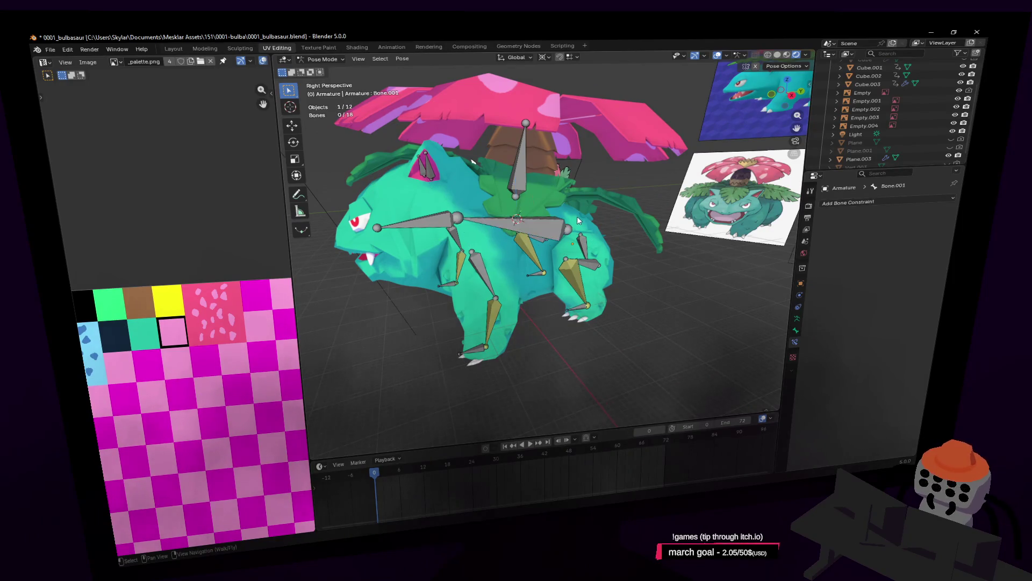
{"action": "left_click", "coordinate": [321, 59]}
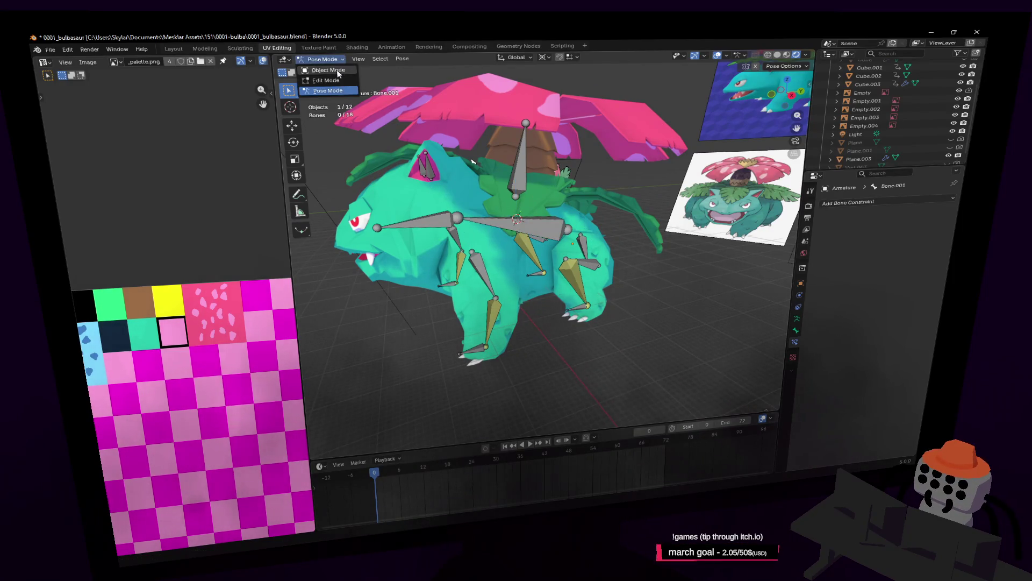
Parent the Venusaur mesh Cube.003 to the armature With Automatic Weights
{"action": "left_click", "coordinate": [582, 220]}
{"action": "middle_click_drag", "start_coordinate": [582, 219], "coordinate": [594, 235]}
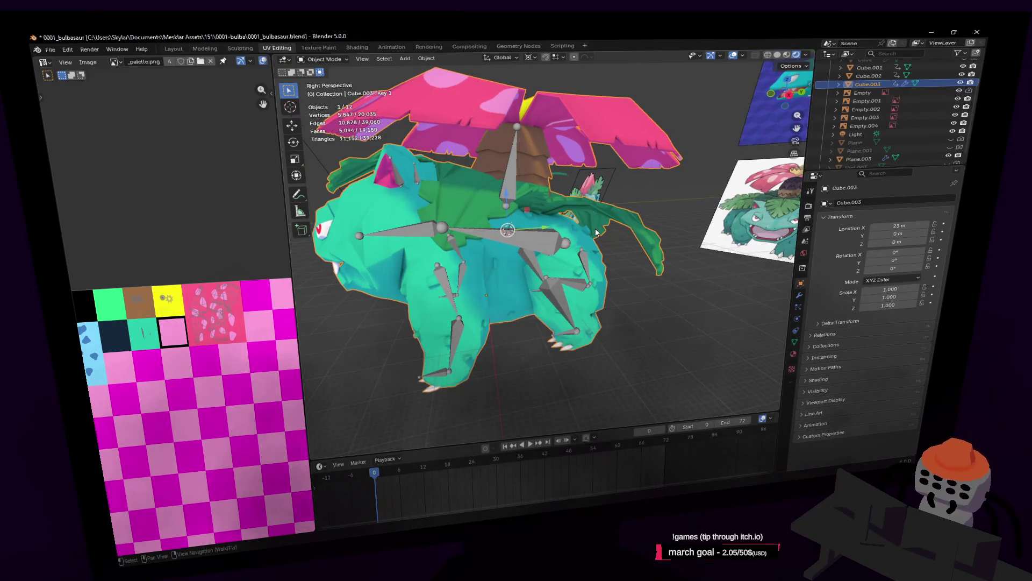
{"action": "middle_click_drag", "start_coordinate": [575, 231], "coordinate": [578, 255]}
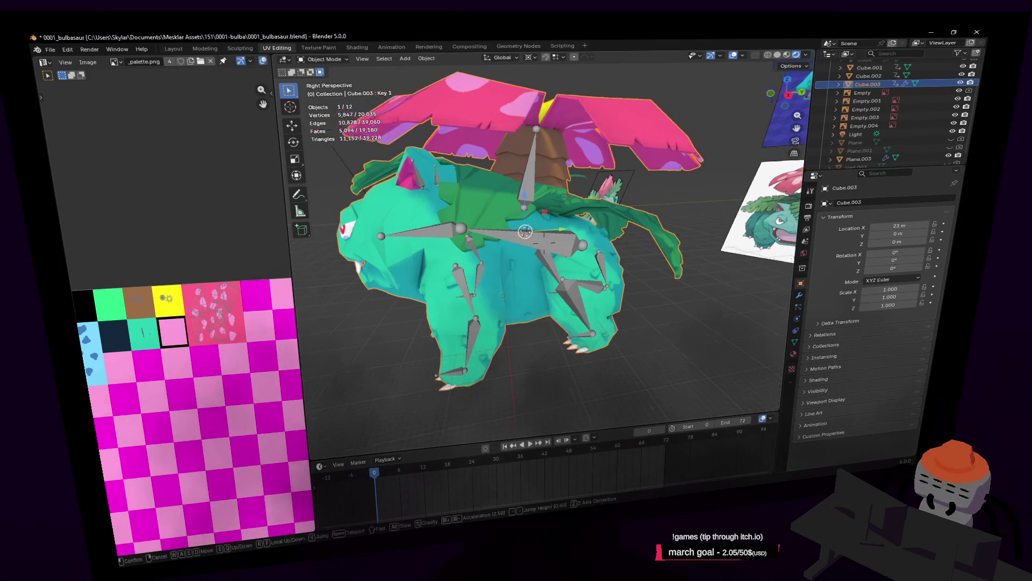
{"action": "left_click", "coordinate": [578, 255], "text": "shift"}
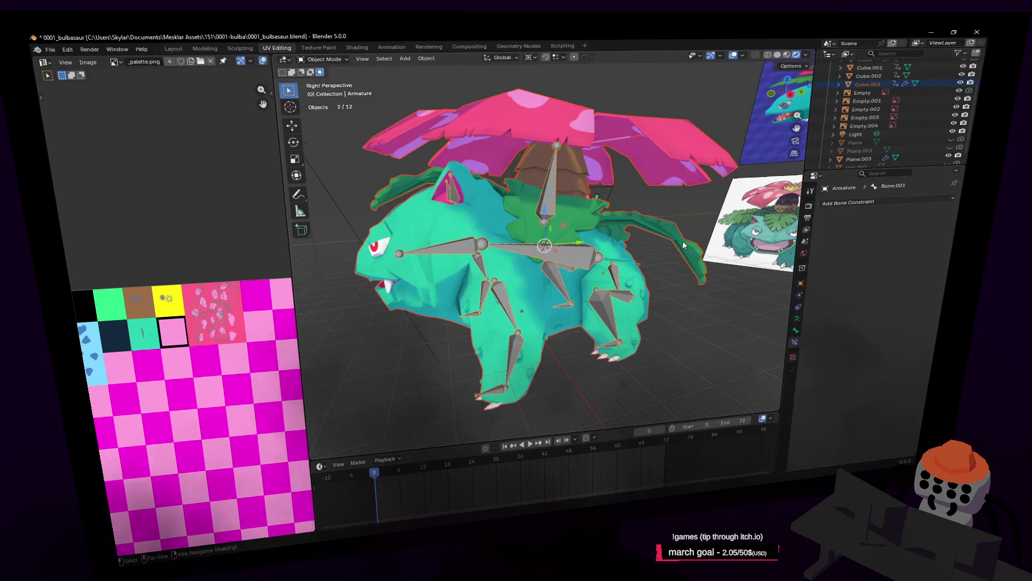
{"action": "key", "text": "ctrl+p"}
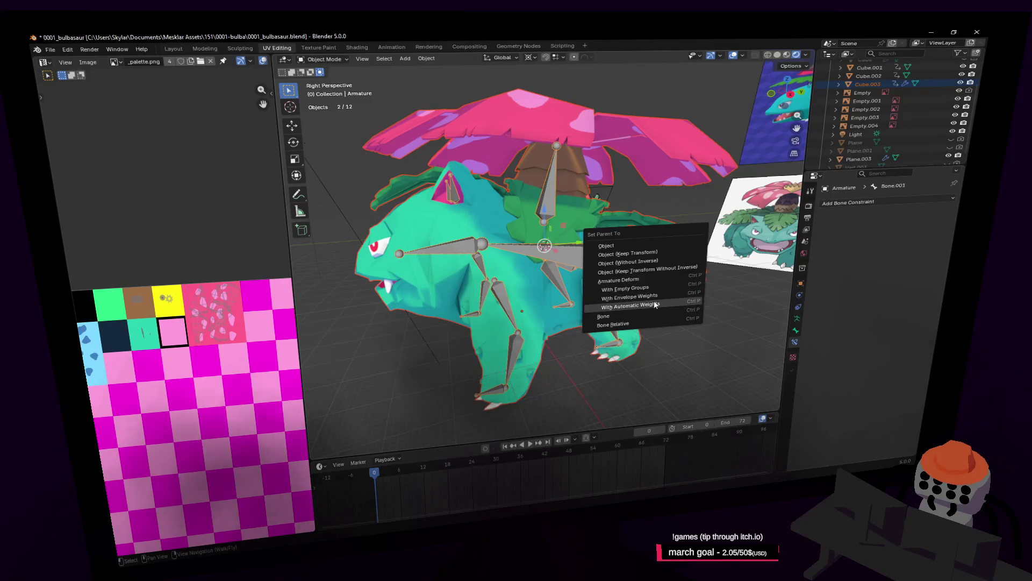
{"action": "left_click", "coordinate": [655, 306]}
{"action": "middle_click_drag", "start_coordinate": [651, 175], "coordinate": [610, 200]}
{"action": "left_click", "coordinate": [204, 49]}
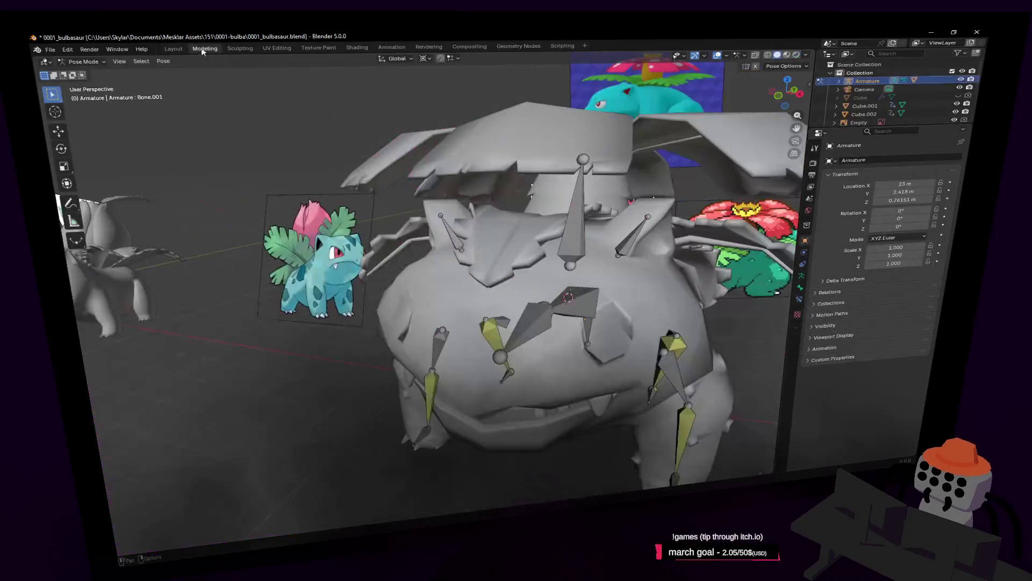
Split the Modeling viewport into two material-preview views, hiding bones and overlays in the left one
{"action": "key", "text": "ctrl+Page_Up"}
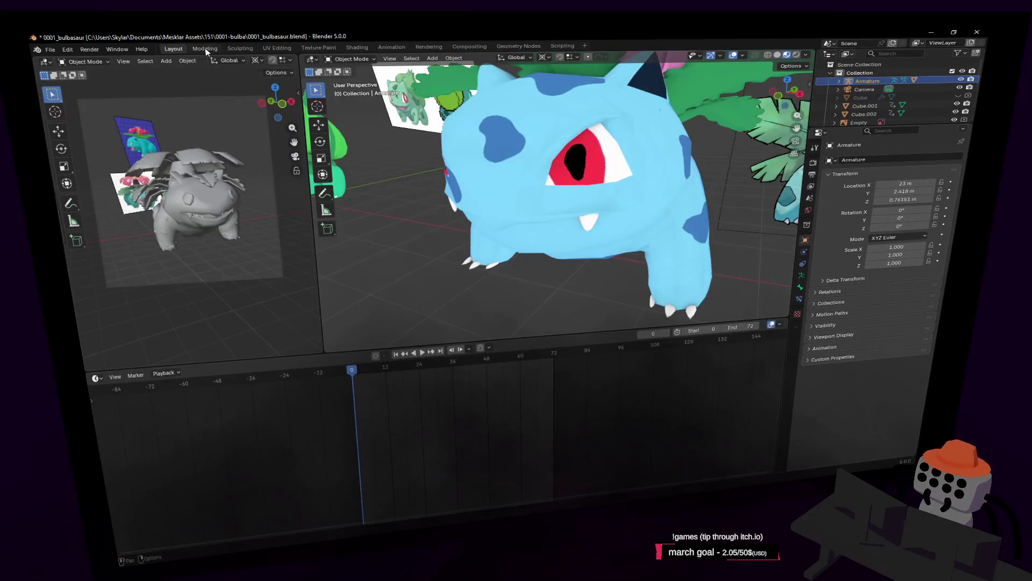
{"action": "left_click", "coordinate": [204, 49]}
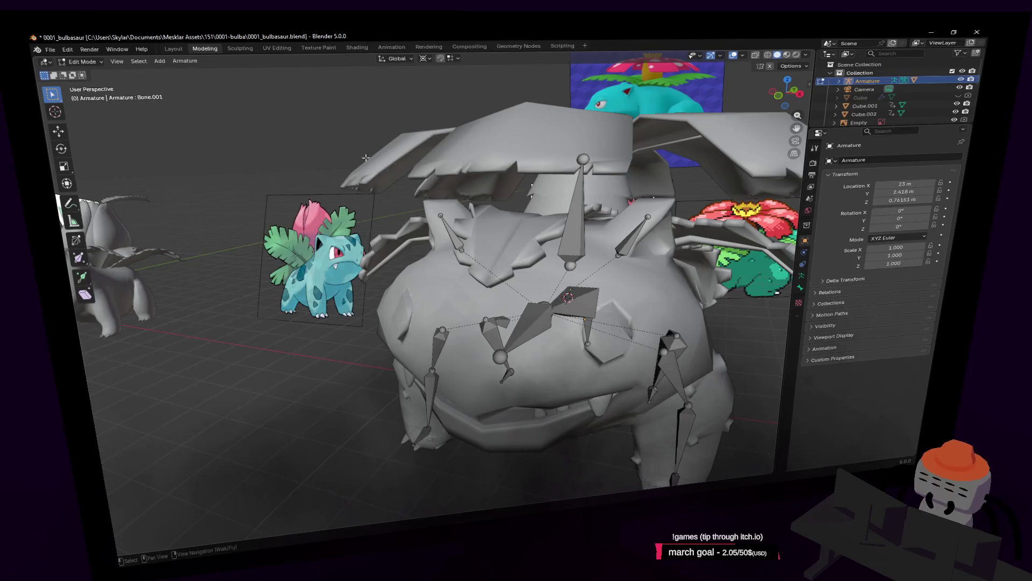
{"action": "left_click_drag", "start_coordinate": [162, 266], "coordinate": [289, 269]}
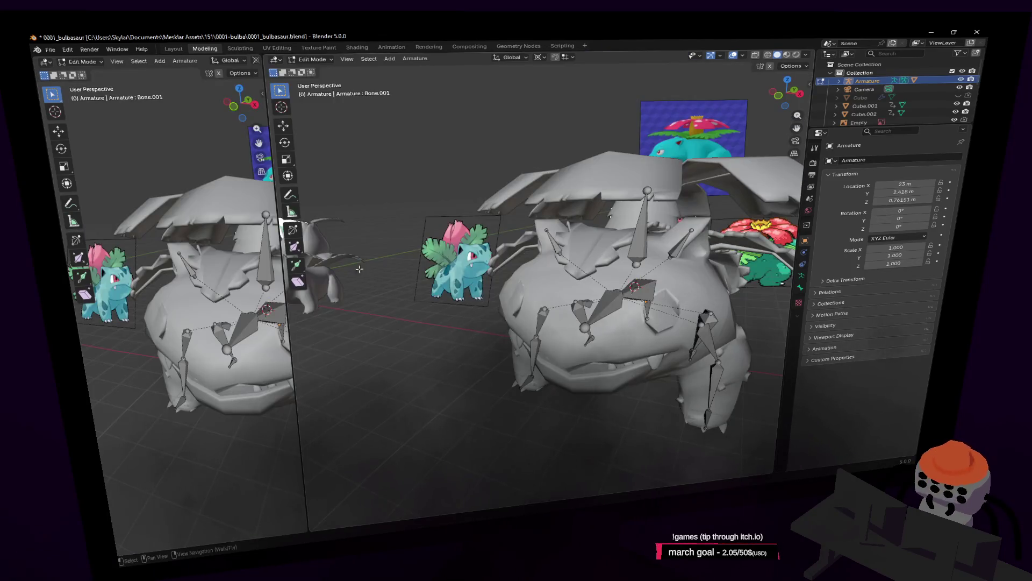
{"action": "left_click", "coordinate": [787, 56]}
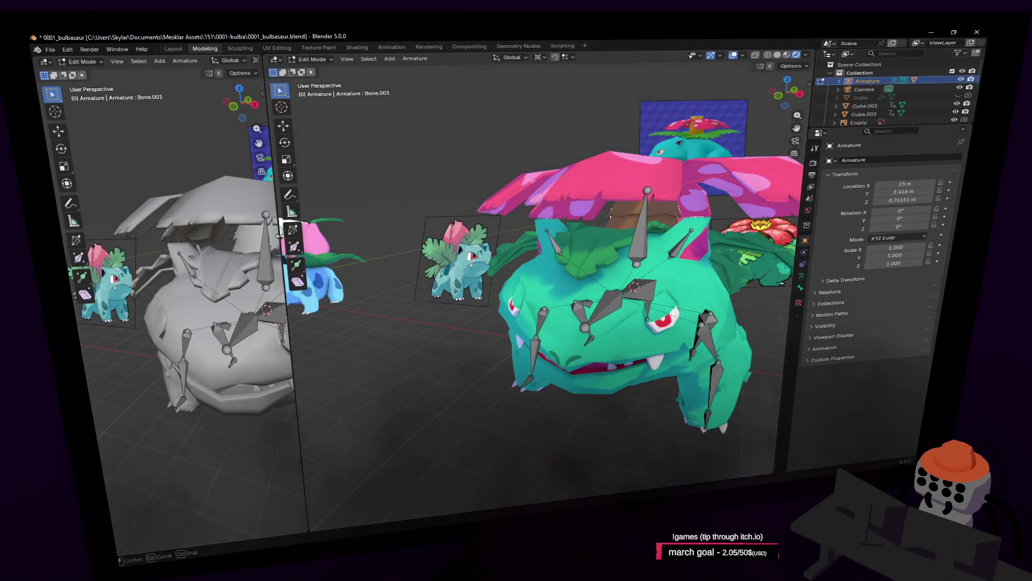
{"action": "left_click_drag", "start_coordinate": [282, 222], "coordinate": [645, 218]}
{"action": "left_click", "coordinate": [622, 55]}
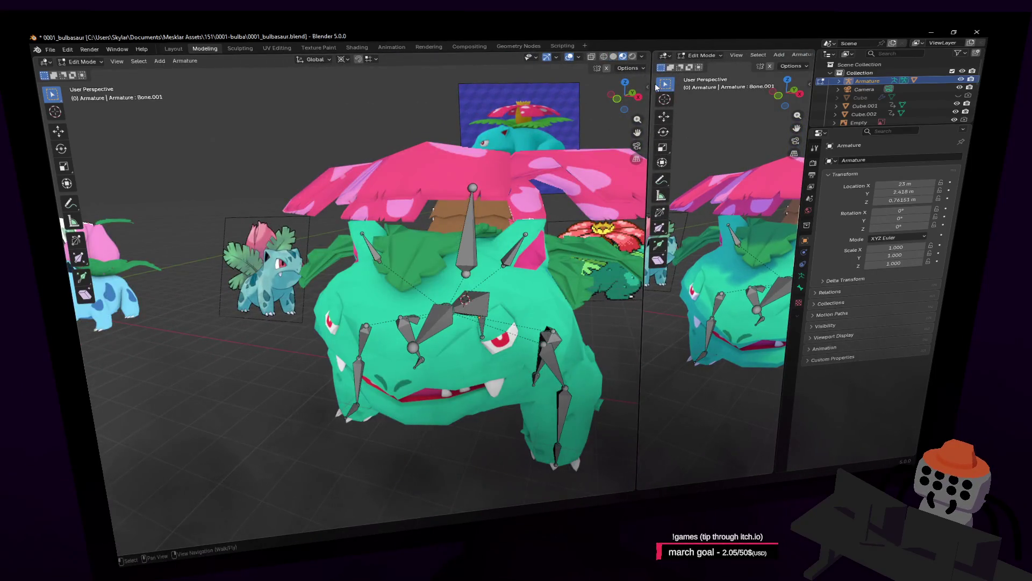
{"action": "left_click", "coordinate": [569, 57]}
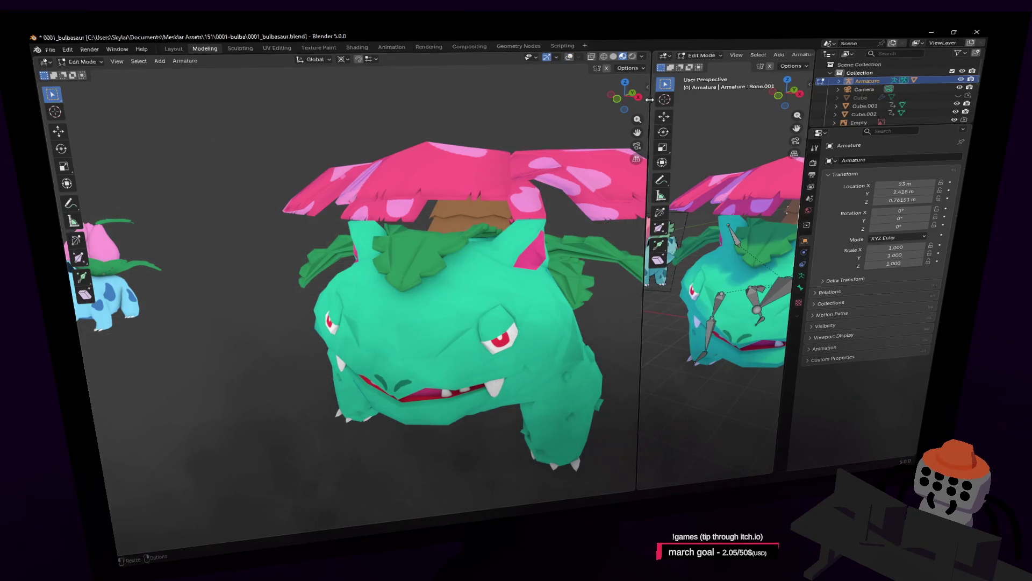
{"action": "left_click_drag", "start_coordinate": [649, 99], "coordinate": [356, 98]}
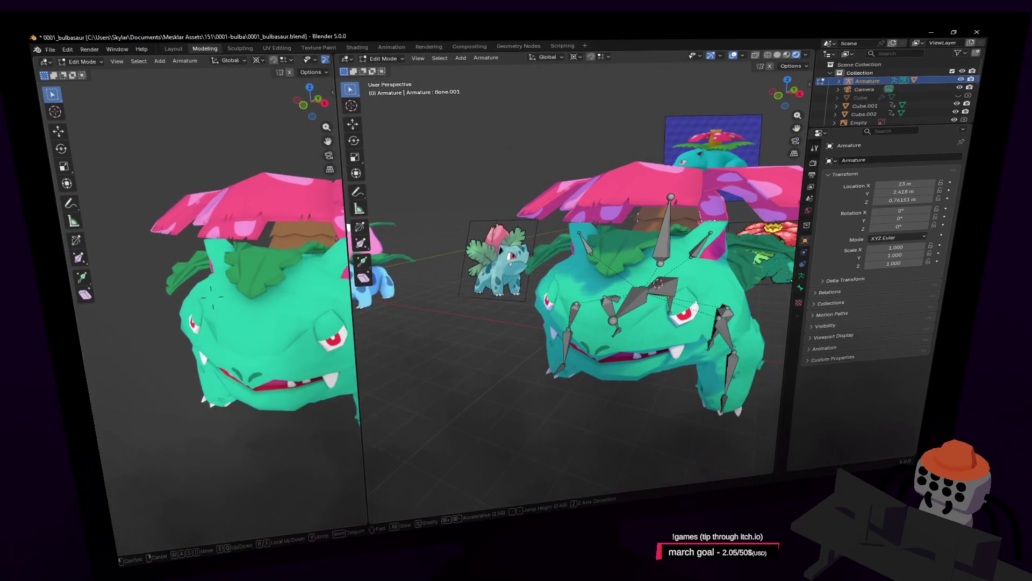
{"action": "middle_click_drag", "start_coordinate": [213, 297], "coordinate": [261, 236]}
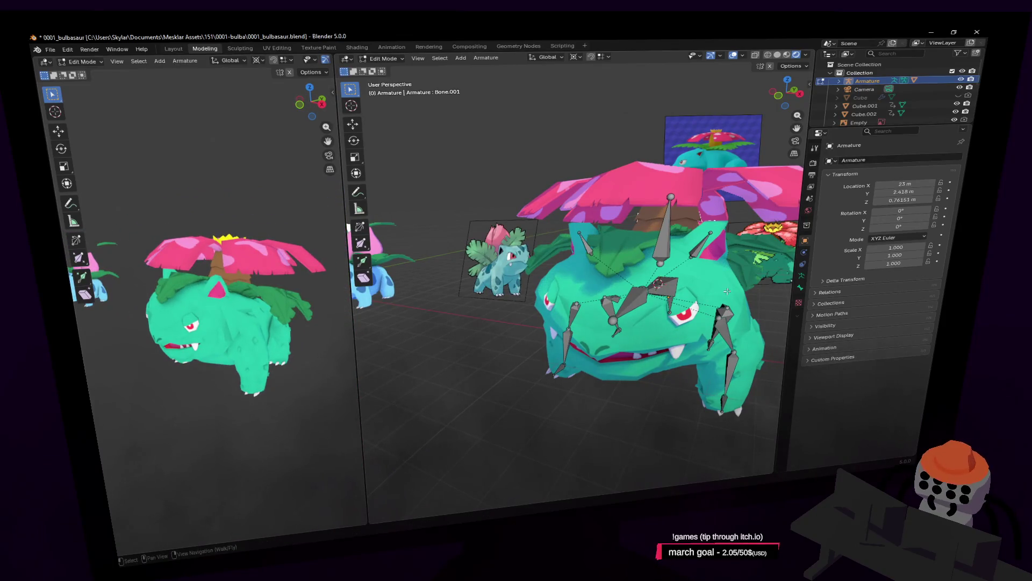
Return to Object Mode, enable the Venusaur mesh's Subdivision viewport display, and put the armature in Pose Mode
{"action": "key", "text": "Tab"}
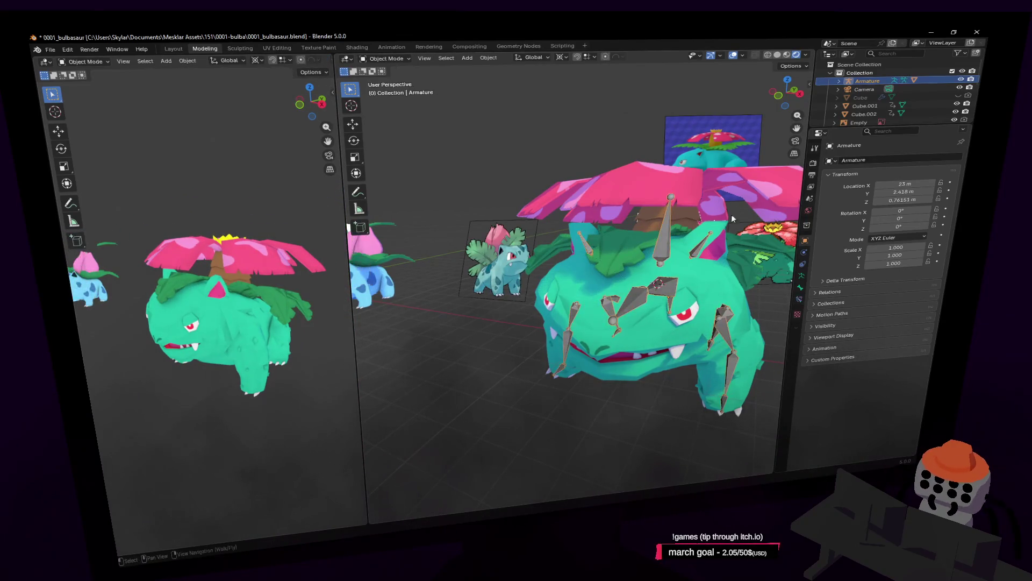
{"action": "middle_click_drag", "start_coordinate": [731, 213], "coordinate": [705, 238]}
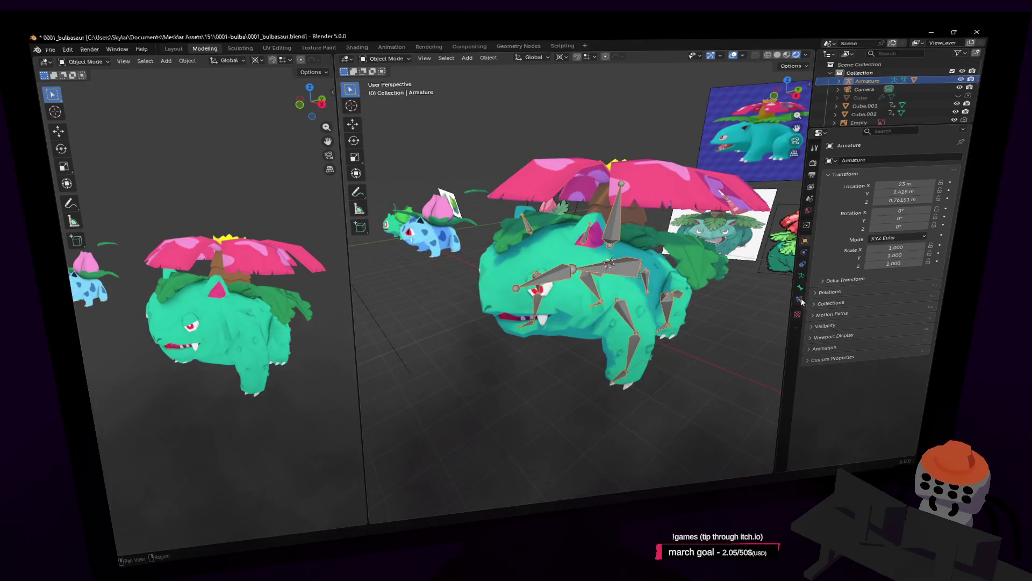
{"action": "left_click", "coordinate": [789, 54]}
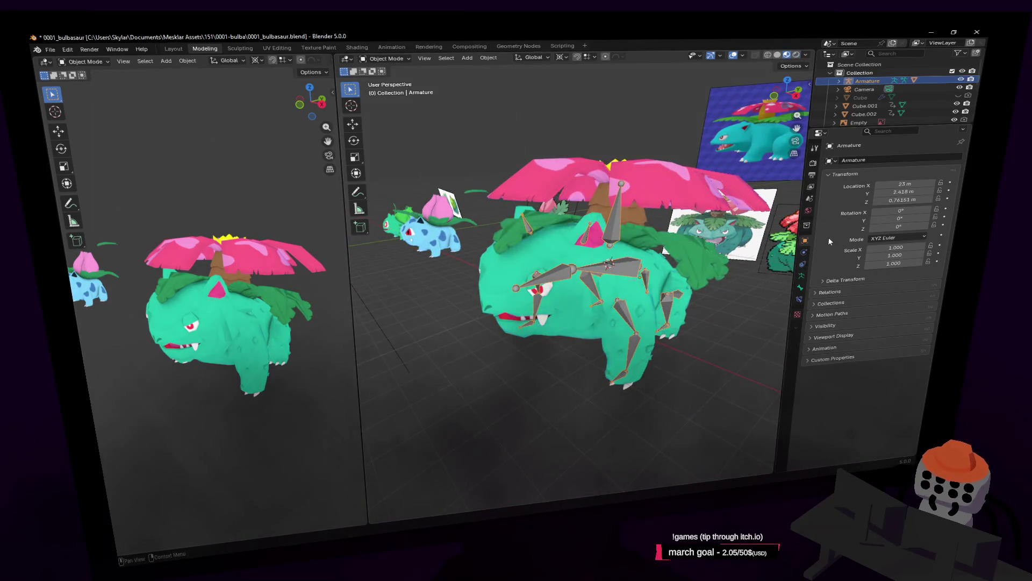
{"action": "mouse_move", "coordinate": [341, 81]}
{"action": "left_mouse_down"}
{"action": "mouse_move", "coordinate": [654, 59]}
{"action": "mouse_move", "coordinate": [355, 73]}
{"action": "left_mouse_up"}
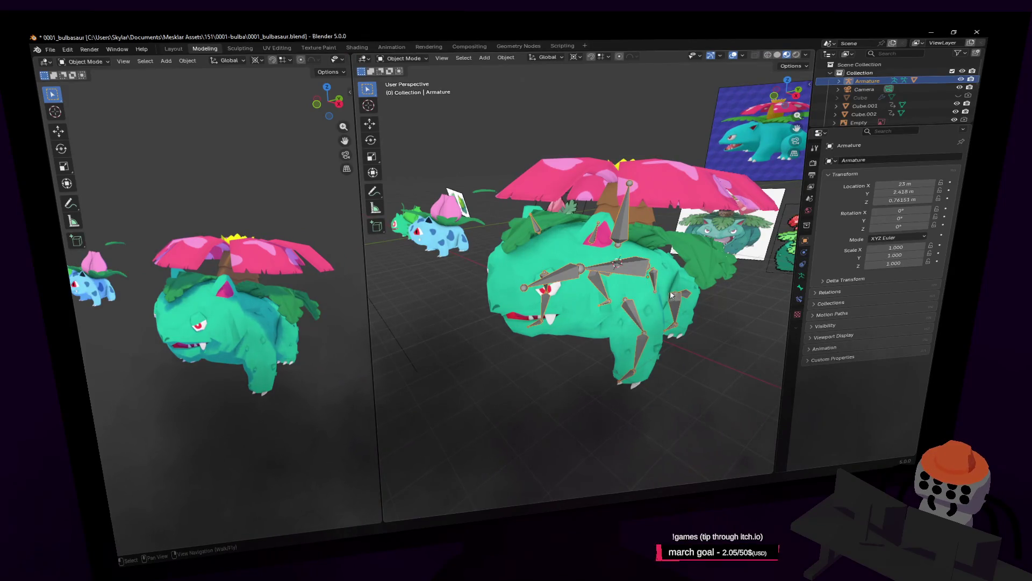
{"action": "left_click", "coordinate": [671, 296]}
{"action": "left_click", "coordinate": [914, 174]}
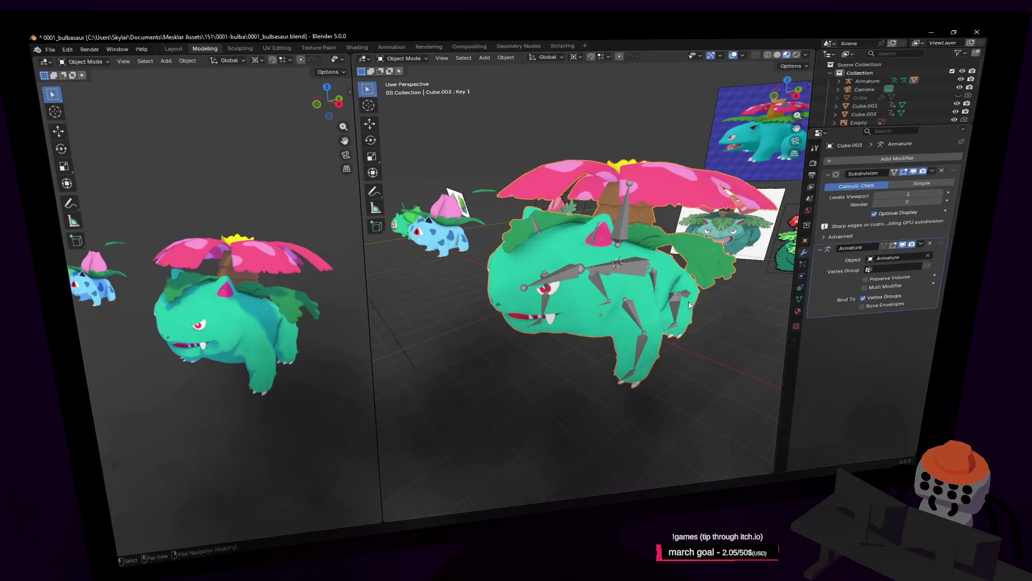
{"action": "left_click", "coordinate": [699, 262]}
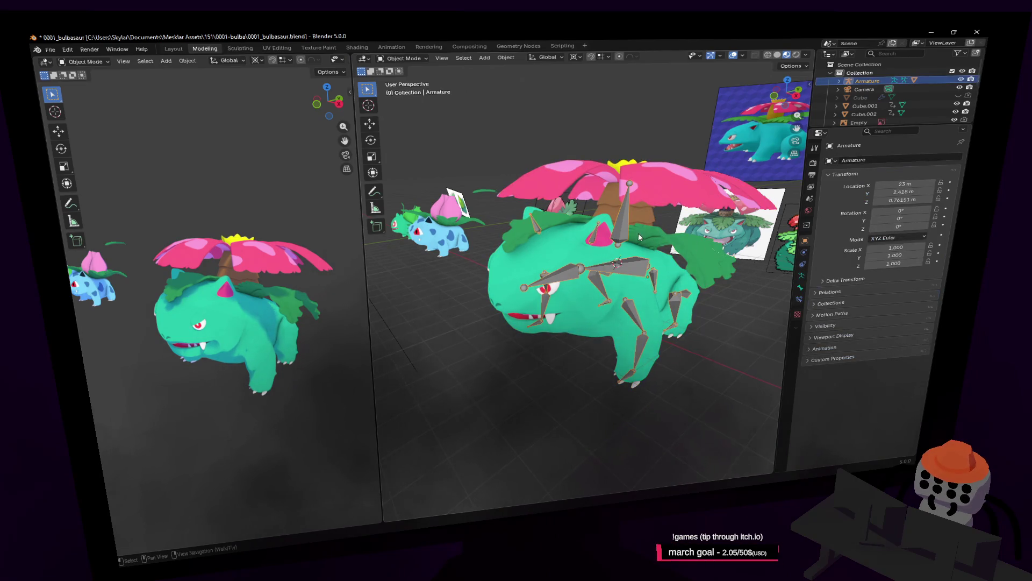
{"action": "middle_click_drag", "start_coordinate": [638, 234], "coordinate": [589, 100]}
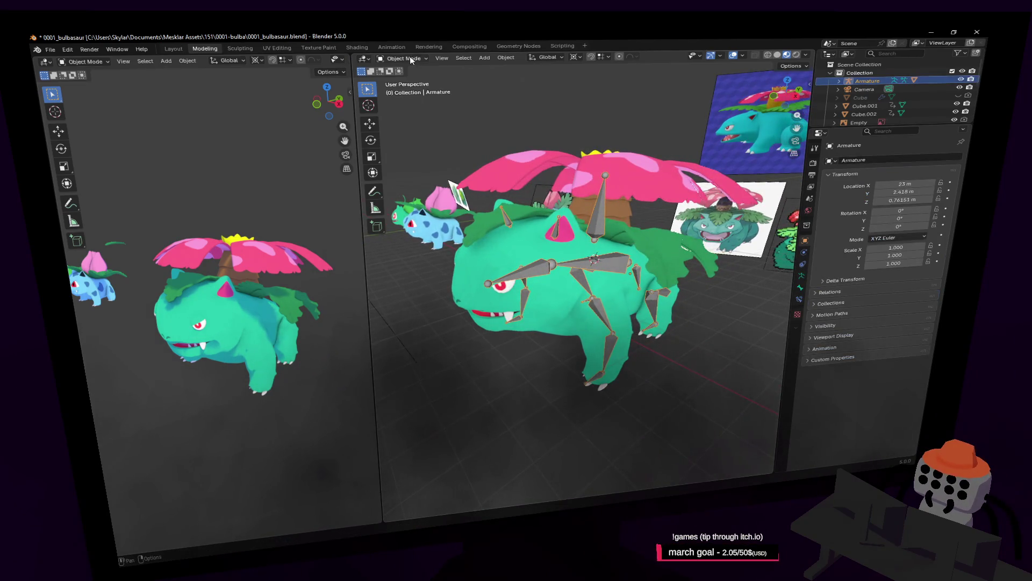
{"action": "left_click", "coordinate": [408, 89]}
Test-rotate Bone.001 twice with R, cancelling each try, then return the armature to Object Mode
{"action": "key", "text": "r"}
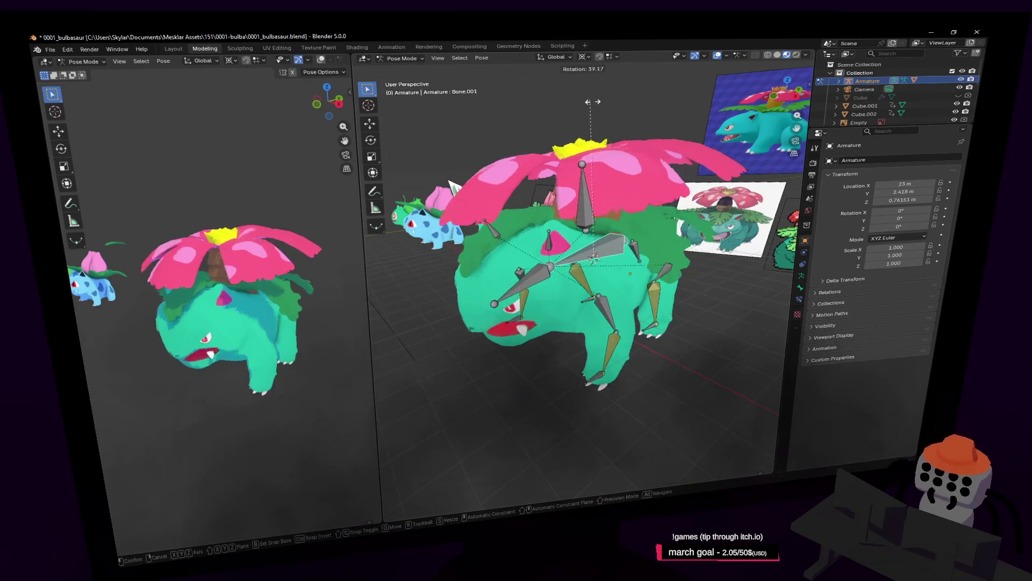
{"action": "key", "text": "Escape"}
{"action": "key", "text": "shift+grave"}
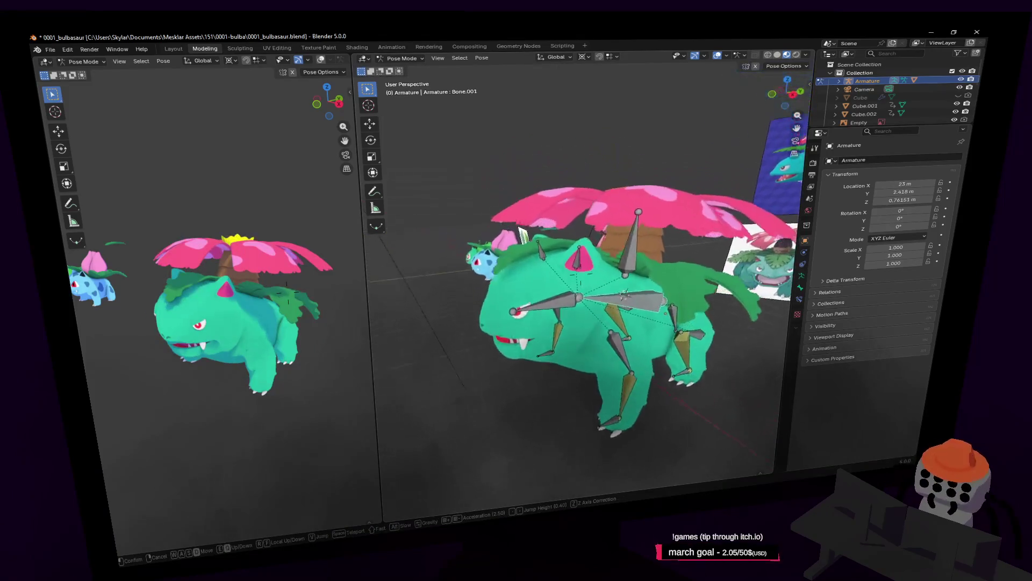
{"action": "key", "text": "Return"}
{"action": "key", "text": "r"}
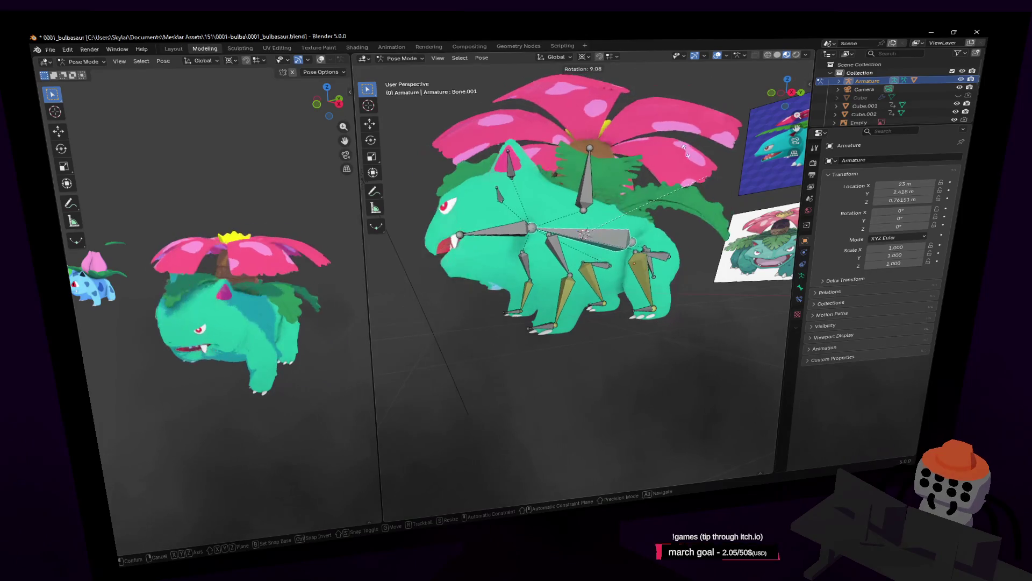
{"action": "key", "text": "Escape"}
{"action": "key", "text": "shift+grave"}
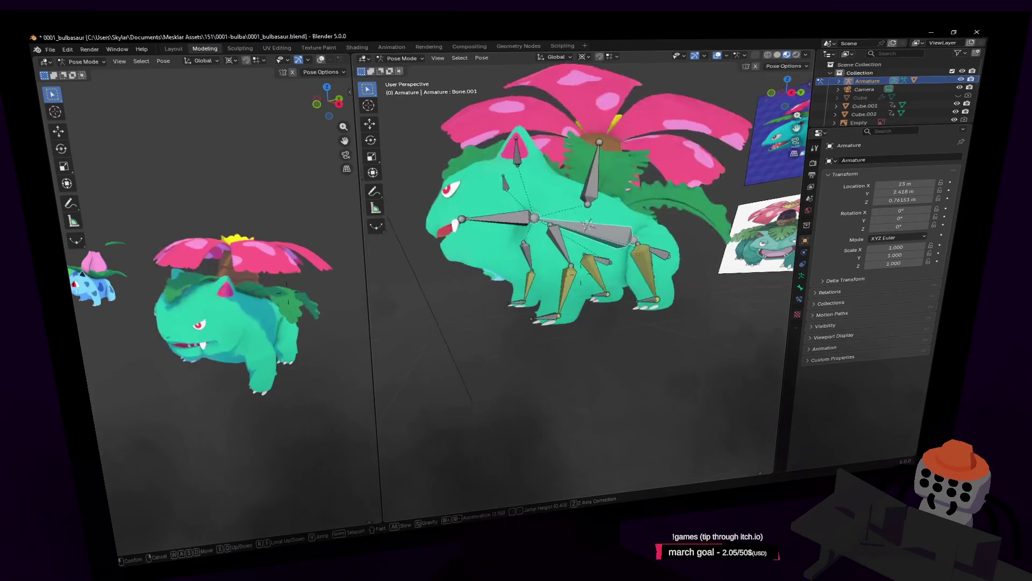
{"action": "key", "text": "Return"}
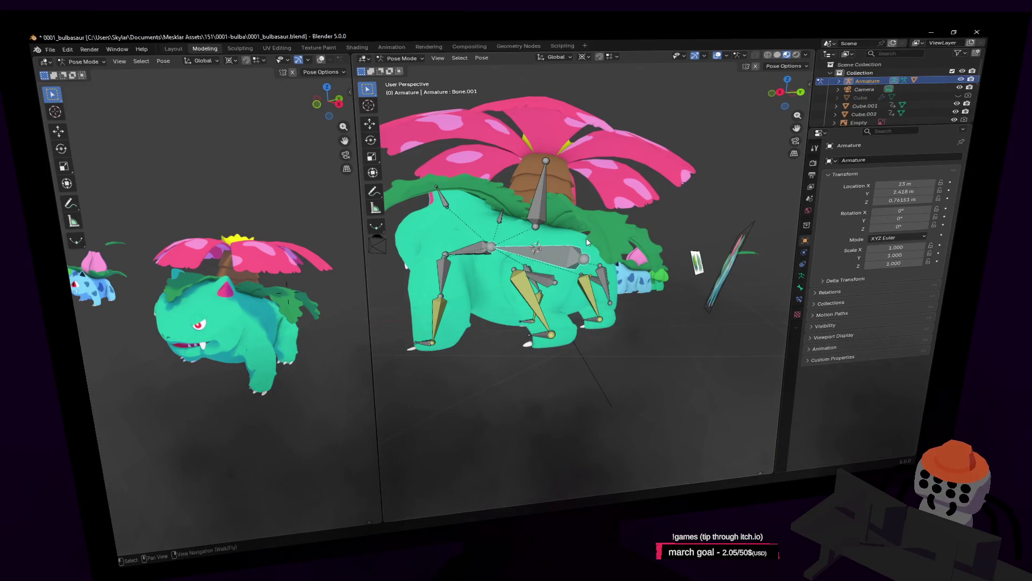
{"action": "key", "text": "ctrl+Tab"}
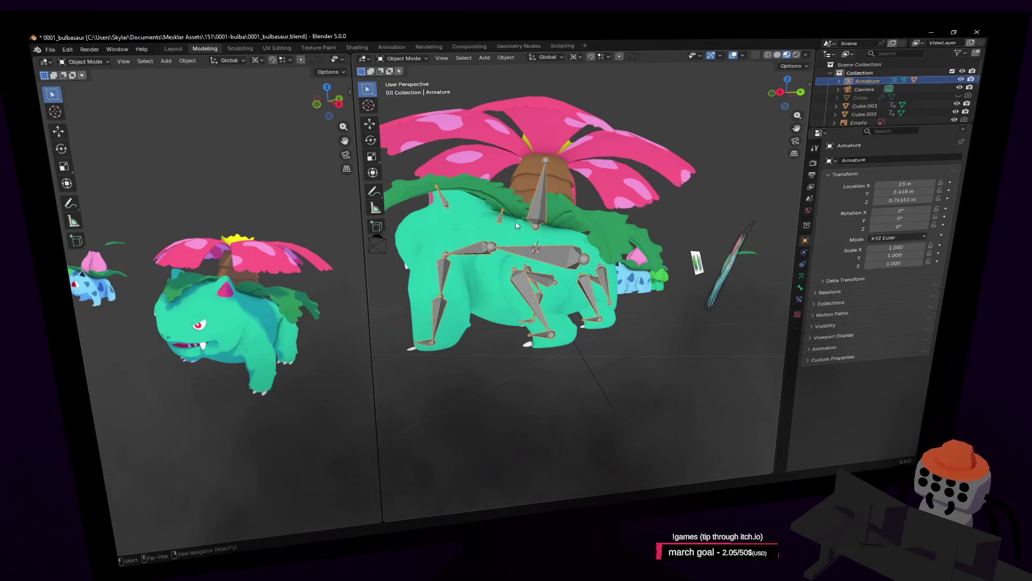
Disable the mesh's Subdivision viewport display, re-enter Pose Mode on the armature and start moving a bone
{"action": "left_click", "coordinate": [482, 215]}
{"action": "left_click", "coordinate": [919, 171]}
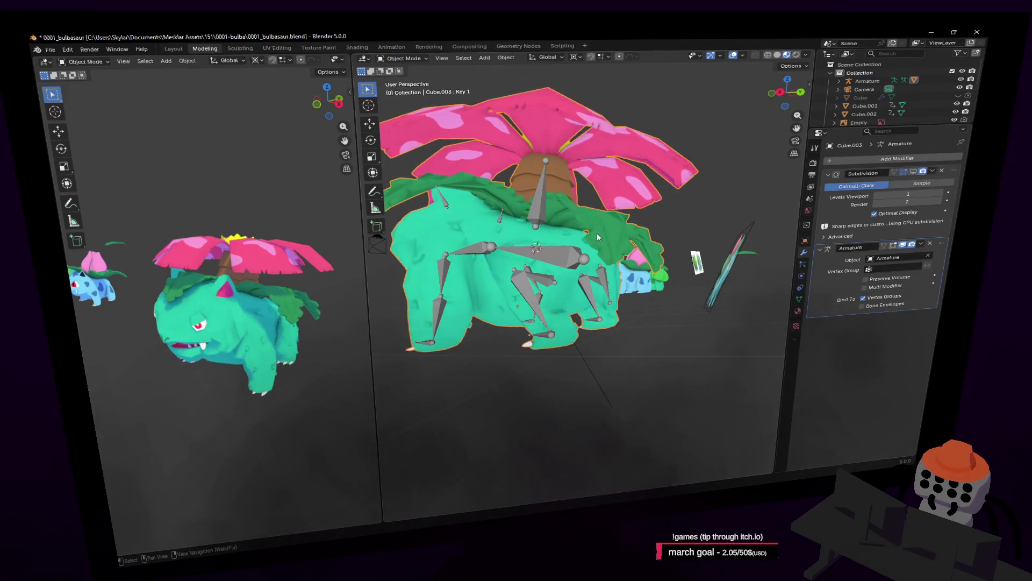
{"action": "left_click", "coordinate": [582, 259]}
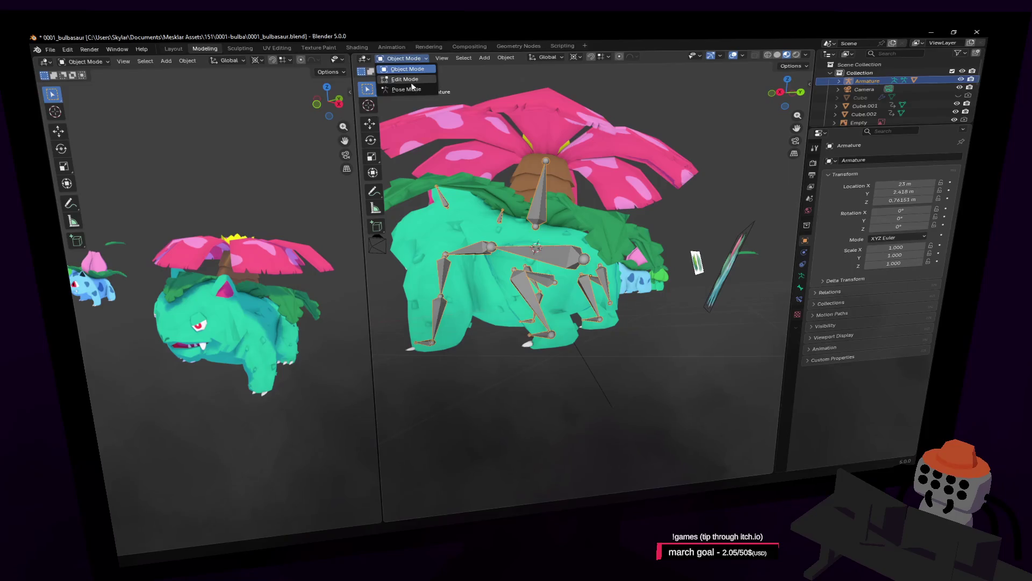
{"action": "left_click", "coordinate": [408, 89]}
{"action": "key", "text": "g"}
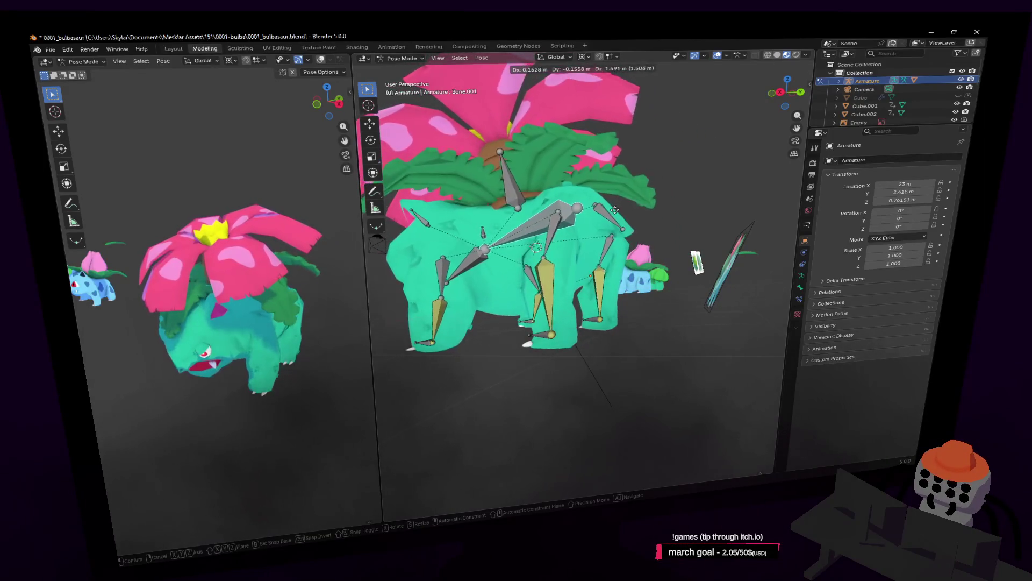
Reset the pose, then try a bone rotation and a side-on bone move, cancelling each
{"action": "key", "text": "Escape"}
{"action": "key", "text": "shift+grave"}
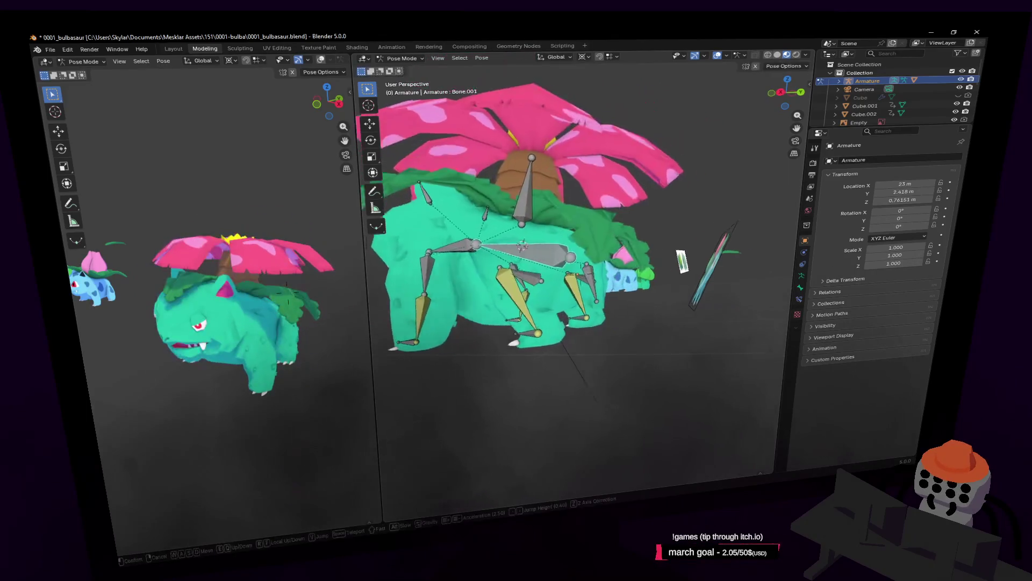
{"action": "key", "text": "Return"}
{"action": "key", "text": "r"}
{"action": "key", "text": "Escape"}
{"action": "key", "text": "shift+grave"}
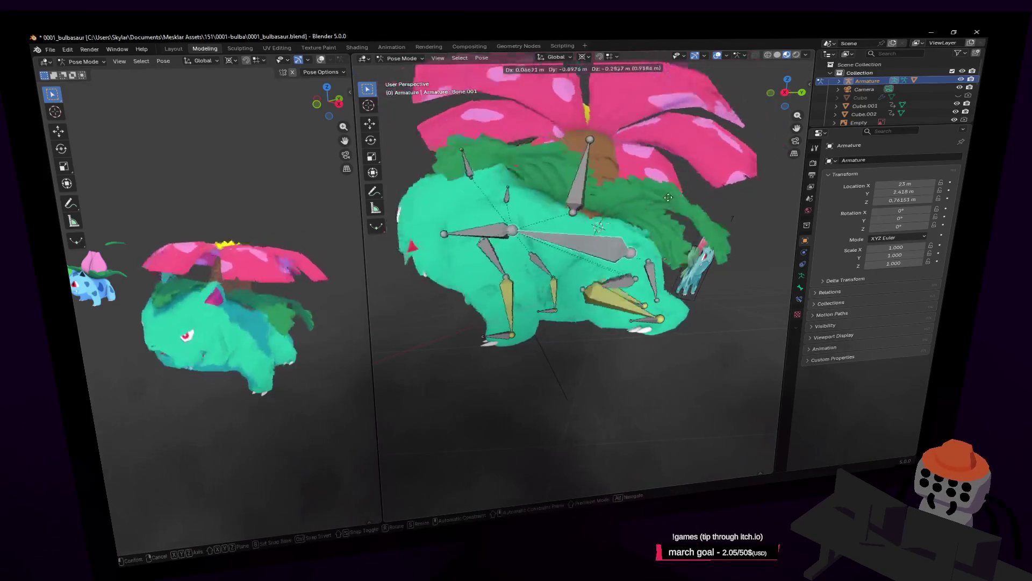
{"action": "key", "text": "Return"}
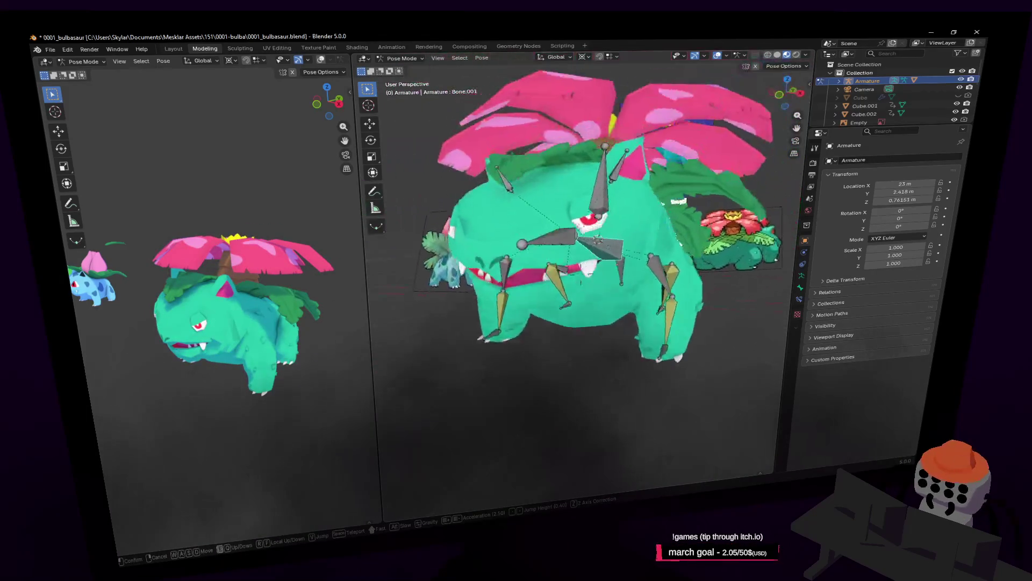
{"action": "key", "text": "g"}
{"action": "middle_click_drag", "start_coordinate": [623, 250], "coordinate": [637, 203]}
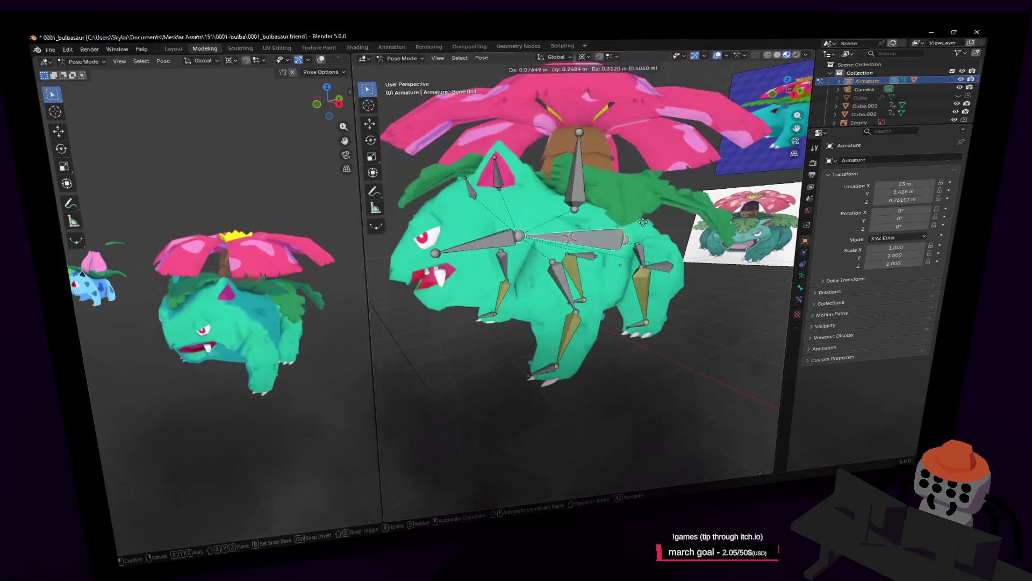
{"action": "key", "text": "Escape"}
Try one more bone move, restore the rest pose, and circle the view to Venusaur's side
{"action": "key", "text": "shift+grave"}
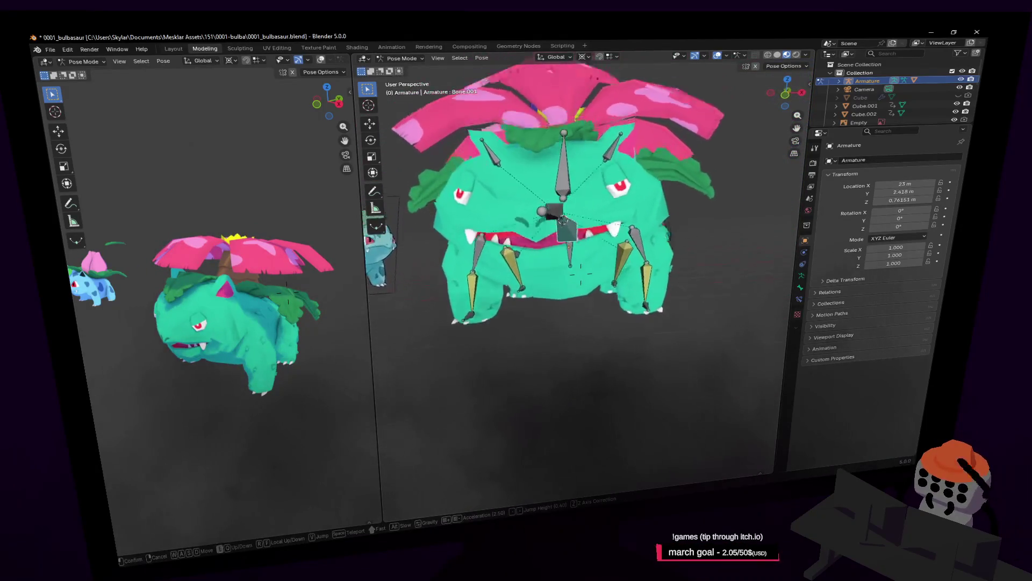
{"action": "key", "text": "Return"}
{"action": "key", "text": "g"}
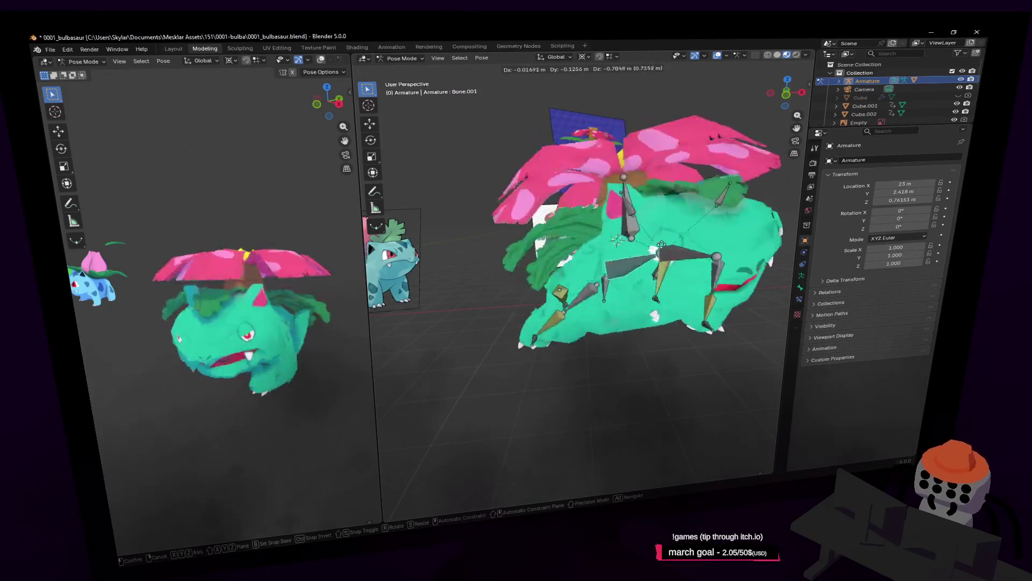
{"action": "key", "text": "Escape"}
{"action": "key", "text": "shift+grave"}
{"action": "key", "text": "a"}
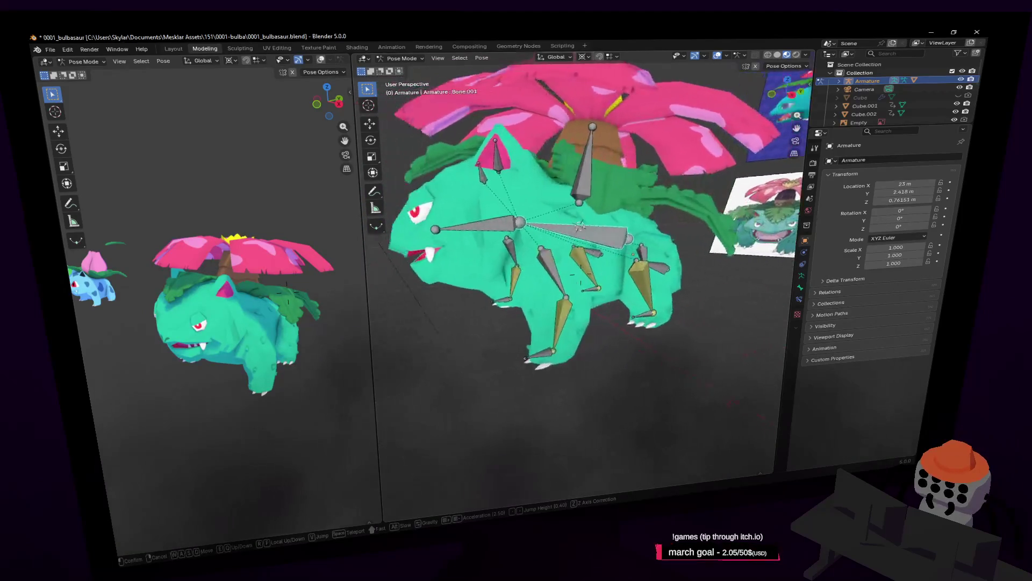
{"action": "key", "text": "w"}
{"action": "left_click", "coordinate": [667, 246]}
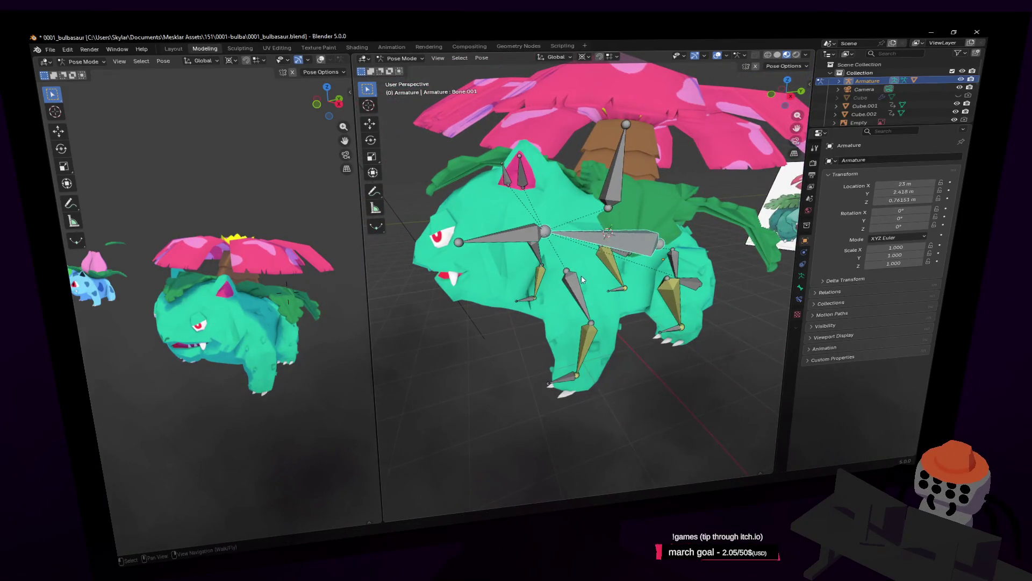
{"action": "scroll", "coordinate": [586, 287], "scroll_direction": "up", "scroll_amount": 4}
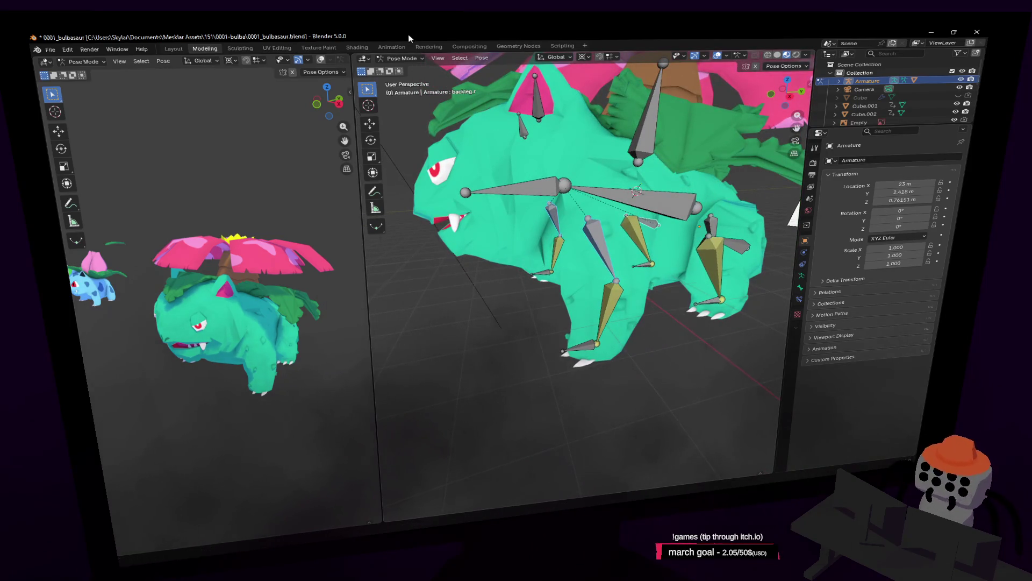
{"action": "left_click", "coordinate": [403, 59]}
Separate the leg bones into a new Armature.001 with P, then test a bone move in Pose Mode
{"action": "left_click", "coordinate": [408, 80]}
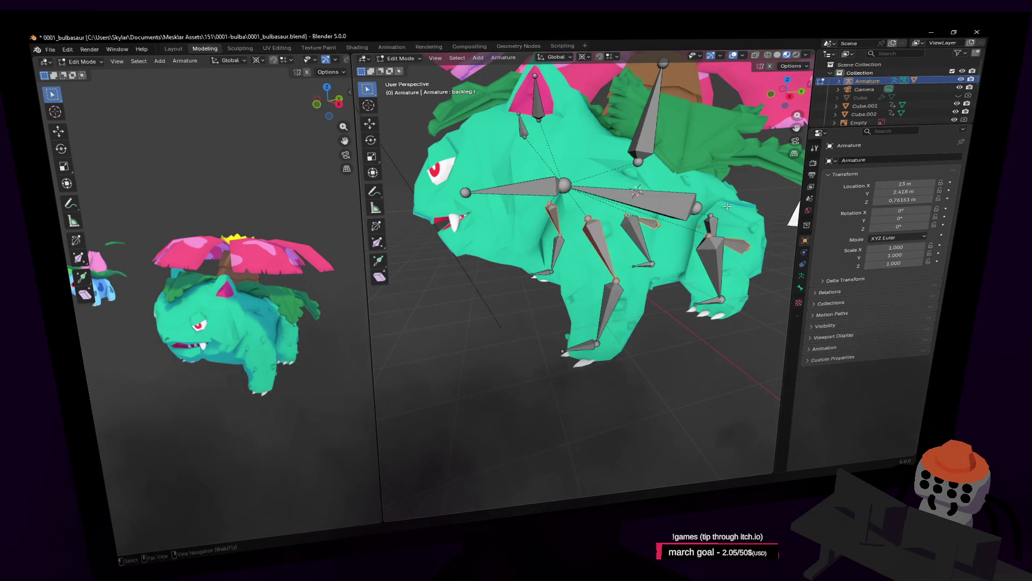
{"action": "key", "text": "p"}
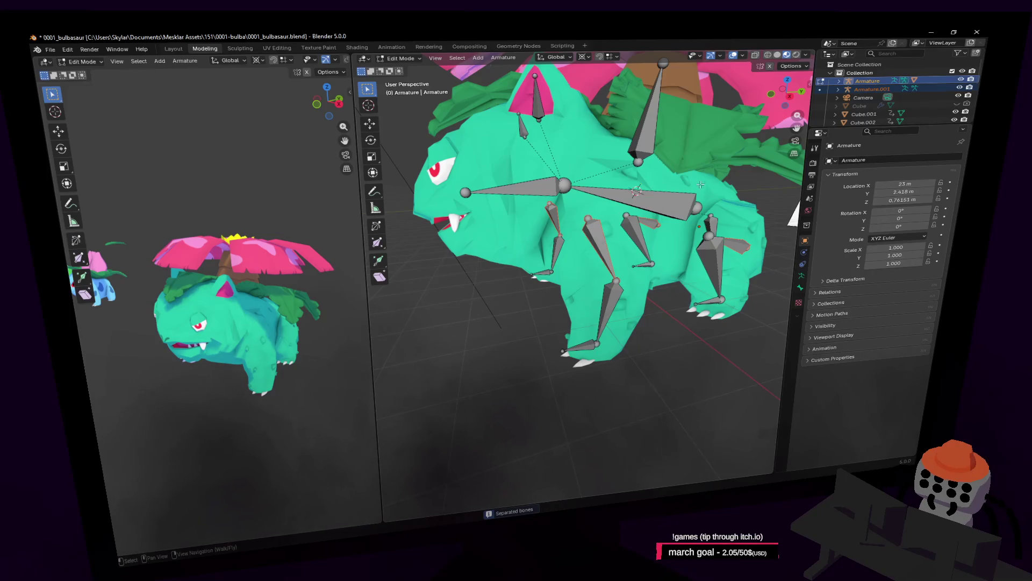
{"action": "key", "text": "ctrl+Tab"}
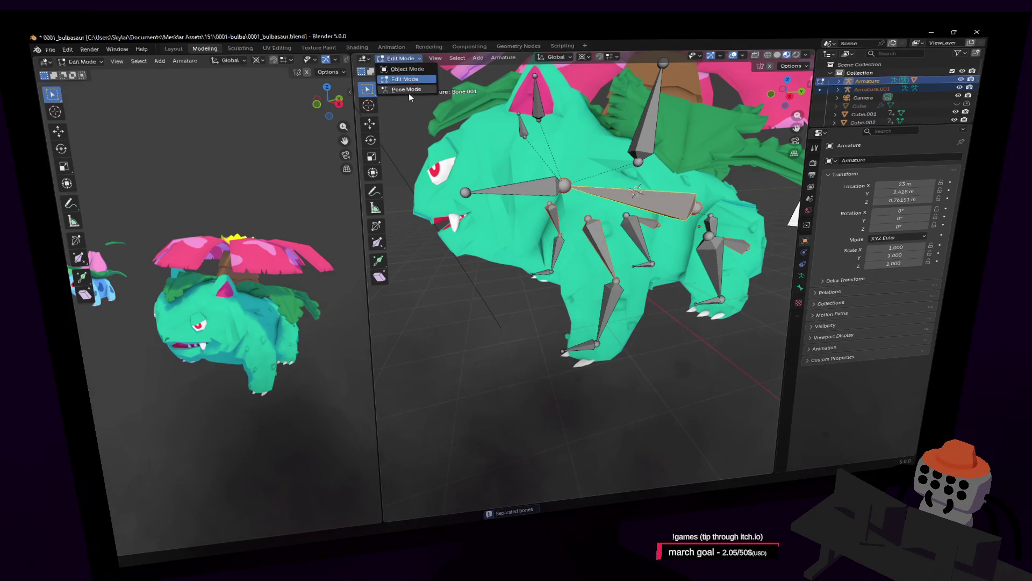
{"action": "key", "text": "g"}
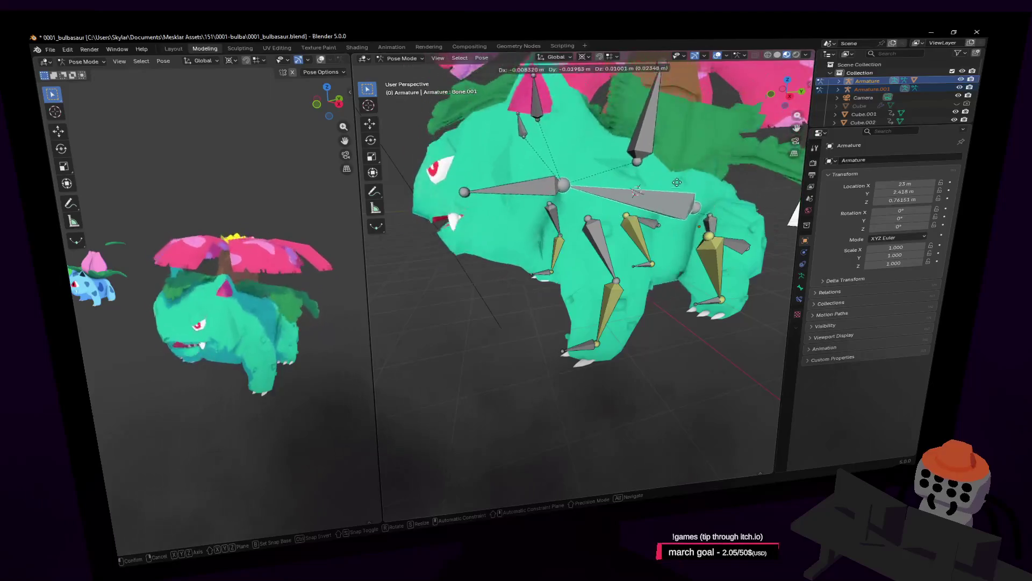
{"action": "middle_click_drag", "start_coordinate": [580, 274], "coordinate": [694, 200]}
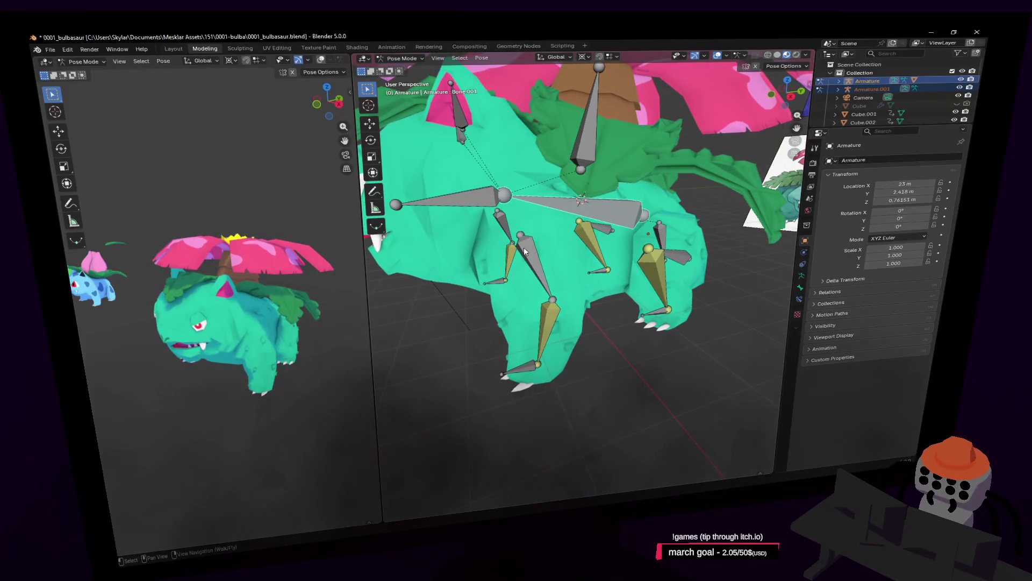
Add a Child Of constraint to frontleg.l targeting Armature's Bone.001, undoing a wrong Bone.002 pick
{"action": "left_click", "coordinate": [800, 300]}
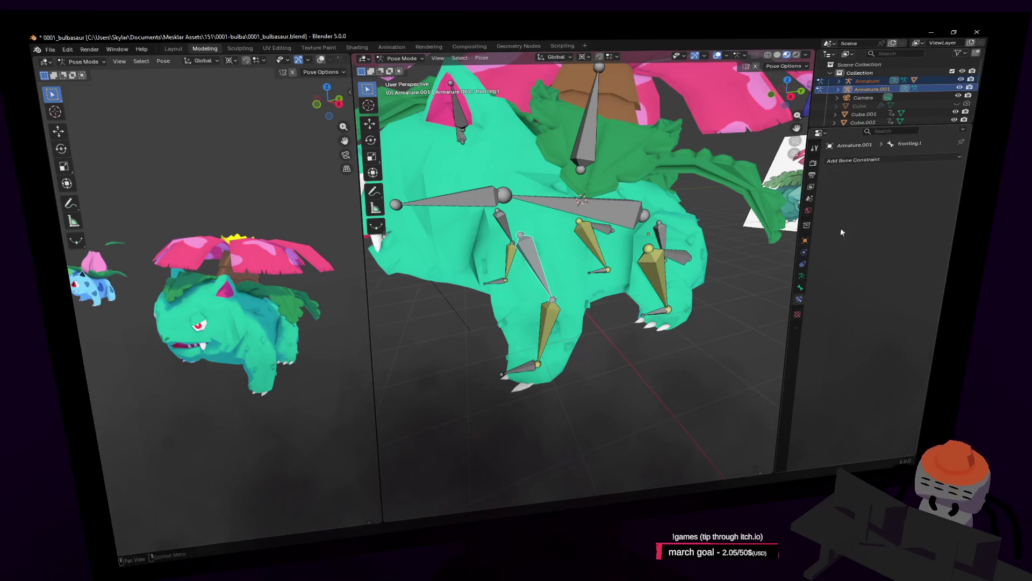
{"action": "left_click", "coordinate": [865, 159]}
{"action": "left_click", "coordinate": [914, 203]}
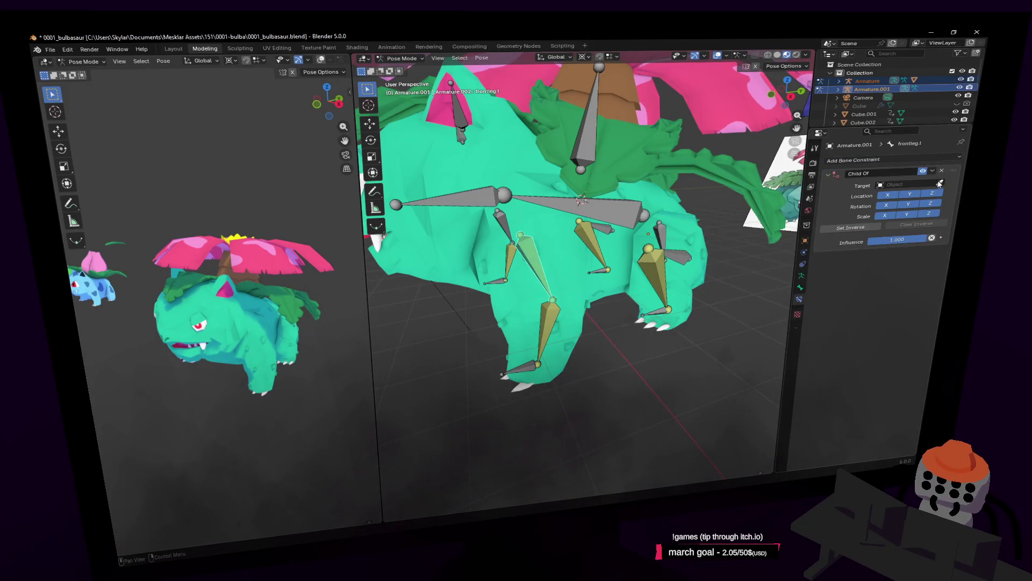
{"action": "left_click", "coordinate": [646, 197]}
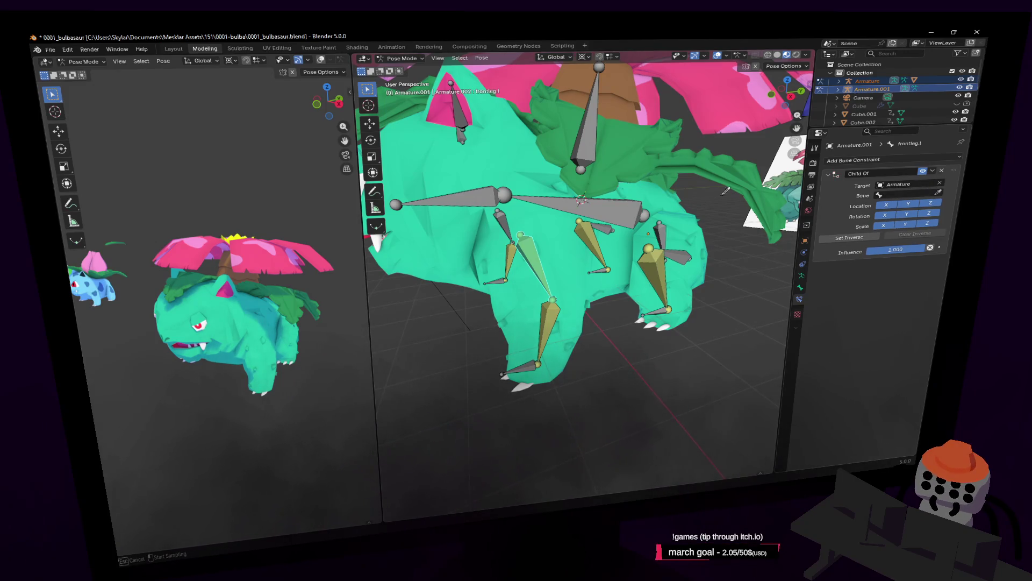
{"action": "left_click", "coordinate": [637, 200]}
{"action": "key", "text": "ctrl+z"}
{"action": "left_click", "coordinate": [675, 218]}
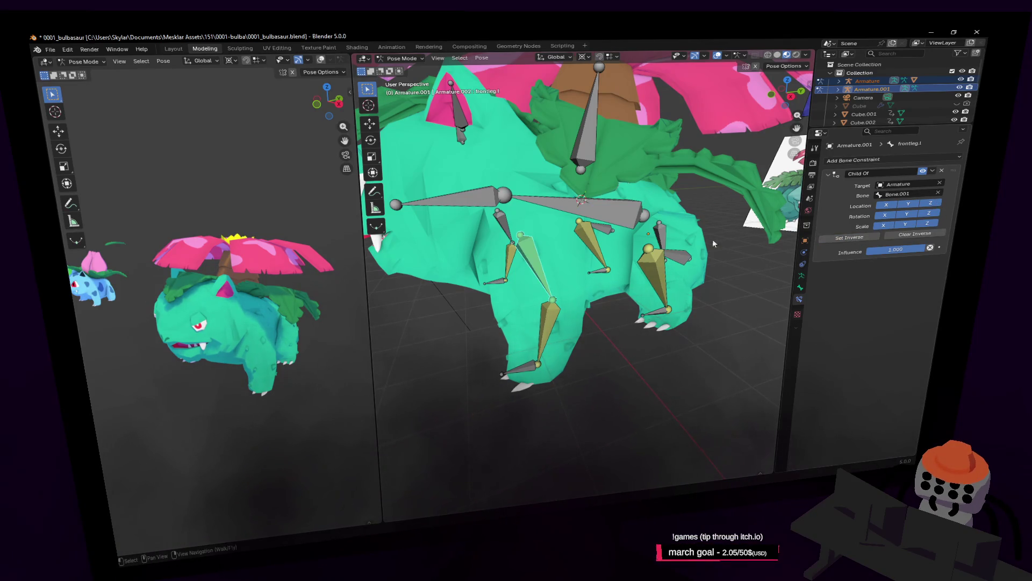
Move Armature's Bone.002 and body bone to check the front leg follows, then select backleg.l
{"action": "left_click", "coordinate": [621, 194]}
{"action": "key", "text": "g"}
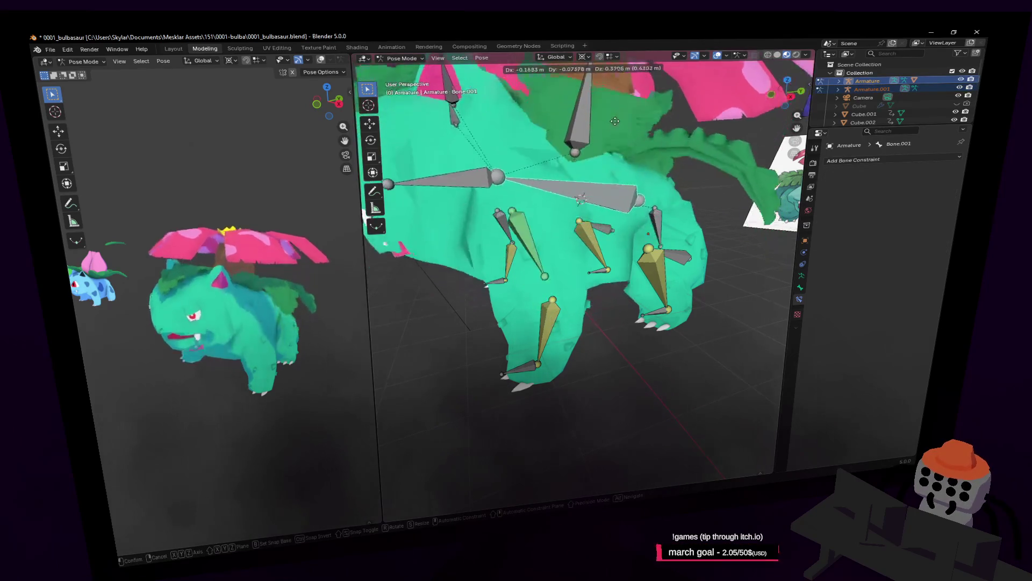
{"action": "key", "text": "Escape"}
{"action": "left_click", "coordinate": [643, 225]}
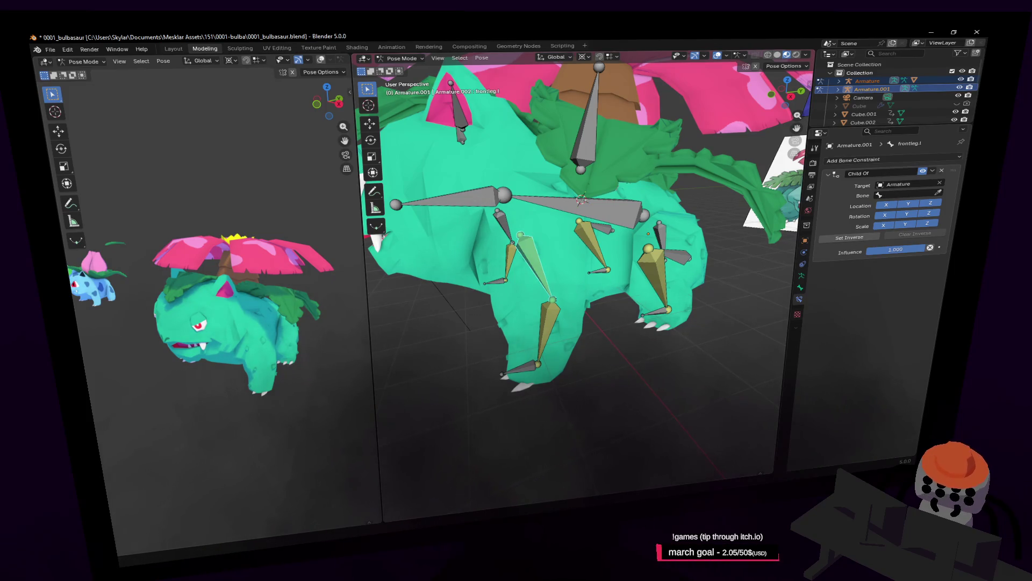
{"action": "mouse_move", "coordinate": [645, 210]}
{"action": "middle_mouse_down"}
{"action": "mouse_move", "coordinate": [671, 190]}
{"action": "mouse_move", "coordinate": [614, 228]}
{"action": "middle_mouse_up"}
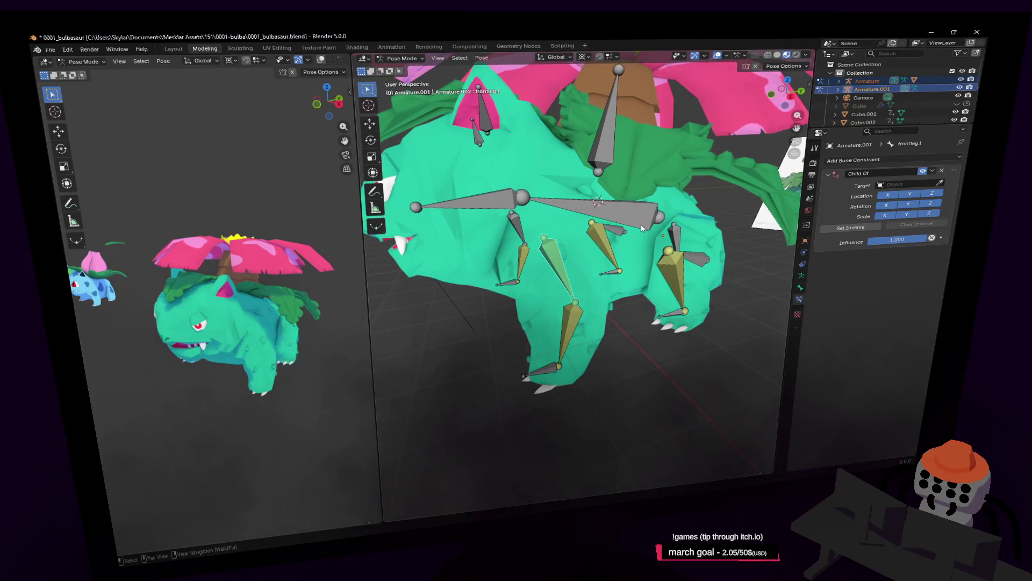
{"action": "left_click", "coordinate": [942, 172]}
{"action": "left_click", "coordinate": [638, 214]}
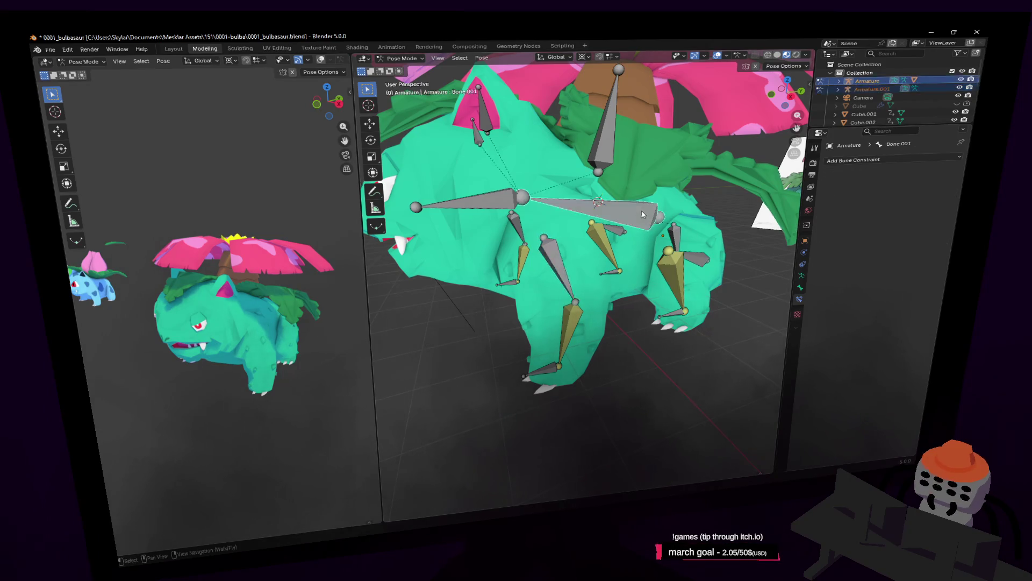
{"action": "key", "text": "g"}
{"action": "left_click", "coordinate": [626, 153]}
{"action": "middle_click_drag", "start_coordinate": [626, 153], "coordinate": [620, 299]}
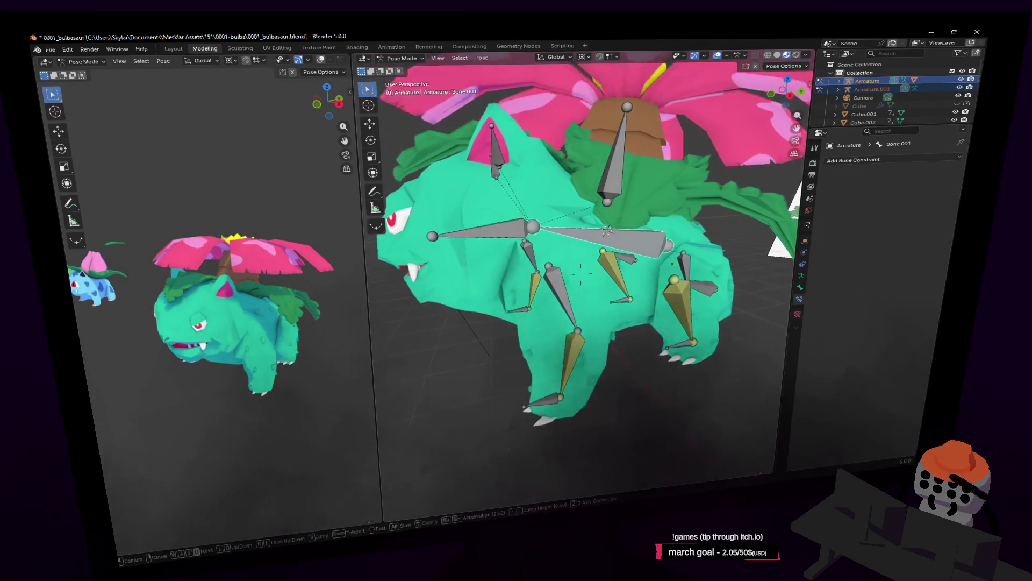
{"action": "left_click", "coordinate": [620, 299]}
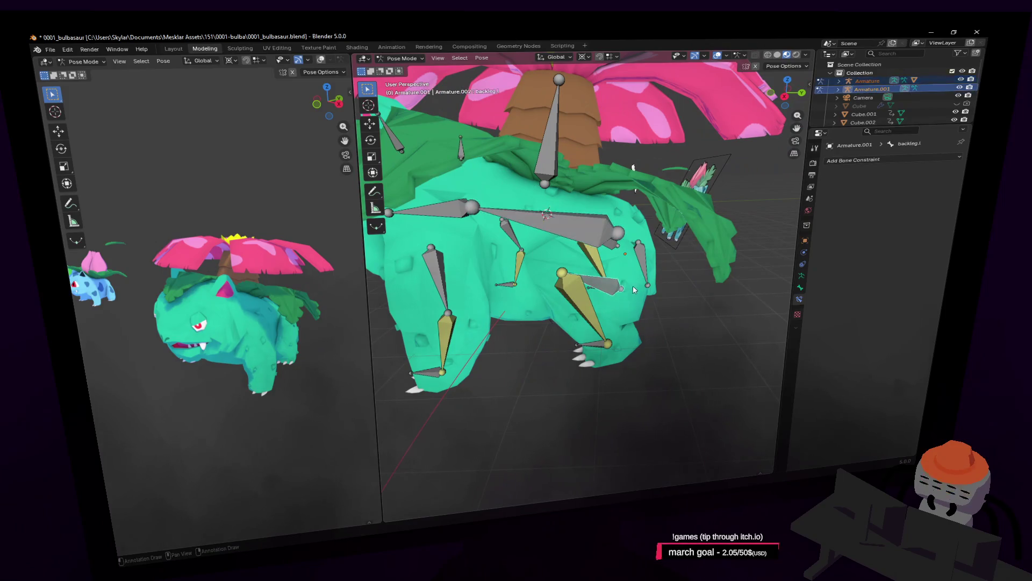
Add a Child Of constraint to backleg.l with Target Armature and Bone Bone.001
{"action": "left_click", "coordinate": [880, 160]}
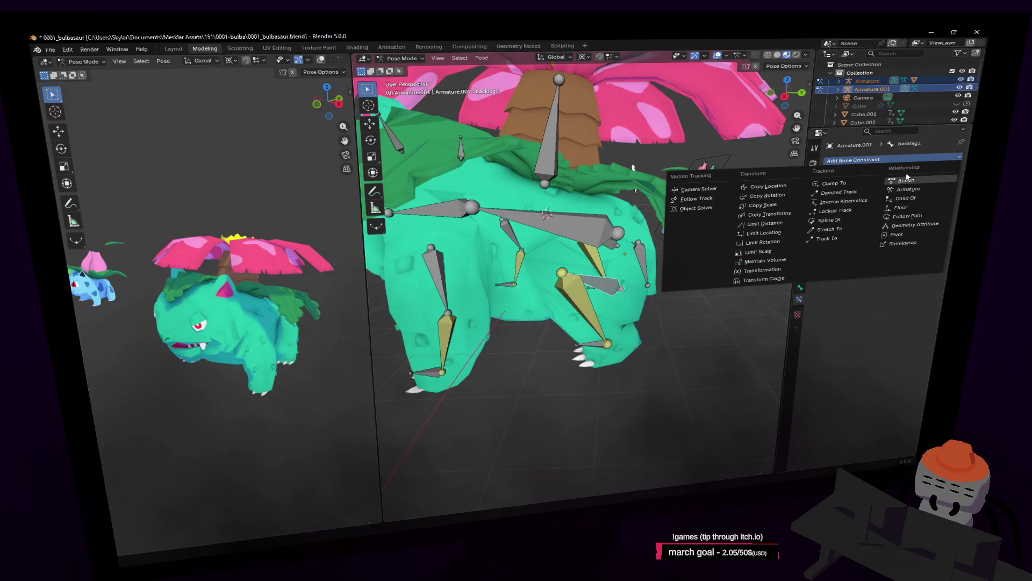
{"action": "left_click", "coordinate": [919, 202]}
{"action": "left_click", "coordinate": [940, 184]}
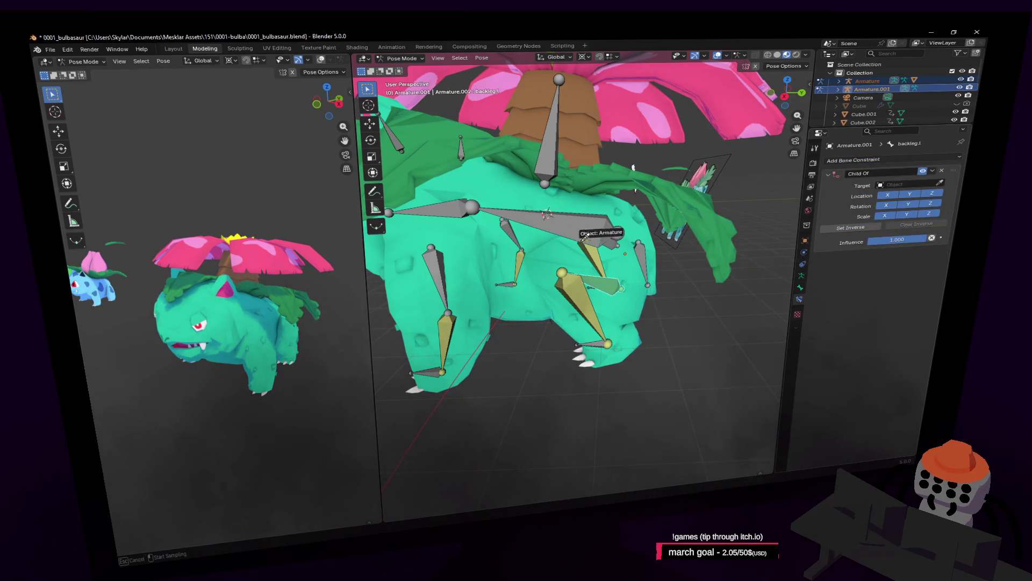
{"action": "left_click", "coordinate": [604, 233]}
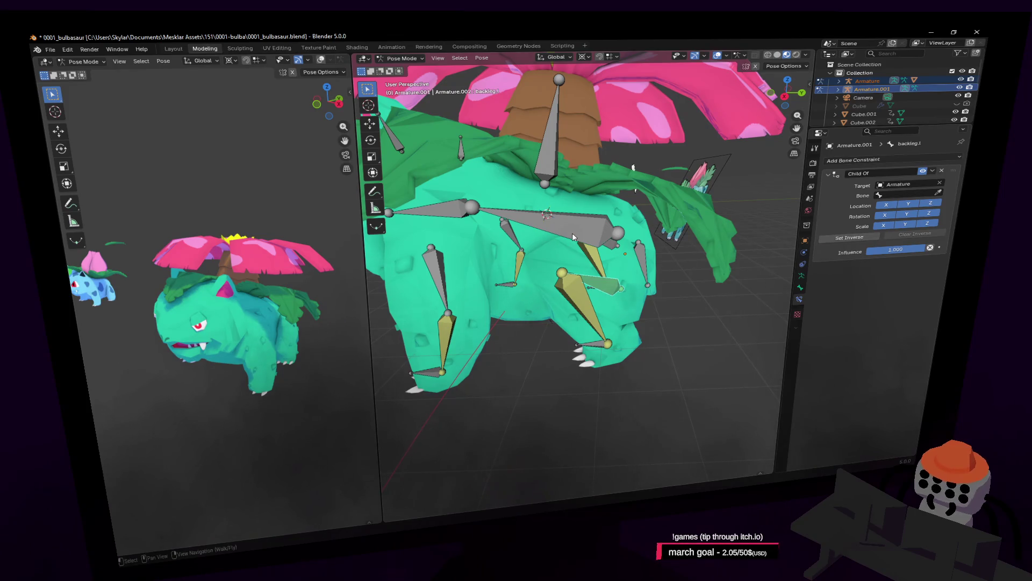
{"action": "left_click", "coordinate": [573, 237]}
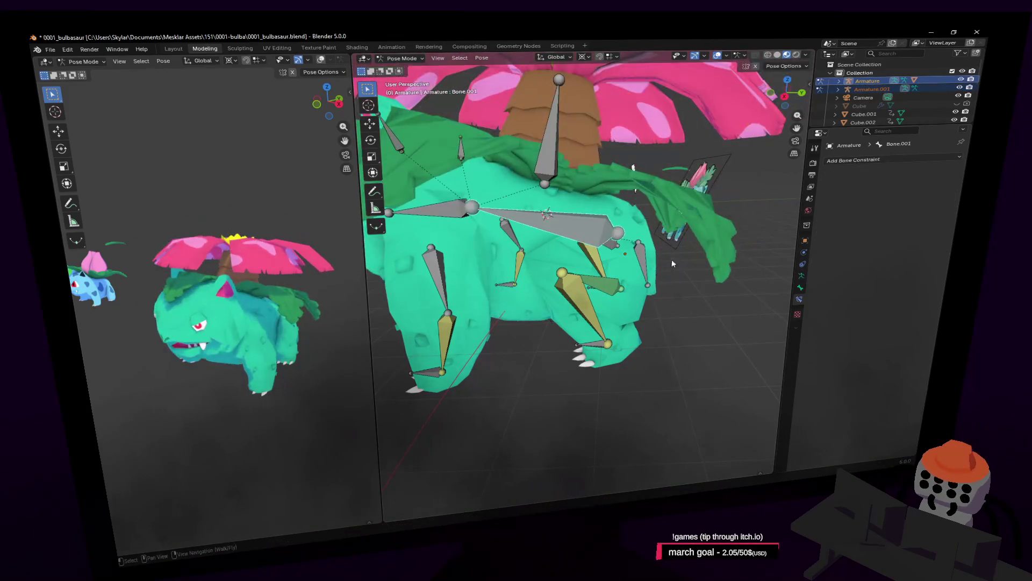
Move Armature's Bone.001 twice to test the back leg, cancelling and undoing back to backleg.l each time
{"action": "key", "text": "ctrl+z"}
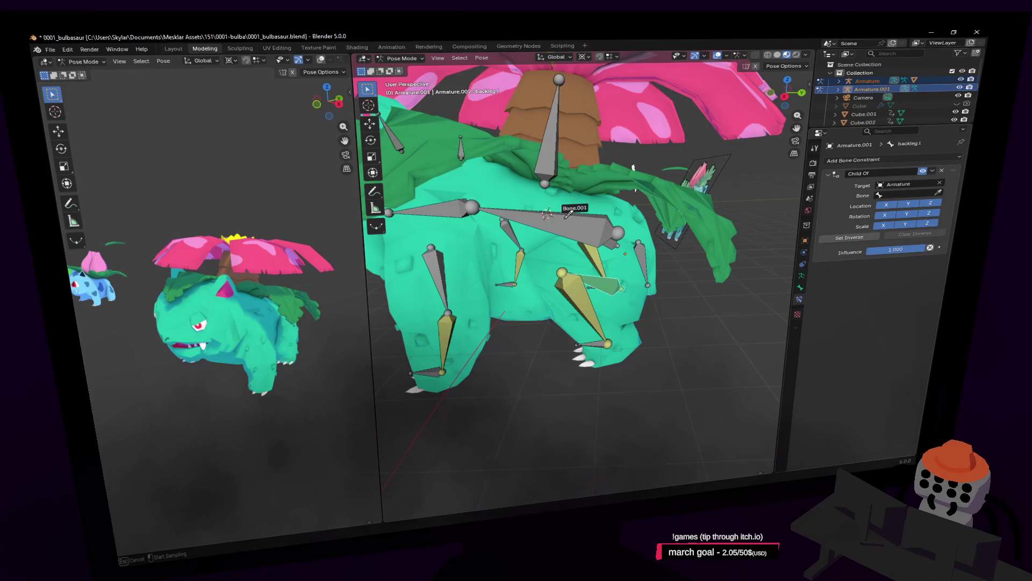
{"action": "left_click", "coordinate": [597, 230]}
{"action": "key", "text": "g"}
{"action": "key", "text": "Escape"}
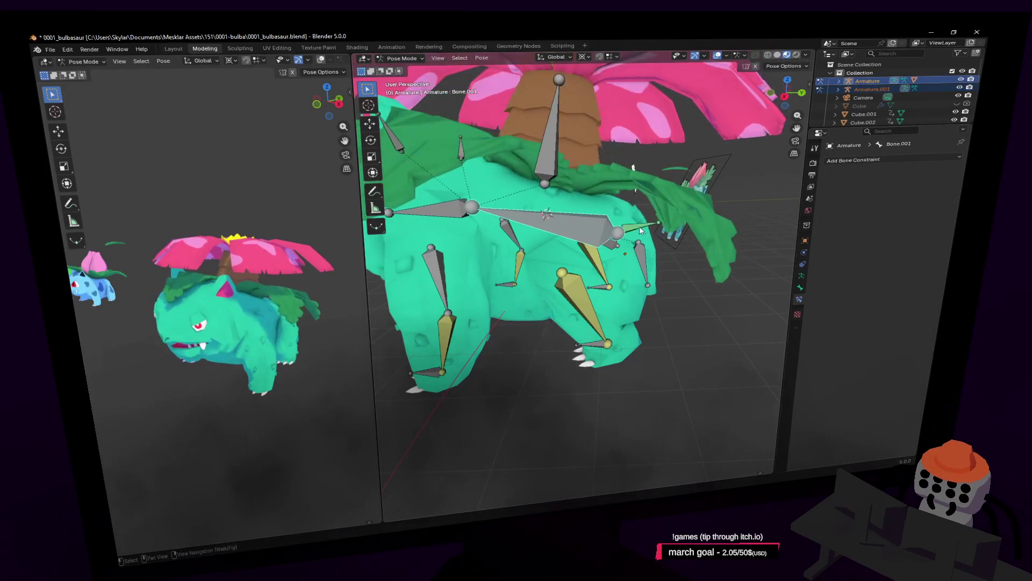
{"action": "key", "text": "ctrl+z"}
{"action": "left_click", "coordinate": [575, 221]}
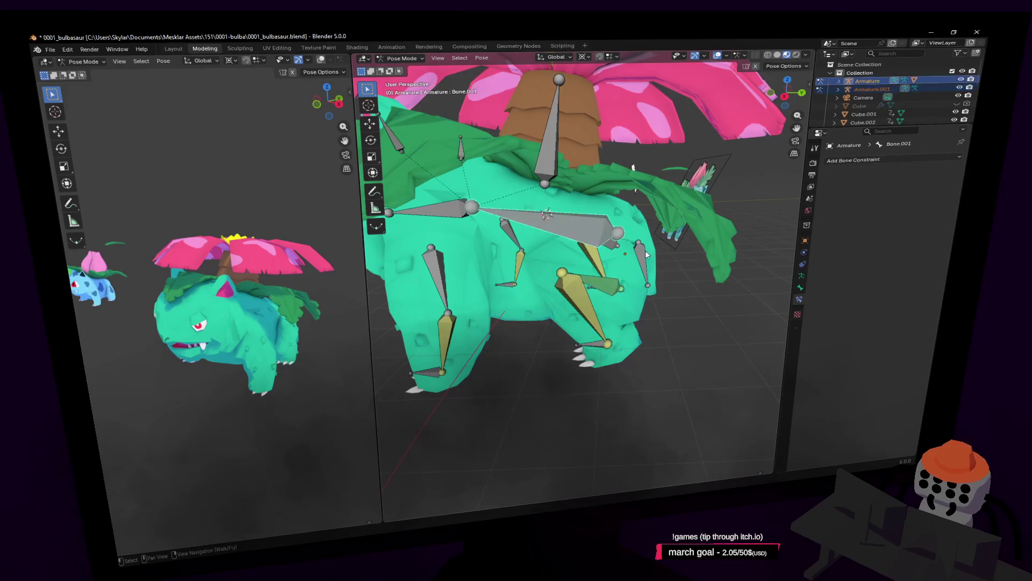
{"action": "key", "text": "g"}
{"action": "key", "text": "Escape"}
{"action": "key", "text": "shift+grave"}
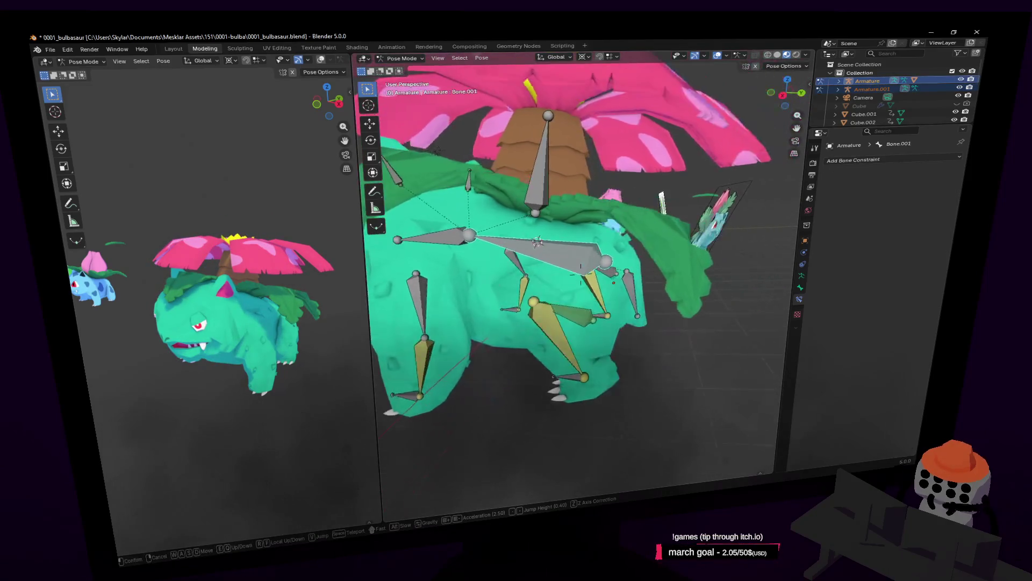
{"action": "key", "text": "Escape"}
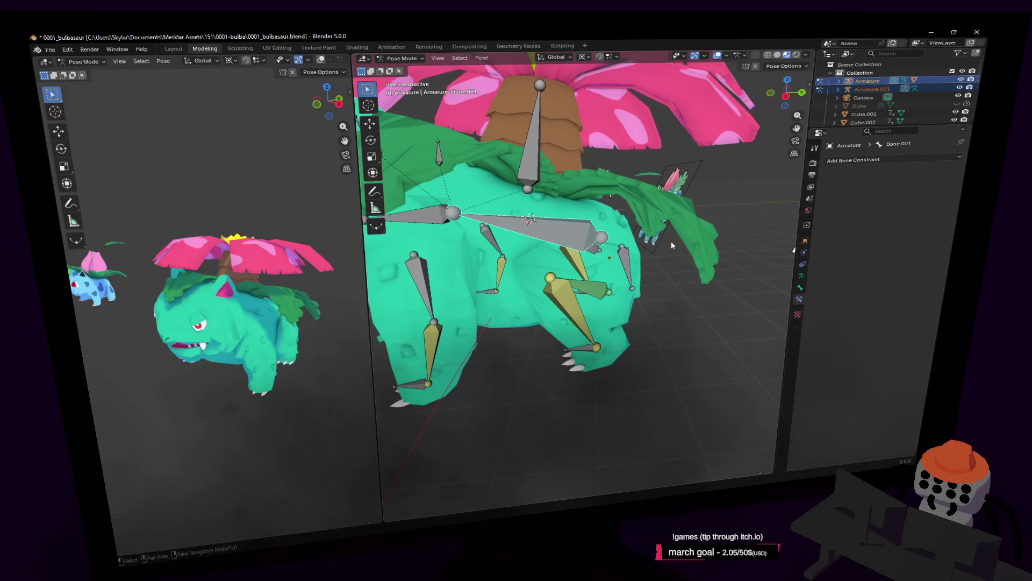
{"action": "key", "text": "ctrl+z"}
{"action": "key", "text": "ctrl+z"}
{"action": "key", "text": "ctrl+z"}
Move the body bone to test both legs together, then select frontleg.l and enter Edit Mode
{"action": "key", "text": "ctrl+z"}
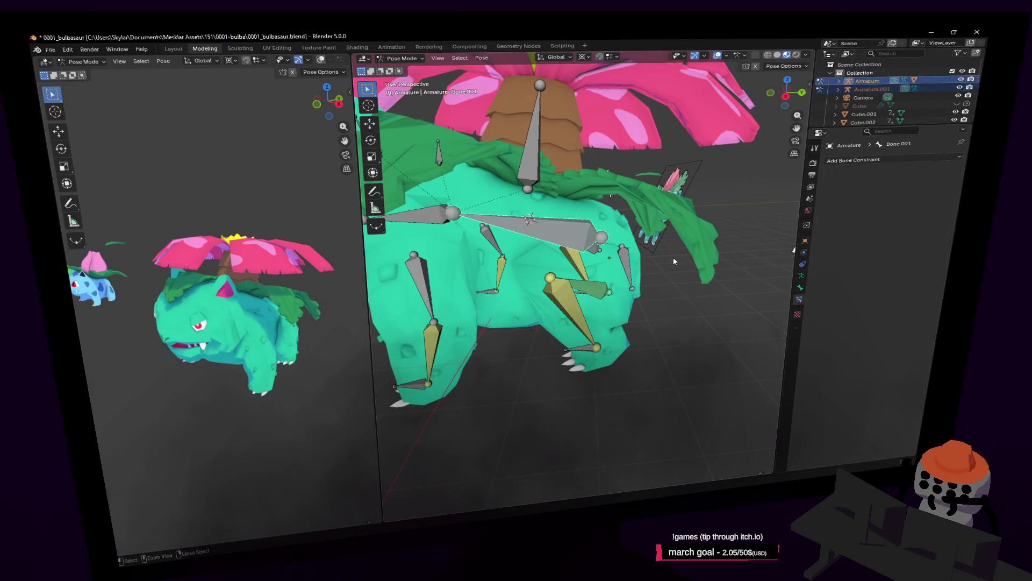
{"action": "key", "text": "ctrl+shift+z"}
{"action": "key", "text": "ctrl+z"}
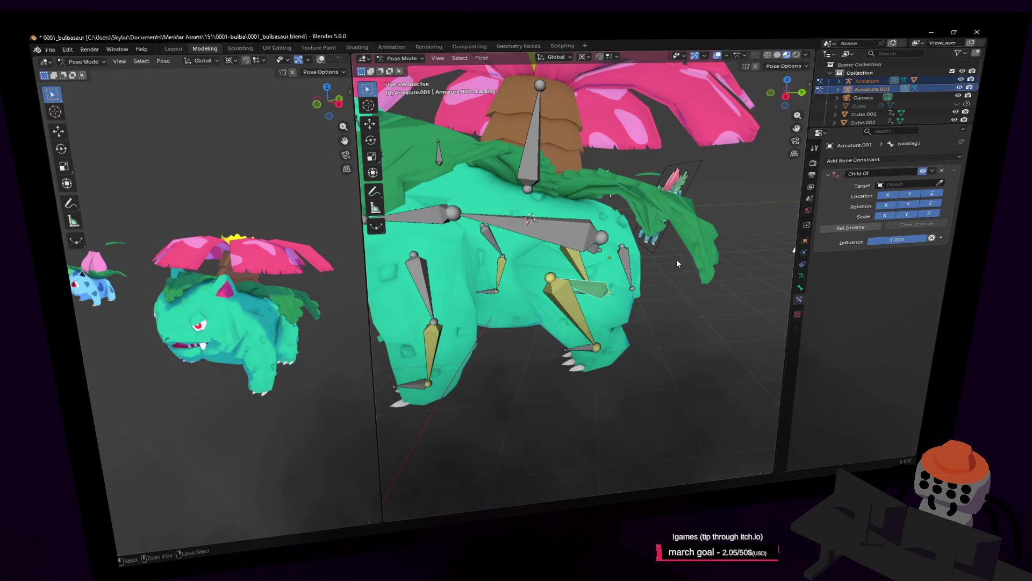
{"action": "key", "text": "ctrl+z"}
{"action": "key", "text": "g"}
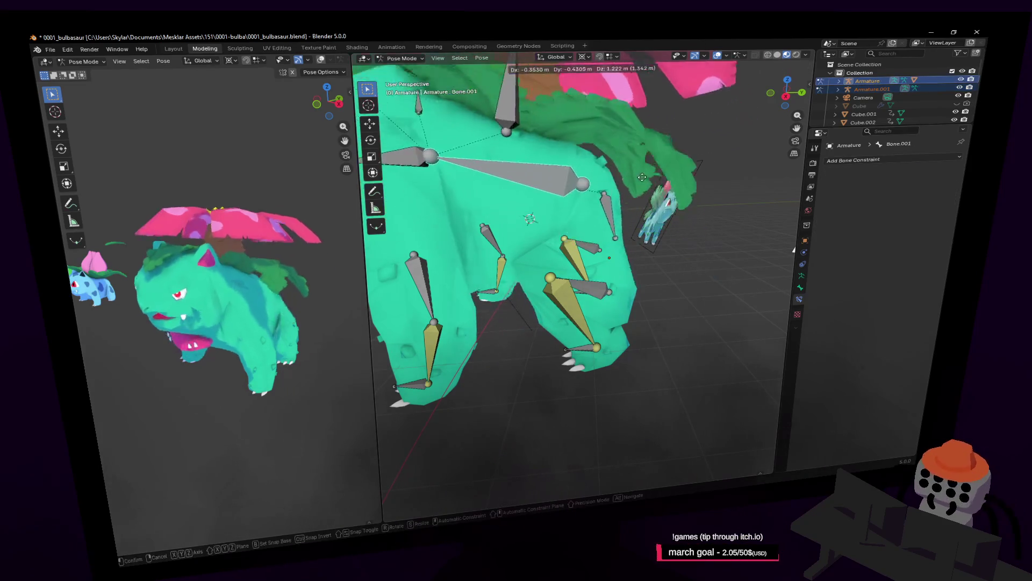
{"action": "key", "text": "shift+grave"}
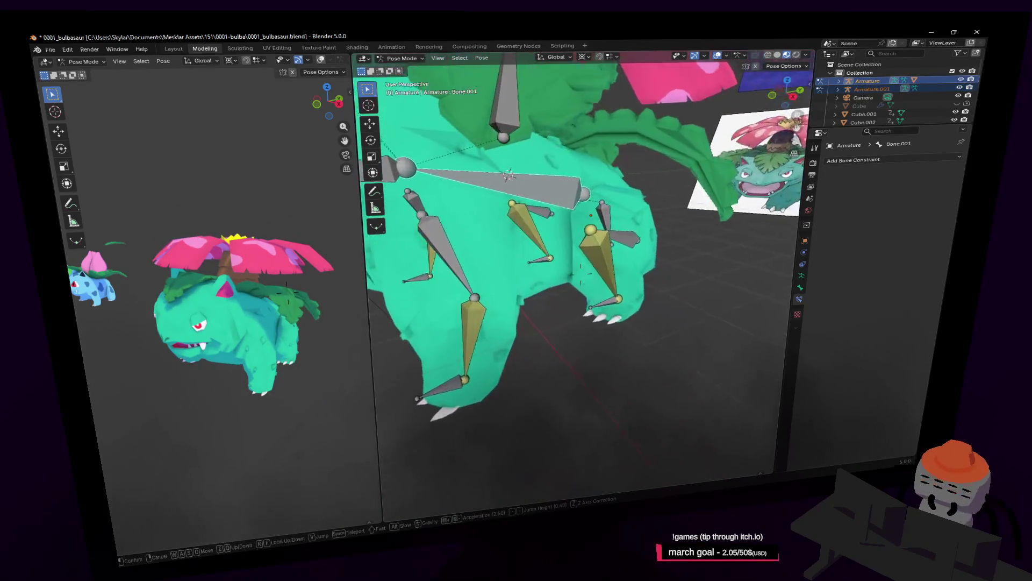
{"action": "left_click", "coordinate": [528, 234]}
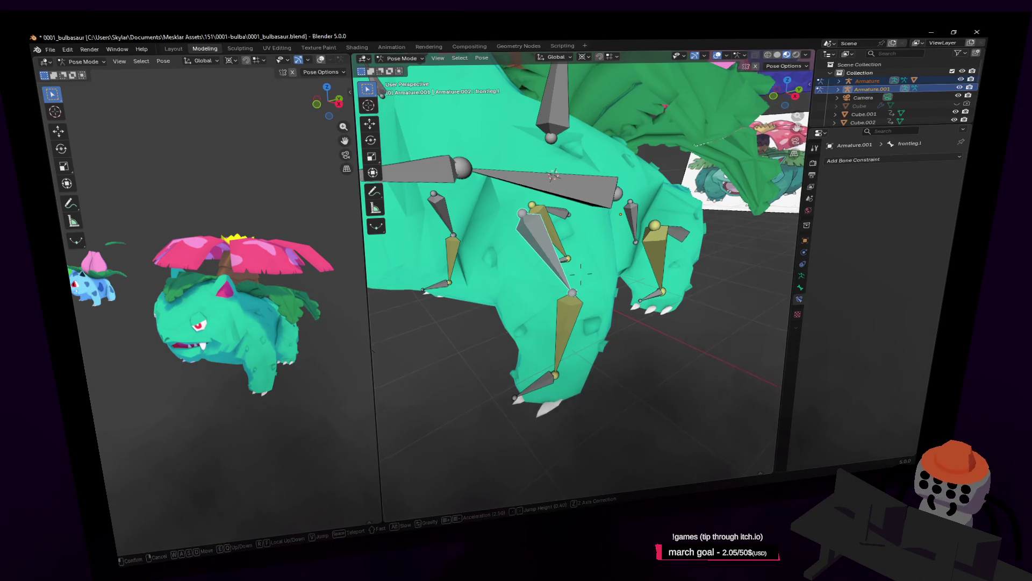
{"action": "key", "text": "Tab"}
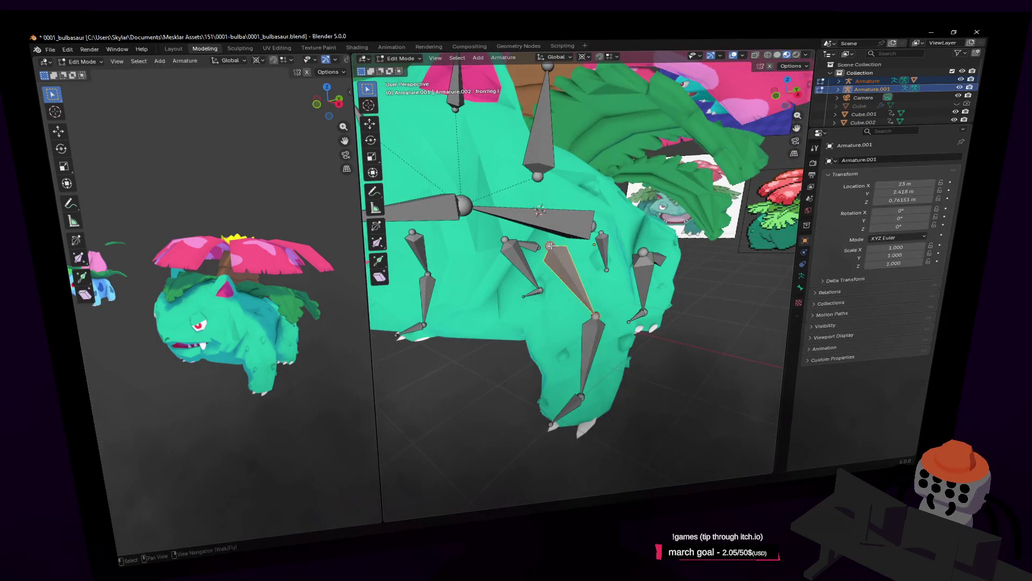
Try moving the selected bone, undo it, and walk the view around the model
{"action": "middle_click_drag", "start_coordinate": [548, 246], "coordinate": [580, 216]}
{"action": "key", "text": "g"}
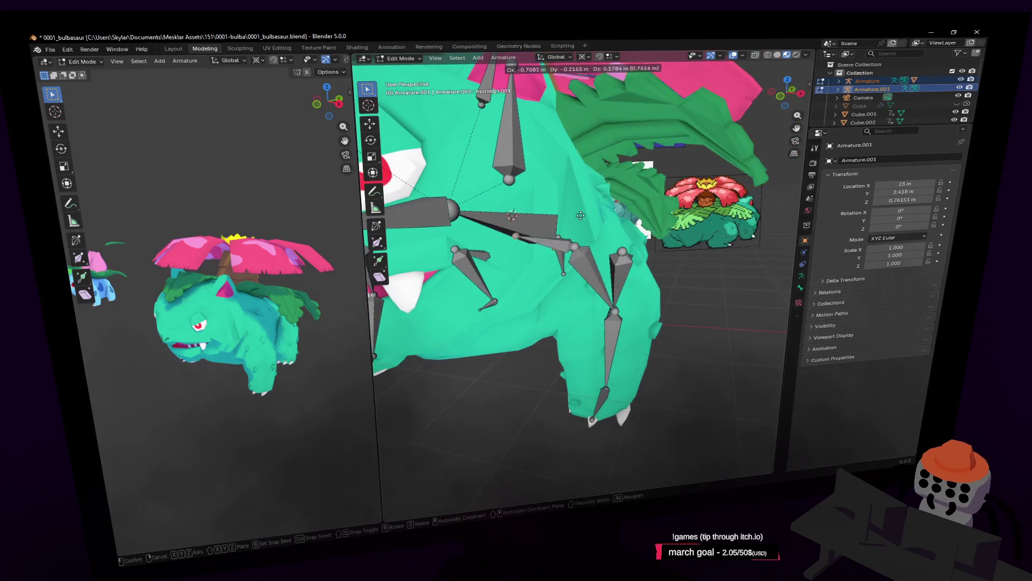
{"action": "left_click", "coordinate": [580, 215]}
{"action": "key", "text": "ctrl+z"}
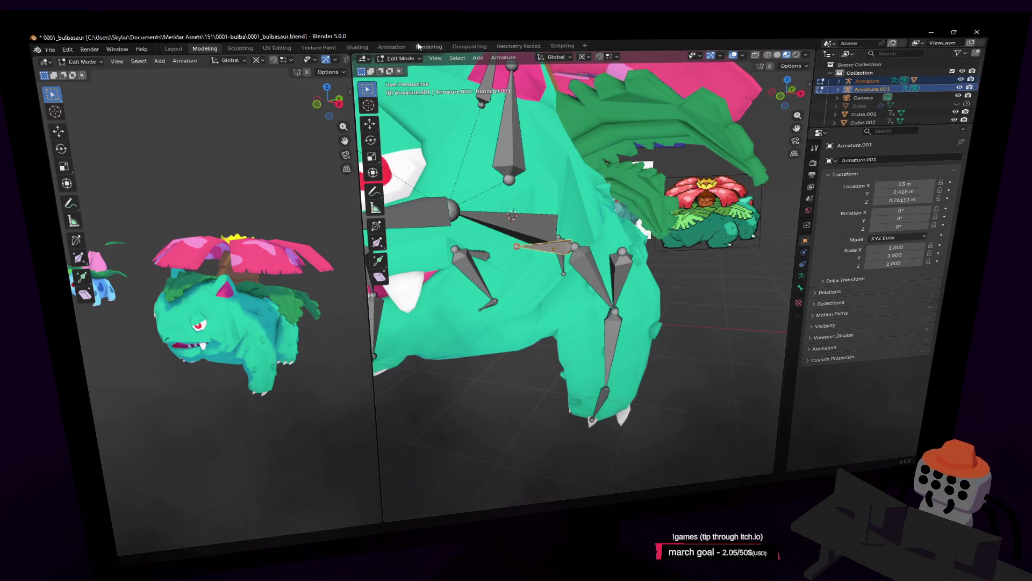
{"action": "left_click", "coordinate": [398, 59]}
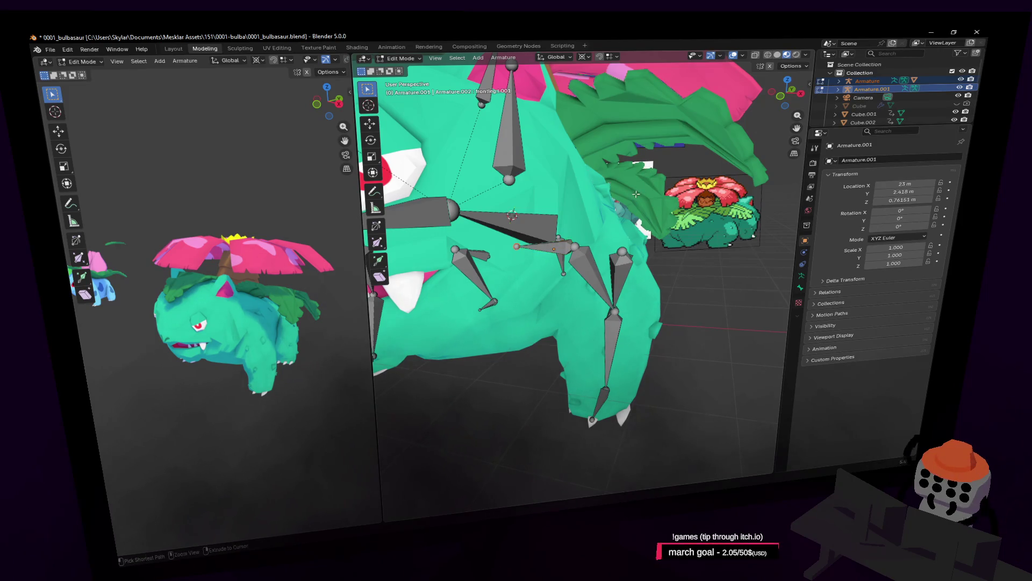
{"action": "key", "text": "shift+grave"}
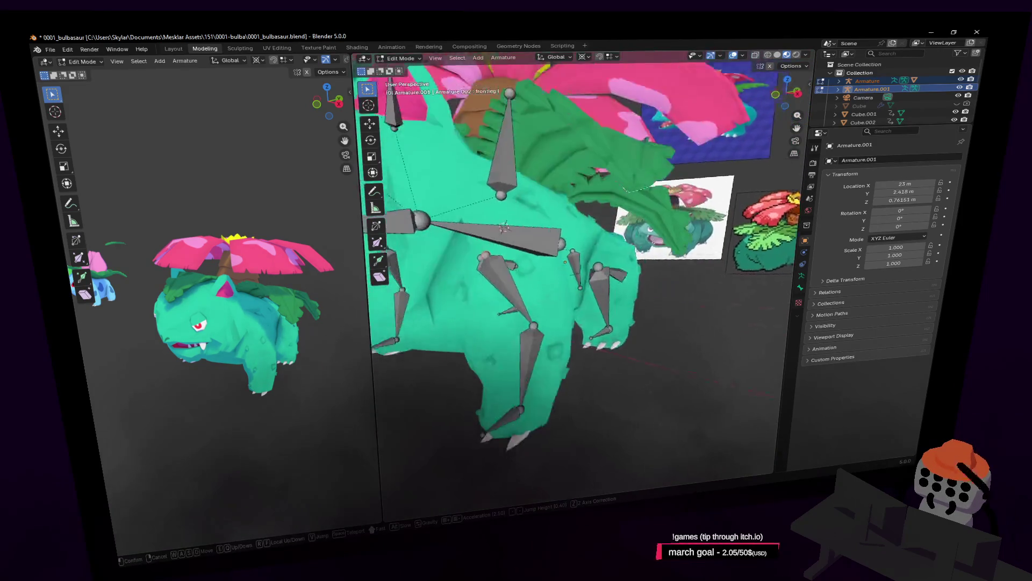
{"action": "left_click", "coordinate": [581, 274]}
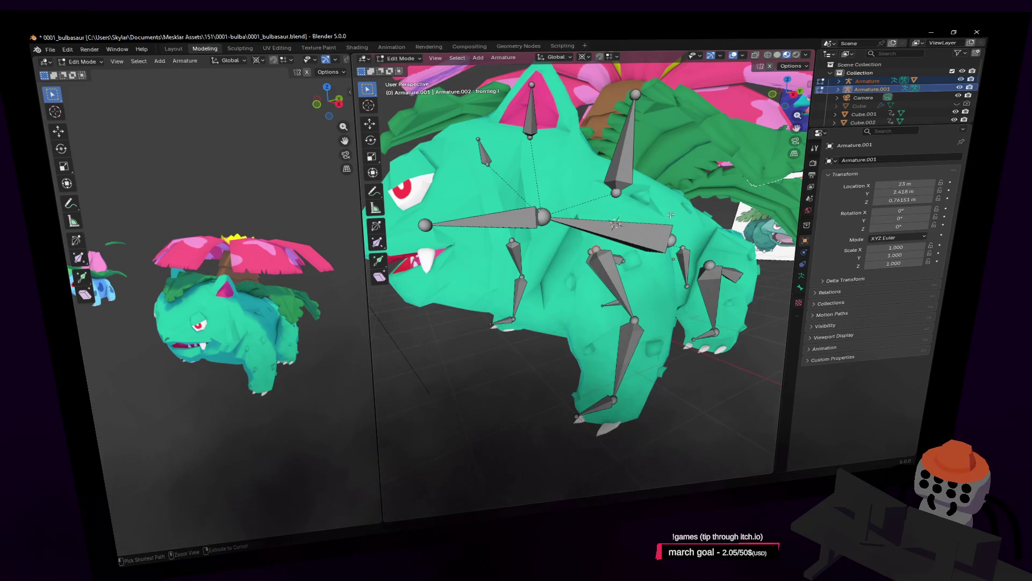
Extrude a new bone from the front leg joint back into the body and select it
{"action": "key", "text": "shift+grave"}
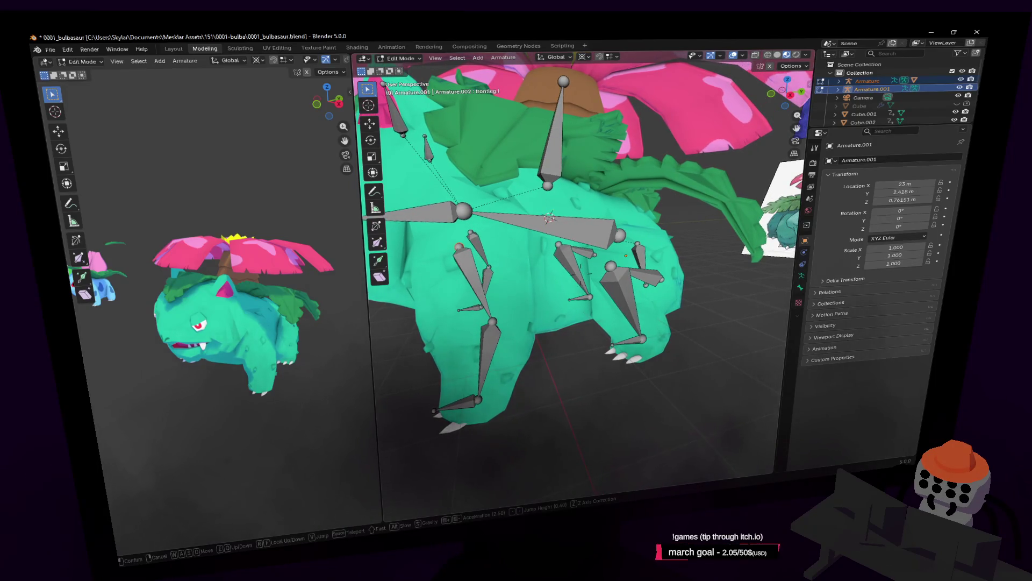
{"action": "key", "text": "w"}
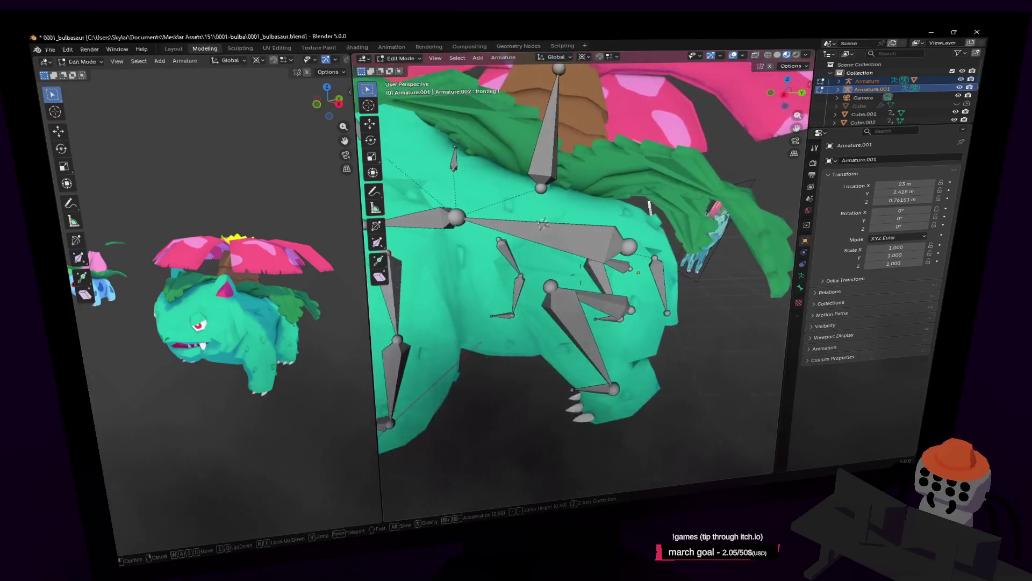
{"action": "key", "text": "w"}
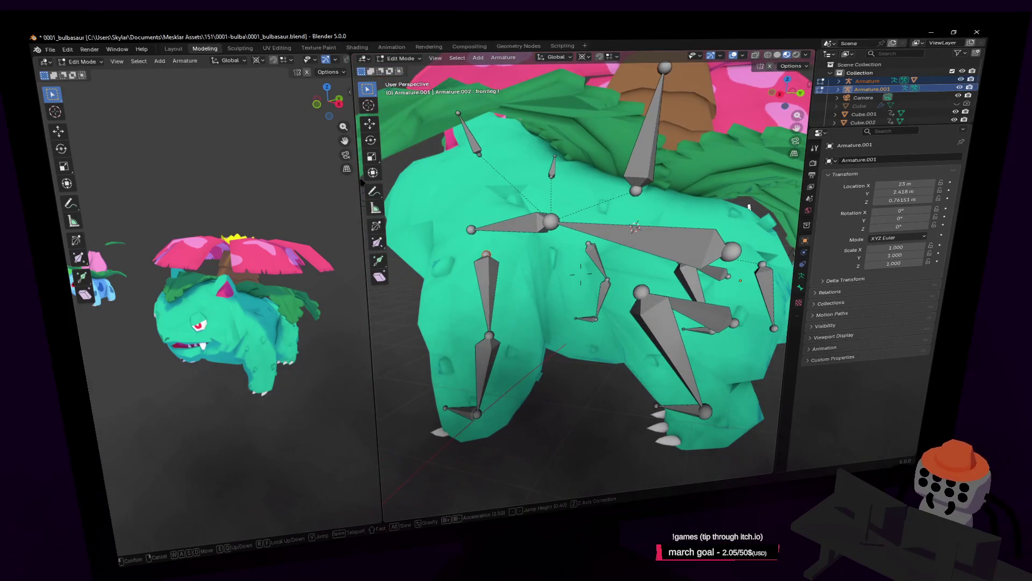
{"action": "key", "text": "s"}
{"action": "key", "text": "w"}
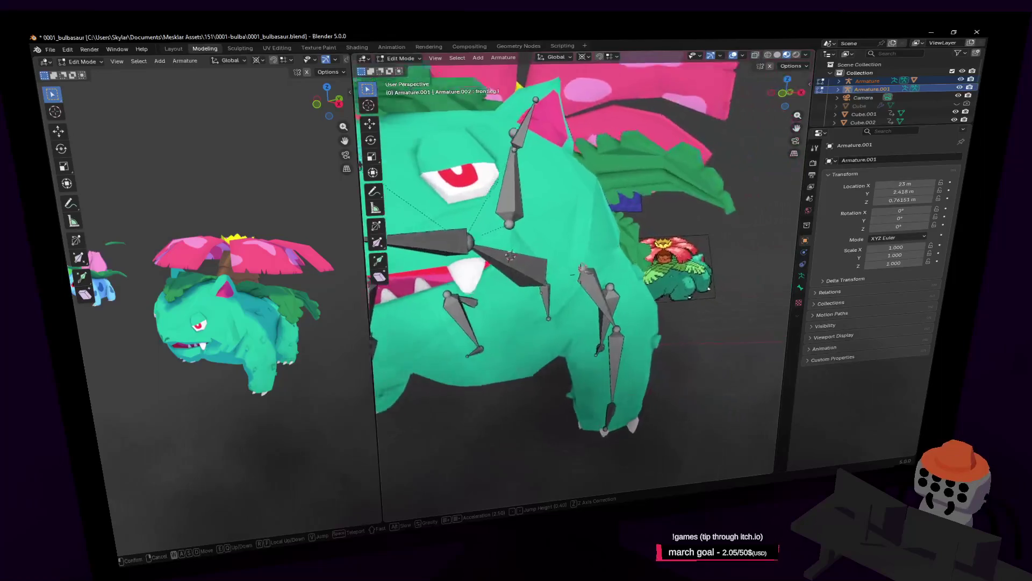
{"action": "left_click", "coordinate": [574, 272]}
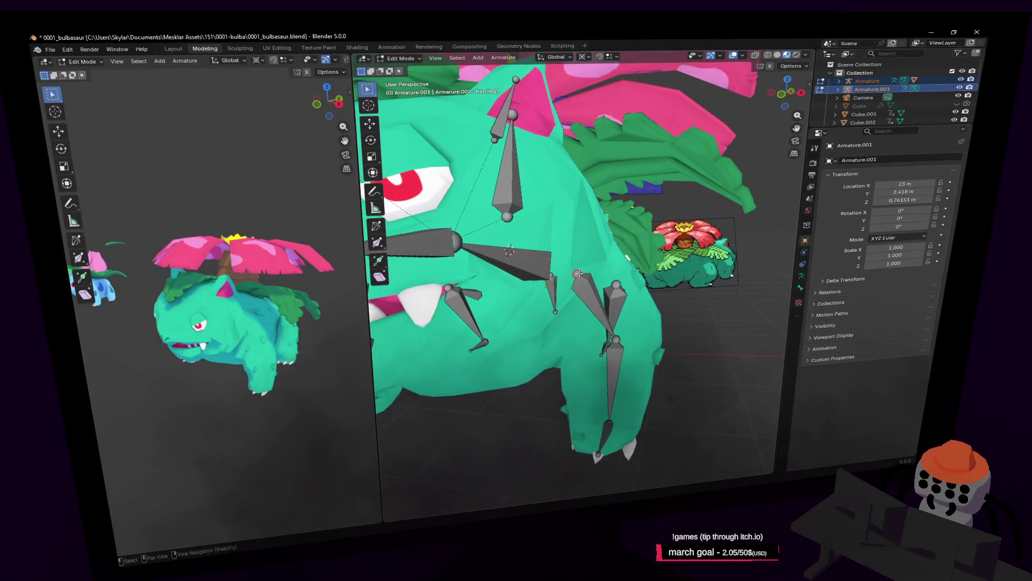
{"action": "key", "text": "e"}
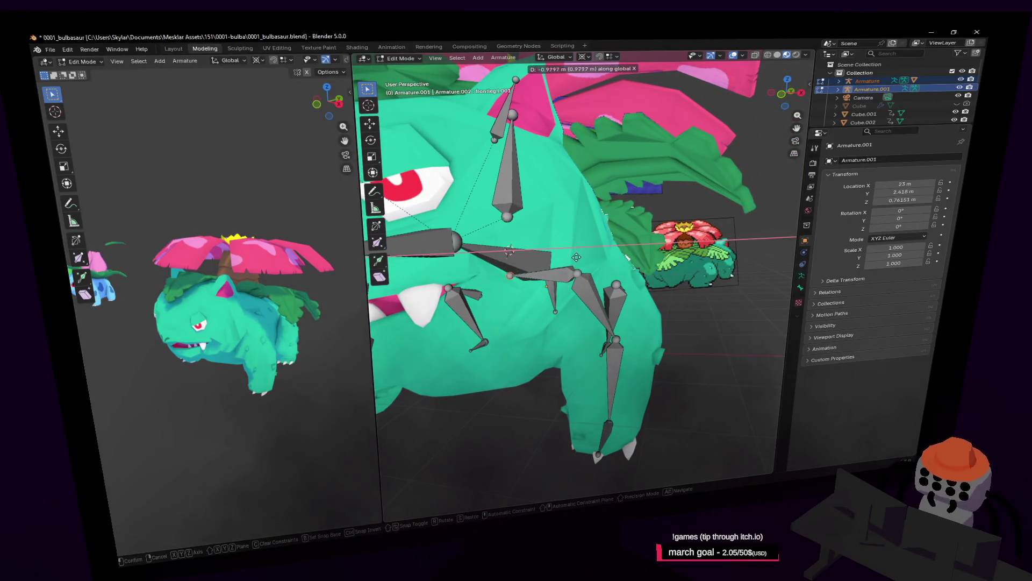
{"action": "left_click", "coordinate": [601, 270]}
{"action": "key", "text": "shift+grave"}
{"action": "left_click", "coordinate": [571, 271]}
{"action": "left_click", "coordinate": [575, 280]}
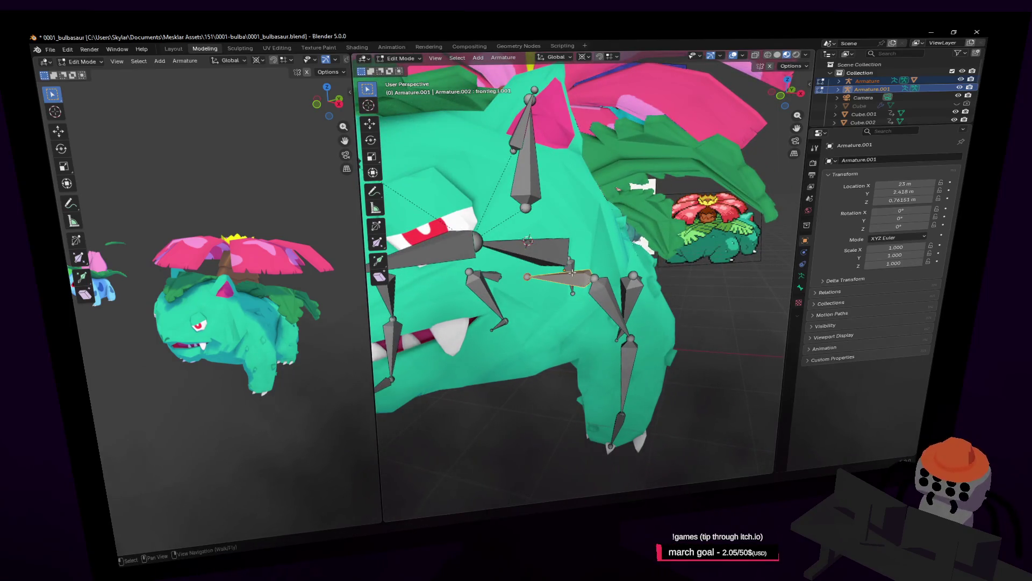
{"action": "left_click", "coordinate": [504, 57]}
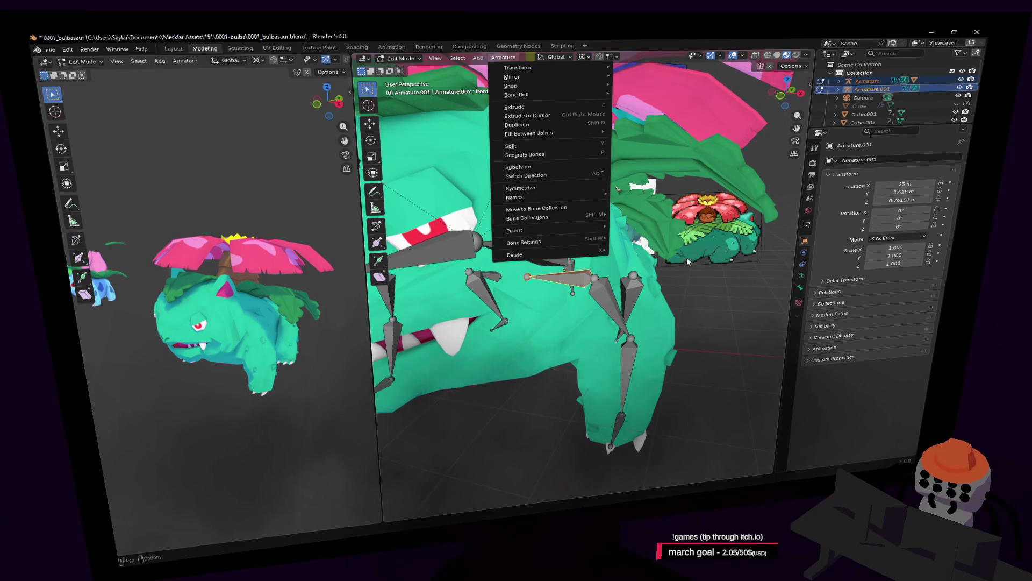
Flip the new bone by scaling it on X with Scale X set to -1
{"action": "key", "text": "s"}
{"action": "left_click", "coordinate": [653, 222]}
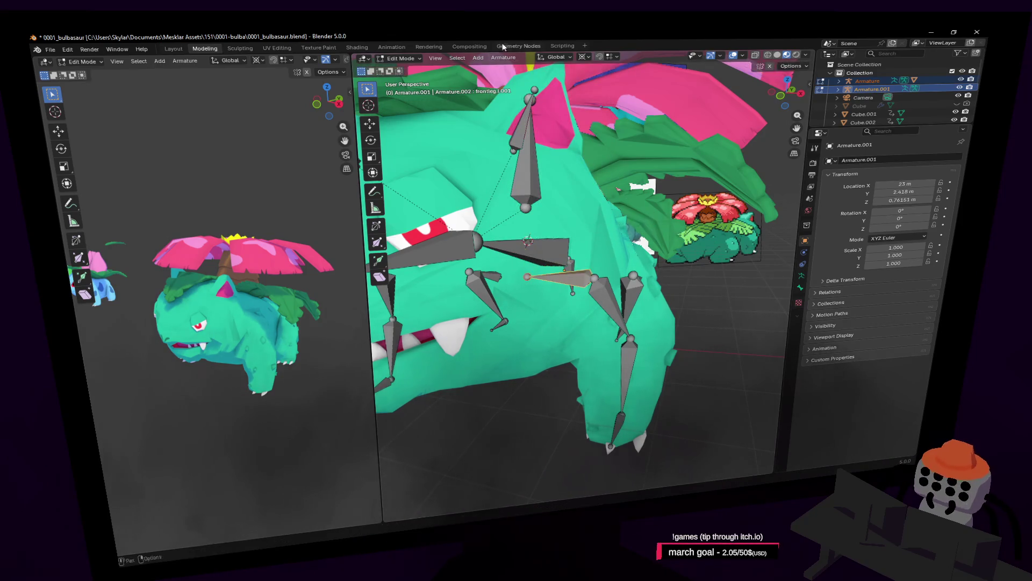
{"action": "left_click", "coordinate": [558, 59]}
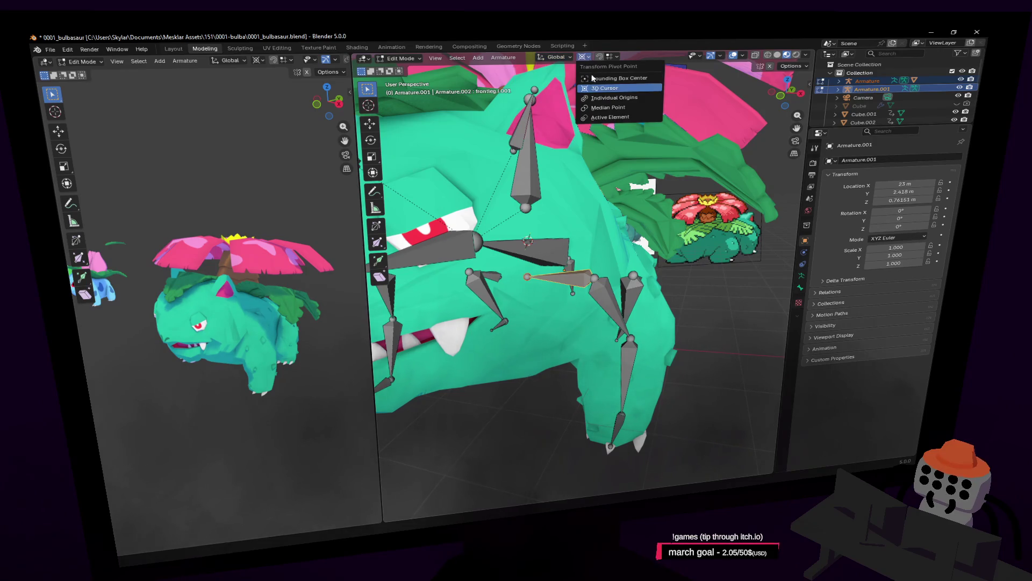
{"action": "key", "text": "s"}
{"action": "key", "text": "x"}
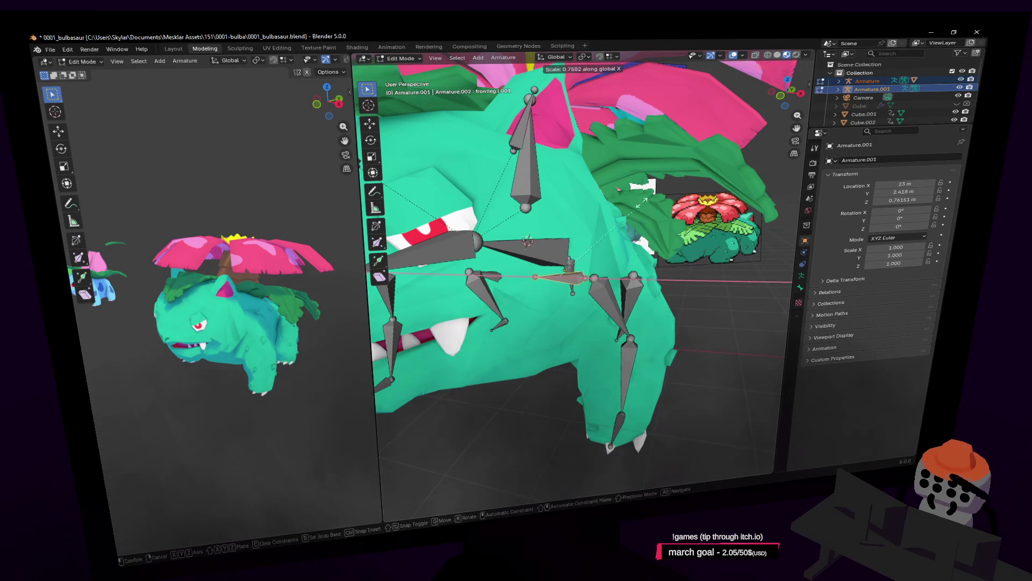
{"action": "left_click", "coordinate": [425, 250]}
{"action": "left_click", "coordinate": [493, 450]}
{"action": "type", "text": "-1"}
{"action": "key", "text": "Return"}
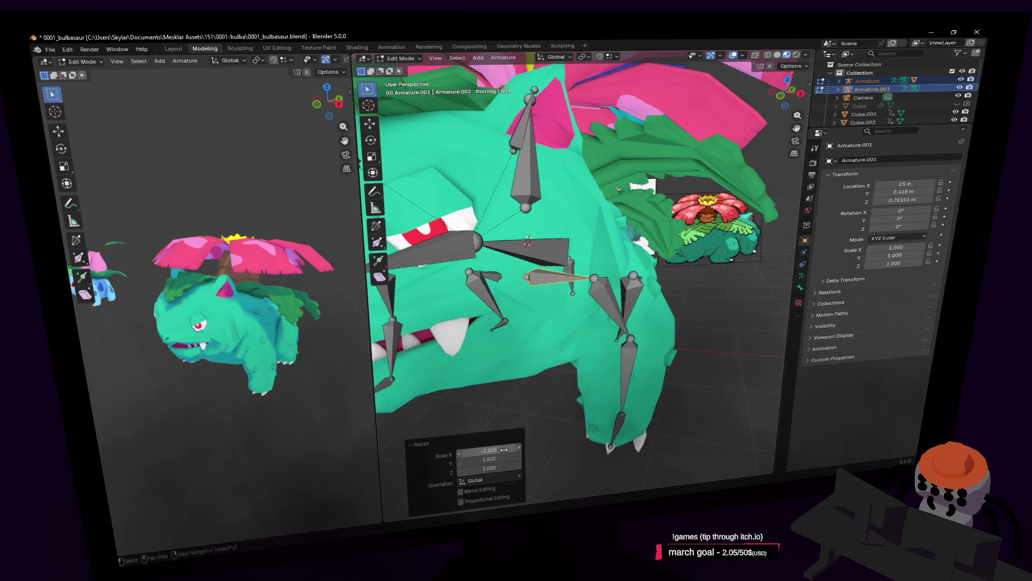
Select the other leg bone and switch Armature.001 into Pose Mode
{"action": "left_click", "coordinate": [607, 294]}
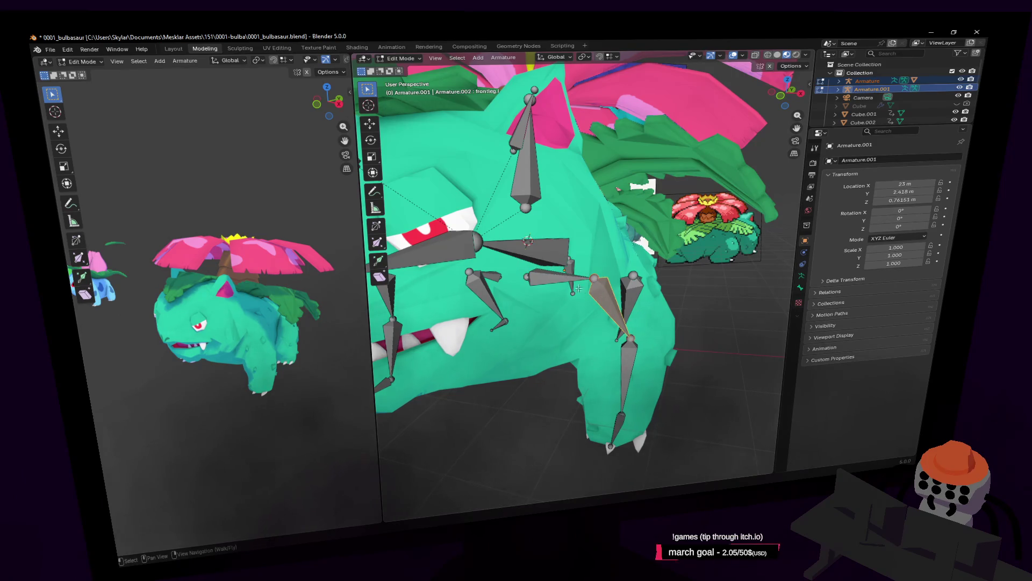
{"action": "key", "text": "ctrl+Tab"}
{"action": "mouse_move", "coordinate": [560, 285]}
{"action": "middle_mouse_down"}
{"action": "mouse_move", "coordinate": [605, 265]}
{"action": "mouse_move", "coordinate": [574, 291]}
{"action": "middle_mouse_up"}
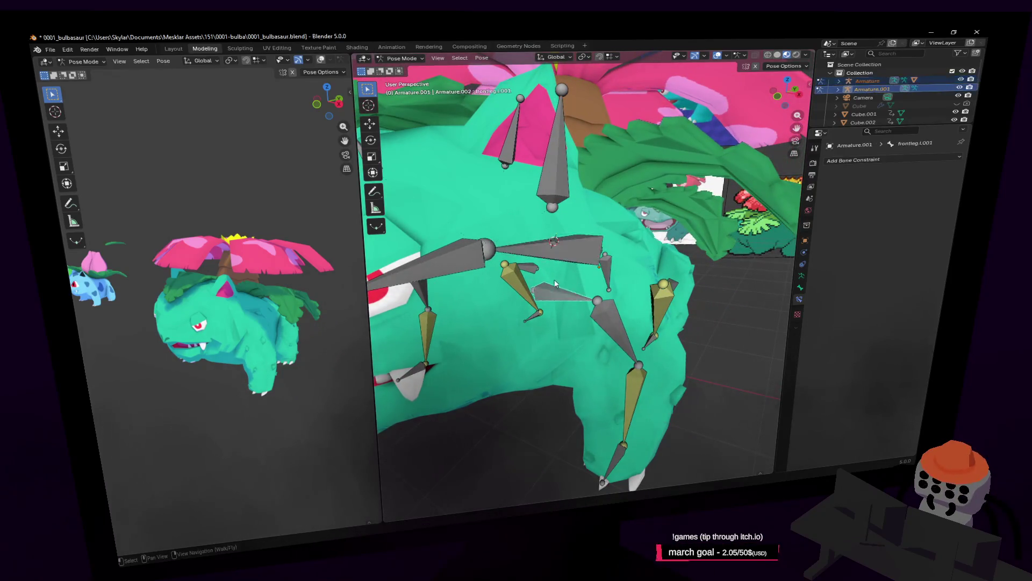
Add a Child Of constraint on the lower front leg bone targeting Armature.001, then make Armature's Bone.001 active
{"action": "left_click", "coordinate": [605, 314]}
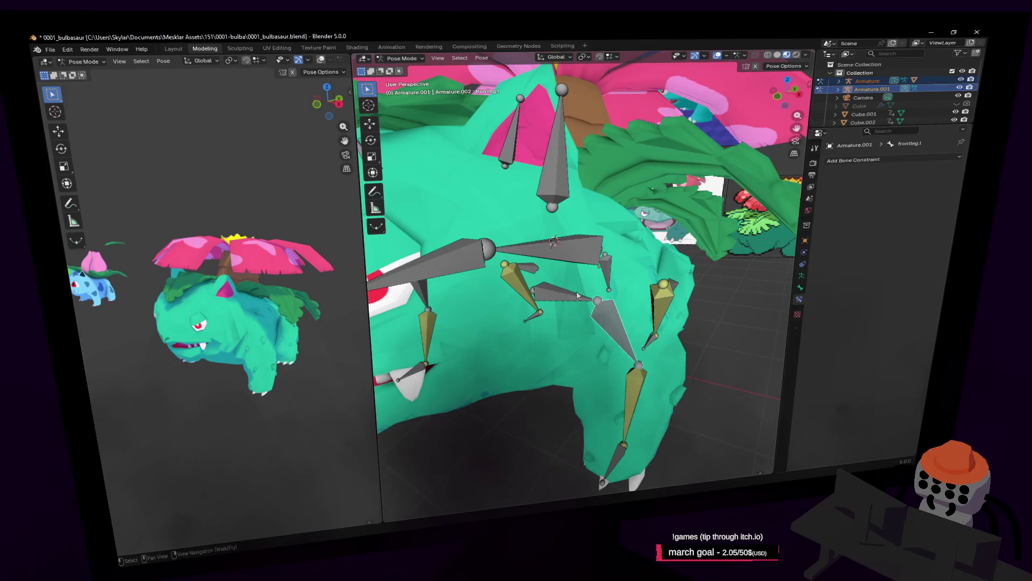
{"action": "left_click", "coordinate": [898, 161]}
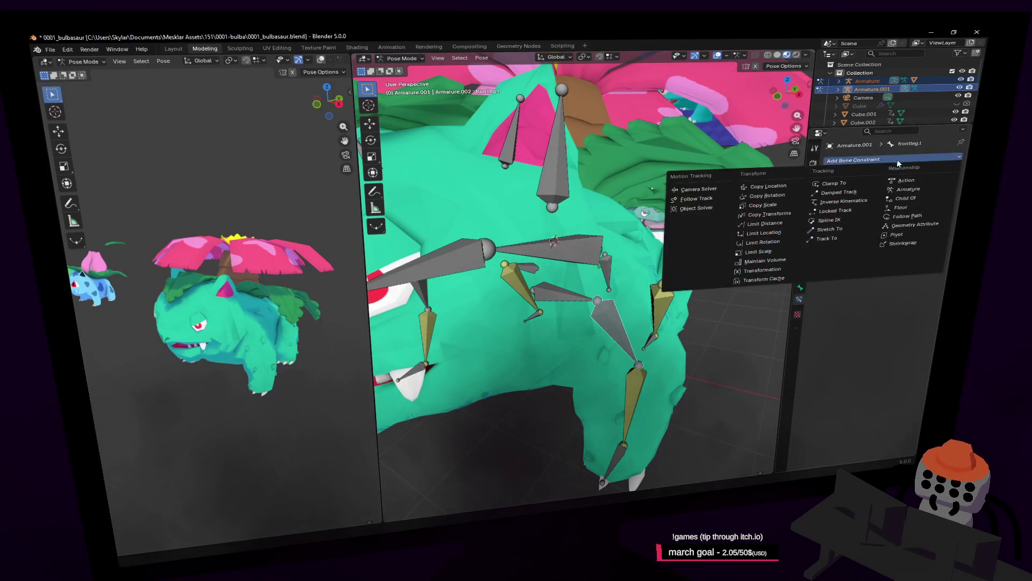
{"action": "left_click", "coordinate": [923, 201]}
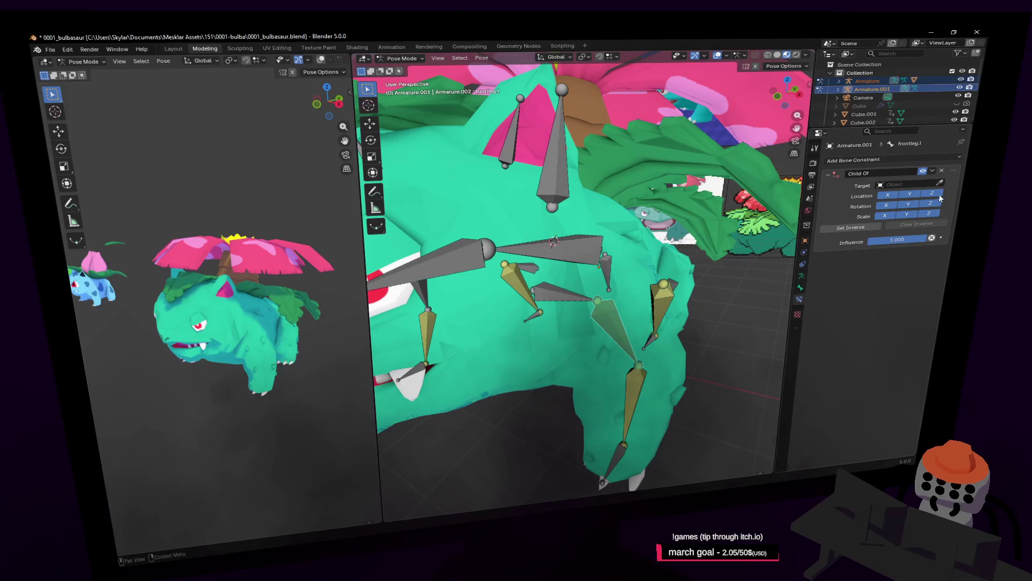
{"action": "left_click", "coordinate": [581, 287]}
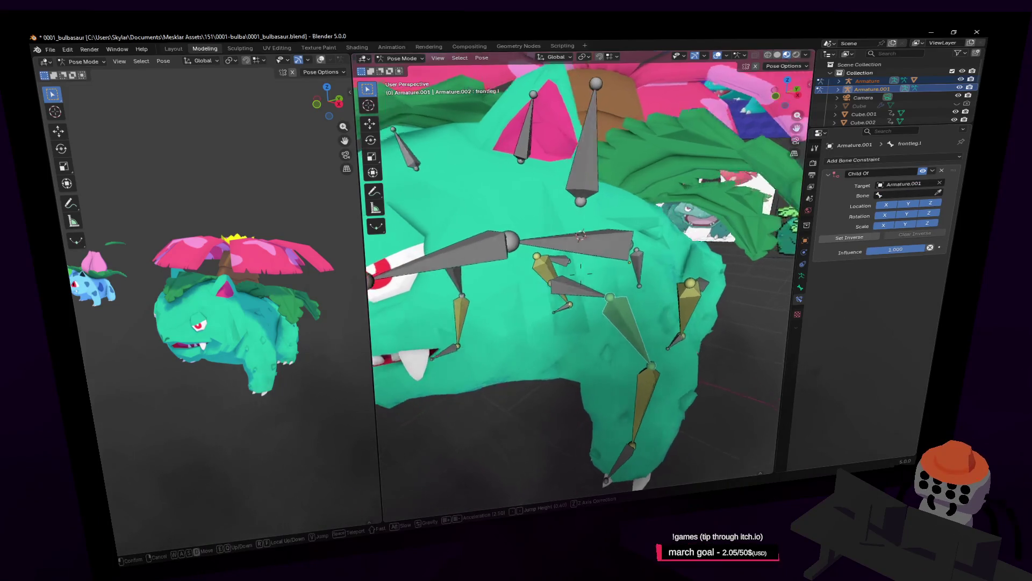
{"action": "middle_click_drag", "start_coordinate": [580, 287], "coordinate": [611, 286]}
{"action": "left_click", "coordinate": [567, 286]}
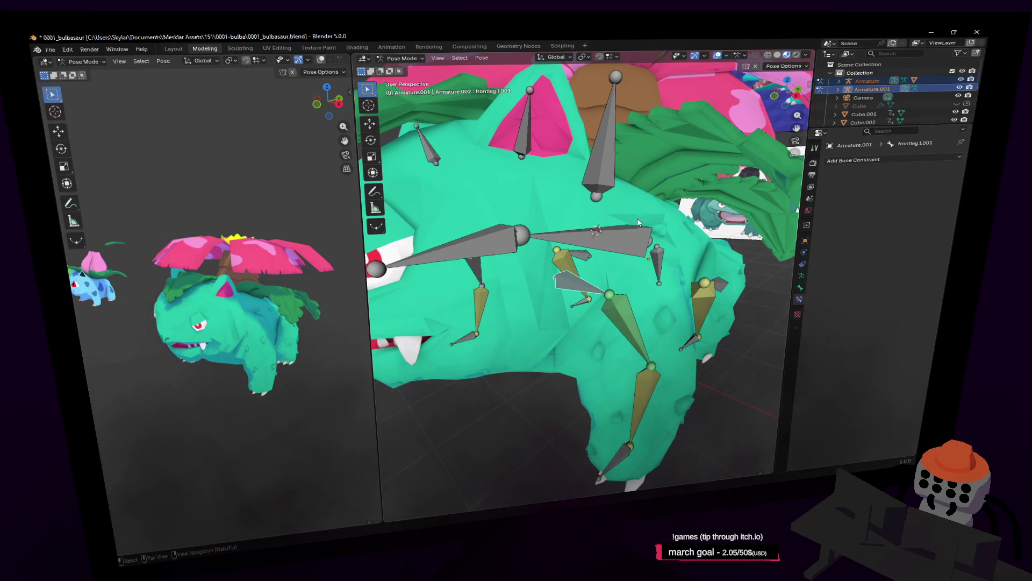
{"action": "left_click", "coordinate": [606, 238]}
{"action": "left_click", "coordinate": [621, 235]}
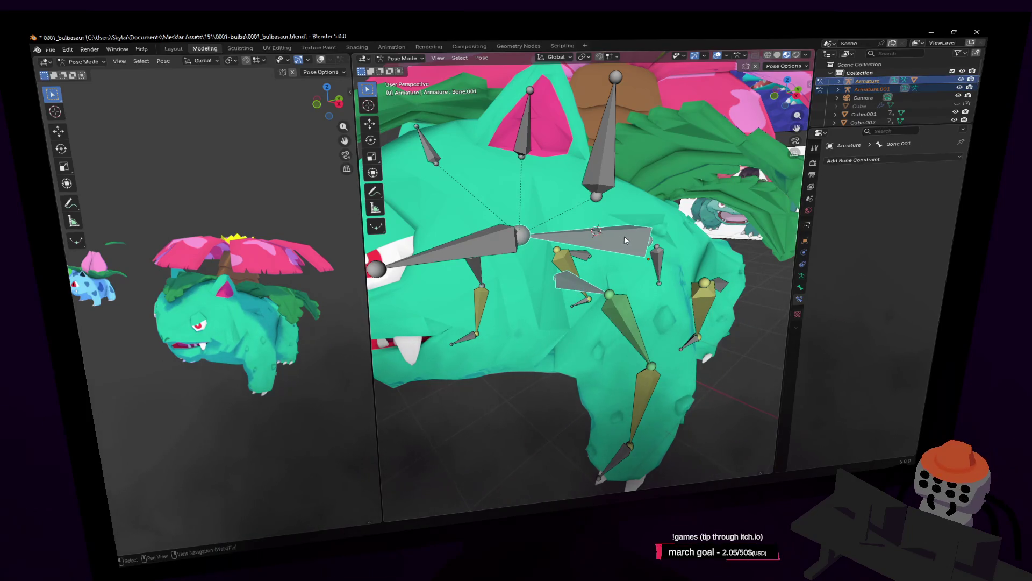
Parent the selected leg bone to the long body bone in Edit Mode with Keep Offset
{"action": "key", "text": "ctrl+p"}
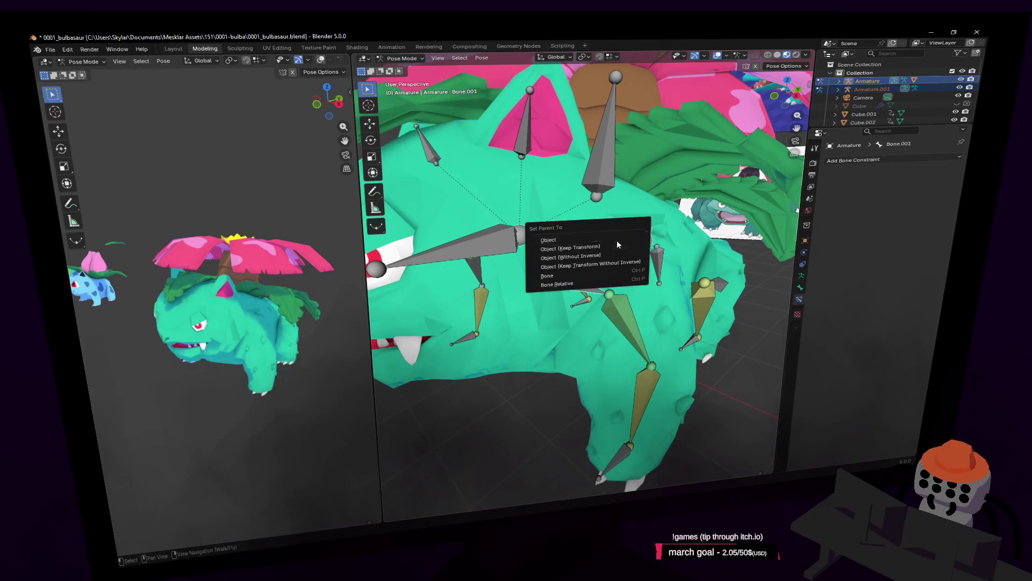
{"action": "left_click", "coordinate": [617, 241]}
{"action": "left_click", "coordinate": [401, 58]}
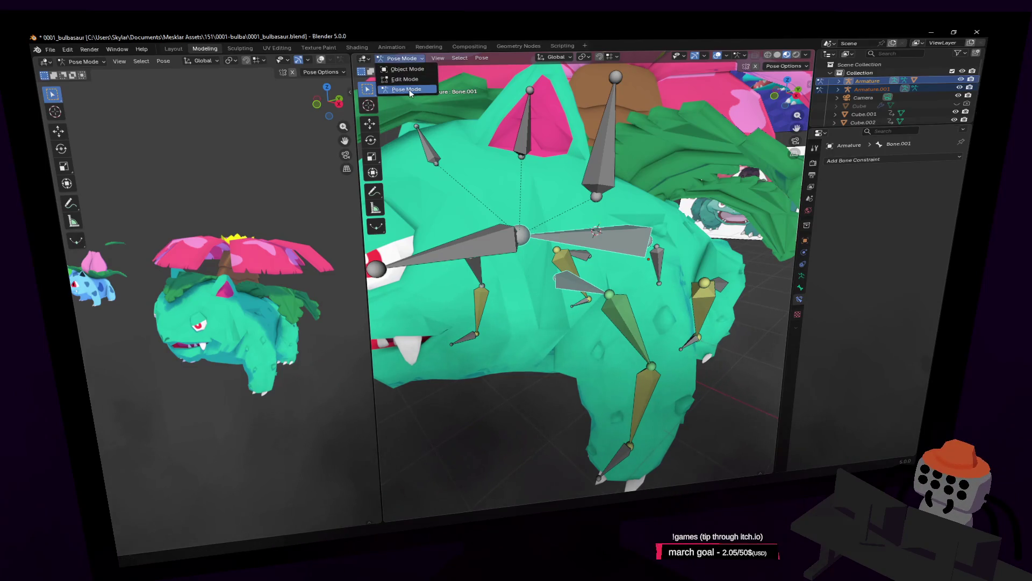
{"action": "left_click", "coordinate": [405, 79]}
{"action": "left_click", "coordinate": [620, 235]}
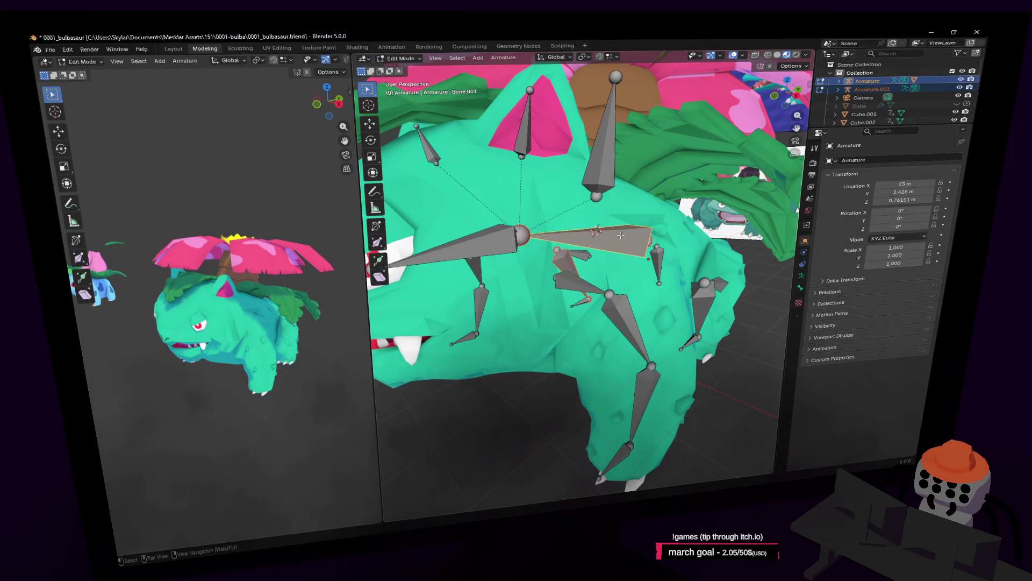
{"action": "key", "text": "ctrl+p"}
{"action": "left_click", "coordinate": [618, 236]}
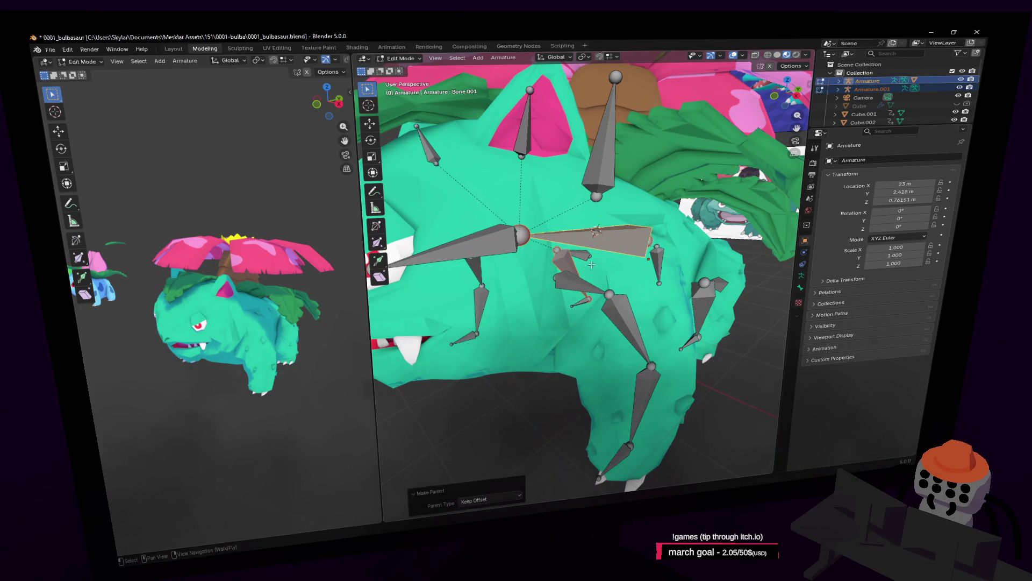
From a frontal view, parent the next leg bones to the body bone keeping their offset
{"action": "middle_click_drag", "start_coordinate": [574, 281], "coordinate": [588, 290]}
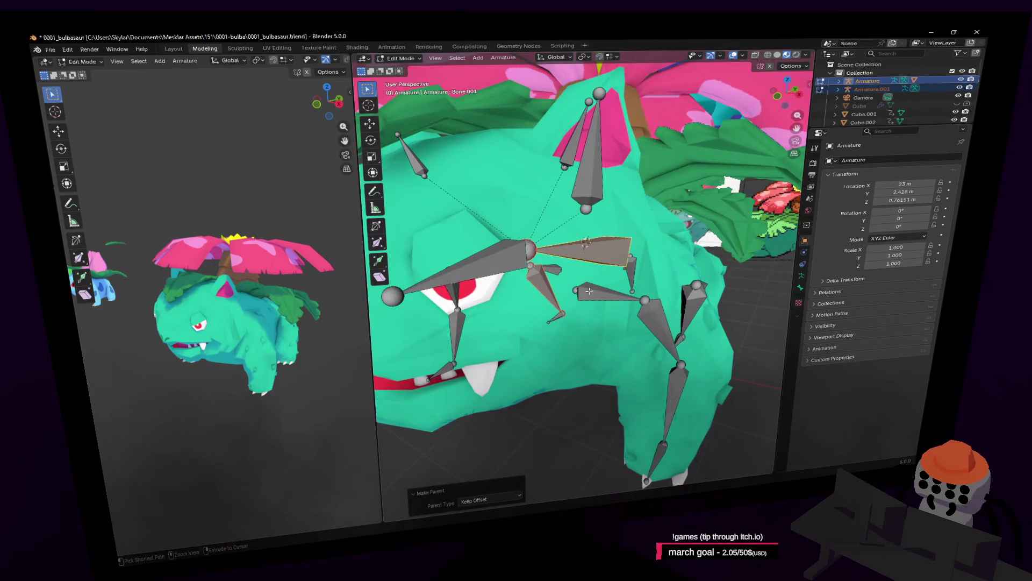
{"action": "key", "text": "shift+grave"}
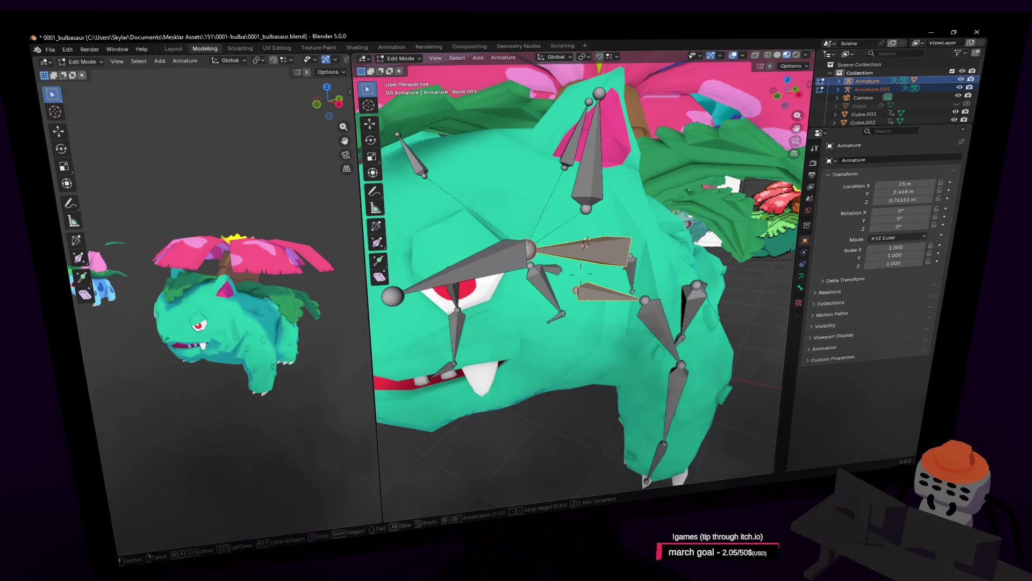
{"action": "key", "text": "s"}
{"action": "key", "text": "w"}
{"action": "left_click", "coordinate": [617, 246]}
{"action": "key", "text": "ctrl+p"}
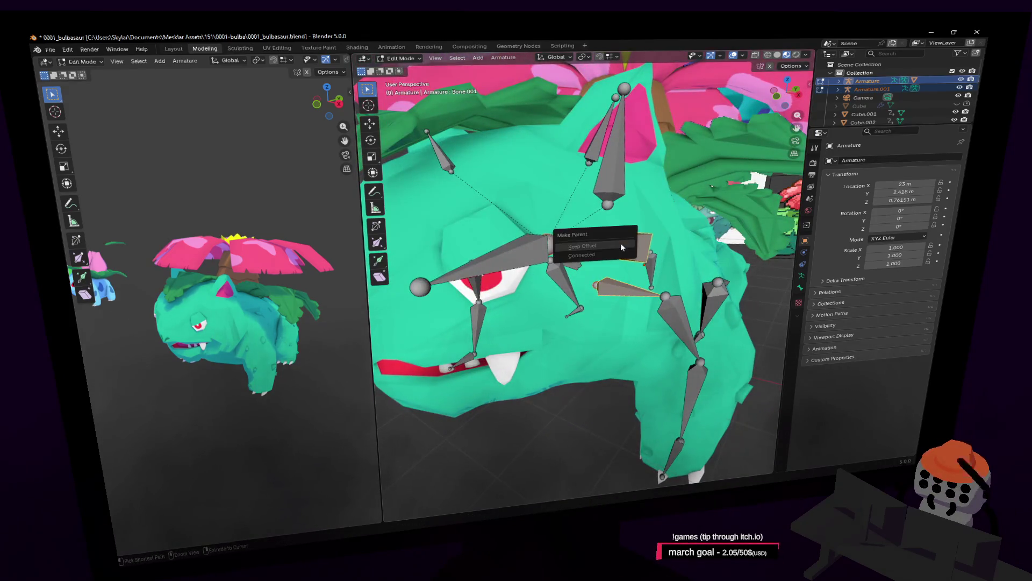
{"action": "left_click", "coordinate": [621, 243]}
Reselect the lower leg bone with the body bone and deselect the body bone again
{"action": "key", "text": "shift+grave"}
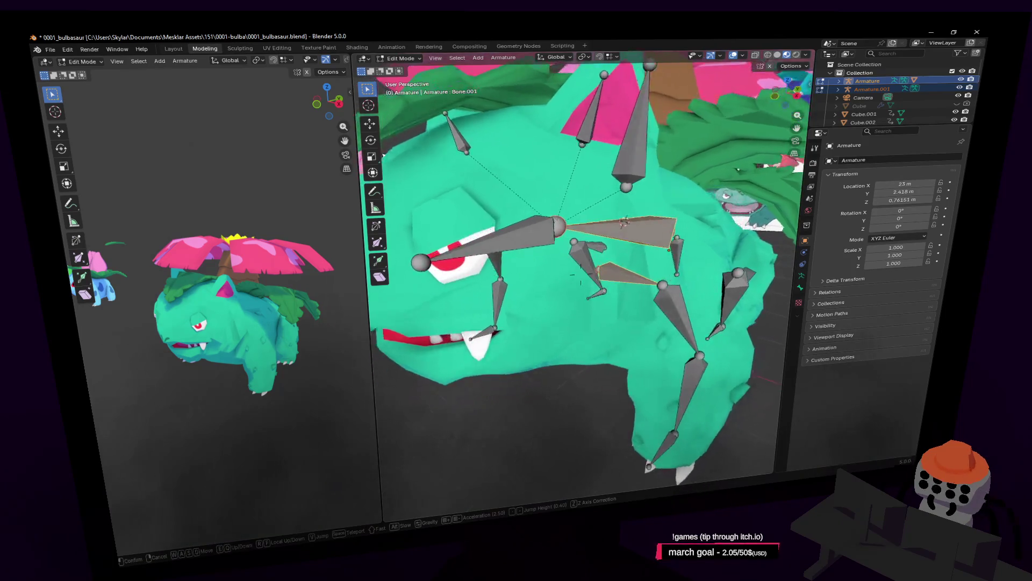
{"action": "left_click", "coordinate": [628, 242]}
{"action": "left_click", "coordinate": [595, 290], "text": "shift"}
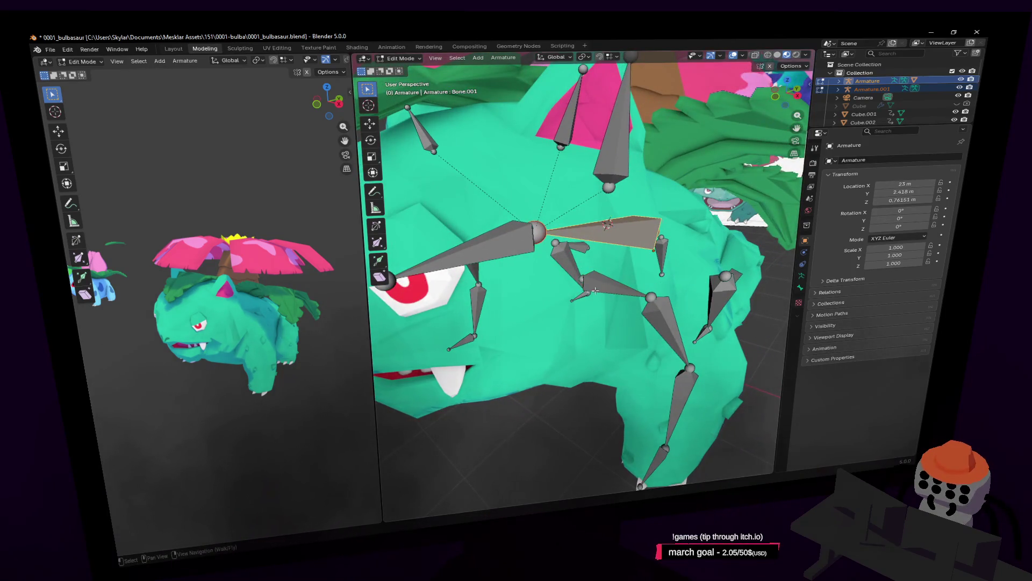
{"action": "left_click", "coordinate": [604, 285], "text": "shift"}
{"action": "left_click", "coordinate": [628, 227], "text": "shift"}
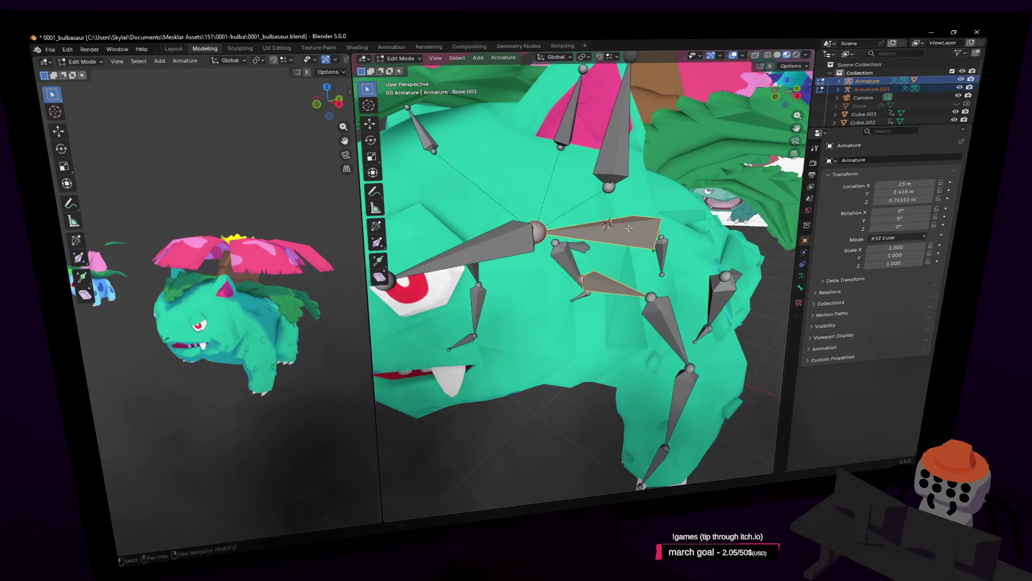
{"action": "key", "text": "shift+grave"}
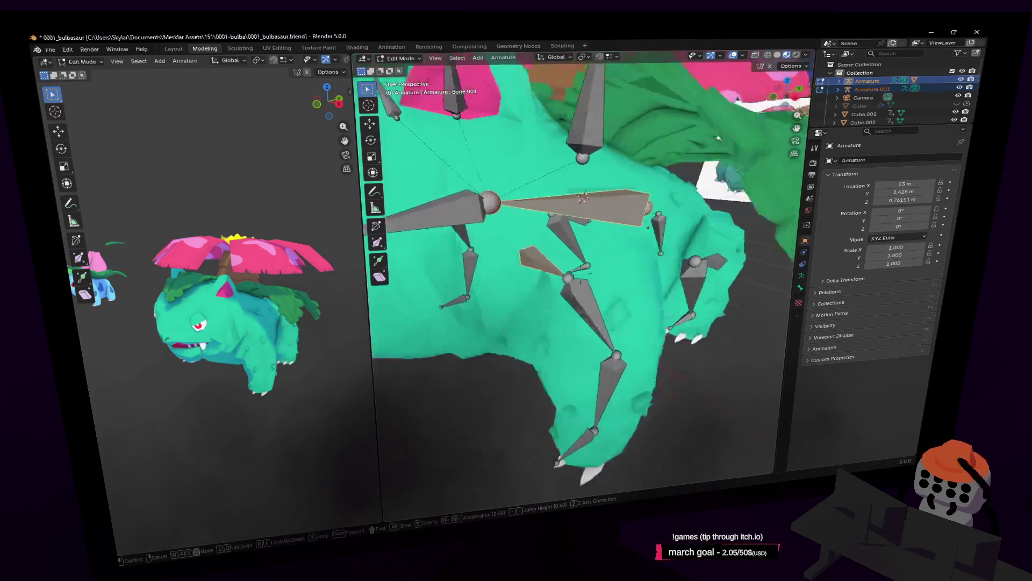
{"action": "left_click", "coordinate": [580, 278]}
{"action": "left_click", "coordinate": [551, 264]}
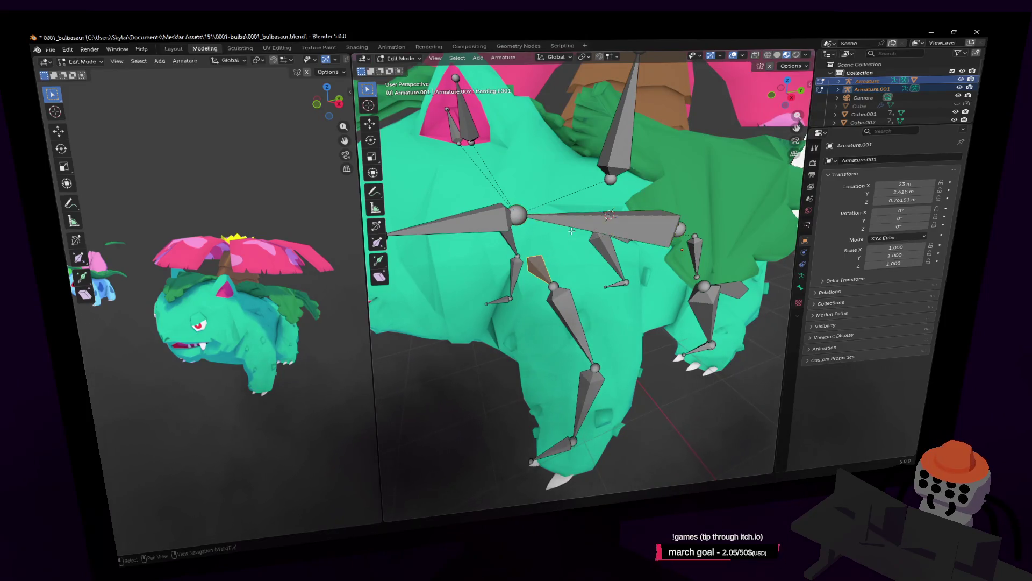
Select the long bone and small bone, separate them by mistake with P, and undo it
{"action": "key", "text": "shift+grave"}
{"action": "left_click", "coordinate": [581, 244]}
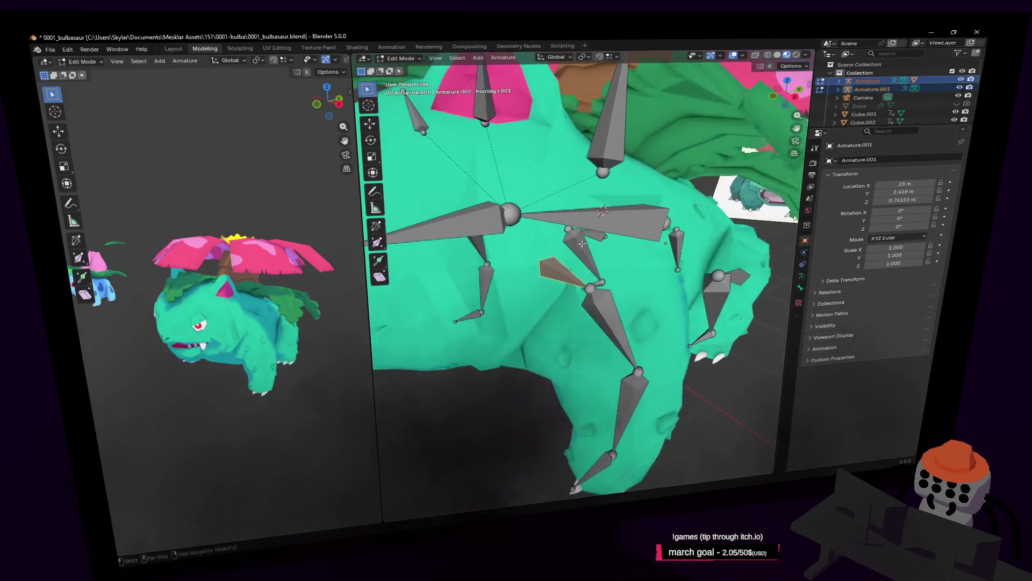
{"action": "left_click", "coordinate": [595, 213]}
{"action": "left_click", "coordinate": [557, 271], "text": "shift"}
{"action": "key", "text": "ctrl+p"}
{"action": "left_click", "coordinate": [557, 271]}
{"action": "left_click", "coordinate": [610, 221]}
{"action": "key", "text": "p"}
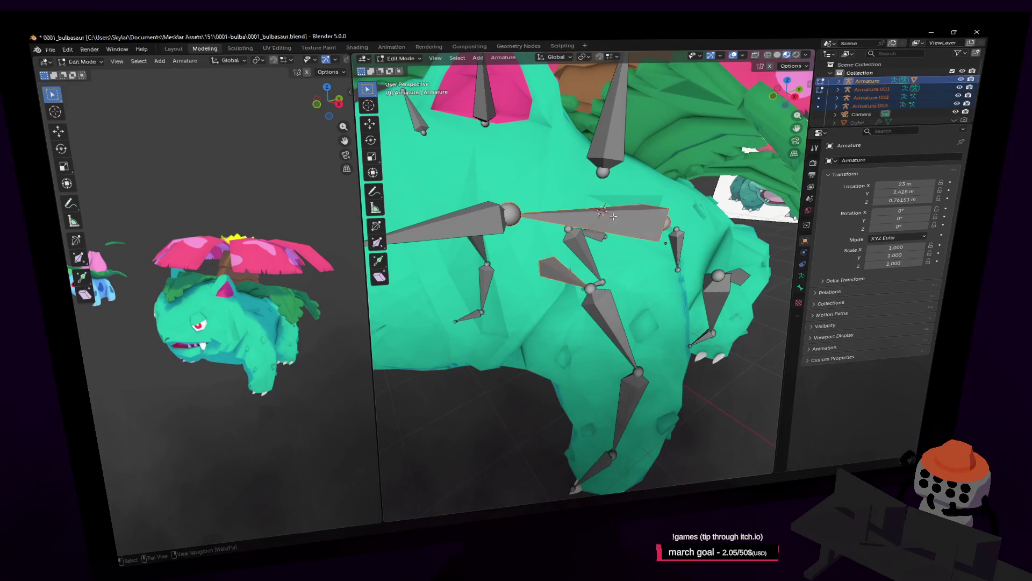
{"action": "key", "text": "ctrl+z"}
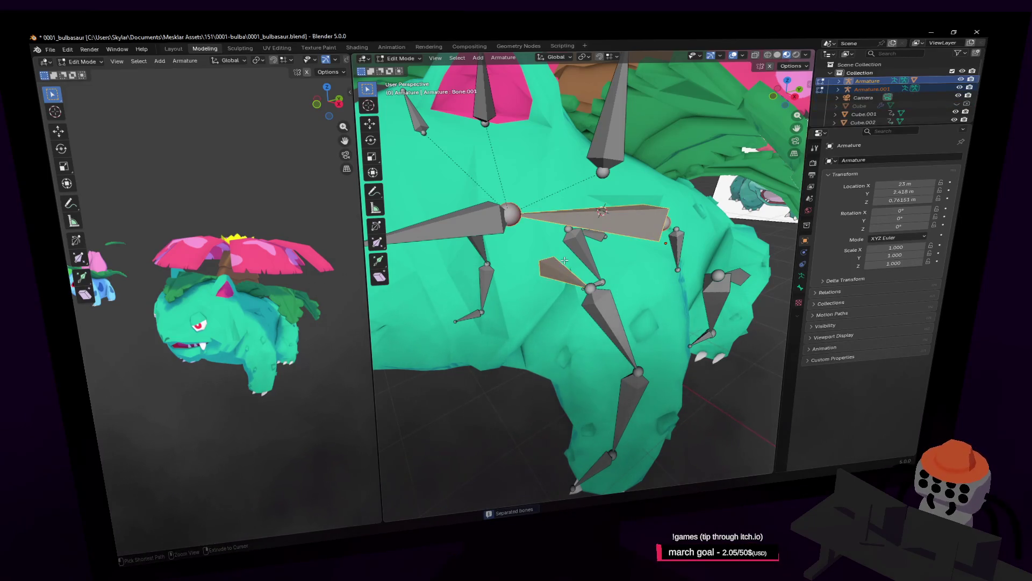
{"action": "left_click", "coordinate": [600, 236]}
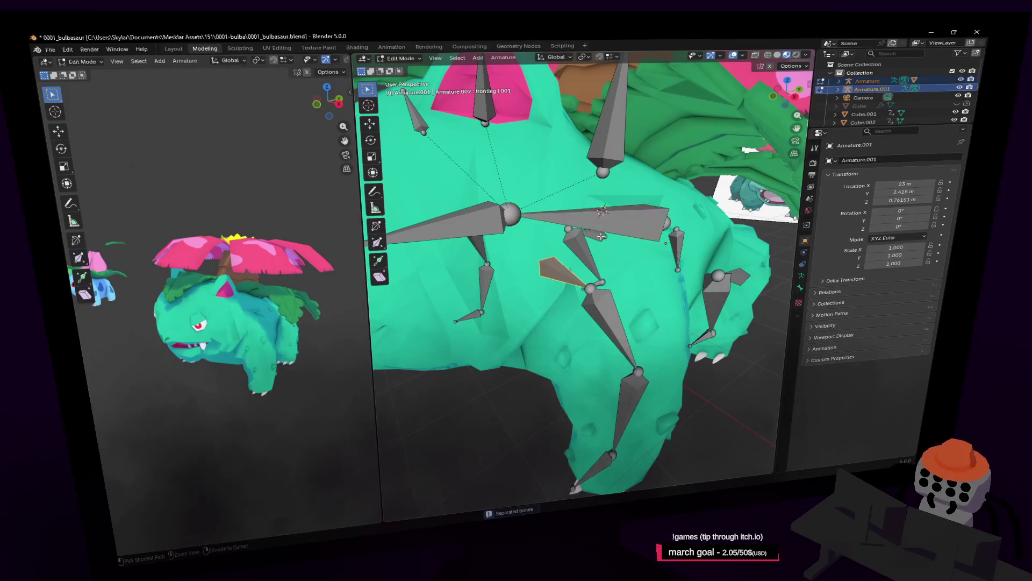
{"action": "left_click", "coordinate": [566, 278]}
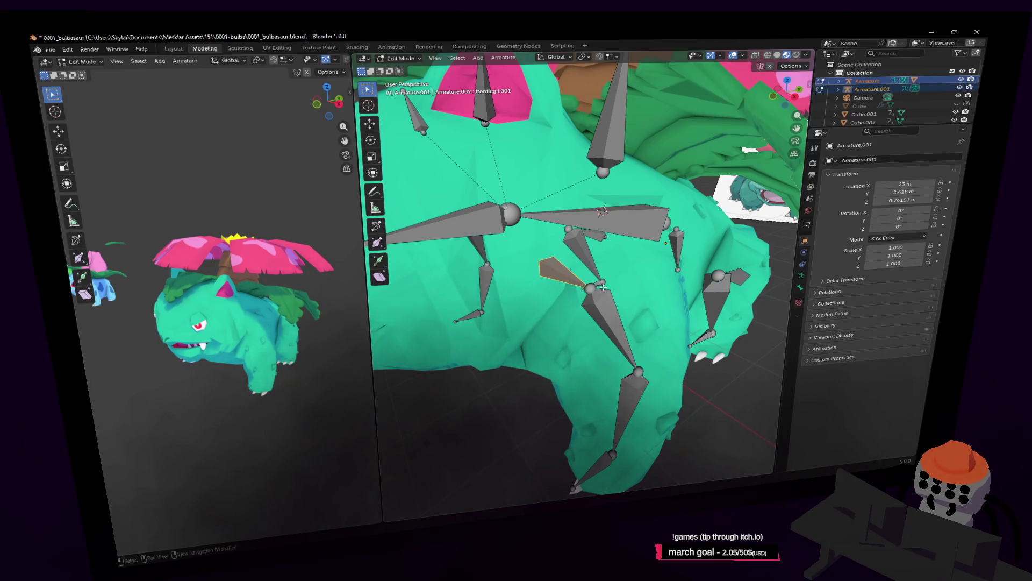
Select the small frontleg.l.003 bone and add the long Bone.001 as the active bone
{"action": "middle_click_drag", "start_coordinate": [604, 289], "coordinate": [628, 234]}
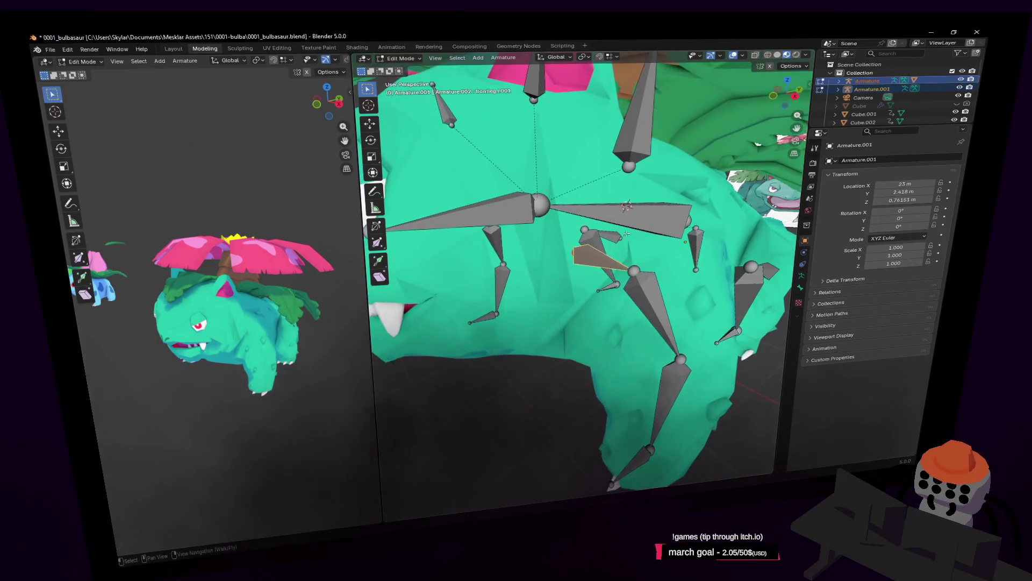
{"action": "left_click", "coordinate": [642, 210], "text": "shift"}
{"action": "key", "text": "ctrl+p"}
{"action": "left_click", "coordinate": [644, 218]}
{"action": "left_click", "coordinate": [582, 261]}
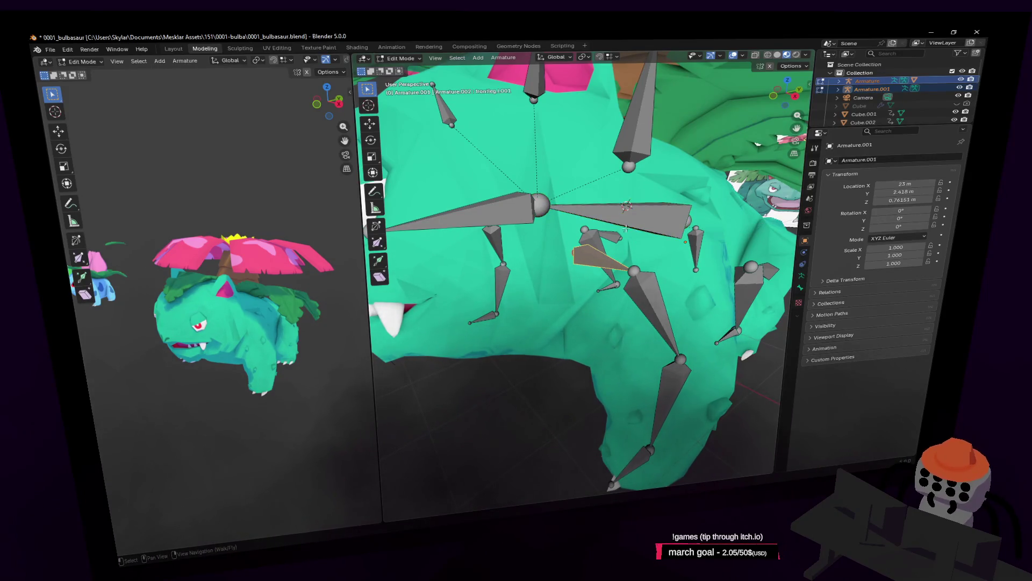
{"action": "middle_click_drag", "start_coordinate": [581, 262], "coordinate": [696, 180]}
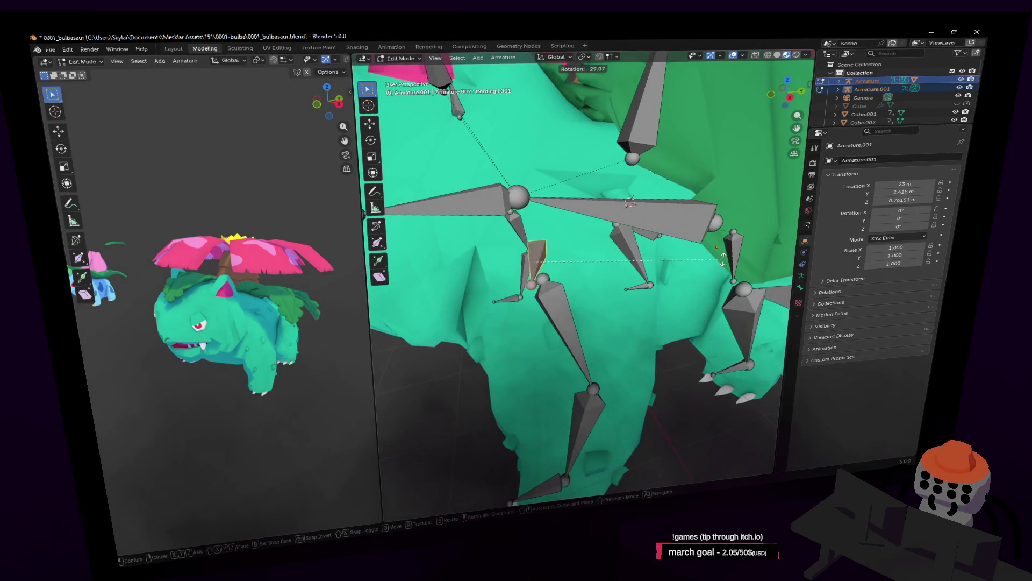
{"action": "left_click", "coordinate": [613, 214]}
{"action": "left_click", "coordinate": [534, 259]}
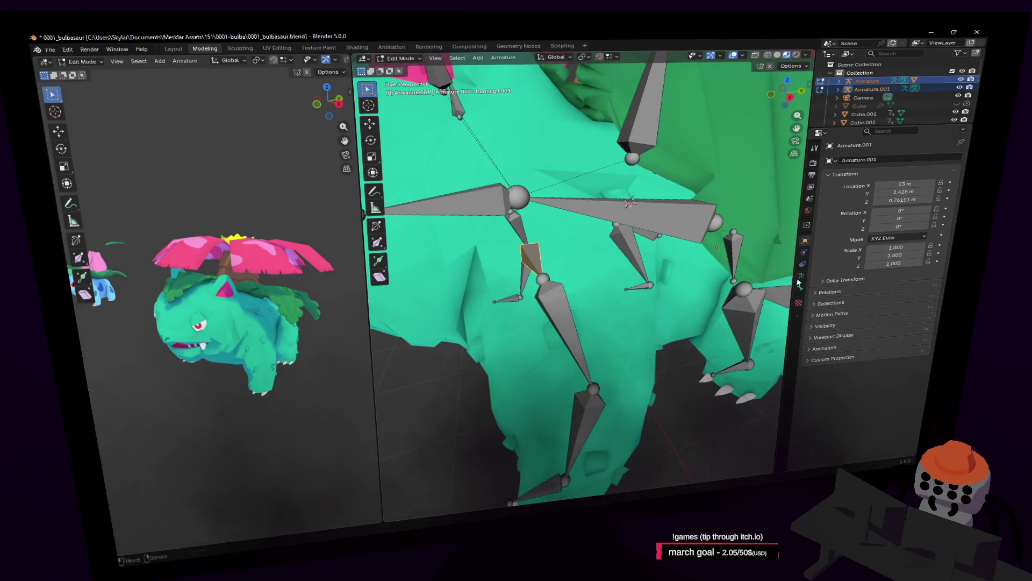
{"action": "left_click", "coordinate": [801, 284]}
{"action": "middle_click_drag", "start_coordinate": [710, 243], "coordinate": [658, 208]}
{"action": "left_click", "coordinate": [658, 208], "text": "shift"}
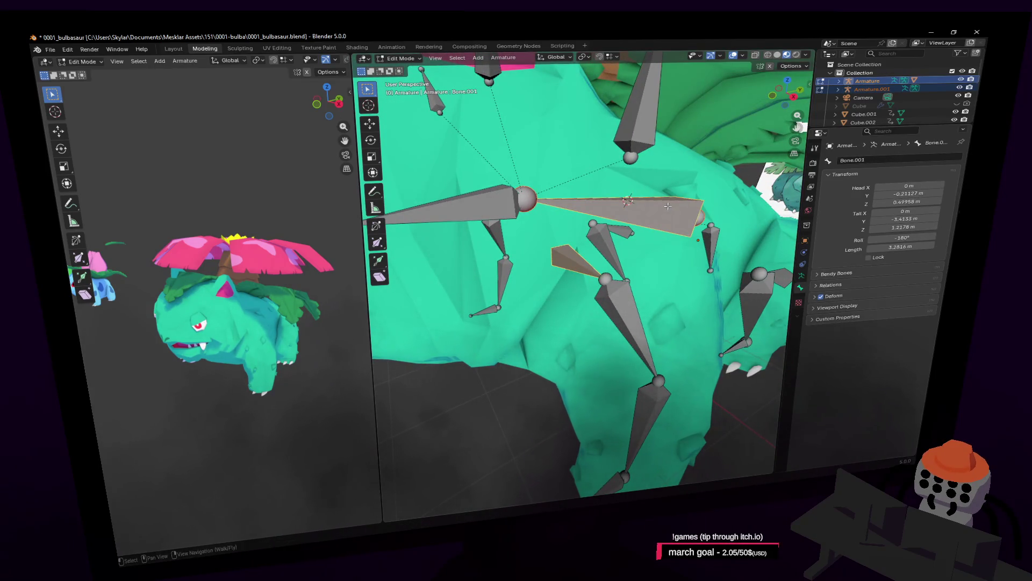
Try parenting, then reselect the small front-leg bone with Bone.001 active
{"action": "key", "text": "ctrl+p"}
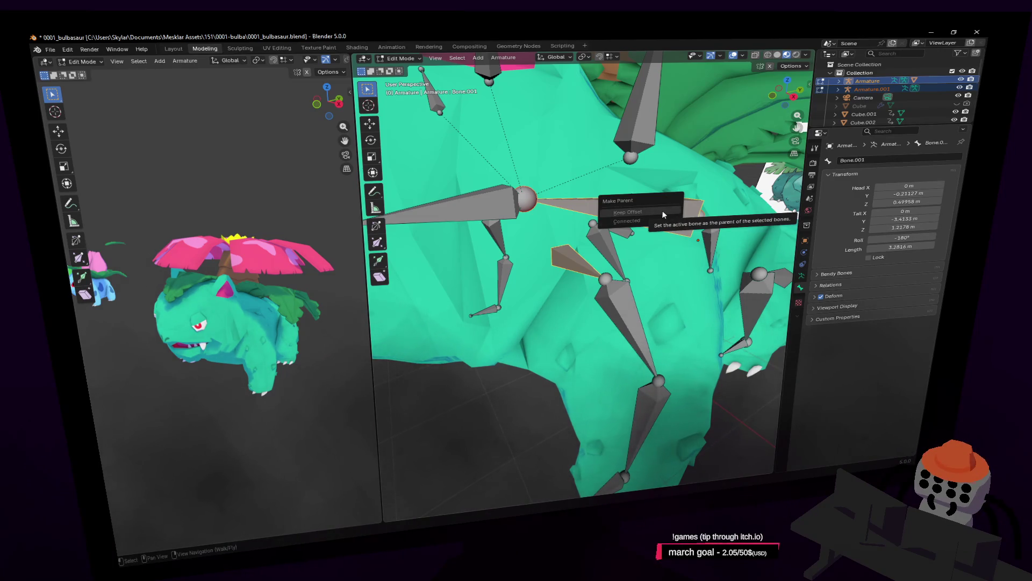
{"action": "left_click", "coordinate": [600, 253]}
{"action": "left_click", "coordinate": [562, 257]}
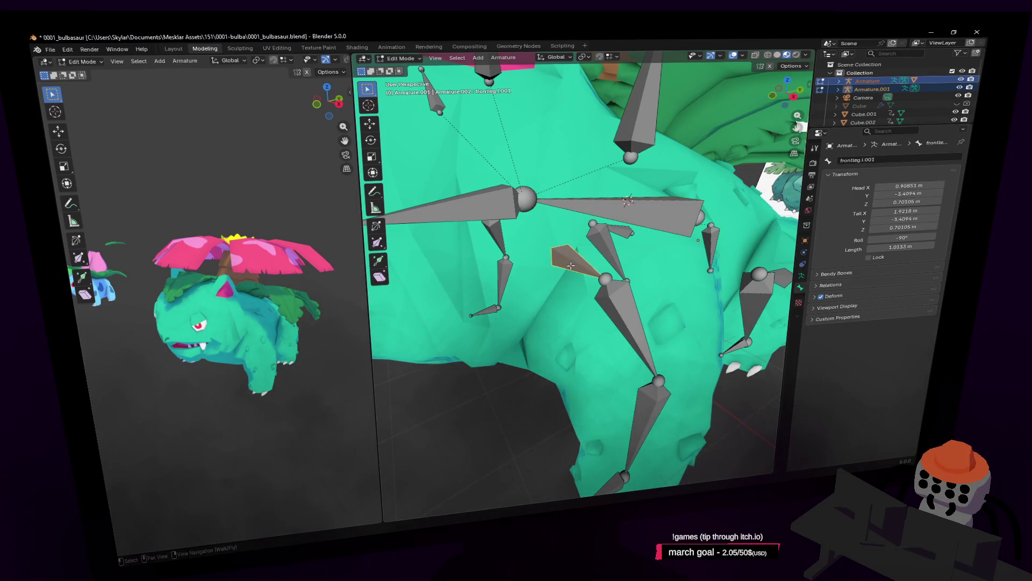
{"action": "left_click", "coordinate": [705, 214], "text": "shift"}
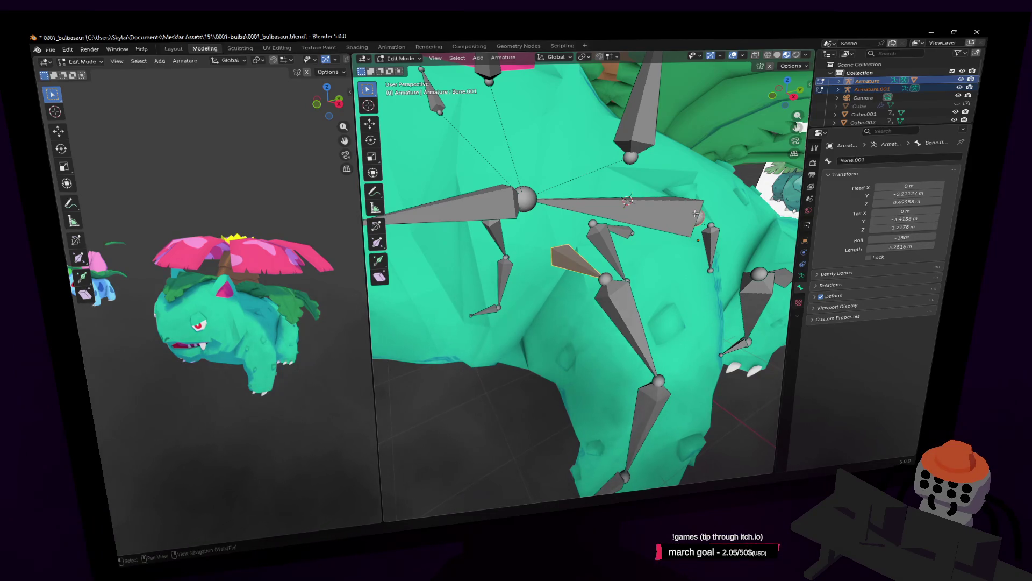
{"action": "key", "text": "shift+grave"}
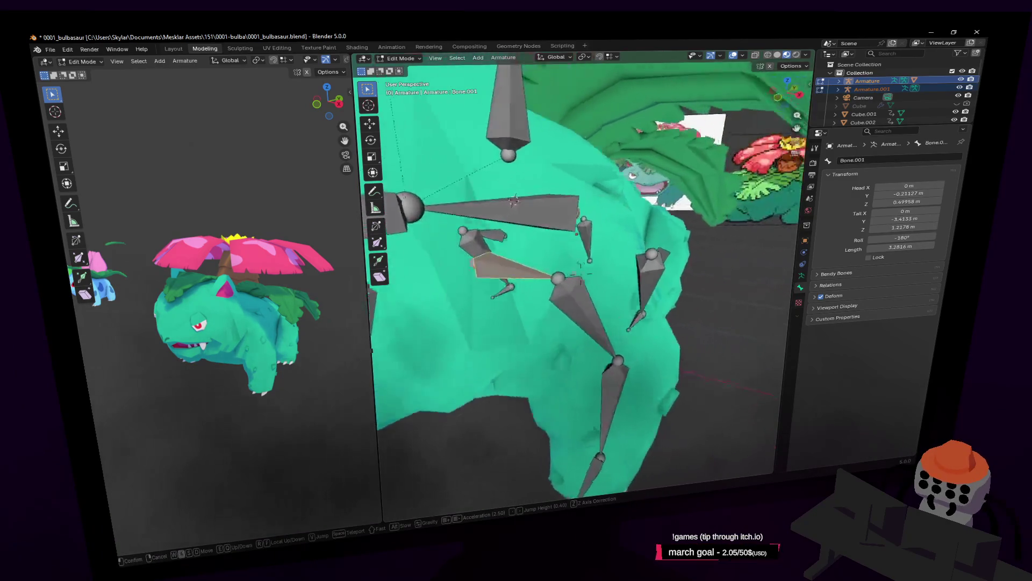
{"action": "left_click", "coordinate": [578, 212]}
{"action": "left_click", "coordinate": [578, 212]}
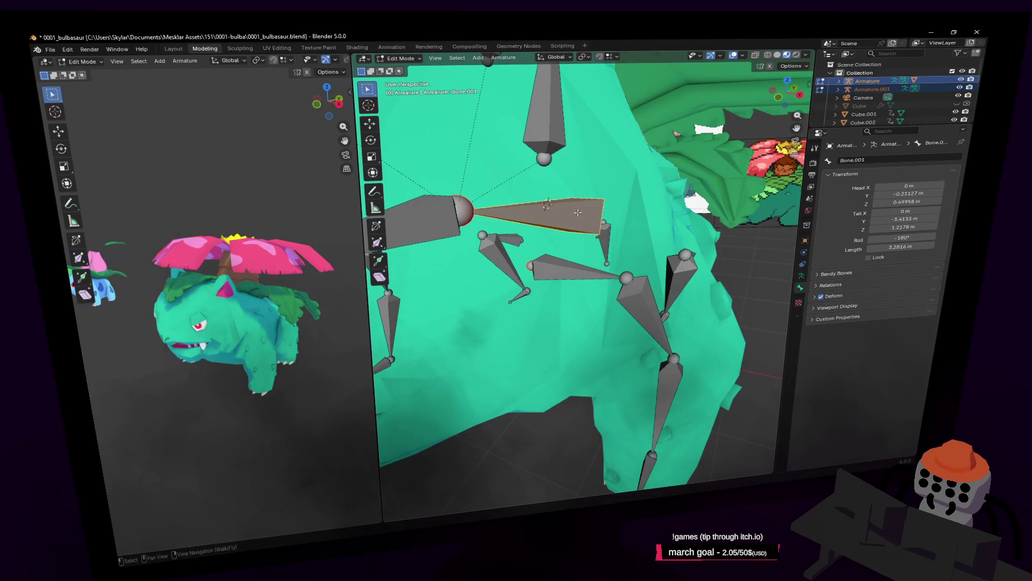
Inspect the bones, parent the leg bone with Keep Offset, and return to Object Mode on Armature.001
{"action": "key", "text": "shift+grave"}
{"action": "left_click", "coordinate": [612, 228]}
{"action": "key", "text": "shift+grave"}
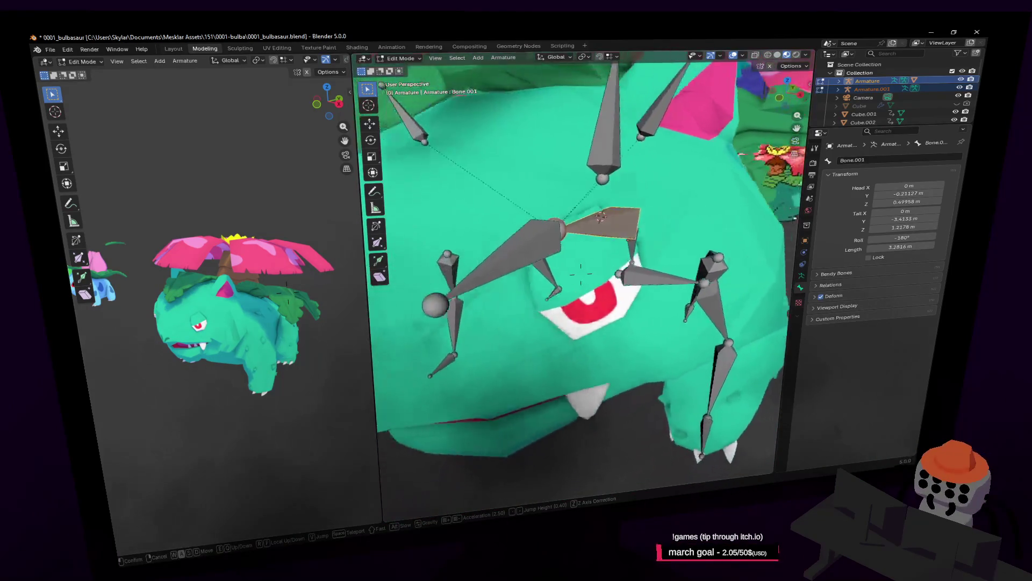
{"action": "left_click", "coordinate": [602, 283]}
{"action": "key", "text": "shift+grave"}
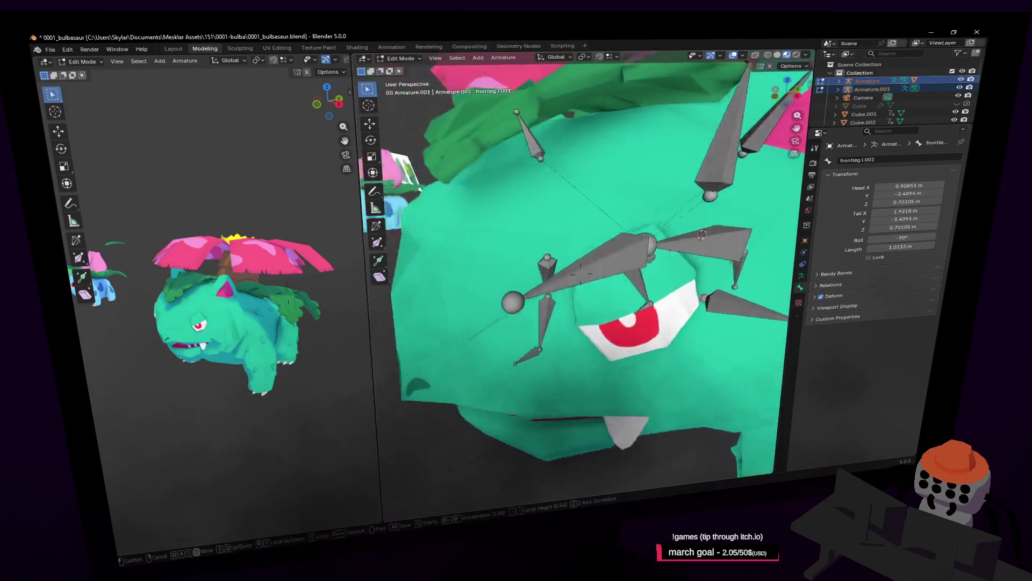
{"action": "key", "text": "shift+grave"}
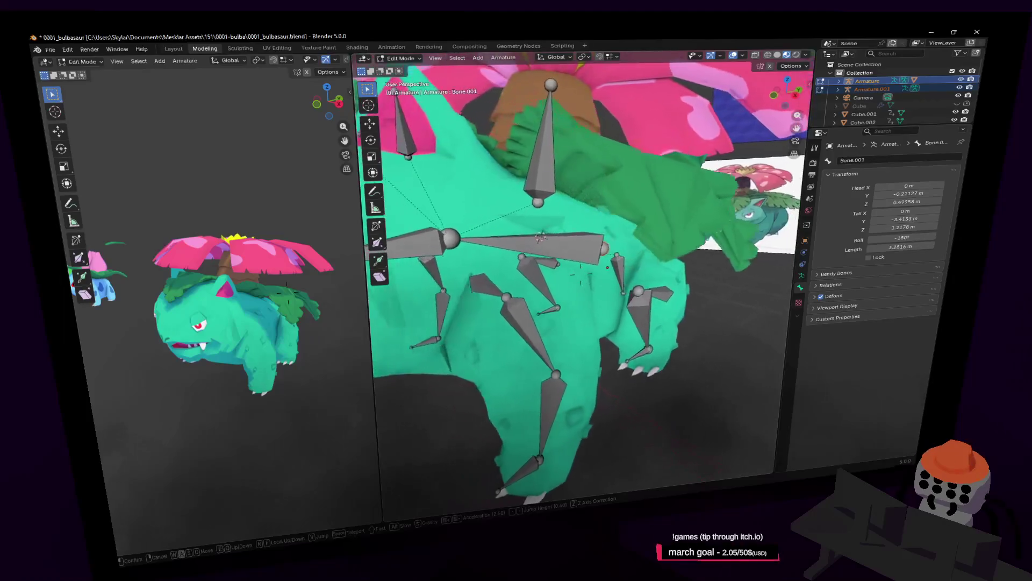
{"action": "left_click", "coordinate": [619, 268]}
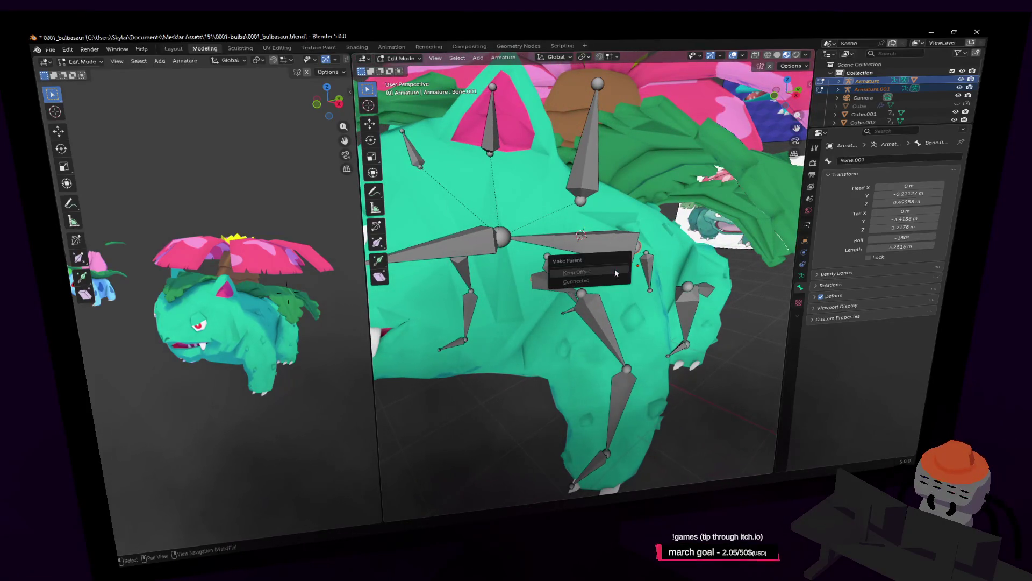
{"action": "key", "text": "shift+grave"}
{"action": "left_click", "coordinate": [592, 259]}
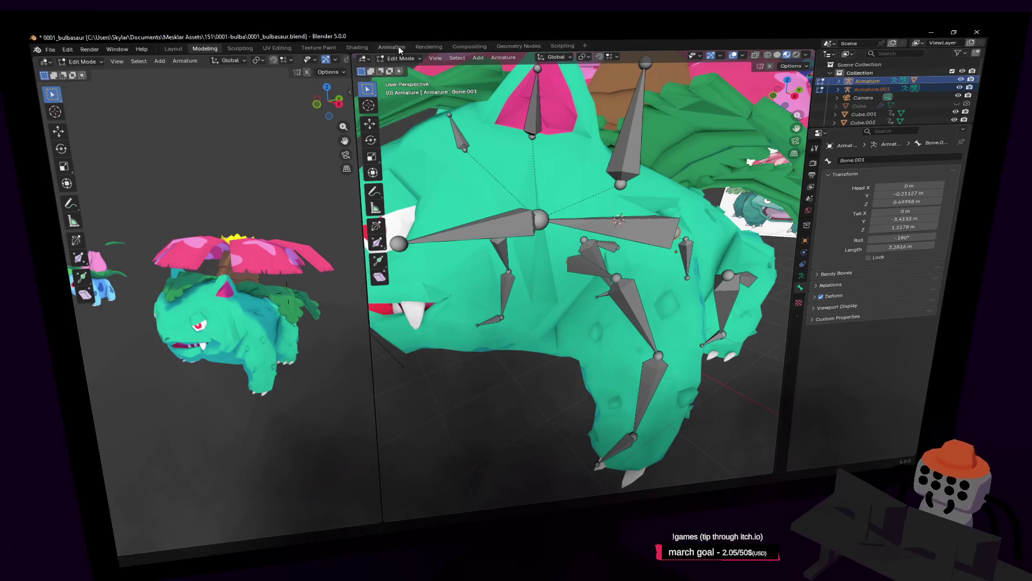
{"action": "key", "text": "Tab"}
{"action": "left_click", "coordinate": [601, 274]}
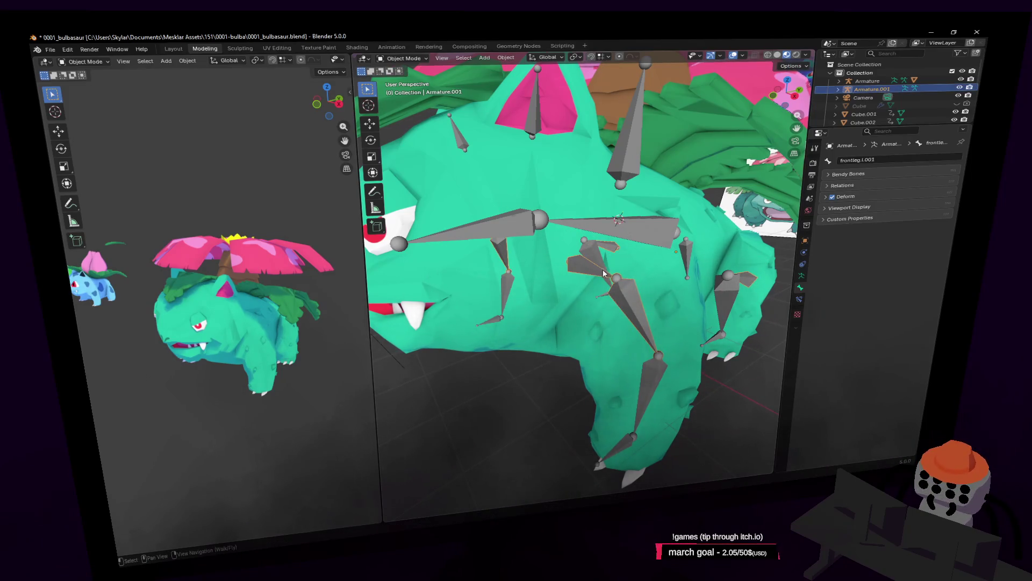
Test-rotate the leg bones, cancel, and cycle through Edit, Pose and Object Mode
{"action": "key", "text": "r"}
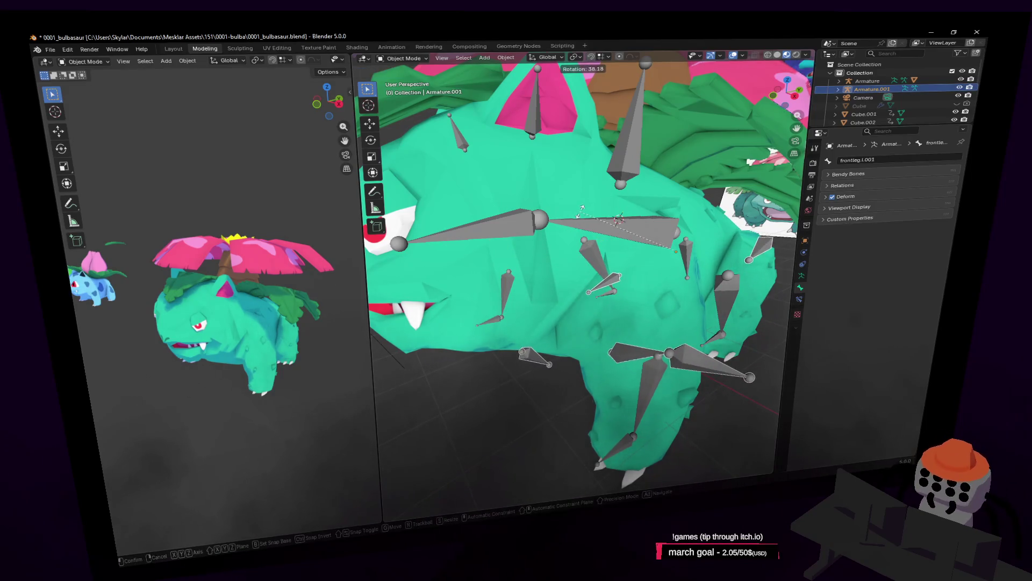
{"action": "key", "text": "Escape"}
{"action": "key", "text": "Tab"}
{"action": "left_click", "coordinate": [613, 225]}
{"action": "left_click", "coordinate": [613, 225]}
{"action": "key", "text": "ctrl+Tab"}
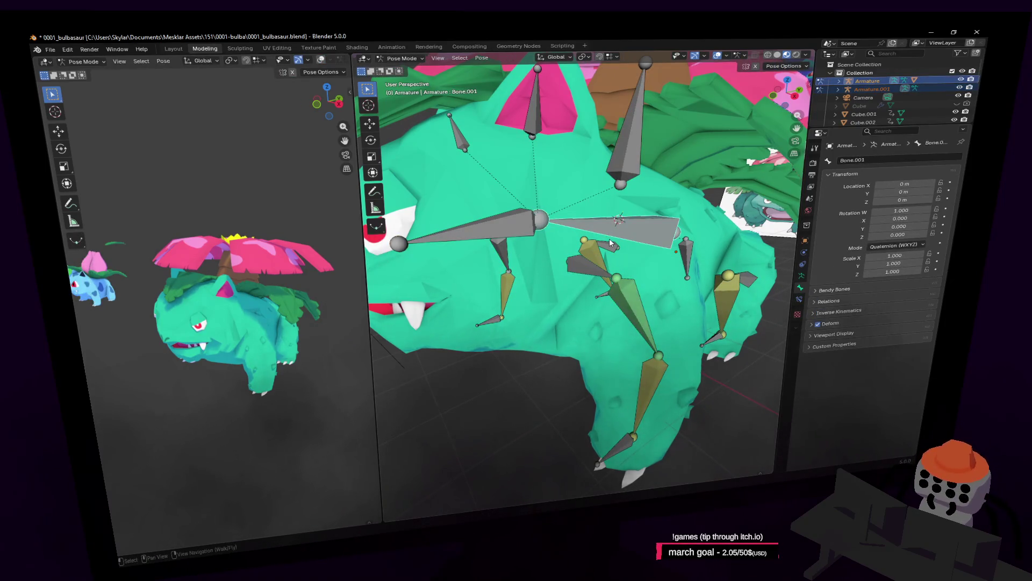
{"action": "key", "text": "Tab"}
{"action": "key", "text": "Tab"}
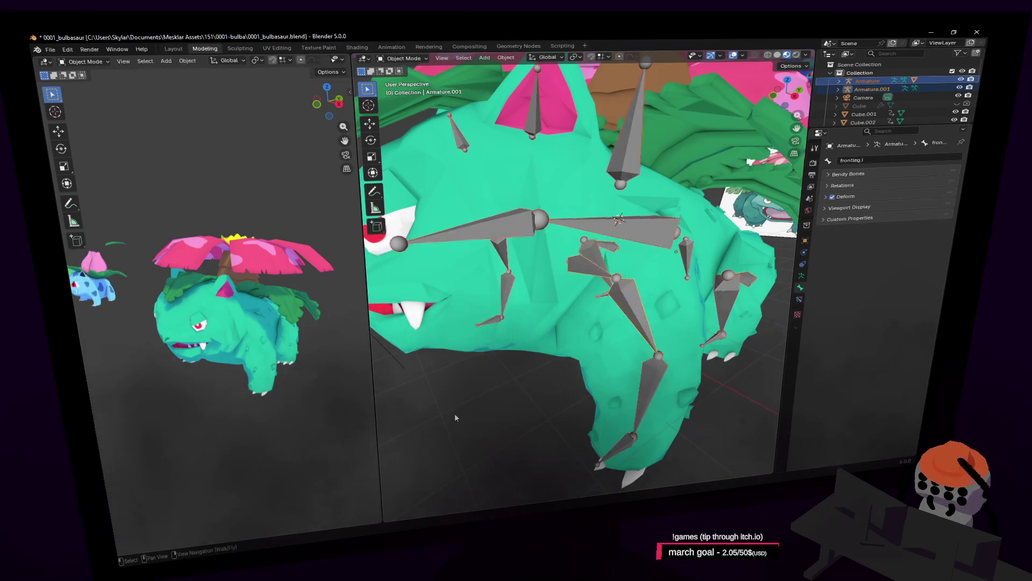
Make the main Armature active, rotate it, and enter Edit Mode with frontleg.l selected
{"action": "left_click", "coordinate": [640, 350]}
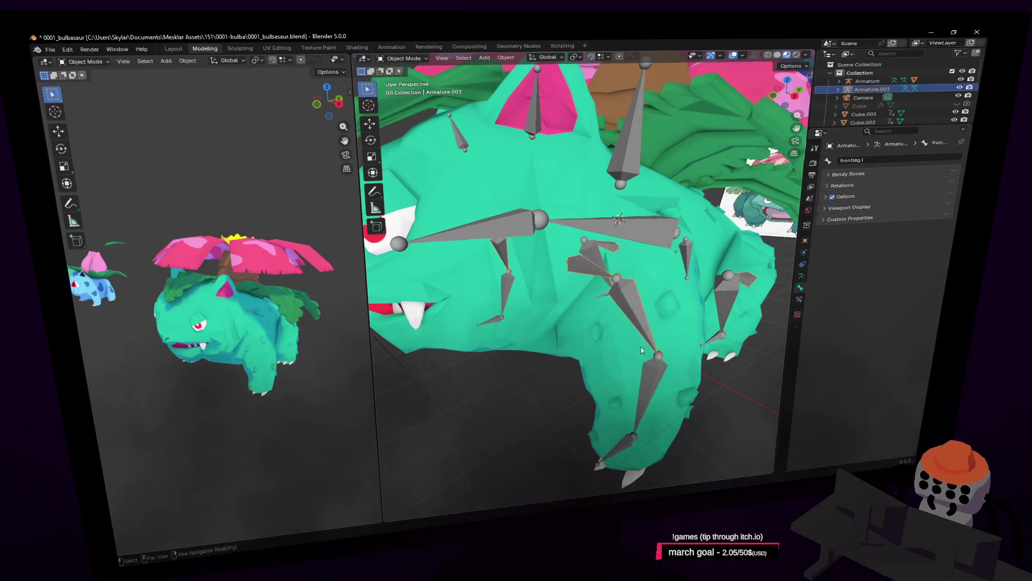
{"action": "left_click", "coordinate": [654, 361]}
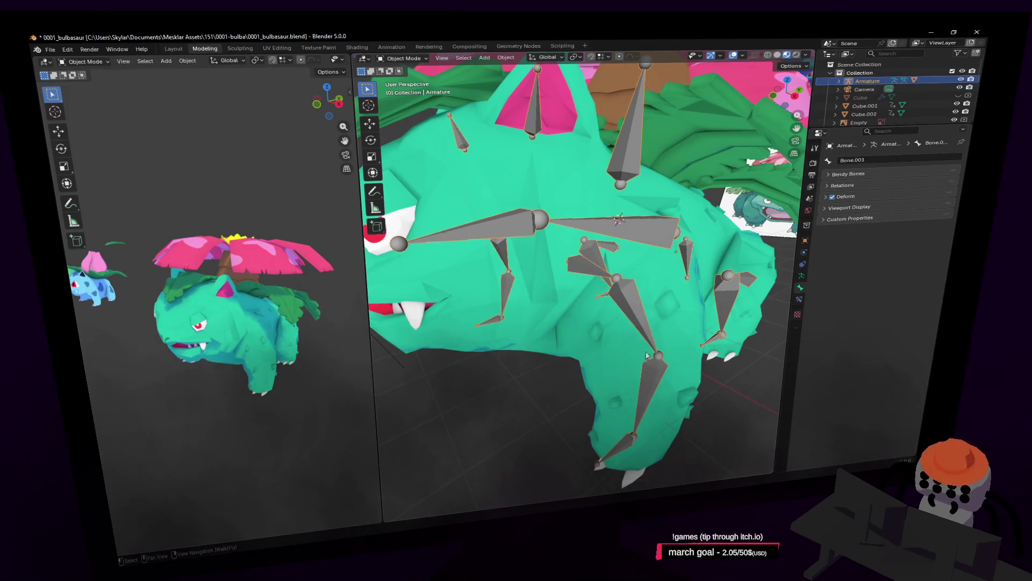
{"action": "key", "text": "Tab"}
{"action": "key", "text": "Tab"}
{"action": "left_click", "coordinate": [627, 292]}
{"action": "key", "text": "r"}
{"action": "left_click", "coordinate": [622, 277]}
{"action": "middle_click_drag", "start_coordinate": [622, 278], "coordinate": [624, 281]}
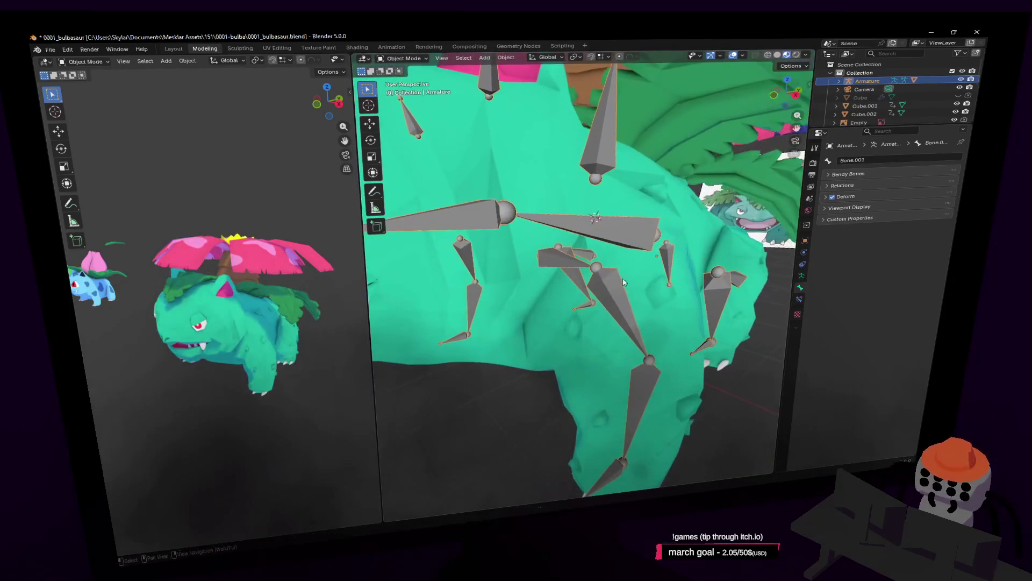
{"action": "key", "text": "Tab"}
{"action": "left_click", "coordinate": [607, 299]}
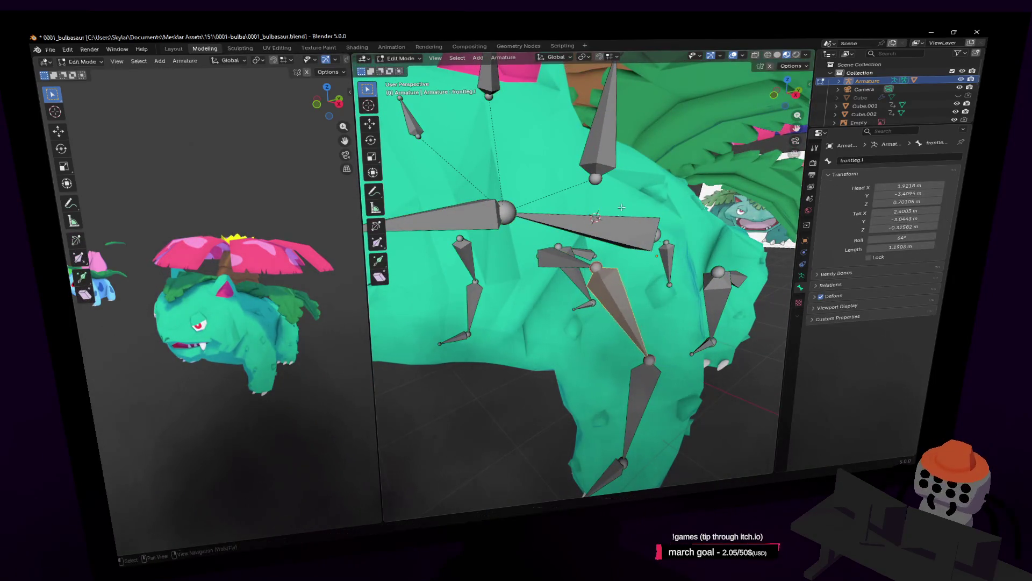
Select the lower front-leg bone, switch to Pose Mode, and test-move it without keeping the change
{"action": "left_click", "coordinate": [638, 386]}
{"action": "left_click", "coordinate": [634, 328], "text": "shift"}
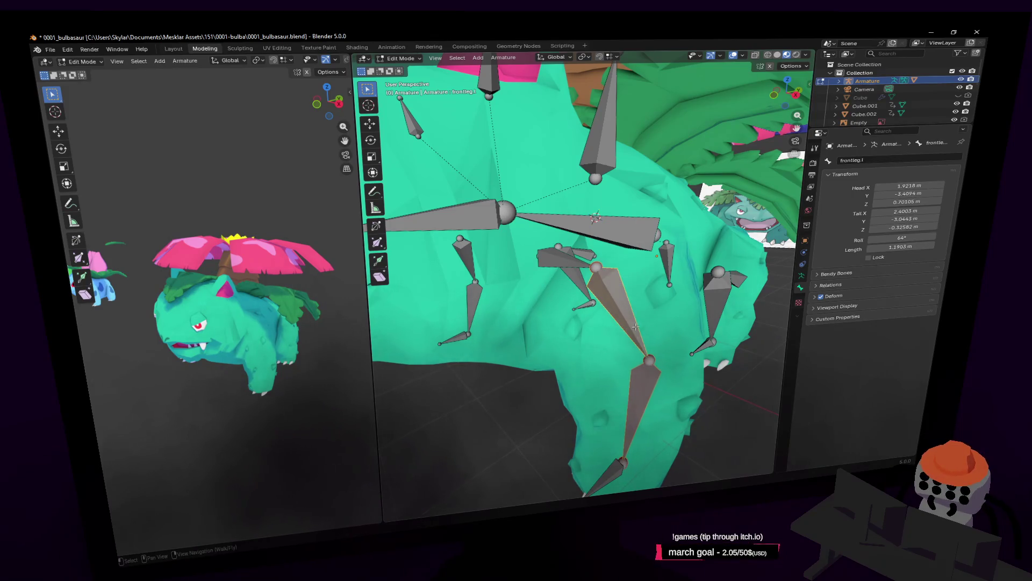
{"action": "left_click", "coordinate": [646, 379]}
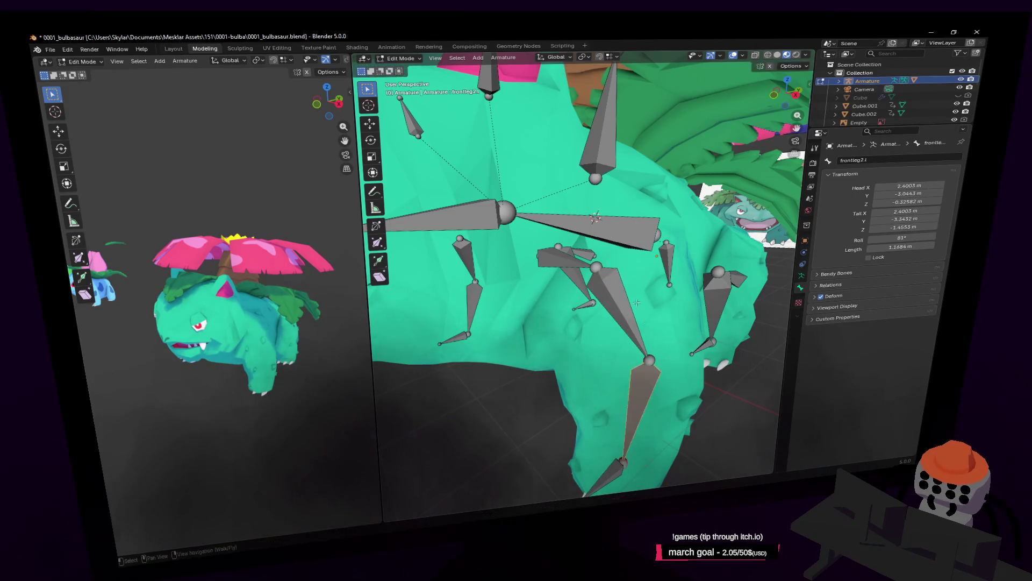
{"action": "left_click", "coordinate": [401, 58]}
{"action": "left_click", "coordinate": [401, 58]}
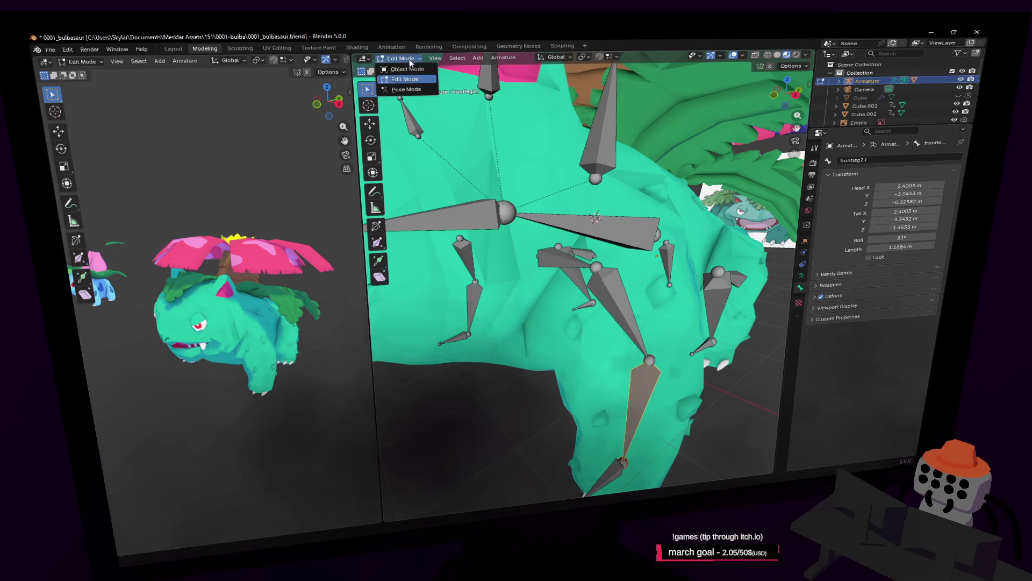
{"action": "left_click", "coordinate": [404, 91]}
{"action": "key", "text": "shift+grave"}
{"action": "key", "text": "w"}
{"action": "key", "text": "s"}
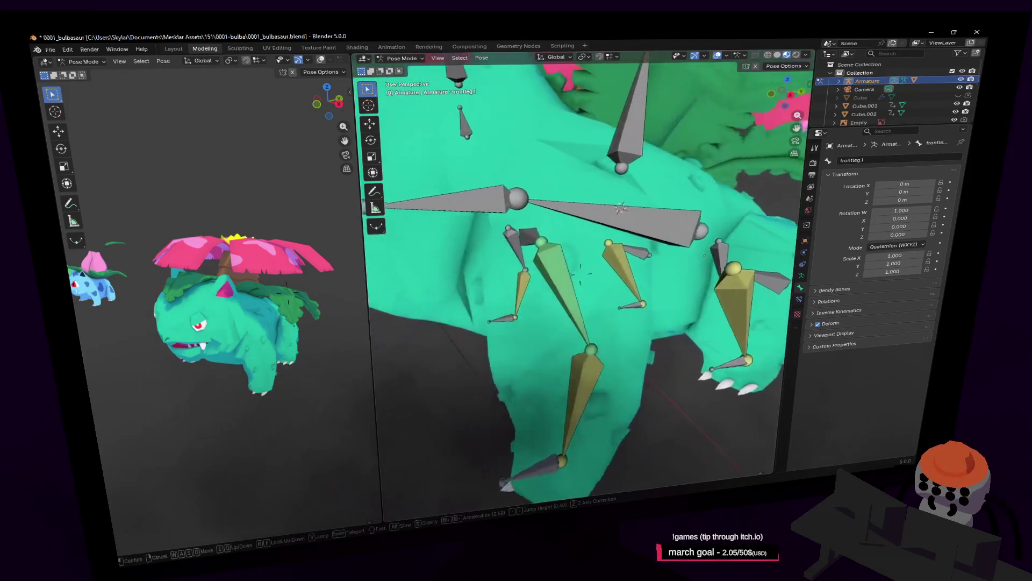
{"action": "key", "text": "Return"}
{"action": "key", "text": "g"}
{"action": "right_click", "coordinate": [599, 273]}
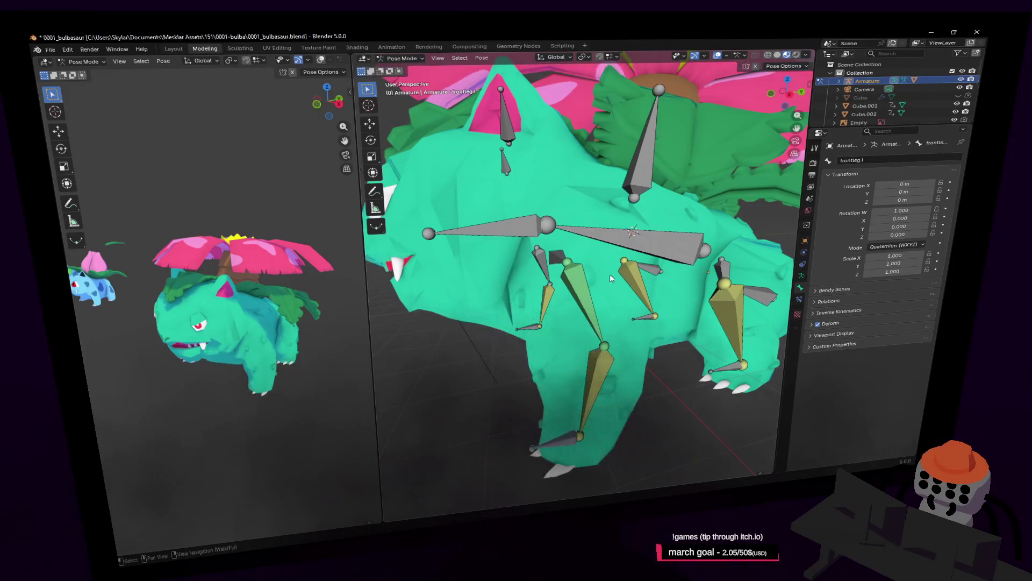
{"action": "scroll", "coordinate": [610, 273], "scroll_direction": "up", "scroll_amount": 2}
Point frontleg.l's Child Of constraint at frontleg.l.001 and test-rotate the leg, cancelling
{"action": "middle_click_drag", "start_coordinate": [610, 274], "coordinate": [620, 286]}
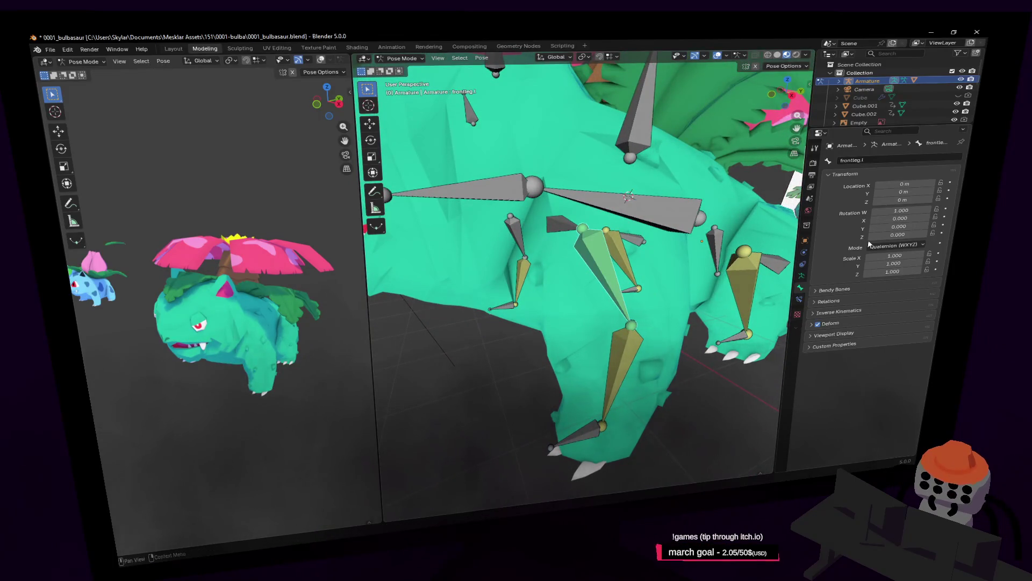
{"action": "left_click", "coordinate": [801, 298]}
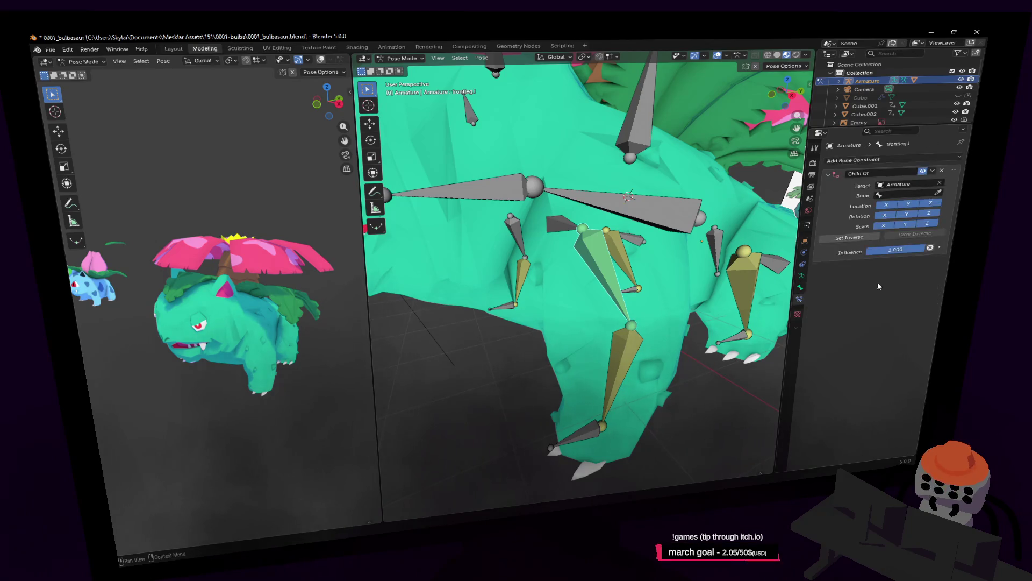
{"action": "left_click", "coordinate": [594, 225]}
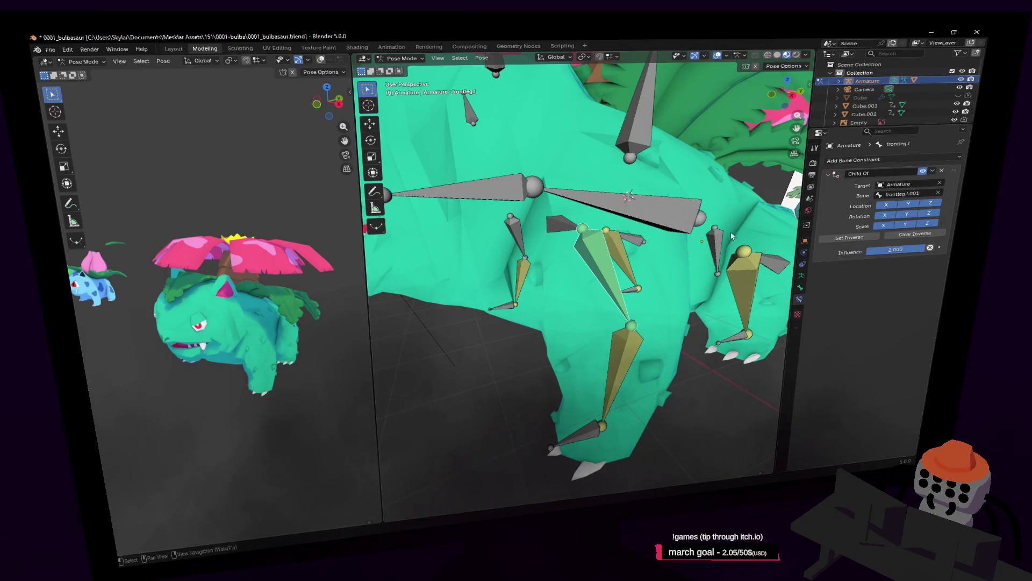
{"action": "scroll", "coordinate": [598, 375], "scroll_direction": "down", "scroll_amount": 3}
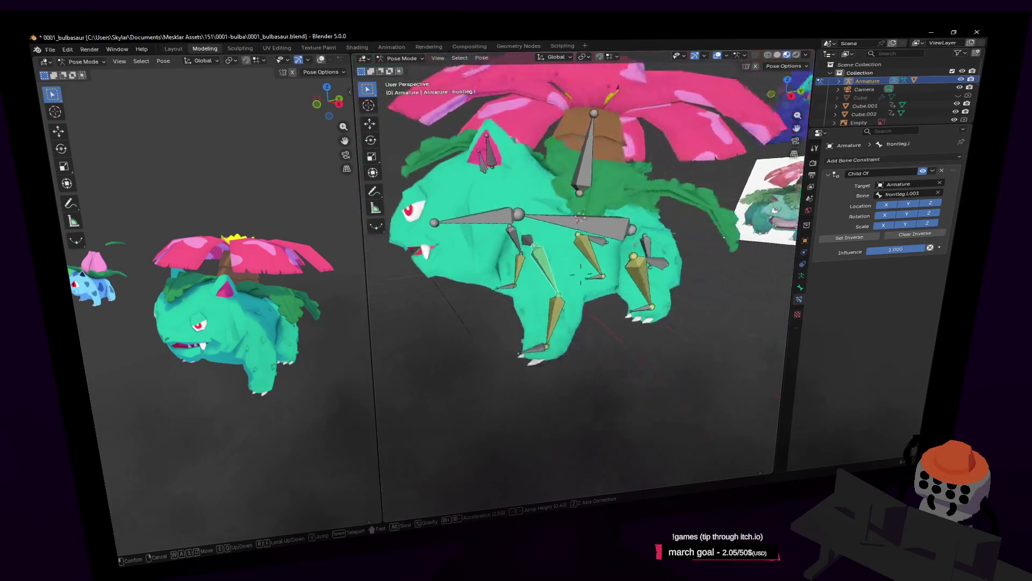
{"action": "scroll", "coordinate": [598, 375], "scroll_direction": "up", "scroll_amount": 3}
{"action": "middle_click_drag", "start_coordinate": [564, 348], "coordinate": [598, 375]}
{"action": "key", "text": "r"}
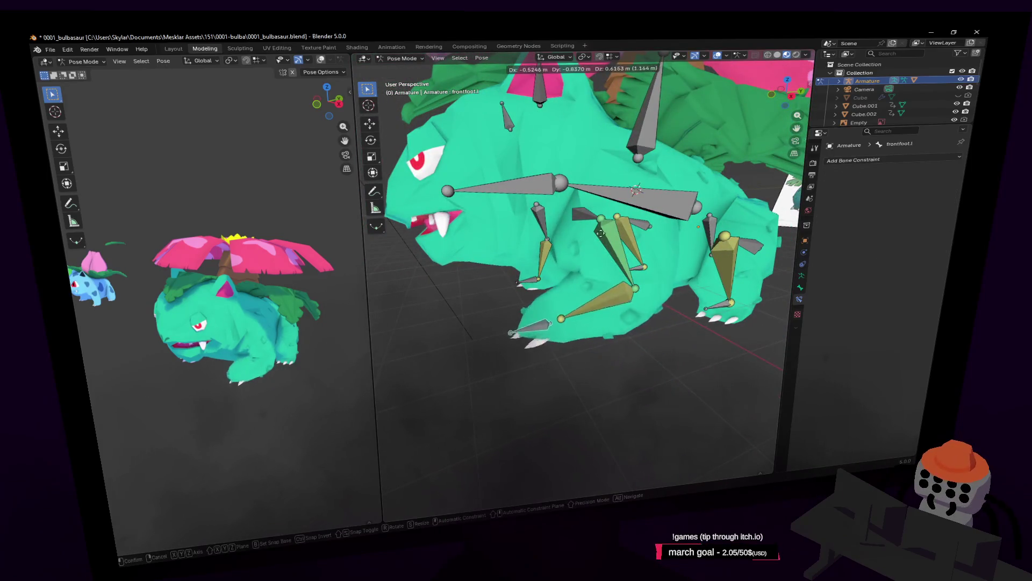
{"action": "key", "text": "Escape"}
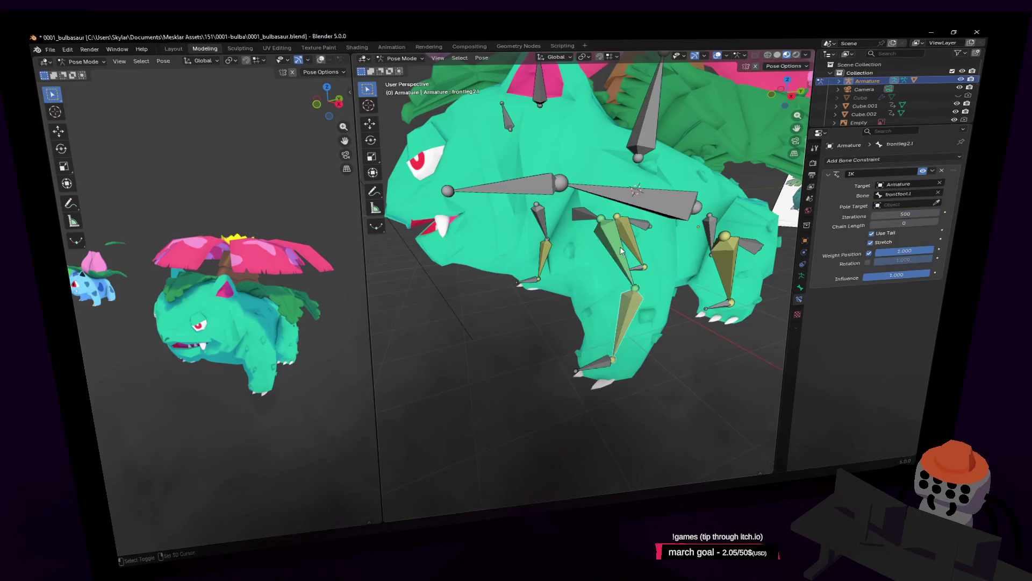
{"action": "key", "text": "ctrl+a"}
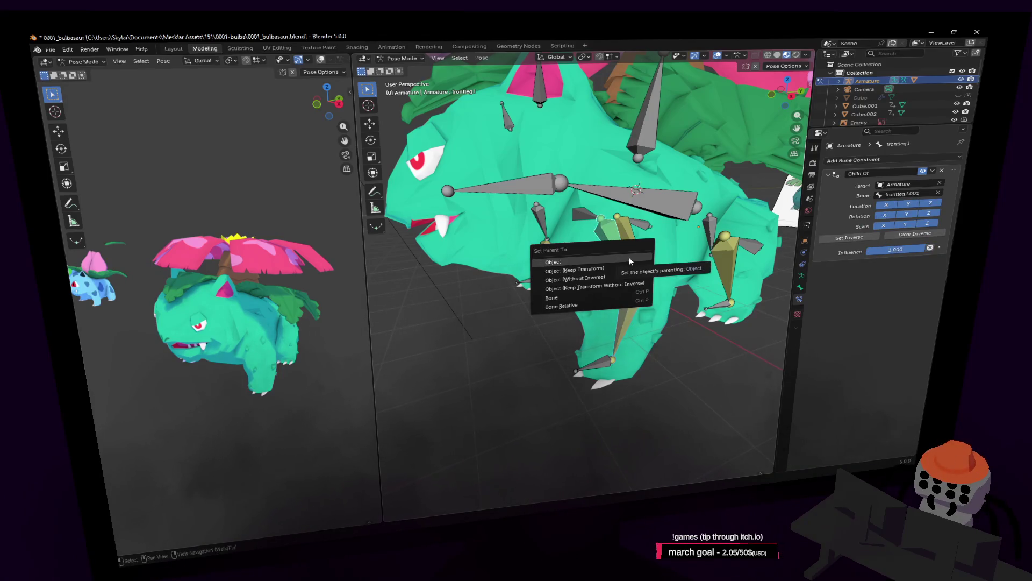
Parent the front leg bones in Edit Mode with Keep Offset and return to Pose Mode
{"action": "left_click", "coordinate": [394, 57]}
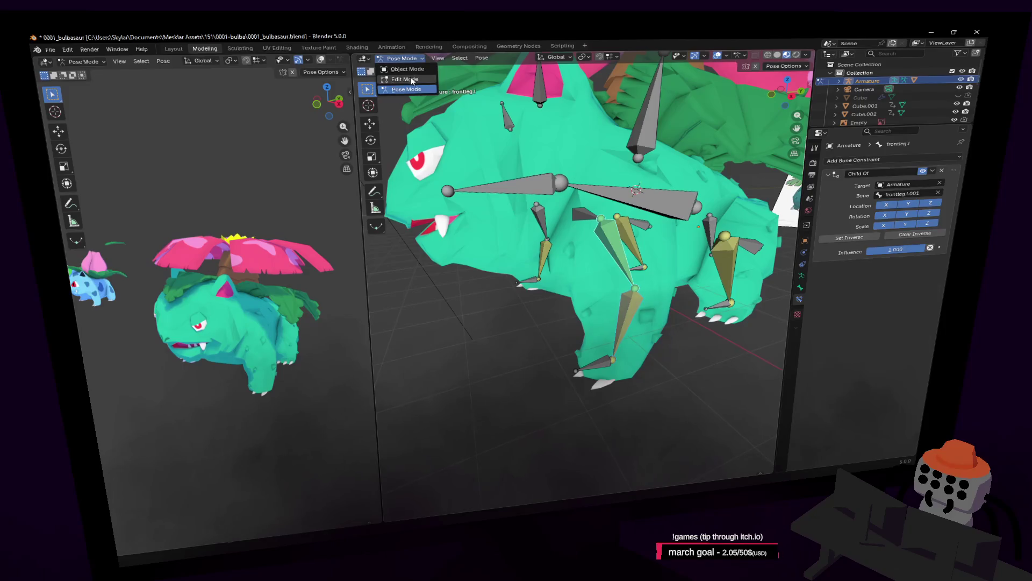
{"action": "left_click", "coordinate": [412, 80]}
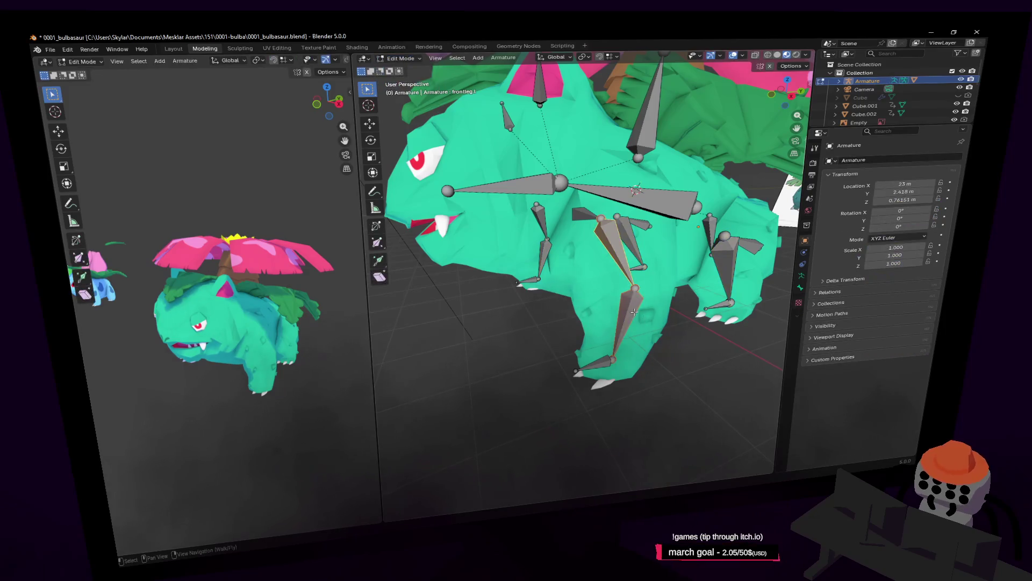
{"action": "key", "text": "ctrl+p"}
{"action": "left_click", "coordinate": [621, 260]}
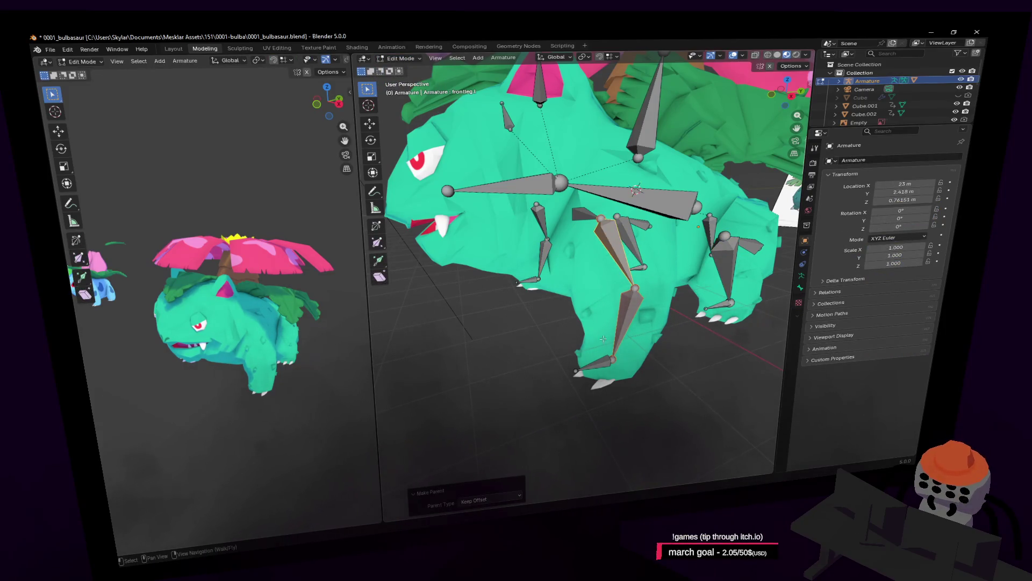
{"action": "key", "text": "Tab"}
{"action": "left_click", "coordinate": [394, 57]}
{"action": "left_click", "coordinate": [411, 90]}
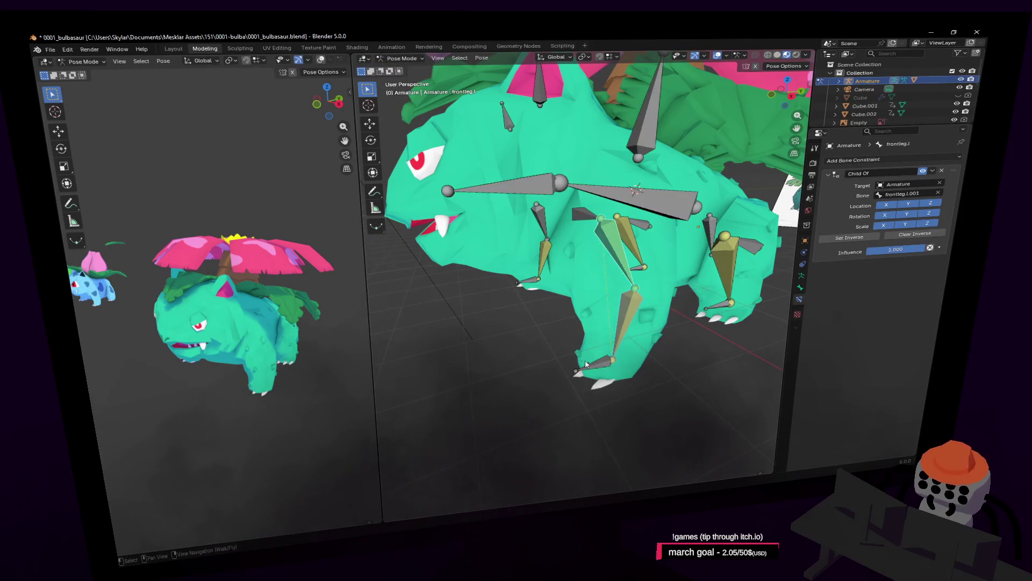
Test-move the front foot and leg bone with G, cancelling each move
{"action": "left_click", "coordinate": [586, 364]}
{"action": "key", "text": "g"}
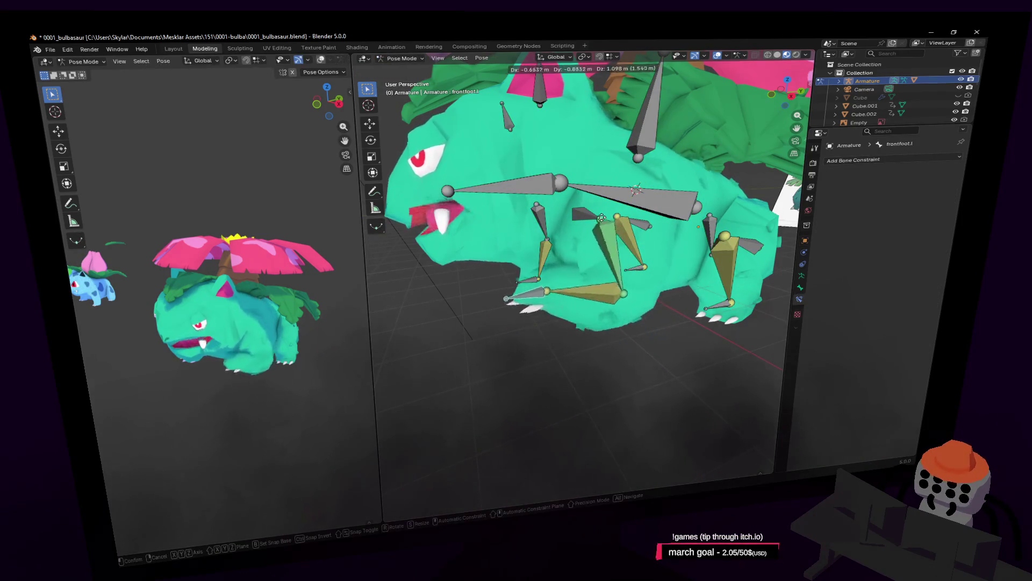
{"action": "key", "text": "Escape"}
{"action": "left_click", "coordinate": [602, 212]}
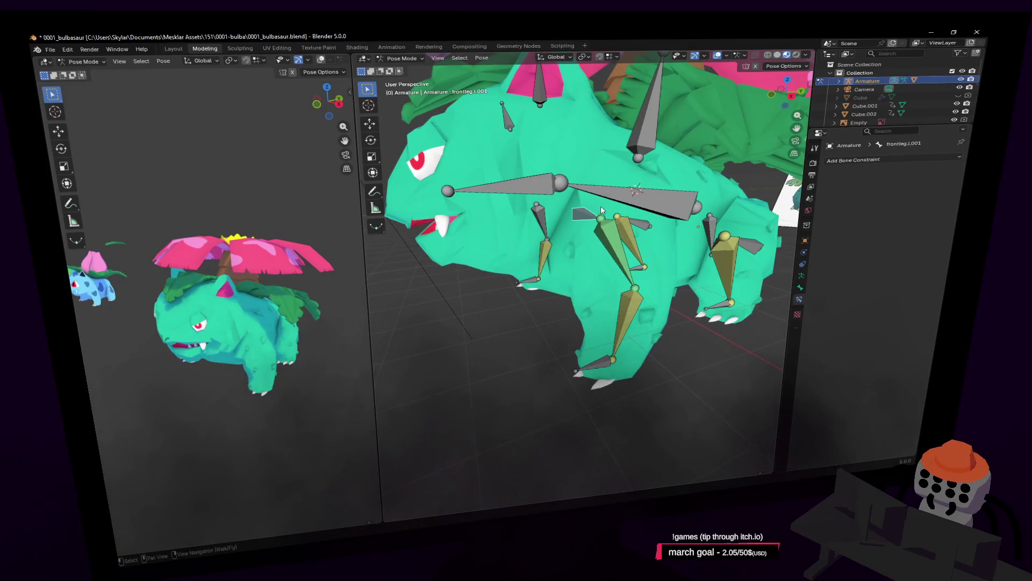
{"action": "key", "text": "shift+grave"}
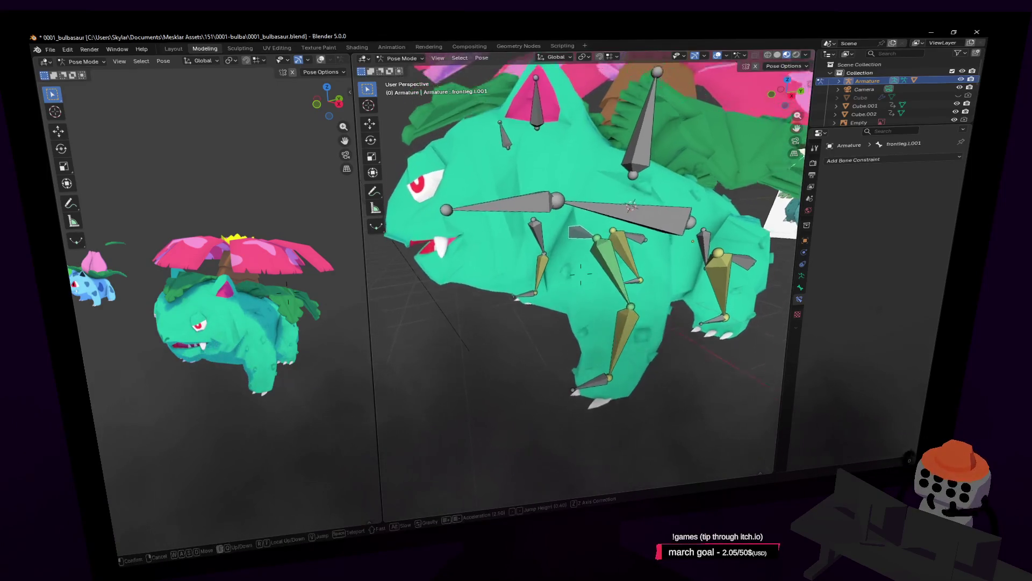
{"action": "key", "text": "w"}
{"action": "left_click", "coordinate": [580, 275]}
{"action": "key", "text": "g"}
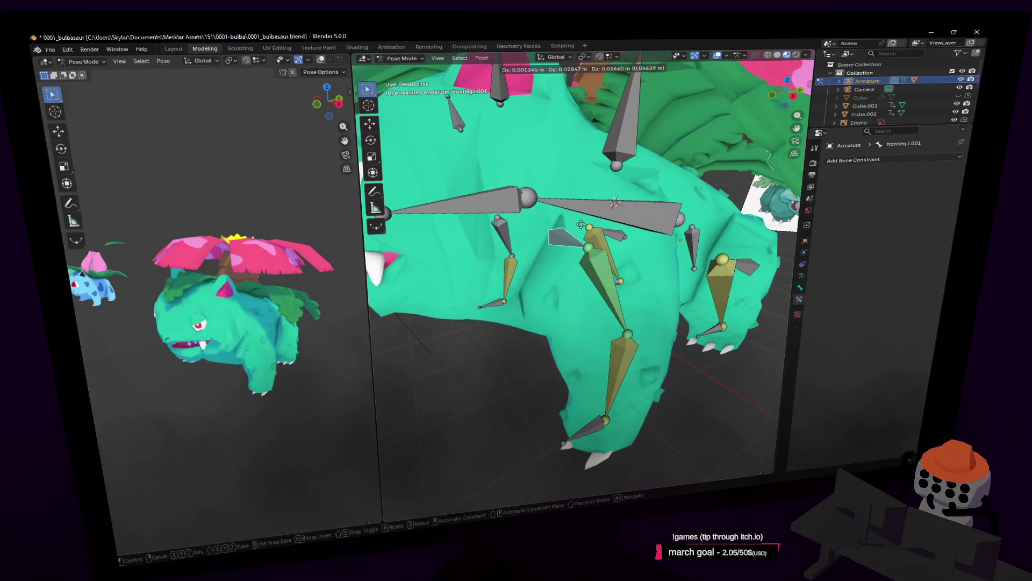
{"action": "key", "text": "Escape"}
Inspect the front leg bone's Child Of constraint and select the lower front leg bone
{"action": "left_click", "coordinate": [592, 243], "text": "shift"}
{"action": "key", "text": "ctrl+shift+c"}
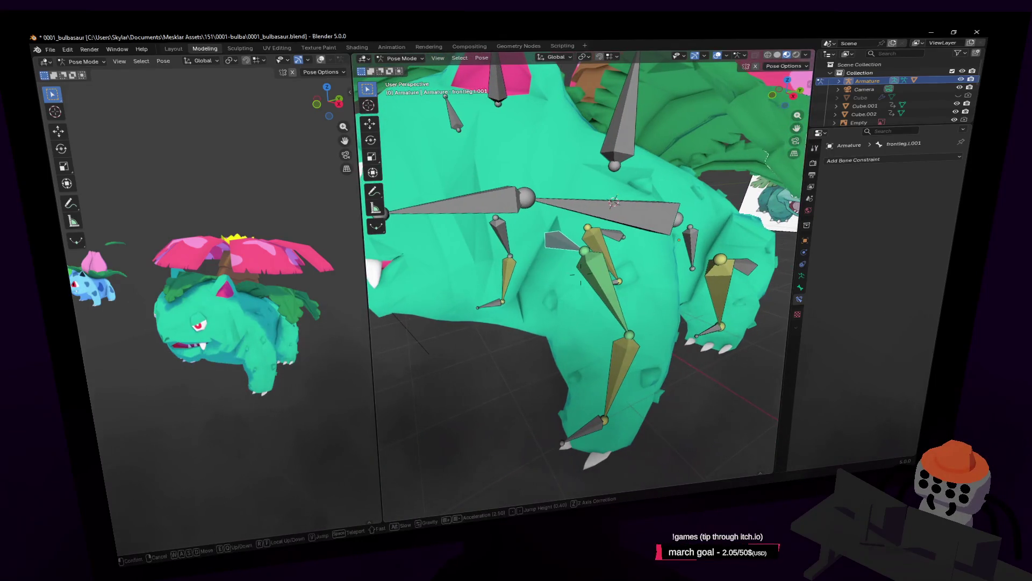
{"action": "left_click", "coordinate": [656, 281]}
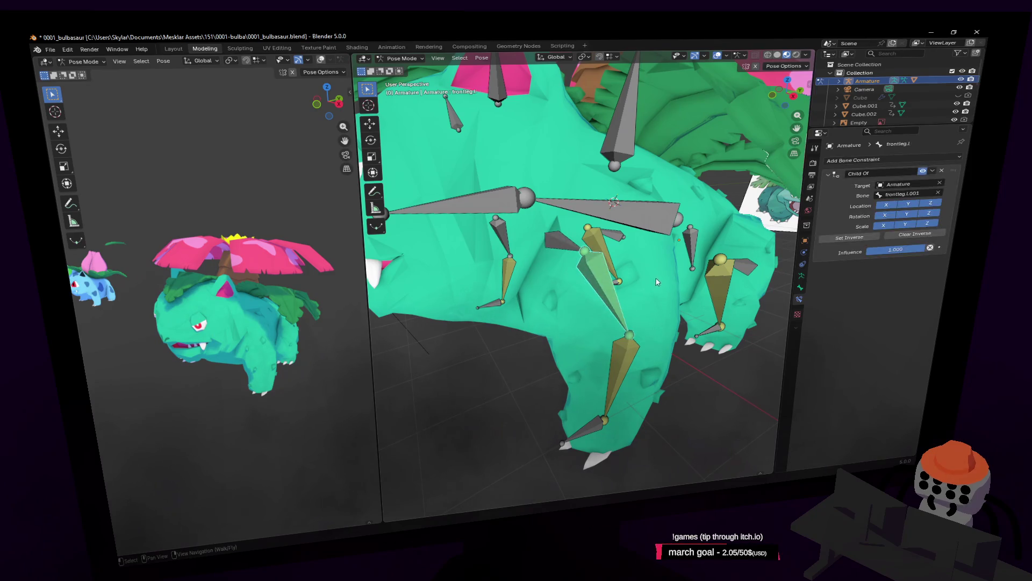
{"action": "left_click", "coordinate": [556, 242]}
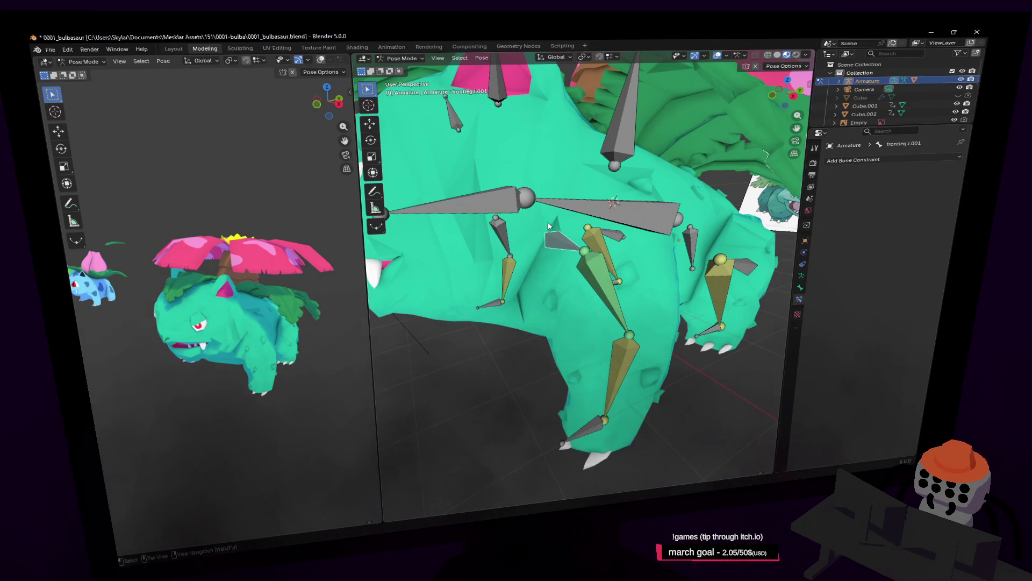
{"action": "left_click", "coordinate": [397, 59]}
{"action": "left_click", "coordinate": [529, 226]}
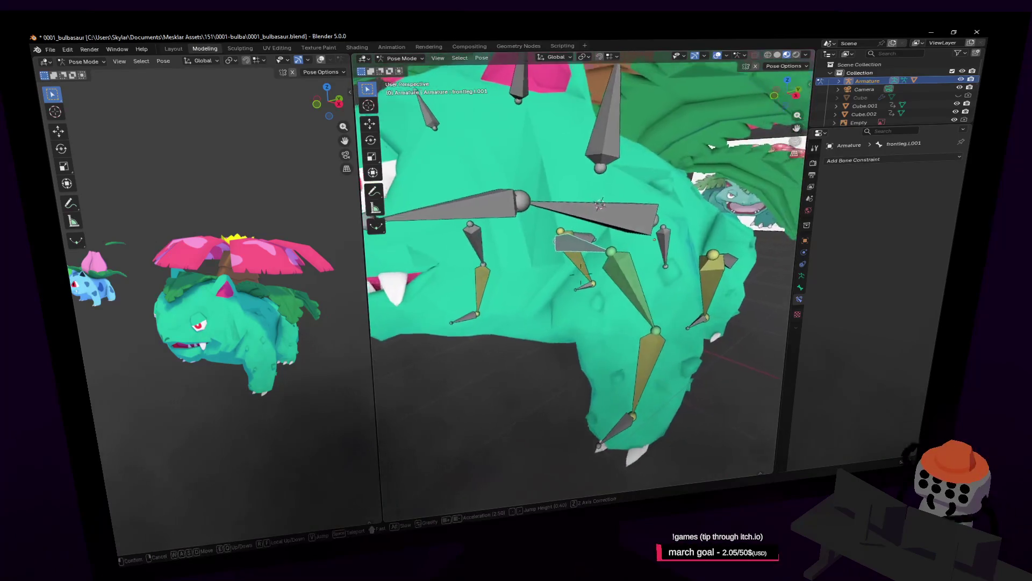
Box-select the leg bones, switch the armature to Edit Mode, and reselect the leg tip joint
{"action": "right_click_drag", "start_coordinate": [604, 232], "coordinate": [565, 245]}
{"action": "left_click", "coordinate": [610, 299]}
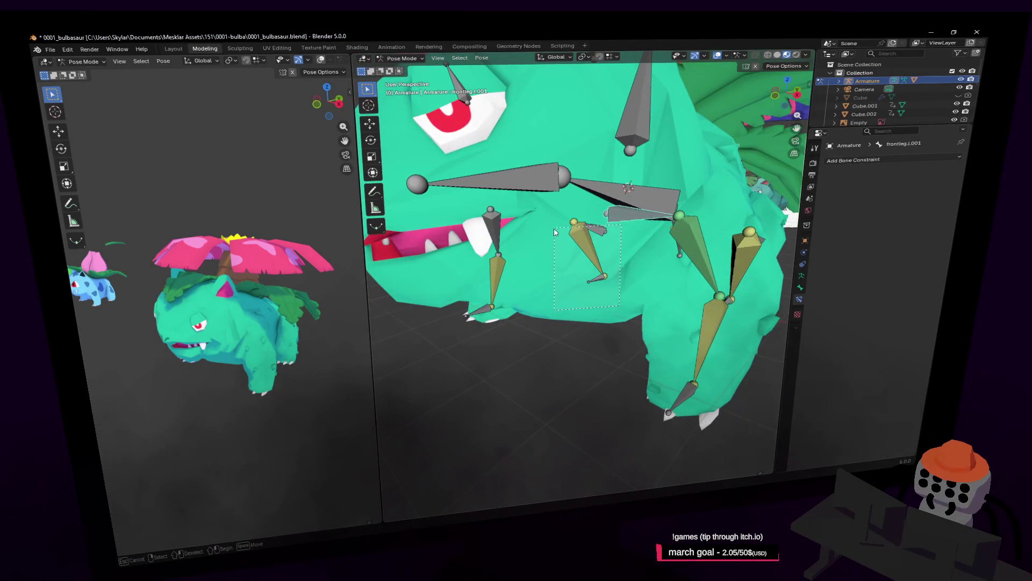
{"action": "left_click_drag", "start_coordinate": [555, 233], "coordinate": [529, 254]}
{"action": "left_click", "coordinate": [398, 58]}
{"action": "left_click_drag", "start_coordinate": [571, 244], "coordinate": [557, 248]}
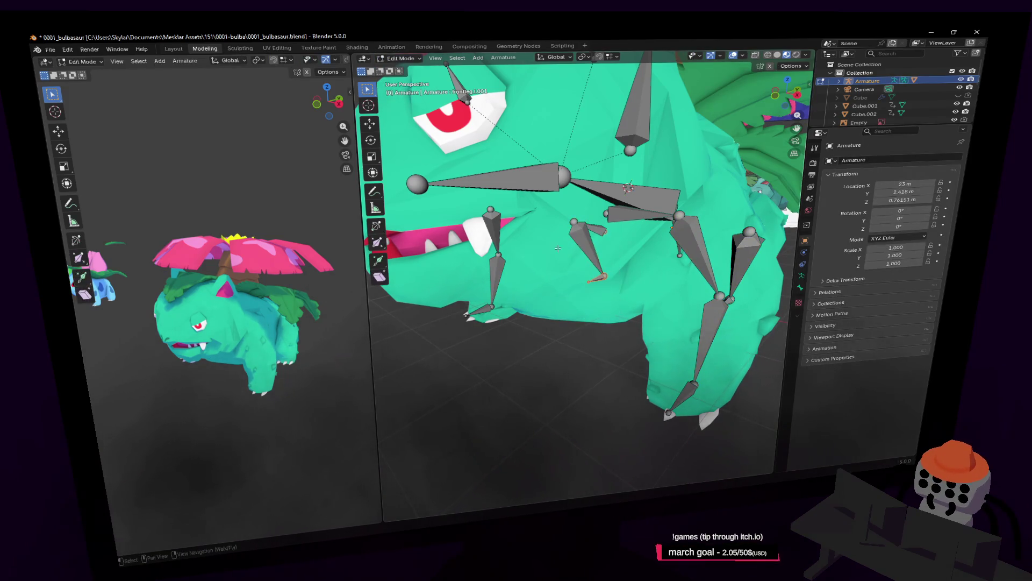
Delete the existing extra back leg bones from the armature
{"action": "left_click", "coordinate": [603, 280]}
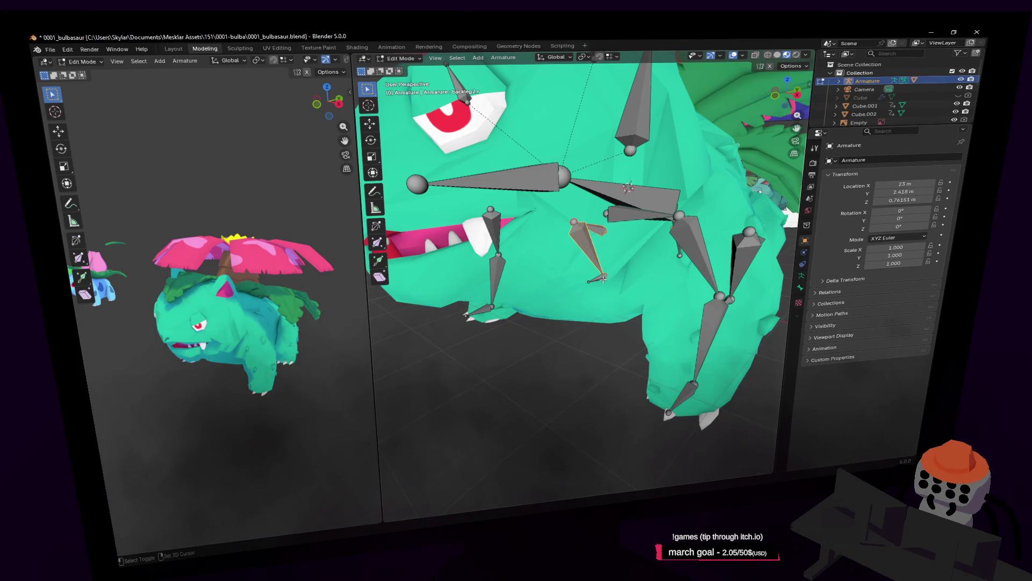
{"action": "left_click", "coordinate": [483, 307], "text": "shift"}
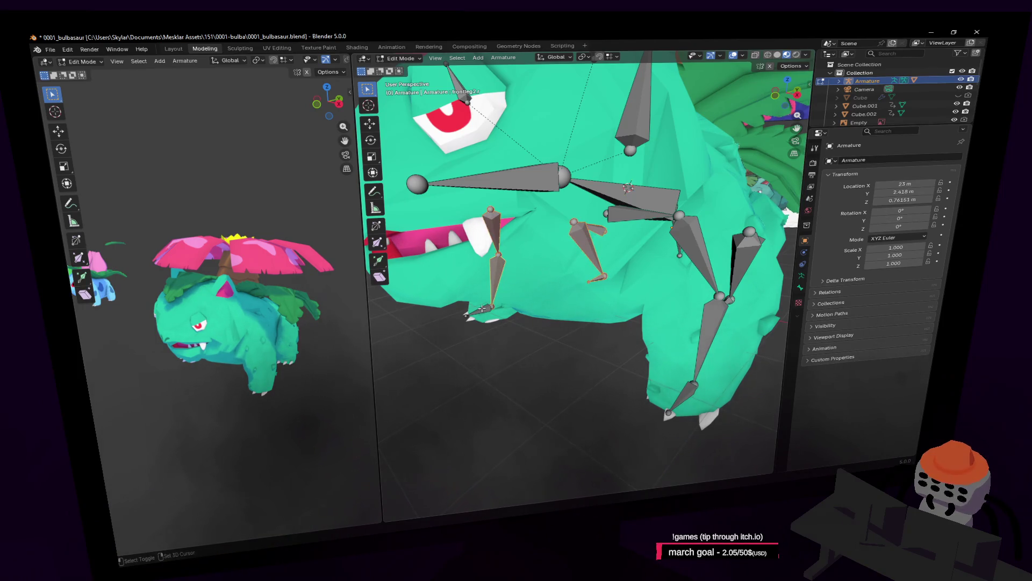
{"action": "key", "text": "x"}
{"action": "left_click", "coordinate": [475, 229]}
Fly and orbit the view in close to the back leg
{"action": "key", "text": "shift+grave"}
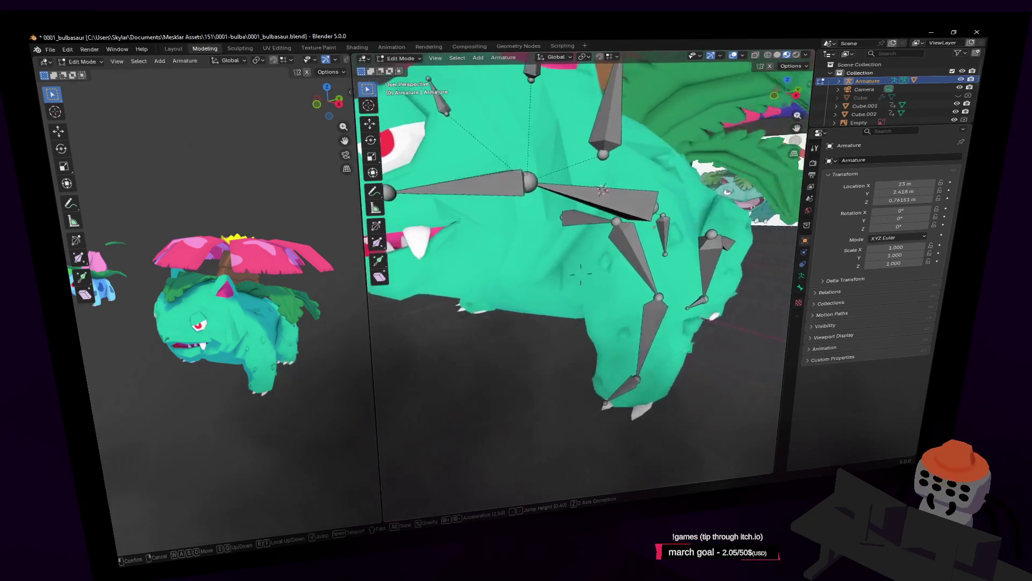
{"action": "left_click", "coordinate": [581, 274]}
{"action": "middle_click_drag", "start_coordinate": [664, 272], "coordinate": [693, 262]}
{"action": "key", "text": "shift+grave"}
{"action": "key", "text": "w"}
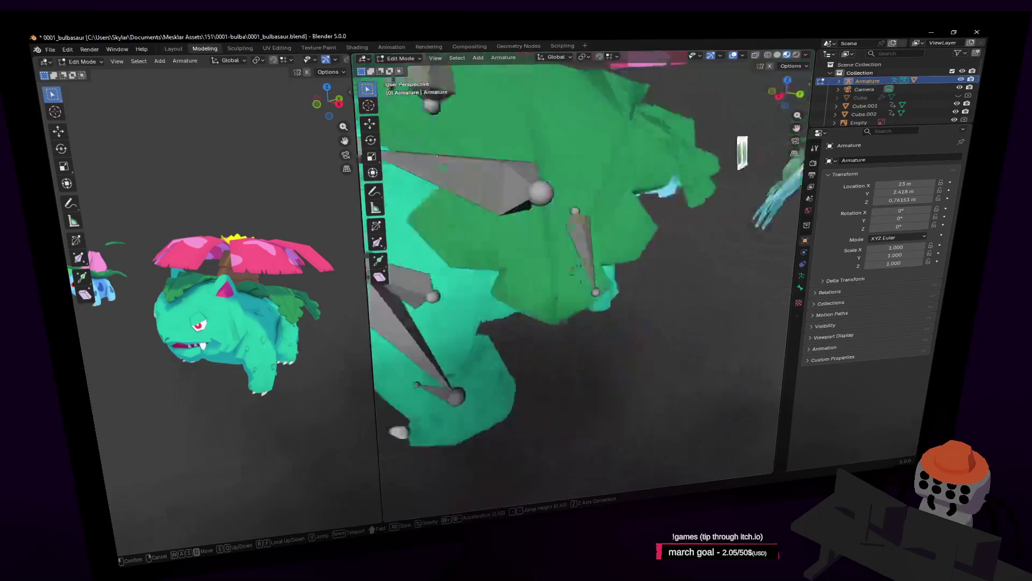
{"action": "key", "text": "s"}
{"action": "left_click", "coordinate": [728, 271]}
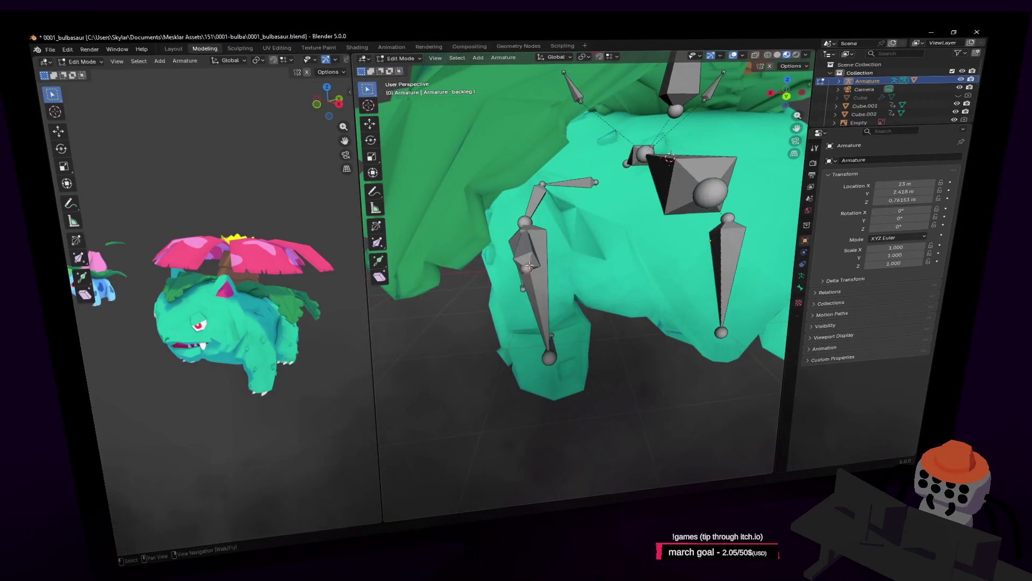
Extrude a new backleg.L.001 bone along X, scale it down, and return to Object Mode
{"action": "key", "text": "e"}
{"action": "key", "text": "x"}
{"action": "left_click", "coordinate": [633, 252]}
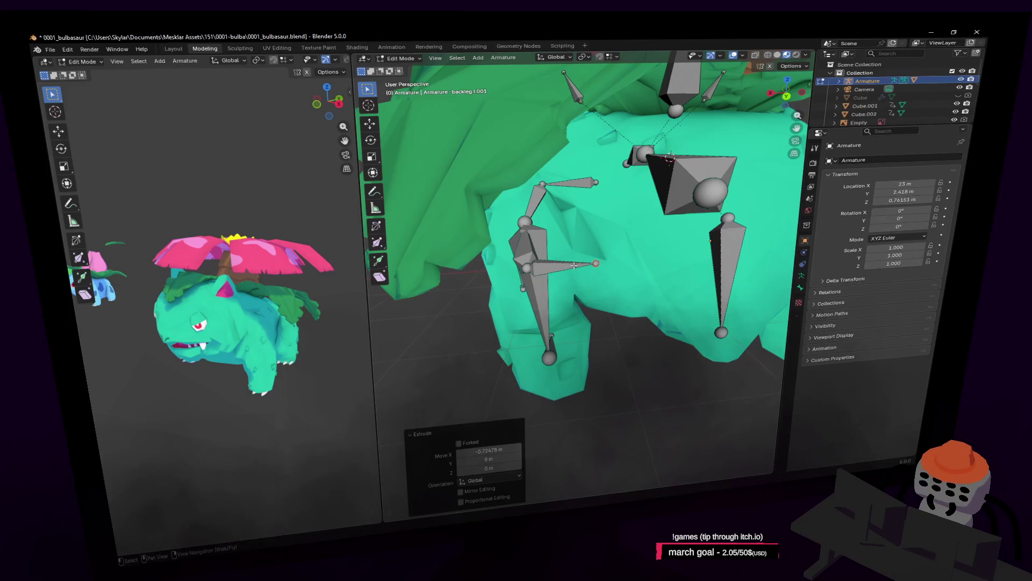
{"action": "key", "text": "s"}
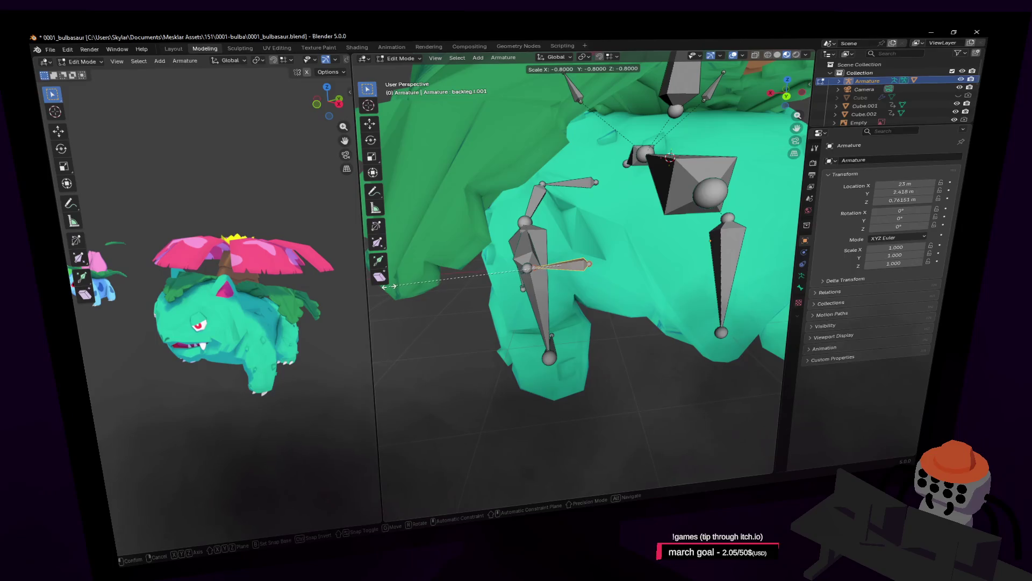
{"action": "key", "text": "Return"}
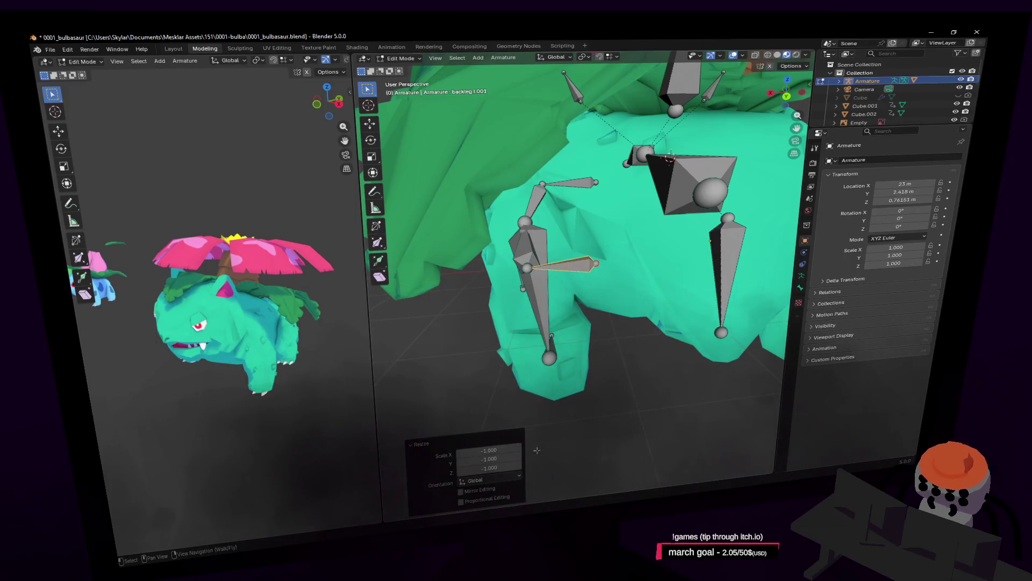
{"action": "key", "text": "Tab"}
{"action": "middle_click_drag", "start_coordinate": [575, 266], "coordinate": [505, 162]}
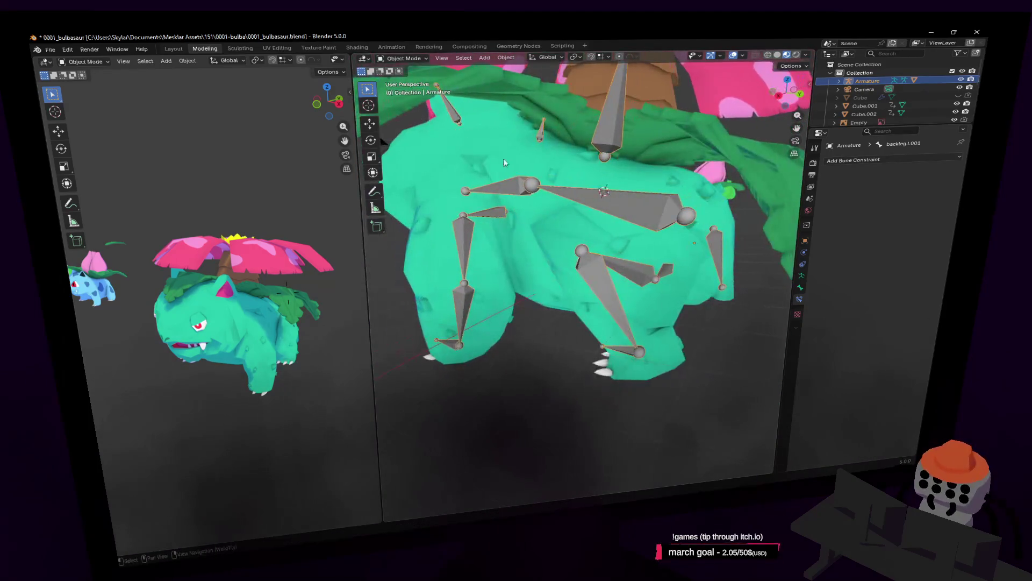
Inspect the small back bone and spine bone in Pose Mode, then switch to Edit Mode
{"action": "left_click", "coordinate": [403, 58]}
{"action": "left_click", "coordinate": [404, 90]}
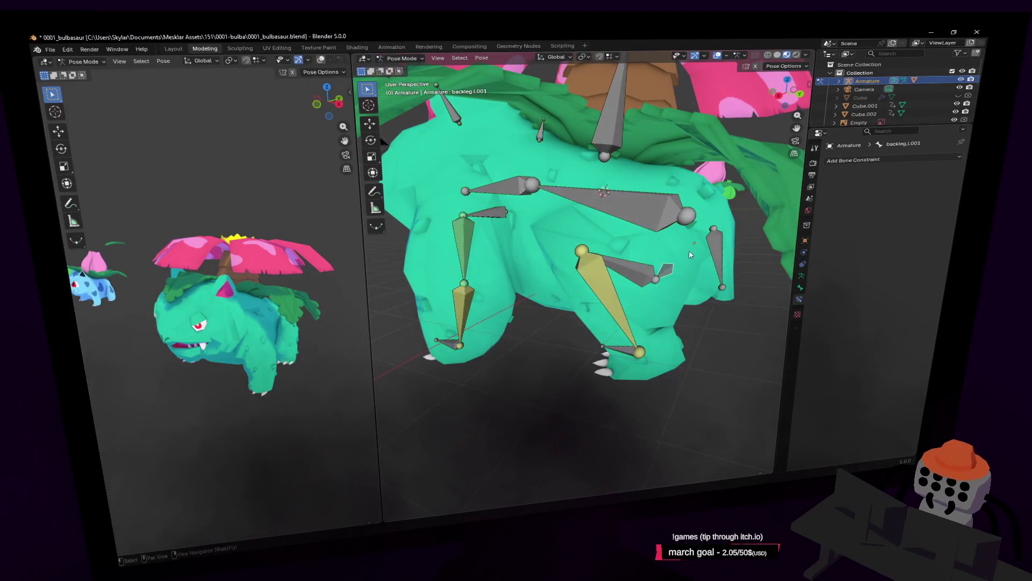
{"action": "left_click", "coordinate": [670, 271]}
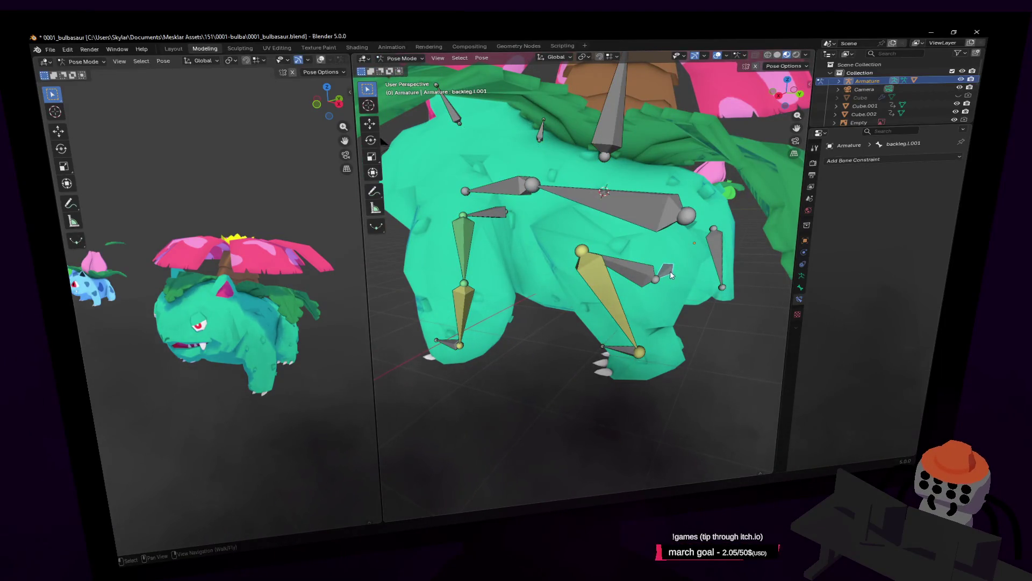
{"action": "left_click", "coordinate": [659, 209]}
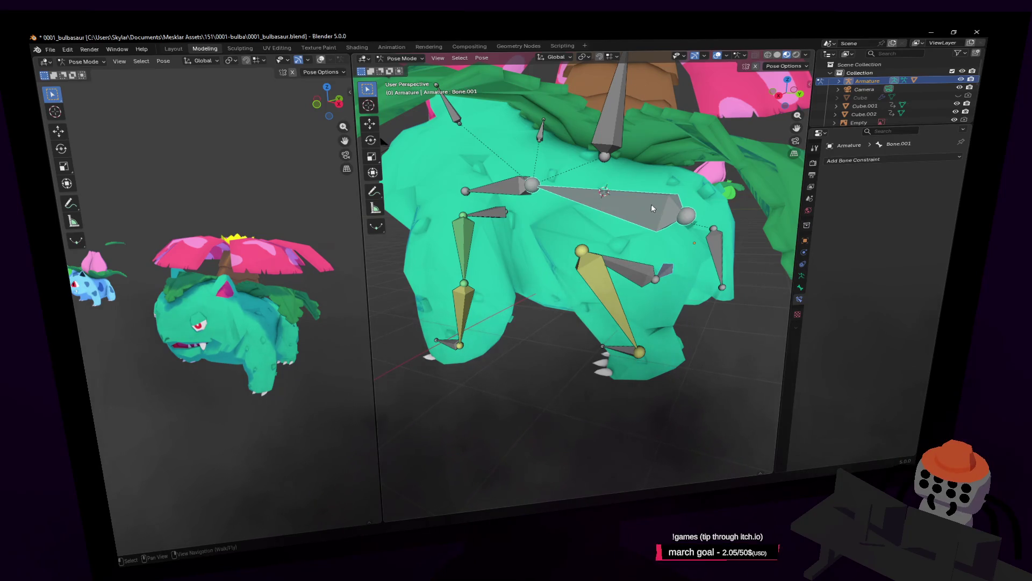
{"action": "left_click", "coordinate": [401, 58]}
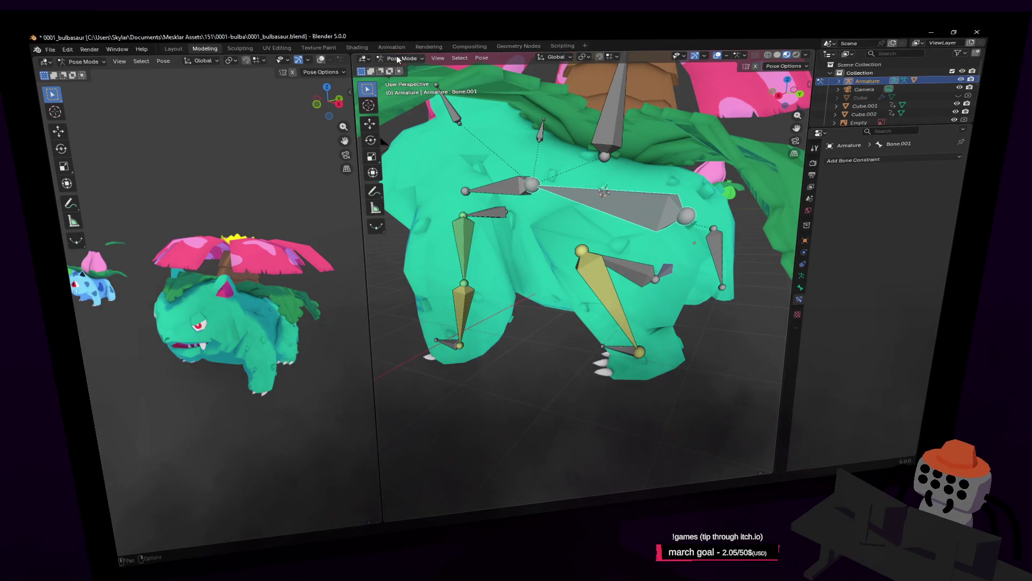
{"action": "left_click", "coordinate": [401, 75]}
Parent the small back bone to the spine bone with Keep Offset
{"action": "left_click", "coordinate": [664, 268]}
{"action": "left_click", "coordinate": [658, 213], "text": "shift"}
{"action": "key", "text": "ctrl+p"}
{"action": "left_click", "coordinate": [657, 214]}
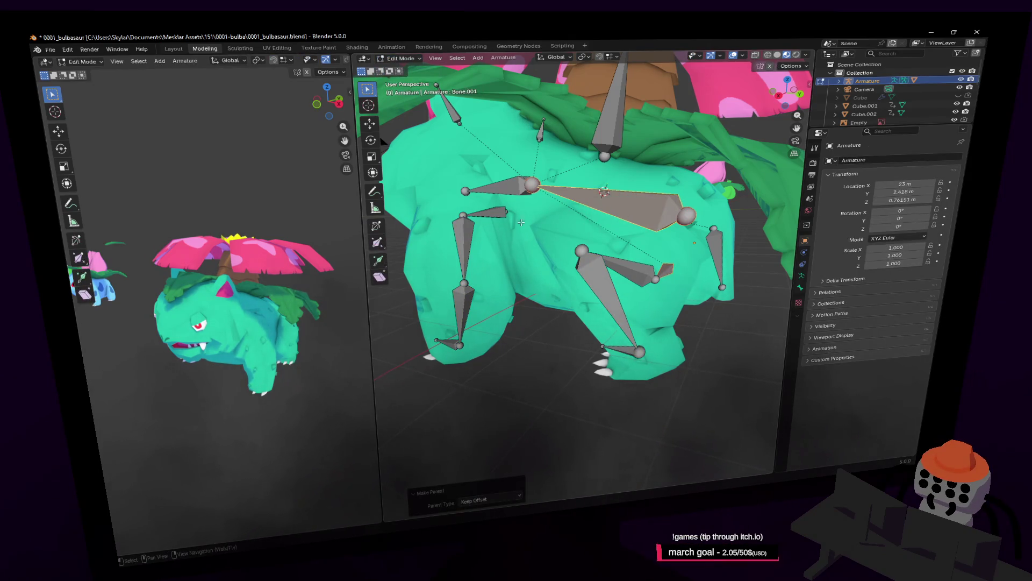
Parent the centre small bone to body bone Bone.001 with Keep Offset and return to Object Mode
{"action": "left_click", "coordinate": [497, 214]}
{"action": "left_click", "coordinate": [582, 194], "text": "shift"}
{"action": "key", "text": "ctrl+p"}
{"action": "left_click", "coordinate": [580, 202]}
{"action": "key", "text": "Tab"}
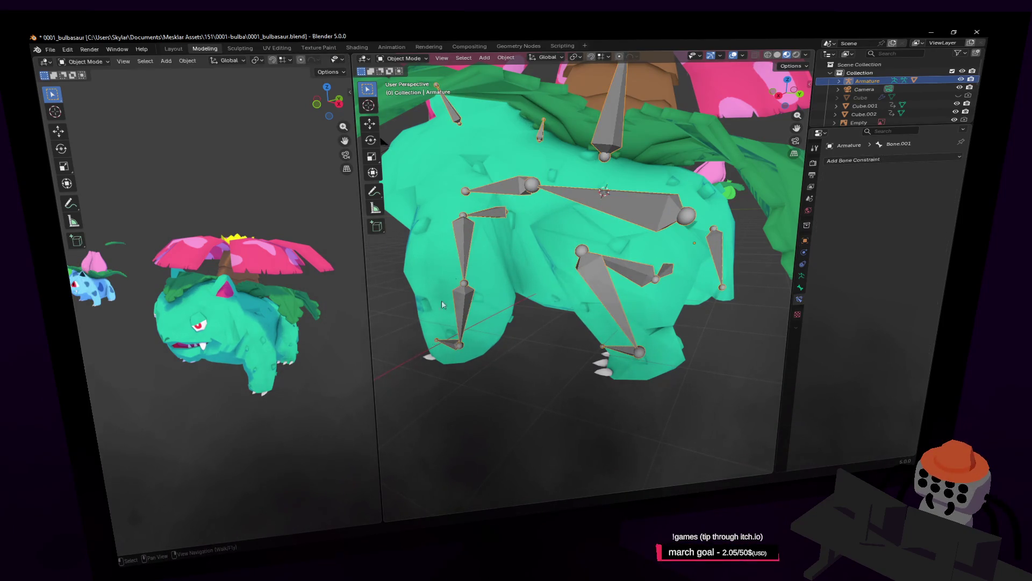
{"action": "left_click", "coordinate": [408, 59]}
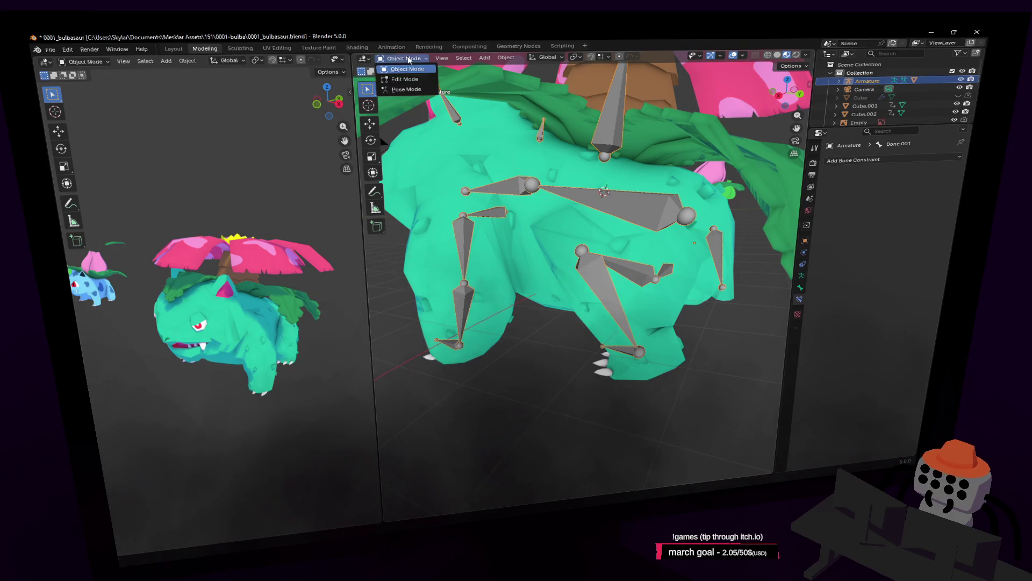
In Pose Mode, raise the front leg bones along Z to test the rig
{"action": "left_click", "coordinate": [411, 91]}
{"action": "key", "text": "g"}
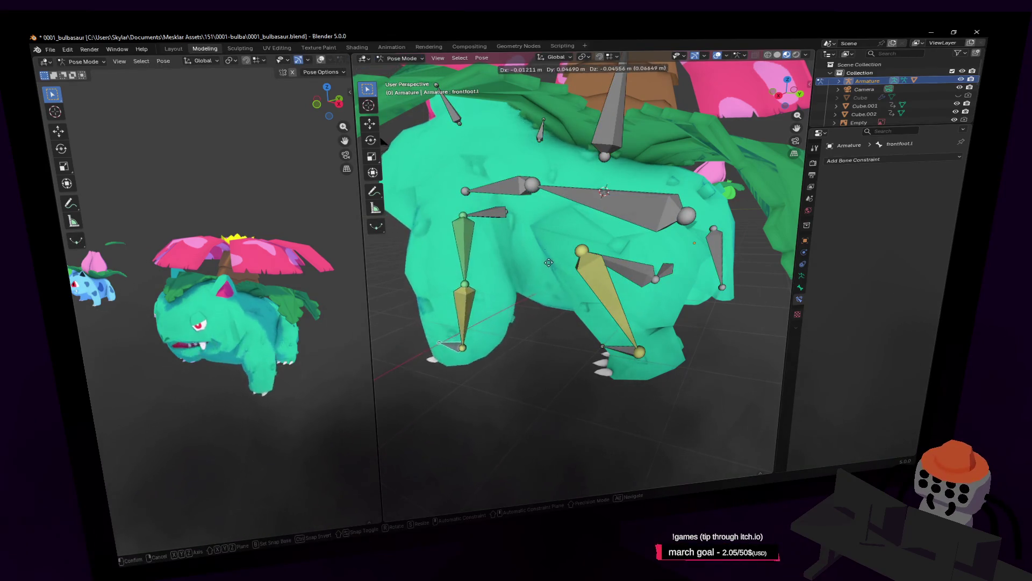
{"action": "middle_click_drag", "start_coordinate": [548, 261], "coordinate": [564, 194]}
{"action": "key", "text": "z"}
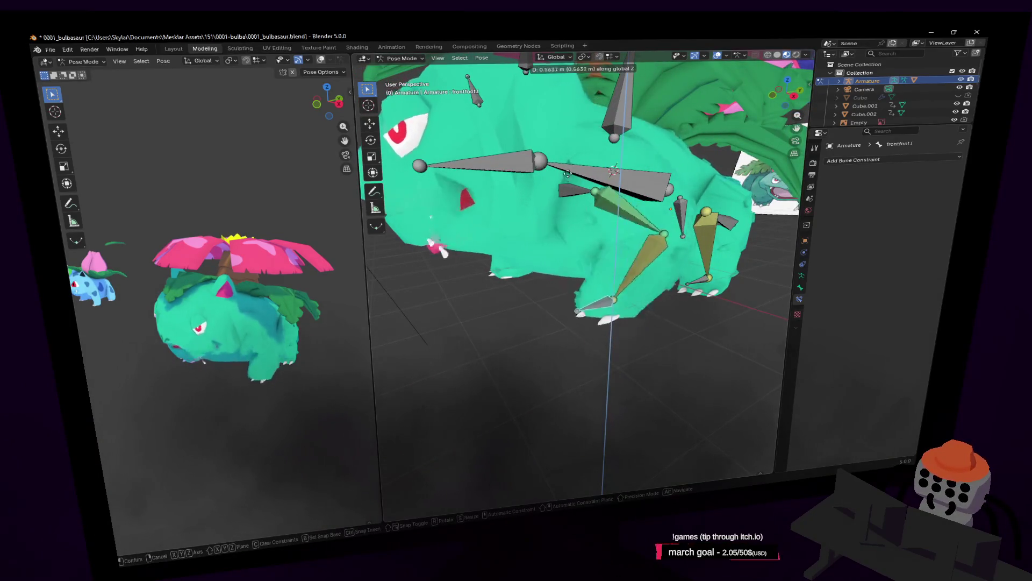
{"action": "left_click", "coordinate": [630, 229]}
Move closer and raise the front leg bones along Z a second time
{"action": "key", "text": "shift+grave"}
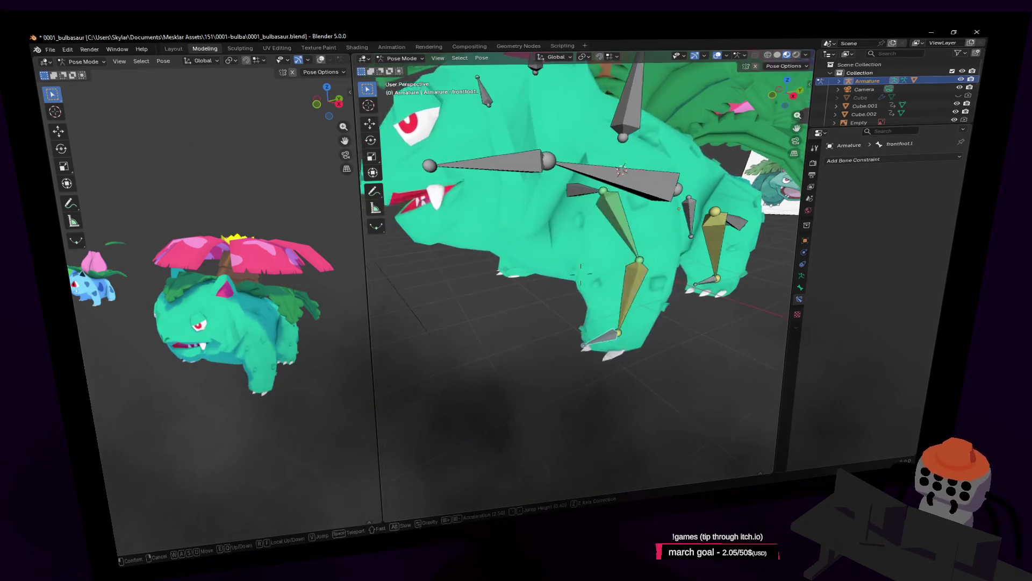
{"action": "left_click", "coordinate": [581, 275]}
{"action": "key", "text": "g"}
{"action": "key", "text": "z"}
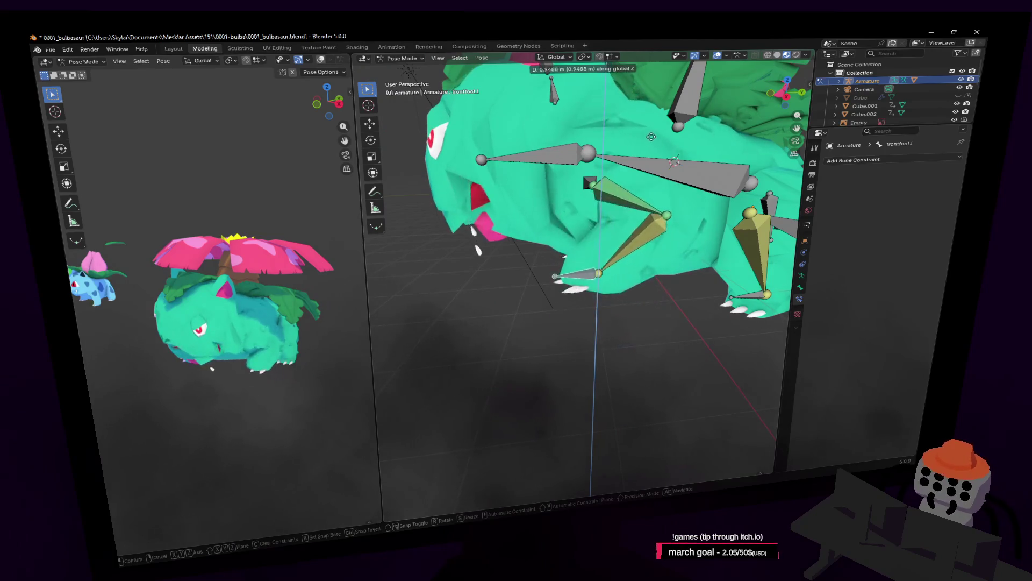
{"action": "left_click", "coordinate": [650, 136]}
Fly the view around the model and select the back foot bone backfoot.l
{"action": "key", "text": "shift+grave"}
{"action": "middle_click_drag", "start_coordinate": [581, 272], "coordinate": [581, 268]}
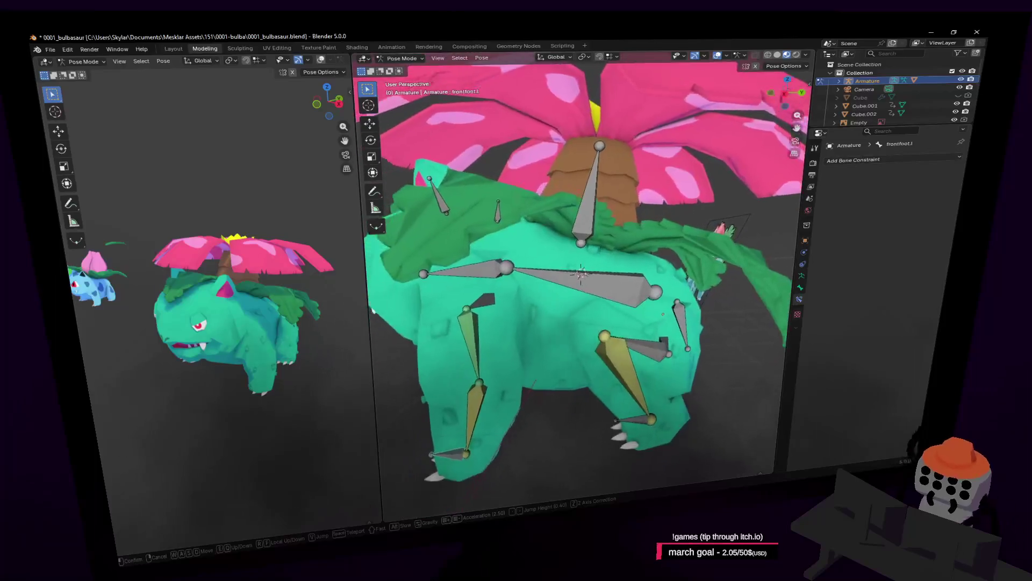
{"action": "left_click", "coordinate": [636, 191]}
{"action": "left_click", "coordinate": [640, 391]}
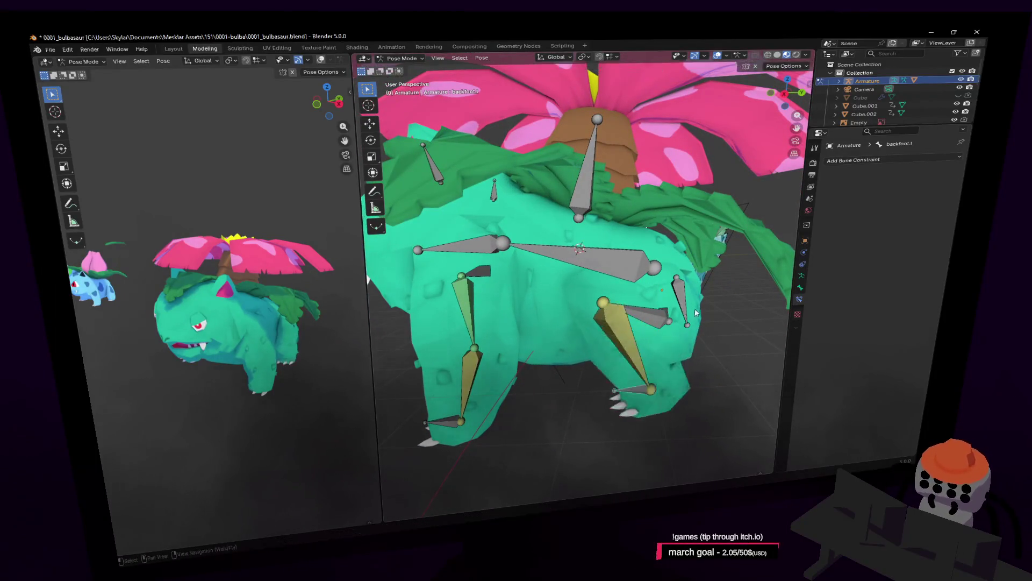
{"action": "scroll", "coordinate": [679, 360], "scroll_direction": "up", "scroll_amount": 2}
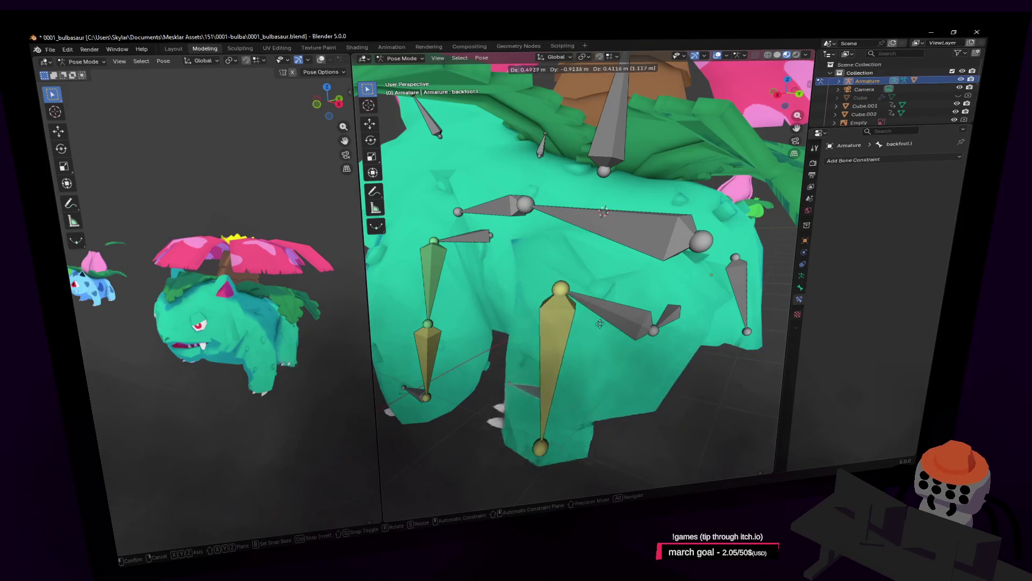
Check backleg2.l's IK constraint targets backfoot.l, then enter Edit Mode
{"action": "left_click", "coordinate": [597, 321], "text": "shift"}
{"action": "key", "text": "shift+i"}
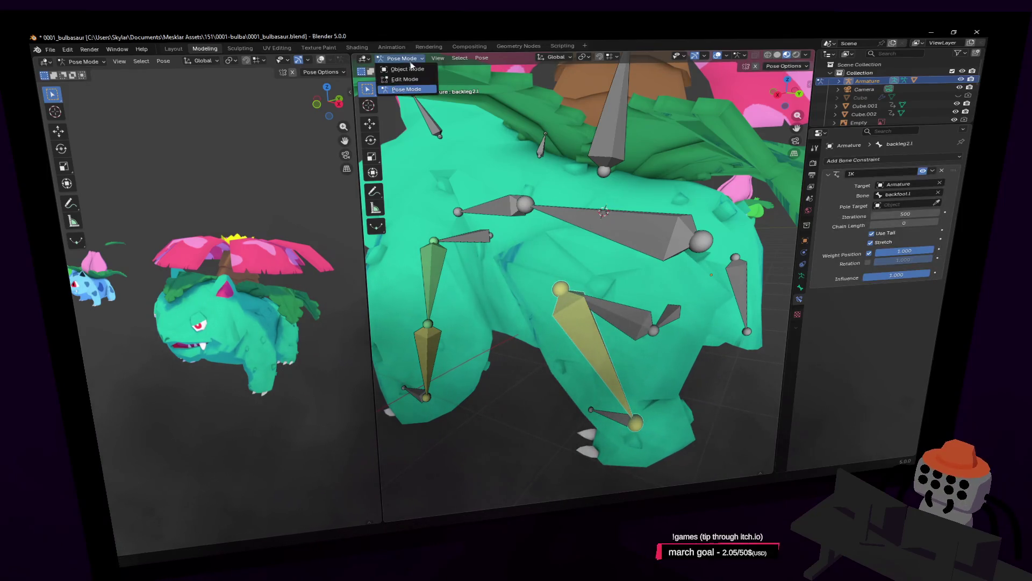
{"action": "key", "text": "Tab"}
Parent the upper back leg bone with Keep Offset and return to Object Mode
{"action": "left_click", "coordinate": [625, 322], "text": "shift"}
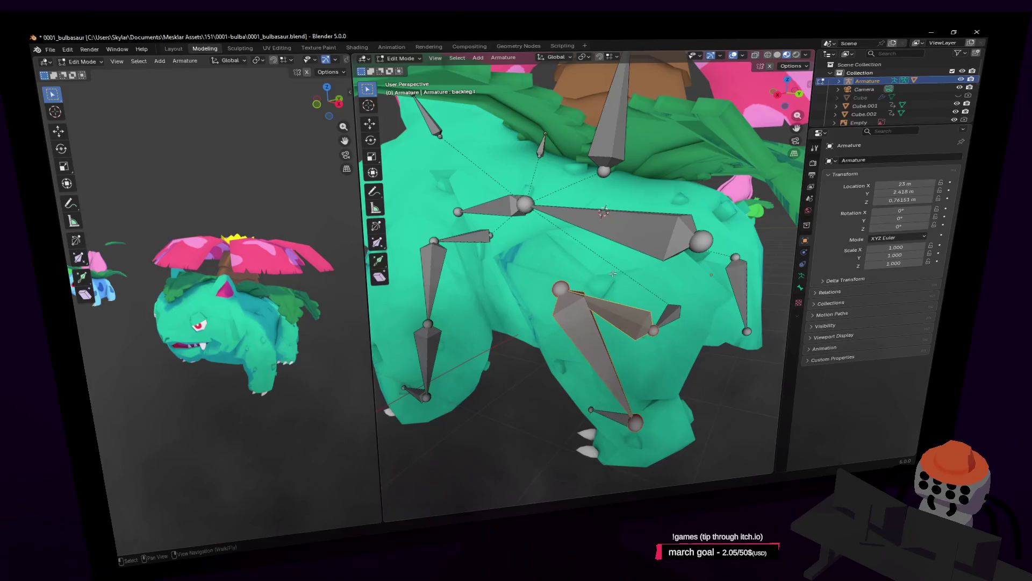
{"action": "key", "text": "ctrl+p"}
{"action": "left_click", "coordinate": [601, 278]}
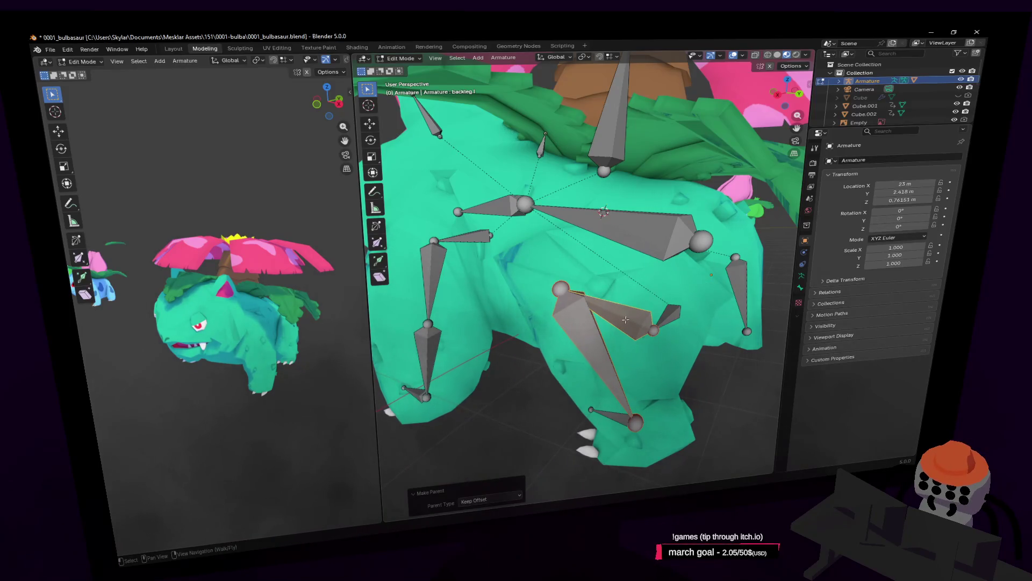
{"action": "key", "text": "Tab"}
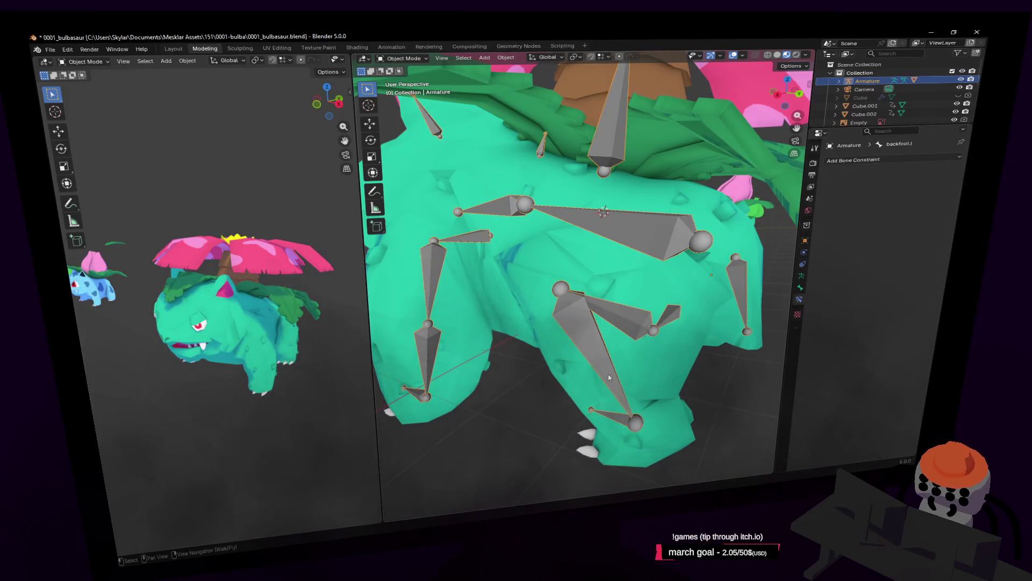
In Pose Mode, test-raise the back foot and cancel the move
{"action": "left_click", "coordinate": [403, 58]}
{"action": "left_click", "coordinate": [408, 87]}
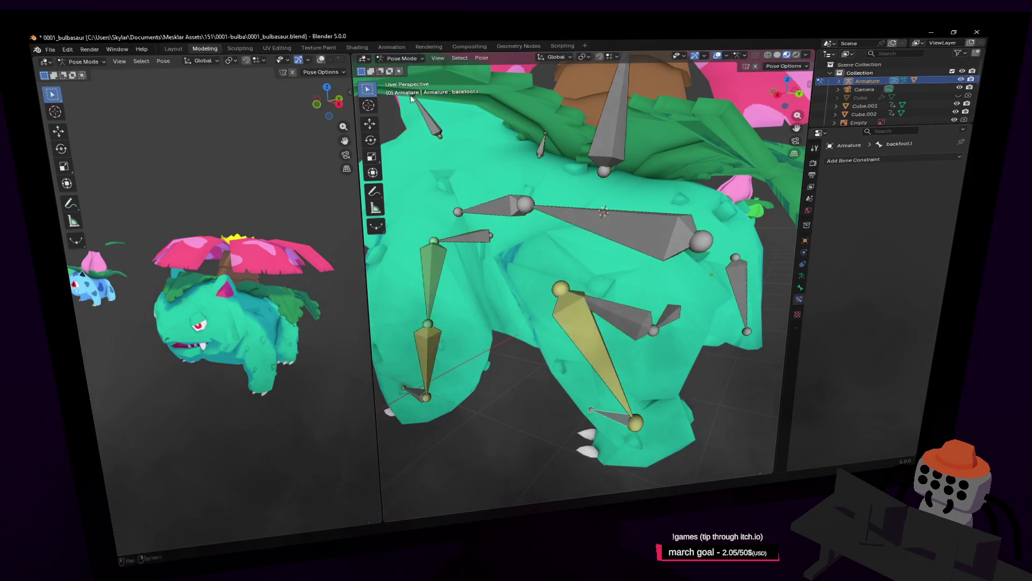
{"action": "left_click", "coordinate": [626, 328]}
{"action": "left_click_drag", "start_coordinate": [602, 425], "coordinate": [620, 279]}
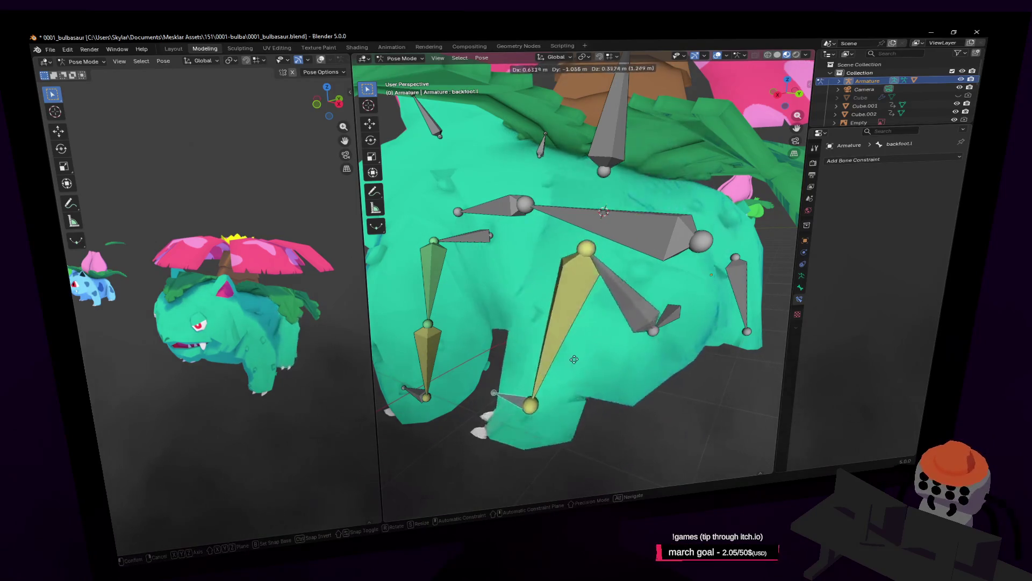
{"action": "right_click", "coordinate": [678, 325]}
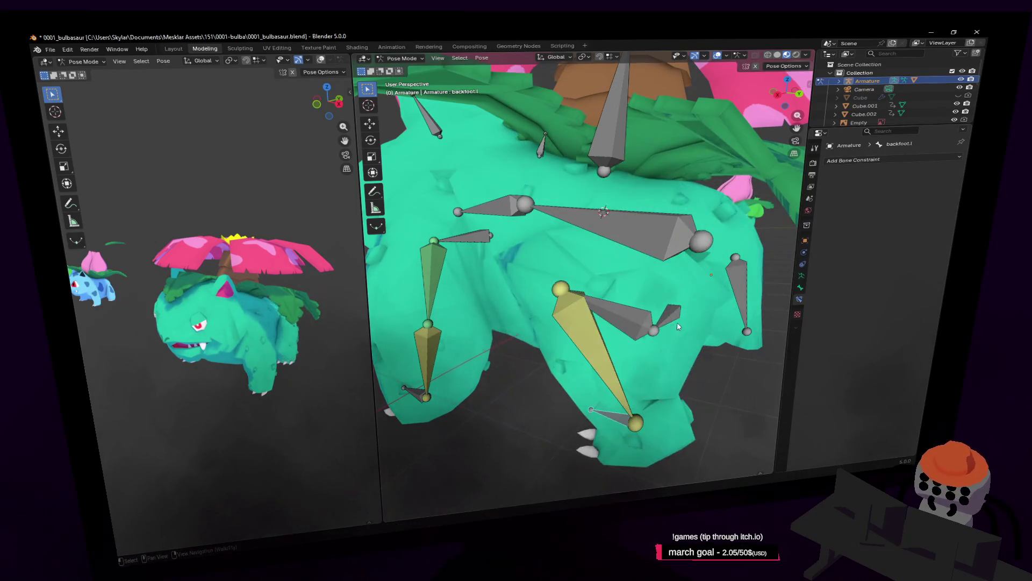
Select backleg.l and show its Bone Constraints properties
{"action": "left_click", "coordinate": [621, 310]}
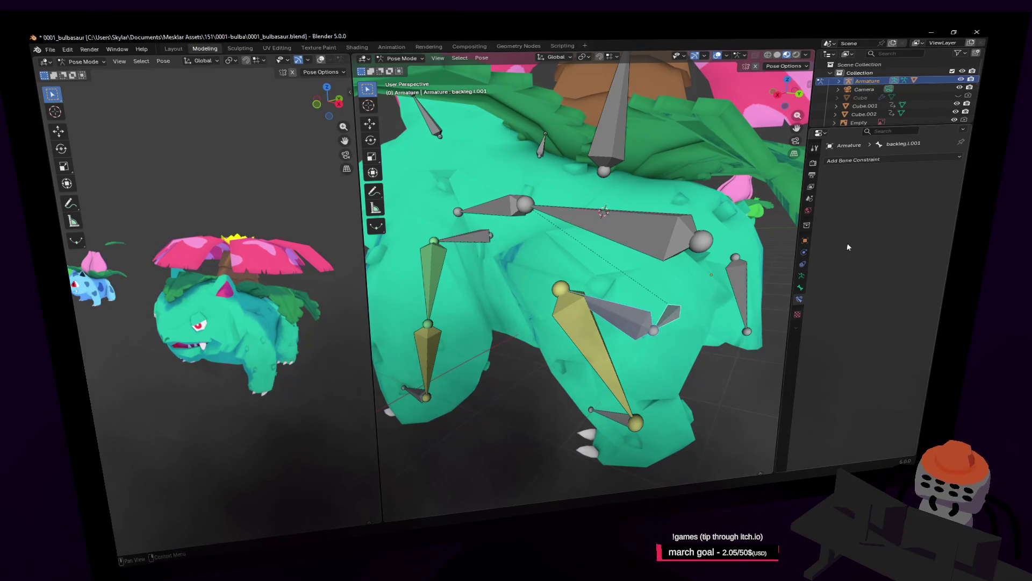
{"action": "left_click", "coordinate": [626, 318]}
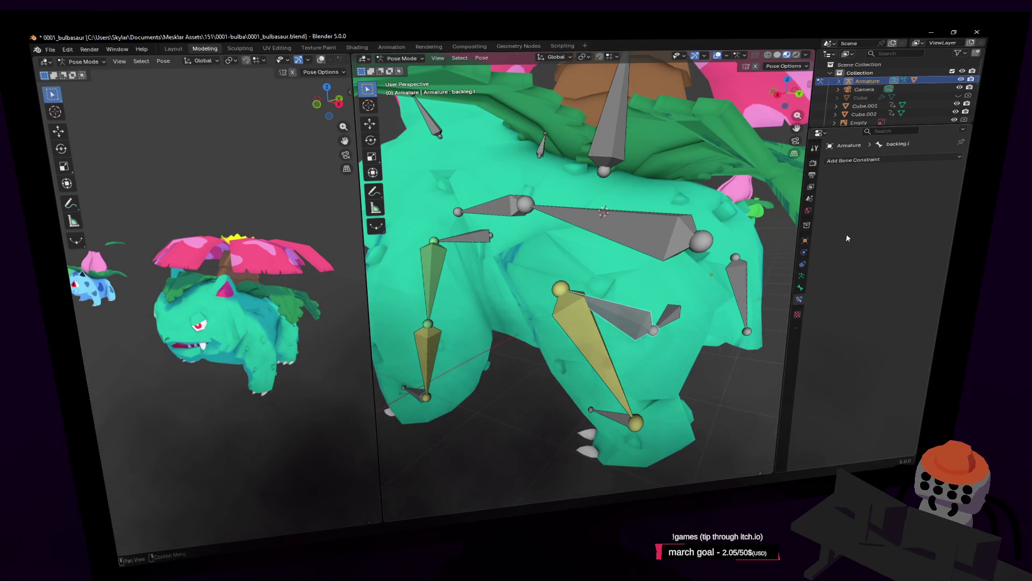
{"action": "left_click", "coordinate": [802, 277]}
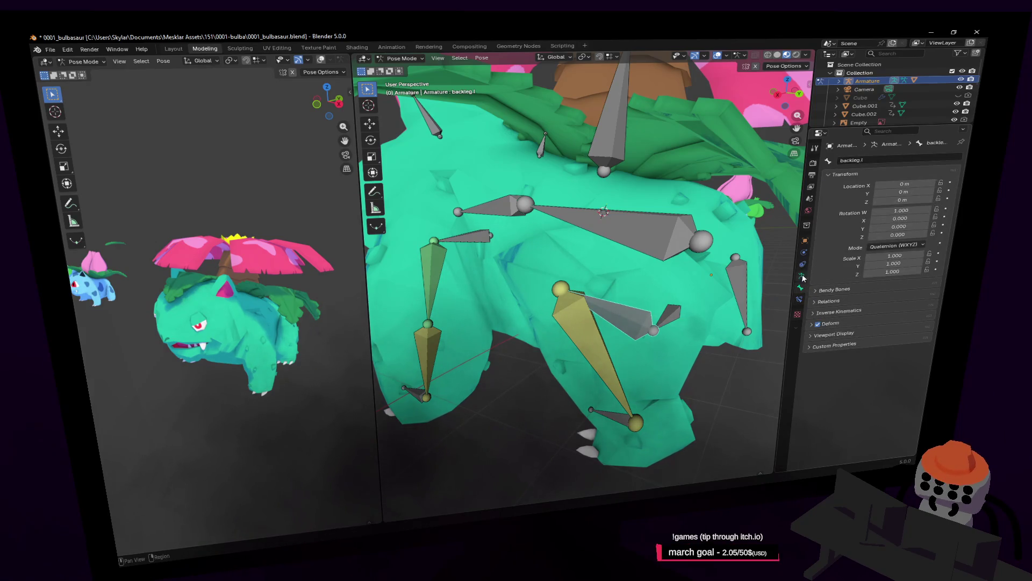
{"action": "left_click", "coordinate": [804, 276]}
{"action": "left_click", "coordinate": [802, 288]}
Add a Child Of constraint to backleg.l targeting the Armature
{"action": "left_click", "coordinate": [887, 159]}
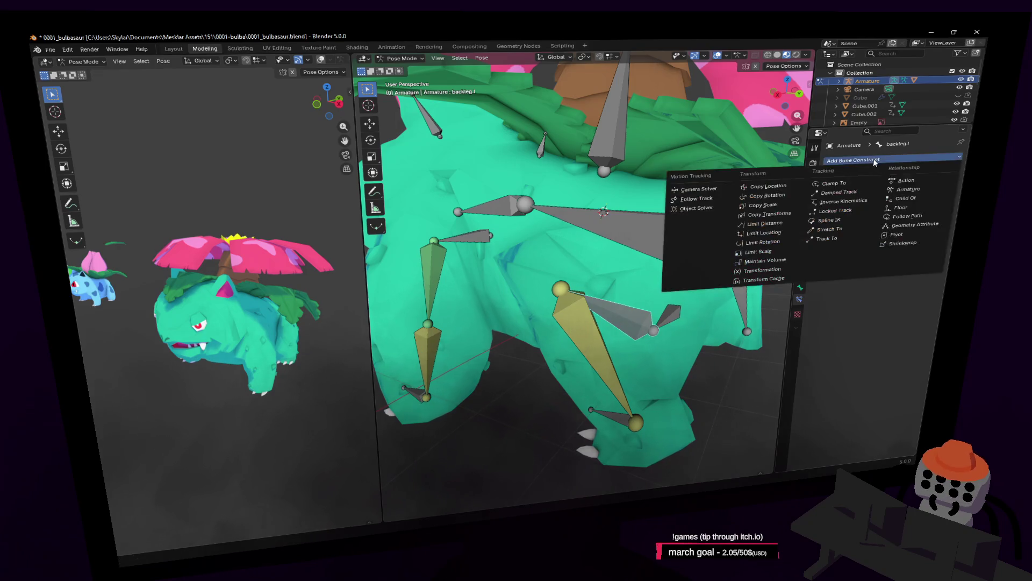
{"action": "left_click", "coordinate": [907, 200]}
{"action": "left_click", "coordinate": [940, 183]}
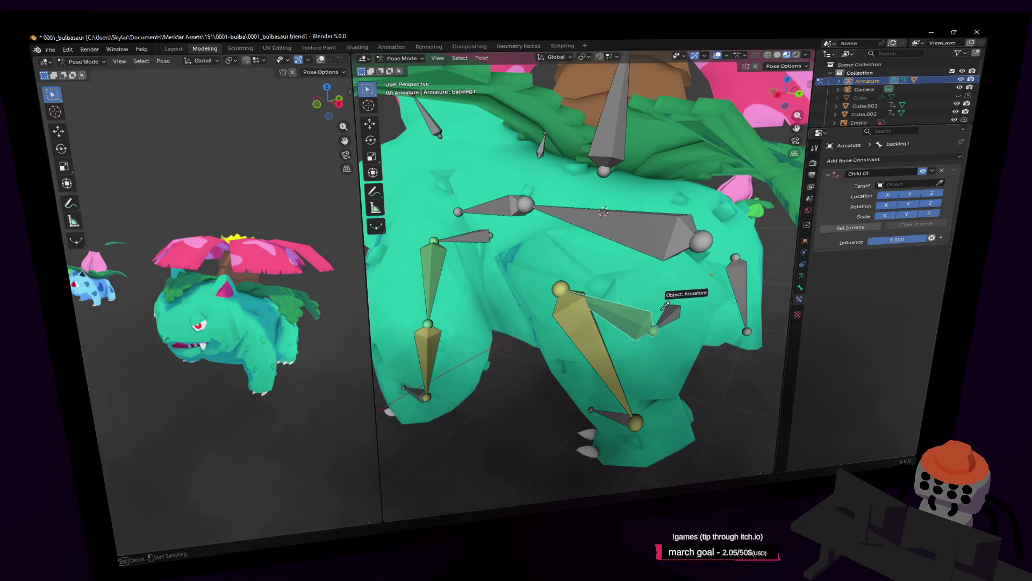
{"action": "left_click", "coordinate": [682, 302]}
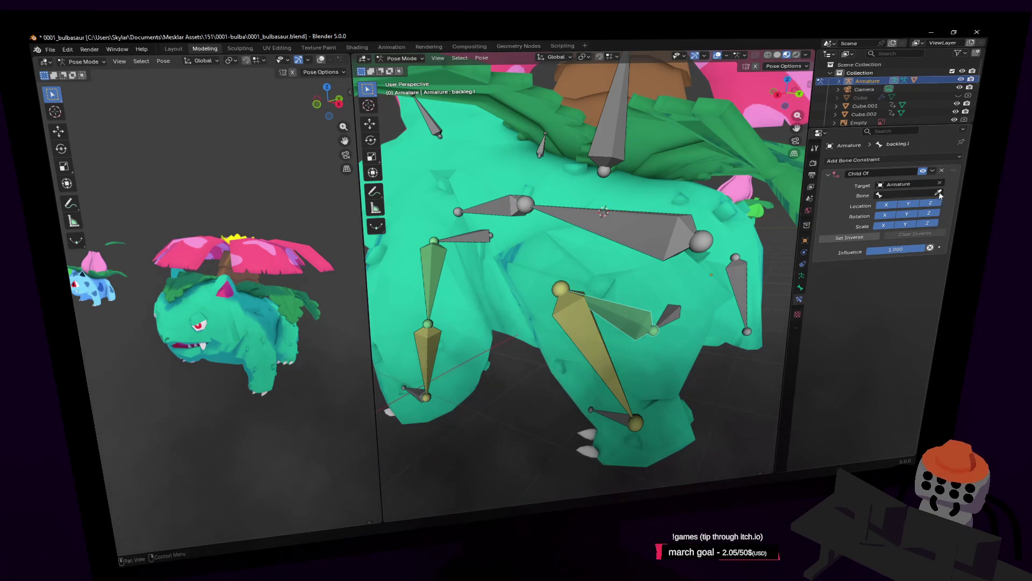
Select the body bone Bone.001 and start test-moving it from a side view
{"action": "left_click", "coordinate": [665, 388]}
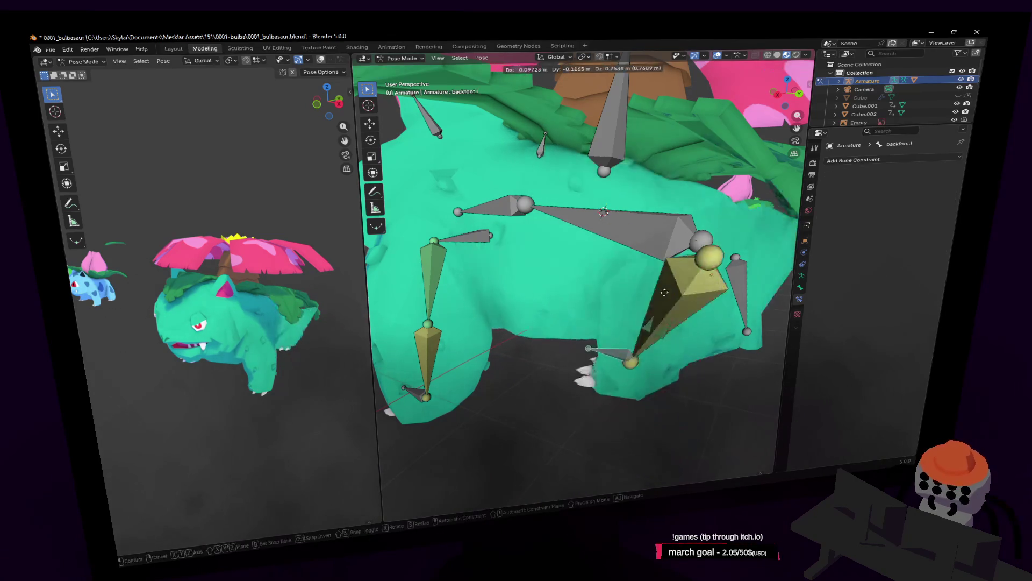
{"action": "left_click", "coordinate": [652, 225]}
{"action": "mouse_move", "coordinate": [411, 61]}
{"action": "middle_mouse_down"}
{"action": "mouse_move", "coordinate": [582, 267]}
{"action": "mouse_move", "coordinate": [657, 204]}
{"action": "middle_mouse_up"}
{"action": "key", "text": "g"}
{"action": "key", "text": "z"}
{"action": "key", "text": "r"}
{"action": "key", "text": "z"}
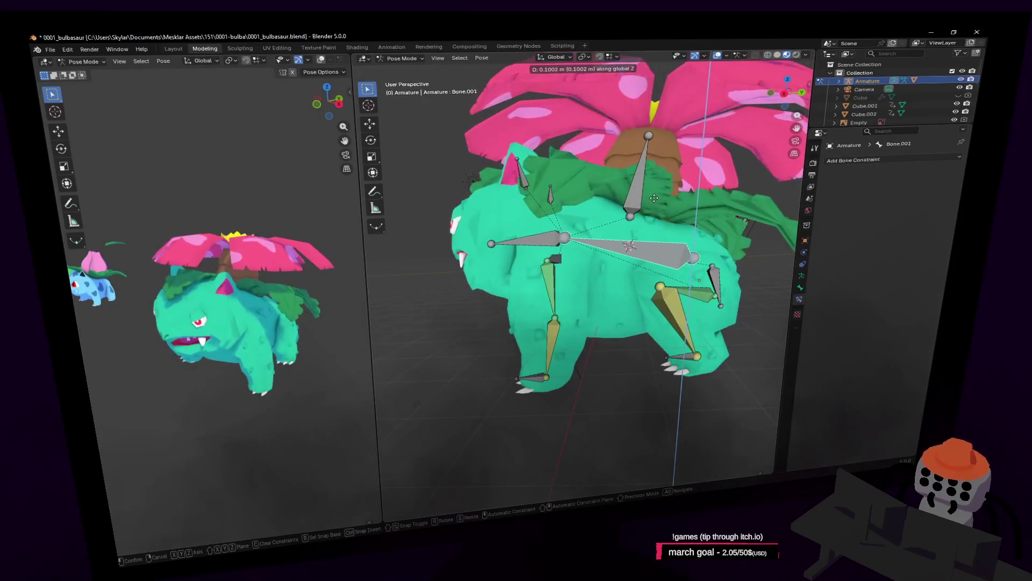
{"action": "left_click", "coordinate": [705, 216]}
{"action": "key", "text": "g"}
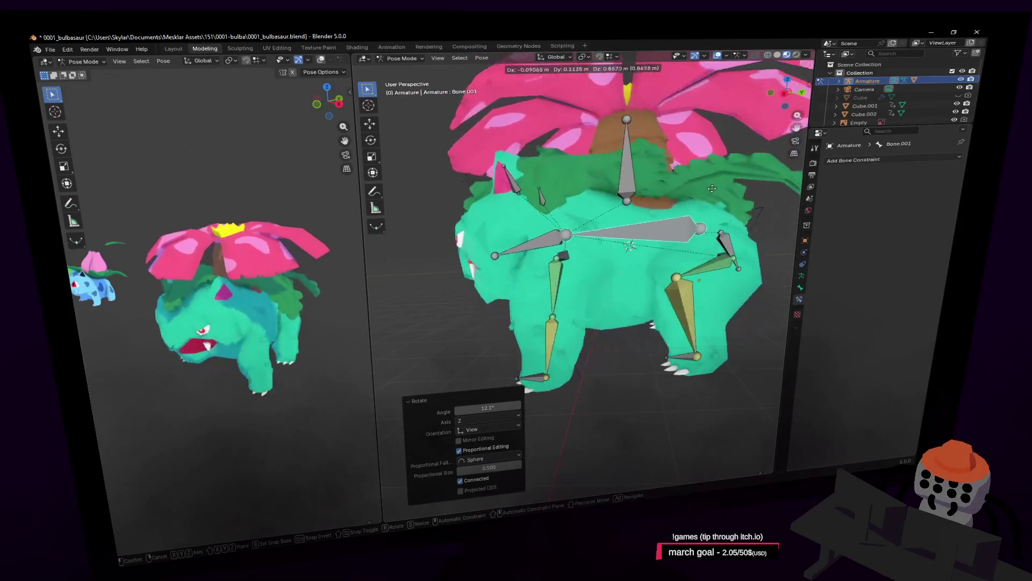
{"action": "key", "text": "Escape"}
{"action": "key", "text": "ctrl+z"}
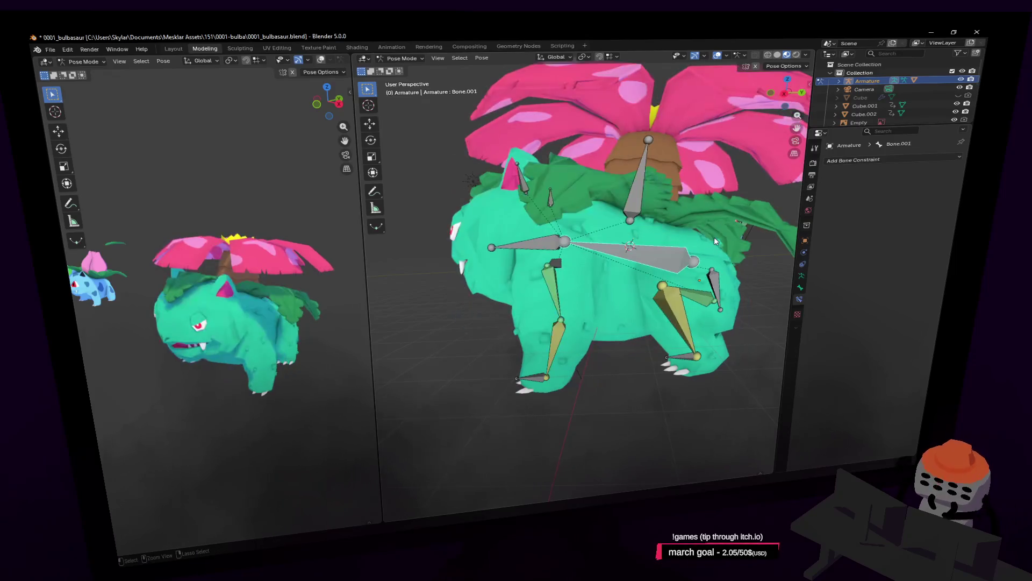
{"action": "key", "text": "shift+grave"}
{"action": "key", "text": "w"}
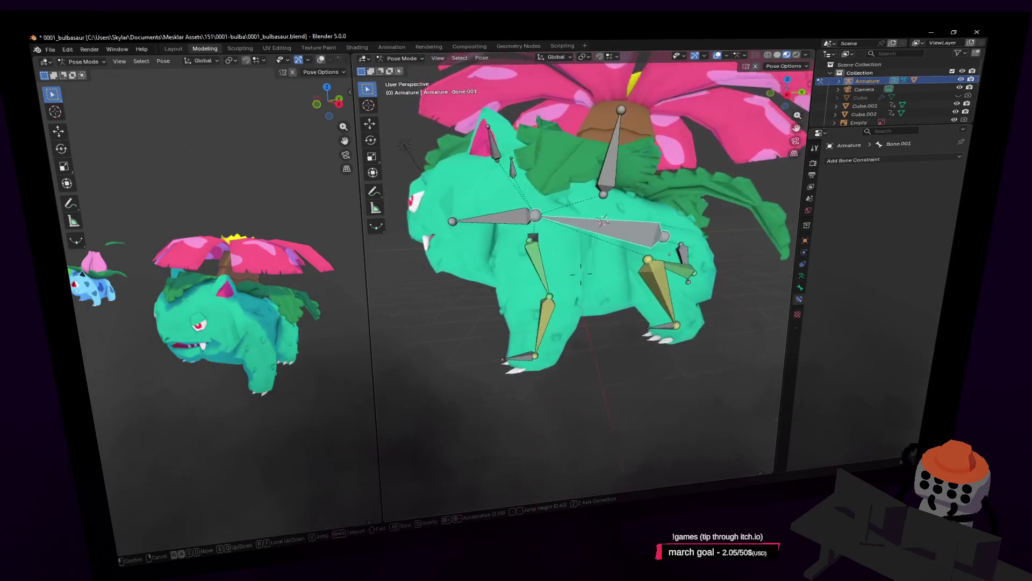
{"action": "left_click", "coordinate": [579, 275]}
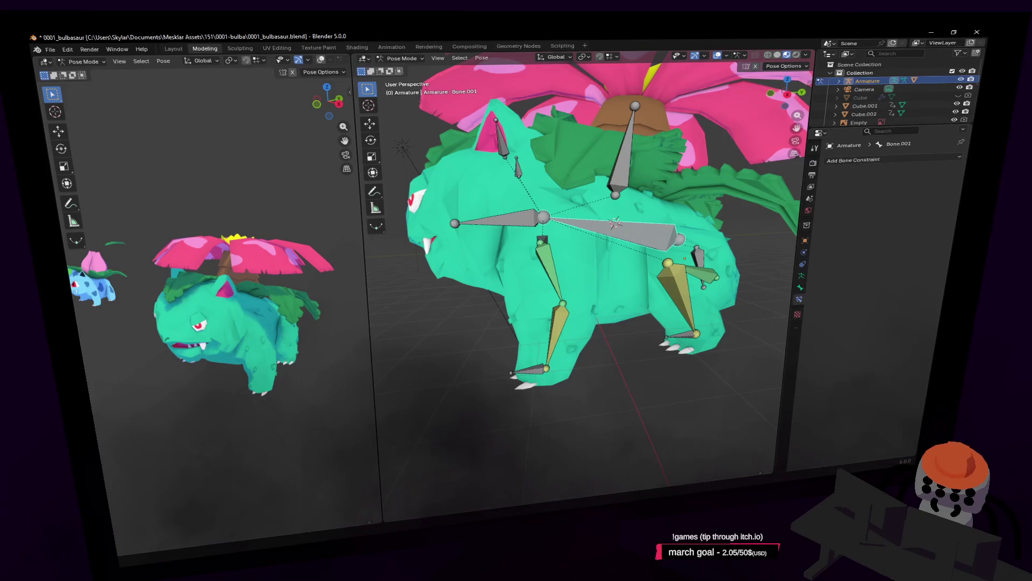
{"action": "key", "text": "shift+grave"}
{"action": "key", "text": "w"}
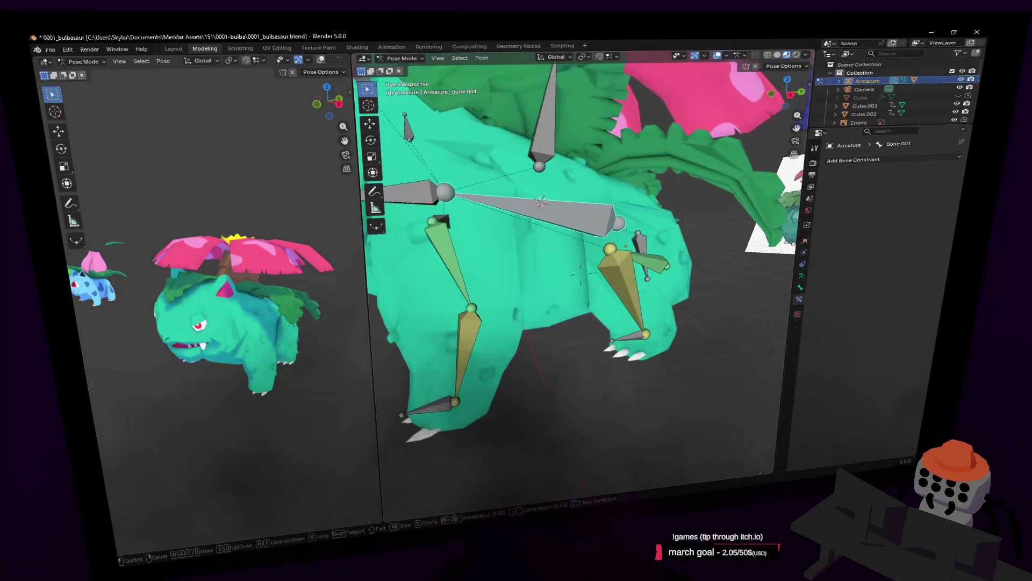
{"action": "left_click", "coordinate": [581, 272]}
{"action": "key", "text": "shift+grave"}
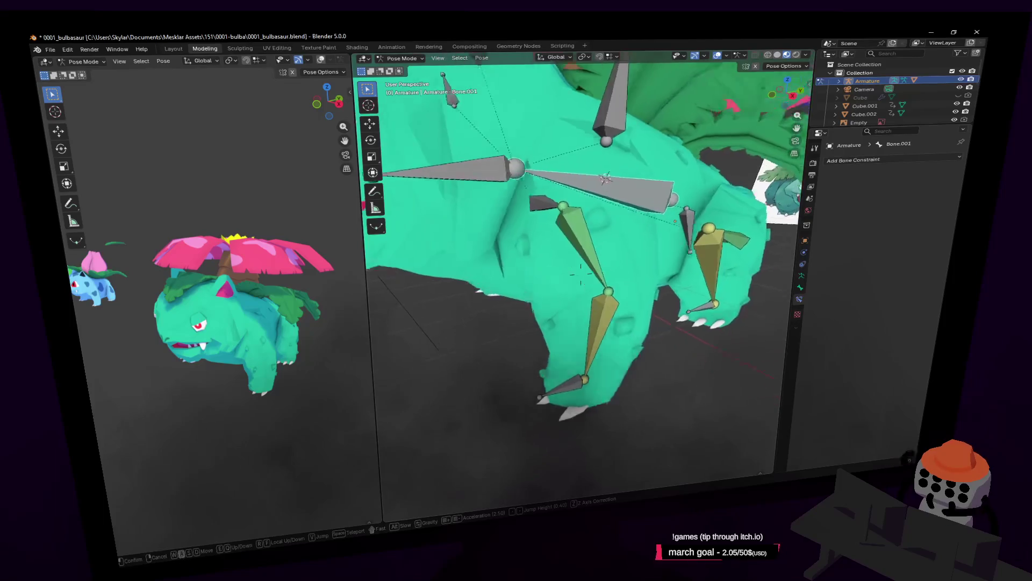
{"action": "left_click", "coordinate": [552, 211]}
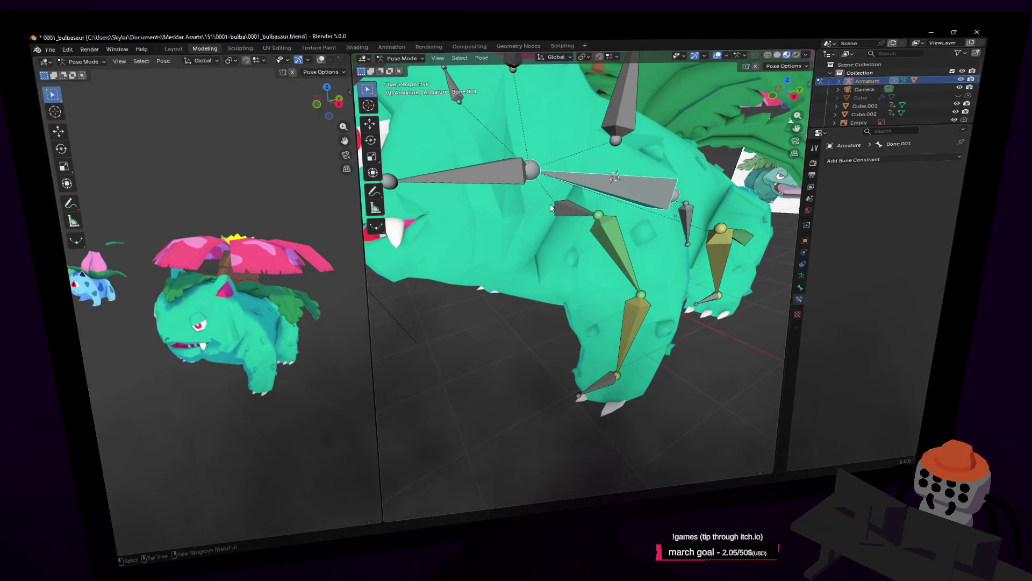
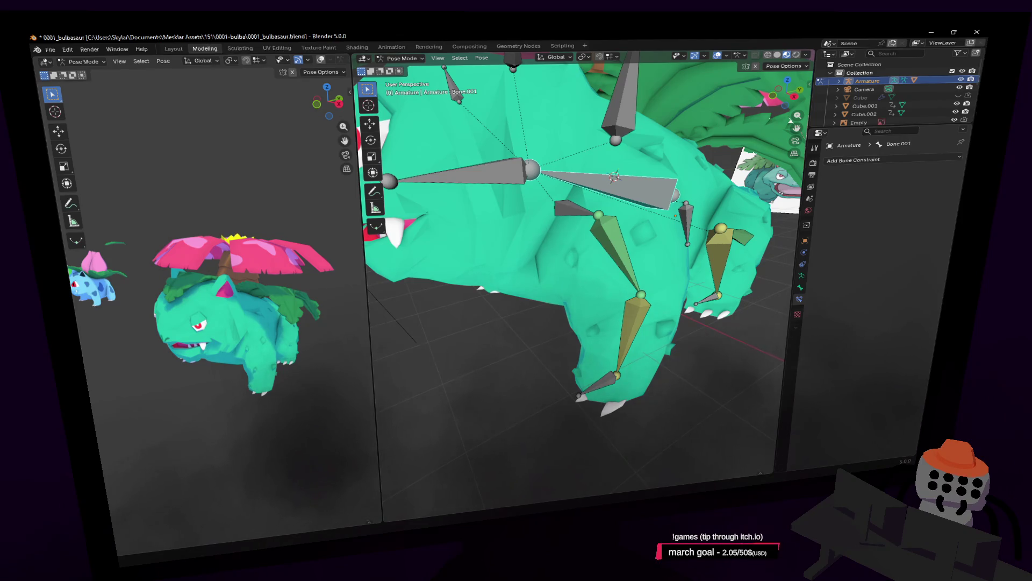
Walk around the Venusaur, select the big horizontal body bone and test-move it
{"action": "key", "text": "shift+grave"}
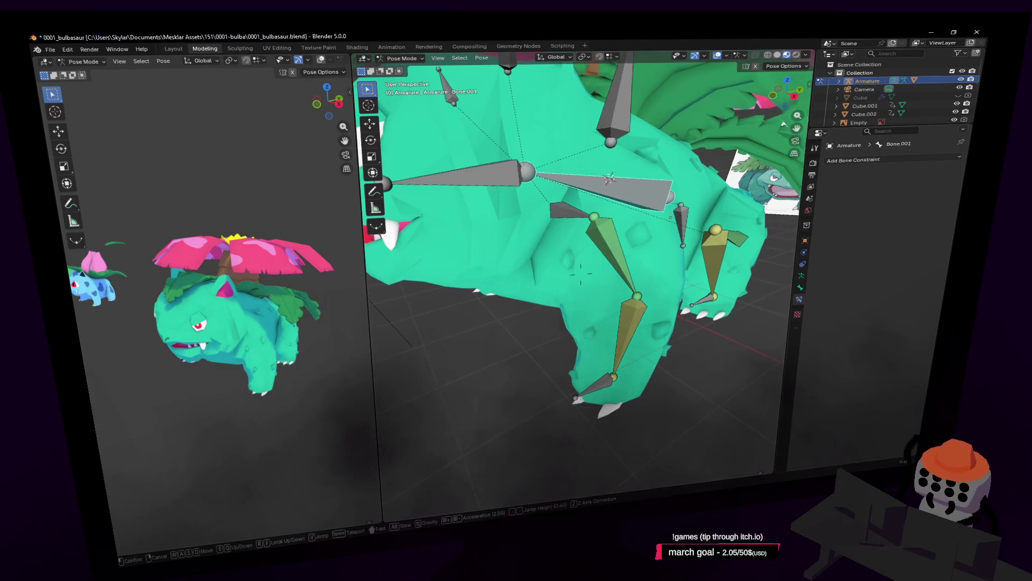
{"action": "key", "text": "d"}
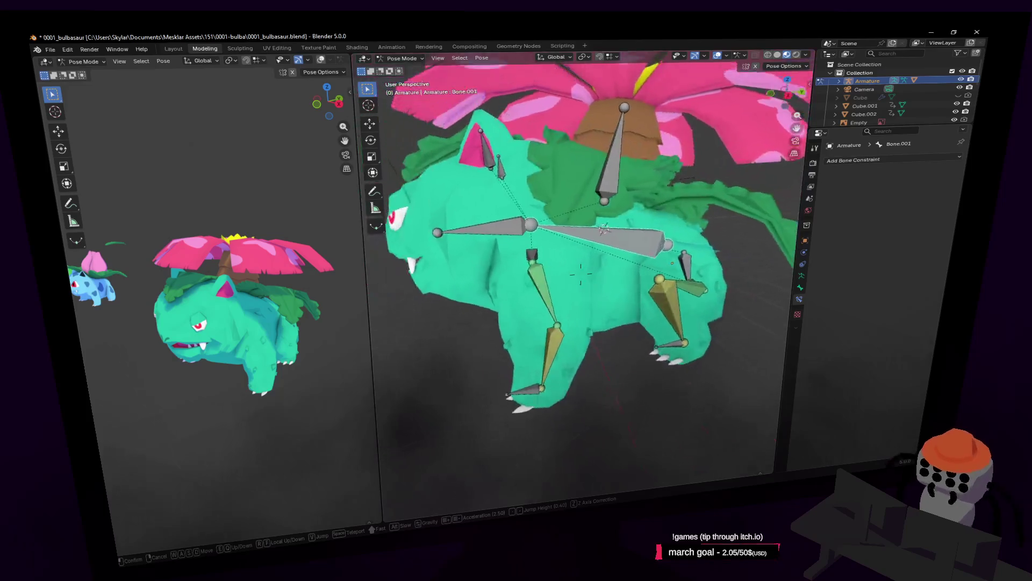
{"action": "key", "text": "w"}
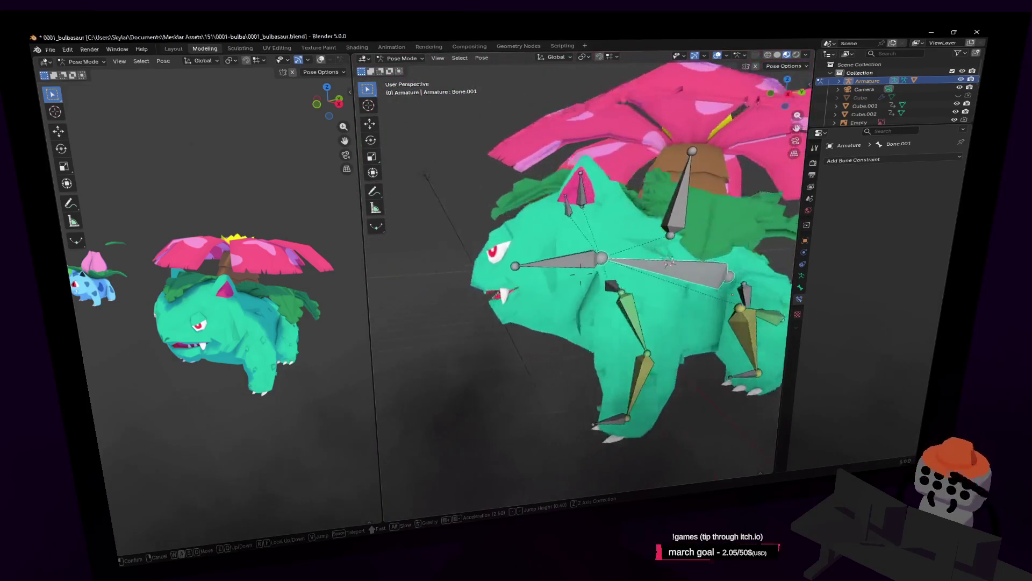
{"action": "left_click", "coordinate": [538, 228]}
{"action": "left_click", "coordinate": [576, 252]}
{"action": "key", "text": "shift+grave"}
{"action": "key", "text": "w"}
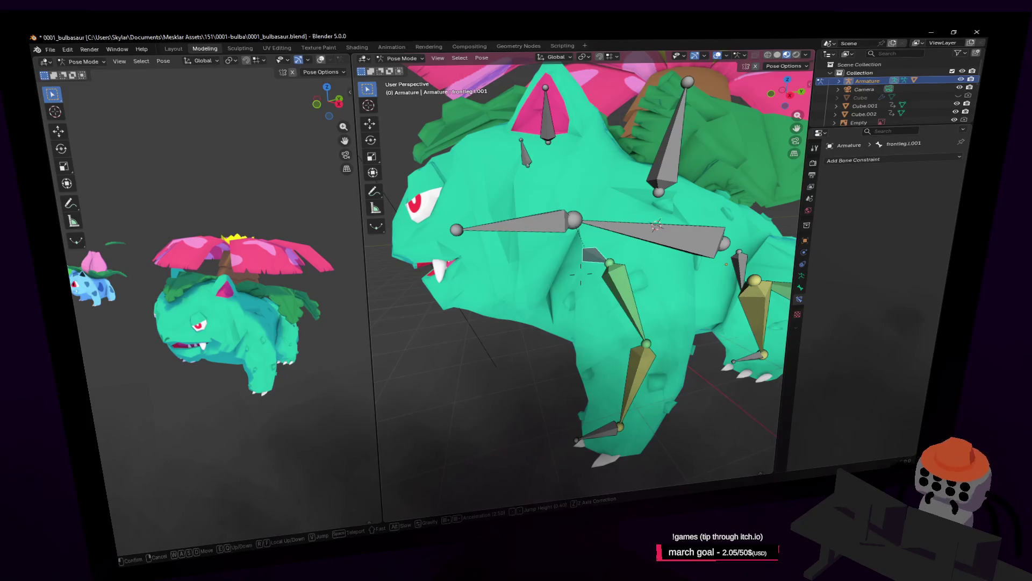
{"action": "key", "text": "d"}
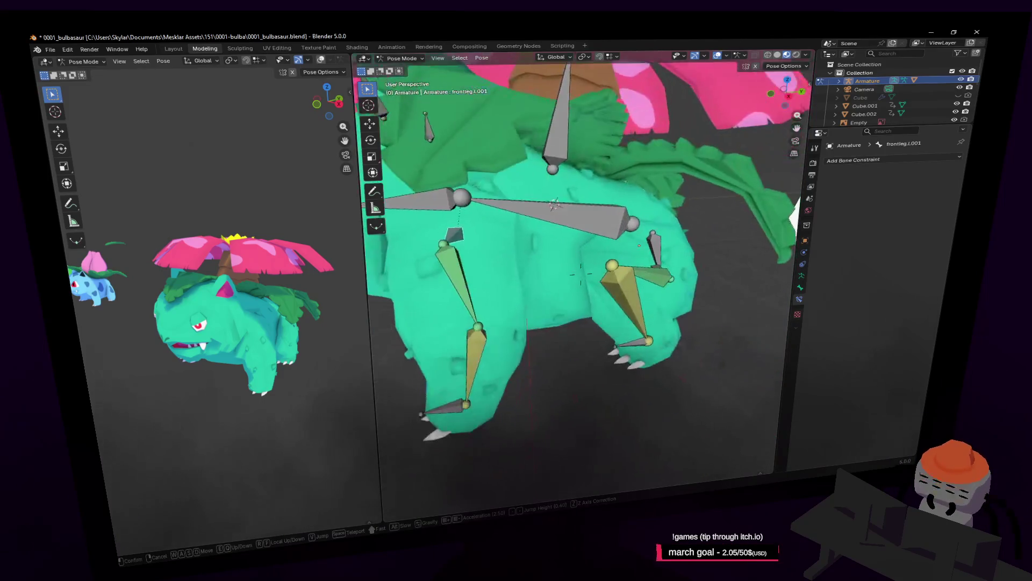
{"action": "left_click", "coordinate": [581, 275]}
{"action": "left_click", "coordinate": [654, 239]}
{"action": "key", "text": "g"}
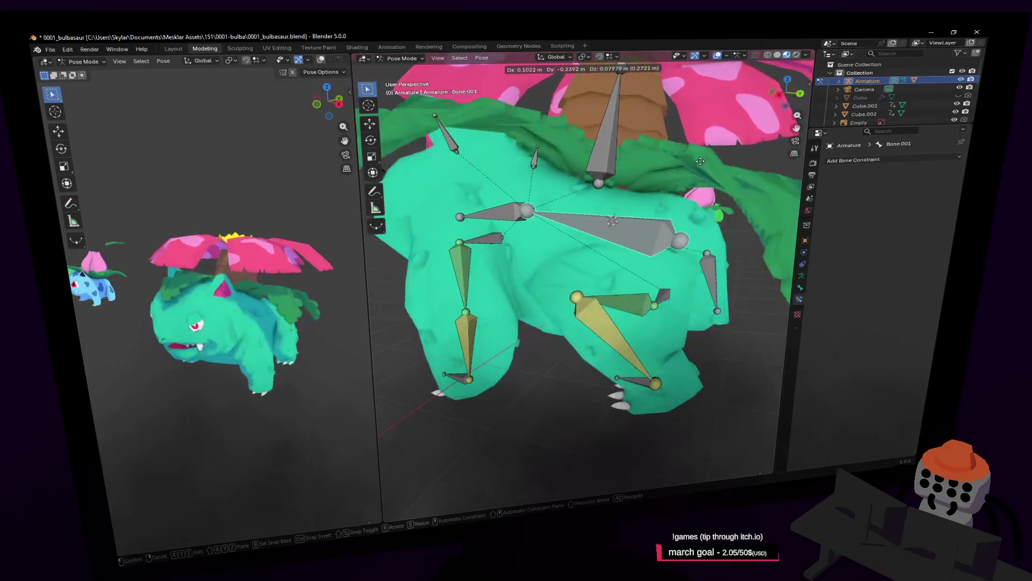
{"action": "left_click", "coordinate": [705, 121]}
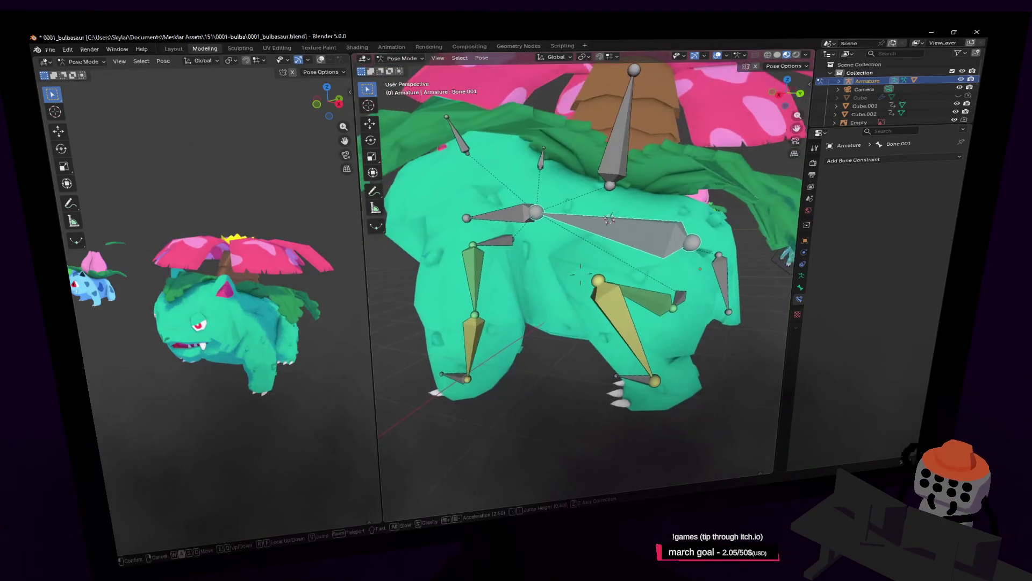
Test-rotate the body bone to check mesh deformation, then cancel the rotation
{"action": "key", "text": "shift+grave"}
{"action": "left_click", "coordinate": [738, 168]}
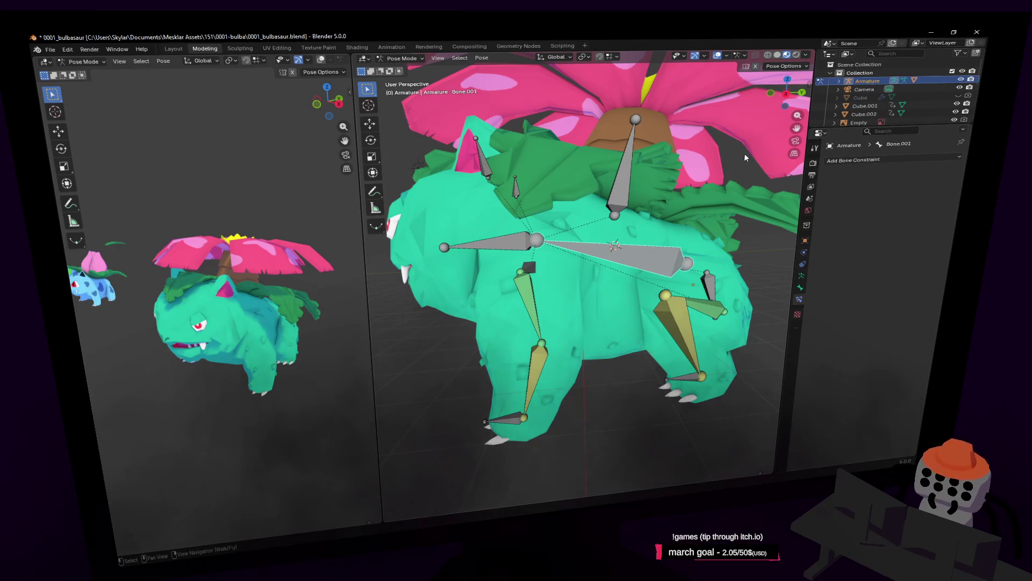
{"action": "key", "text": "r"}
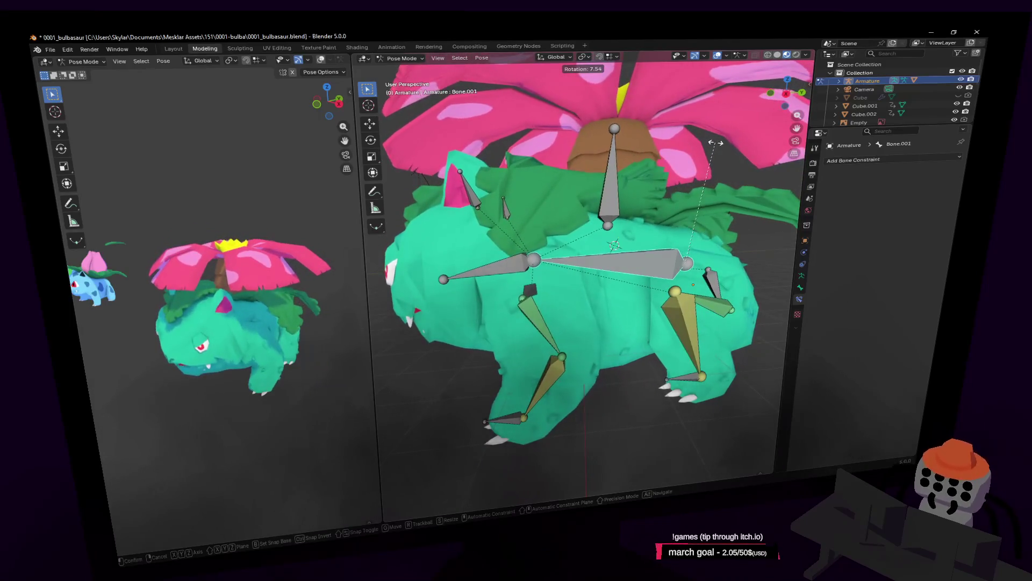
{"action": "left_click", "coordinate": [711, 138]}
{"action": "mouse_move", "coordinate": [710, 137]}
{"action": "middle_mouse_down"}
{"action": "mouse_move", "coordinate": [581, 274]}
{"action": "mouse_move", "coordinate": [706, 153]}
{"action": "middle_mouse_up"}
{"action": "key", "text": "r"}
{"action": "key", "text": "Escape"}
{"action": "key", "text": "shift+grave"}
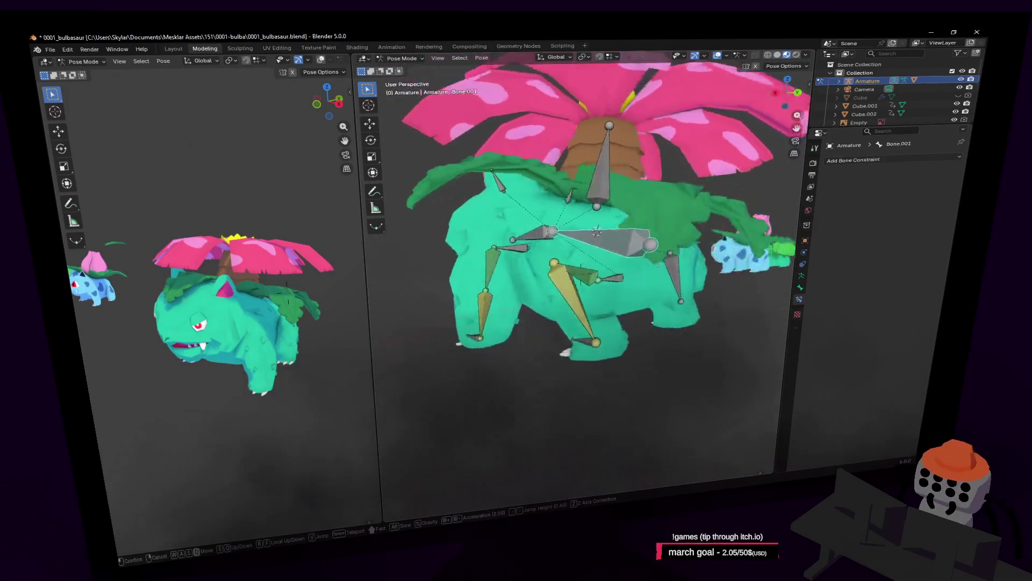
{"action": "key", "text": "w"}
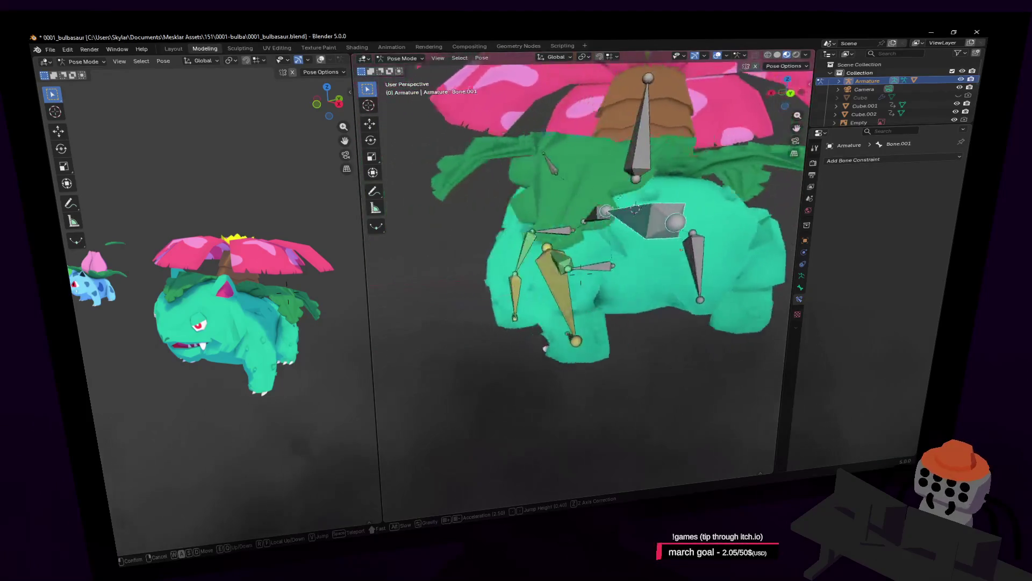
{"action": "left_click", "coordinate": [255, 127]}
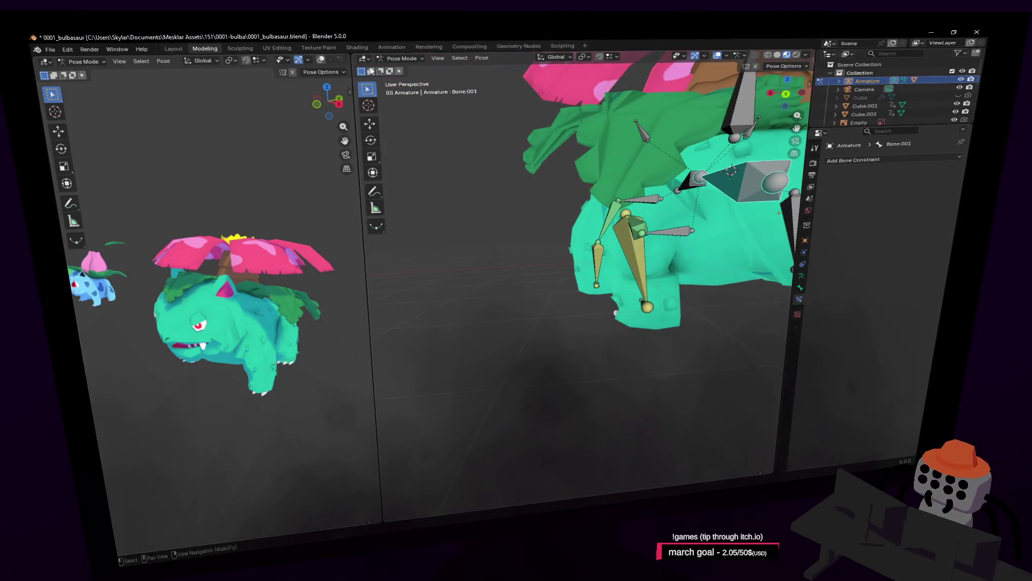
Switch the armature from Pose Mode to Edit Mode via the mode menu
{"action": "left_click", "coordinate": [402, 58]}
{"action": "left_click", "coordinate": [408, 79]}
{"action": "key", "text": "shift+grave"}
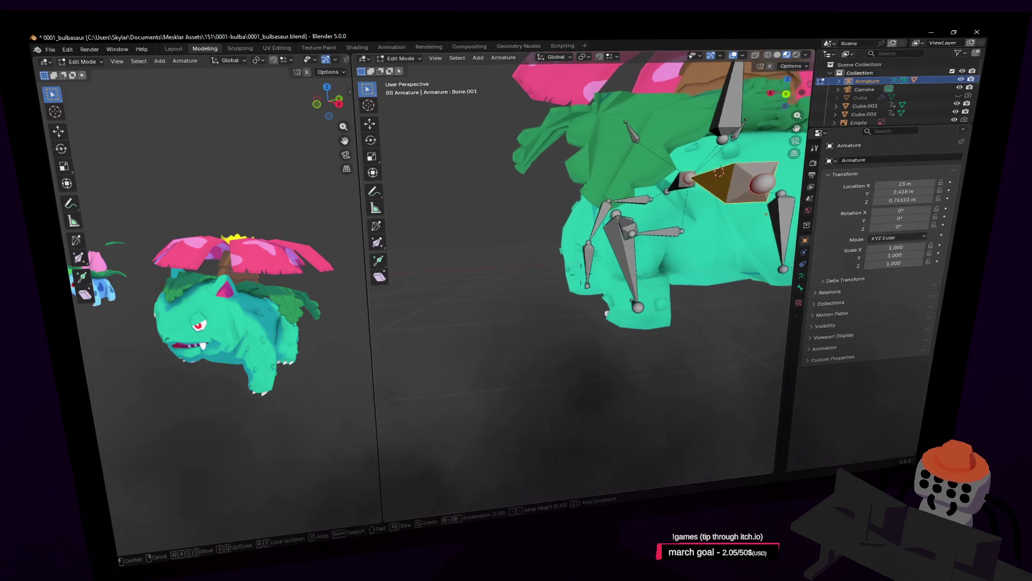
Box-select the front-left leg bones, move closer, and select the small bone at the leg's top
{"action": "left_click", "coordinate": [716, 229]}
{"action": "left_click_drag", "start_coordinate": [646, 358], "coordinate": [526, 200]}
{"action": "key", "text": "shift+grave"}
{"action": "left_click", "coordinate": [748, 231]}
{"action": "key", "text": "shift+grave"}
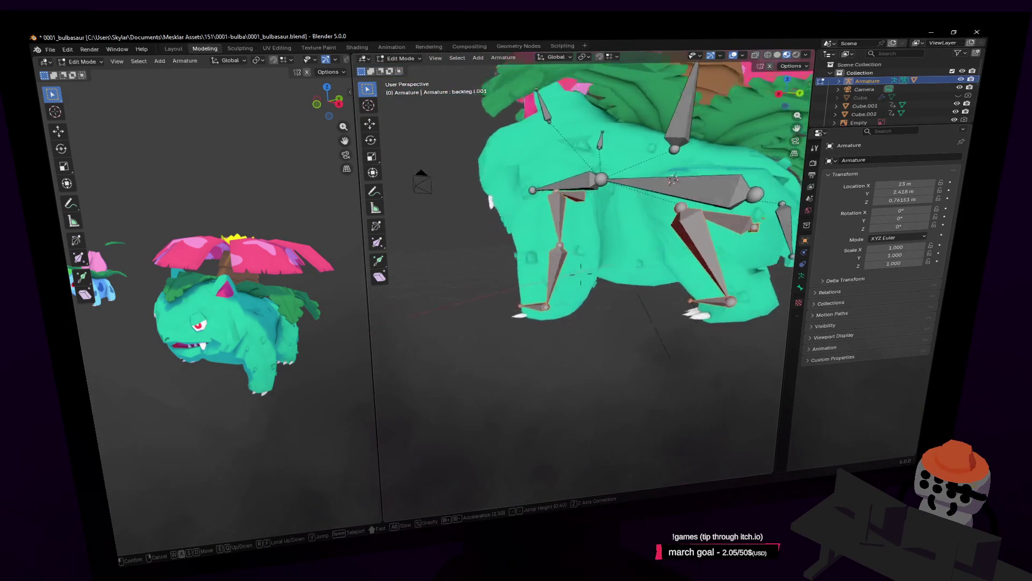
{"action": "left_click", "coordinate": [595, 210]}
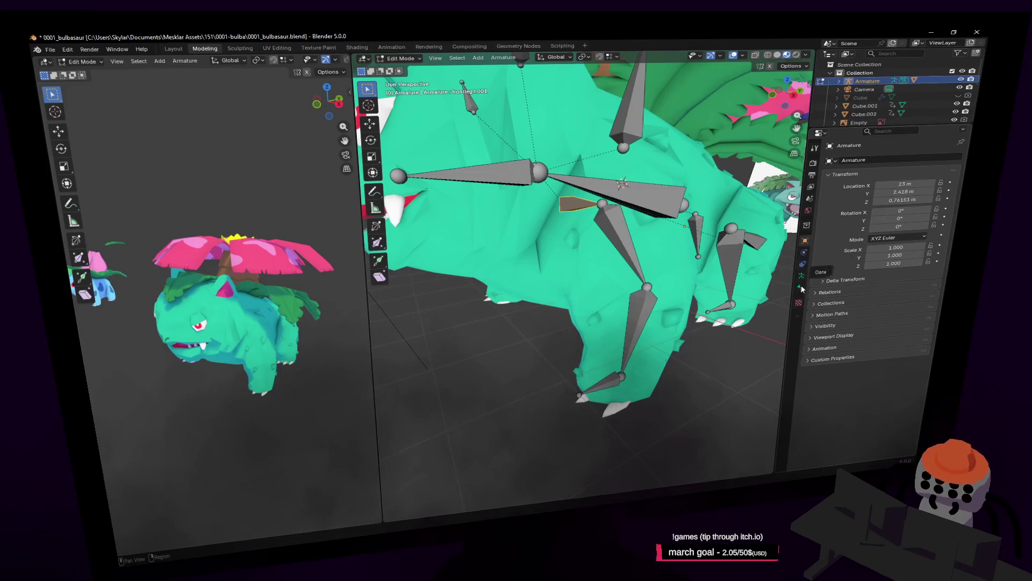
Rename the small front shoulder bone to clav.l in the Bone properties
{"action": "left_click", "coordinate": [597, 215]}
{"action": "left_click", "coordinate": [572, 204]}
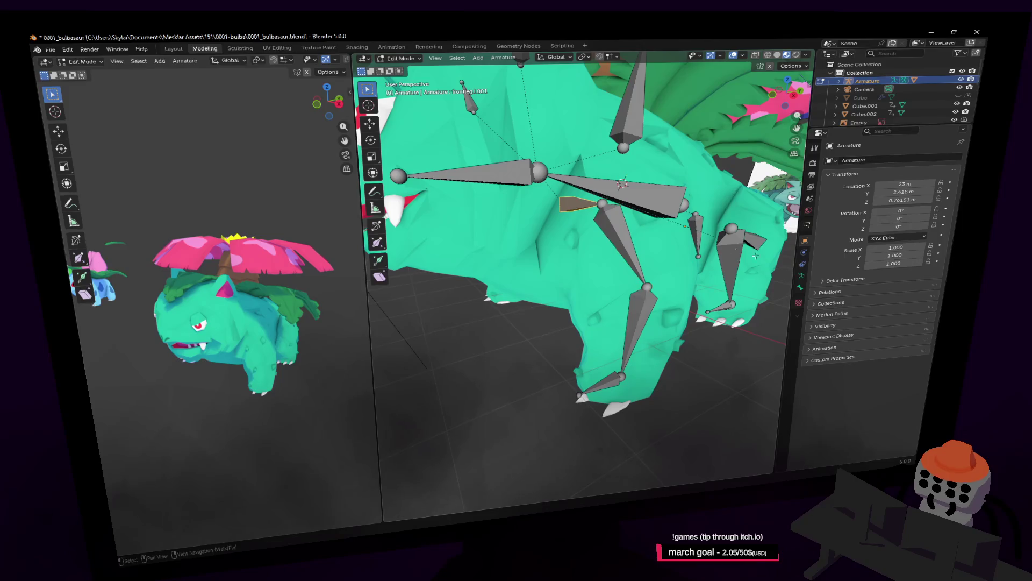
{"action": "left_click", "coordinate": [800, 288]}
{"action": "left_click", "coordinate": [892, 159]}
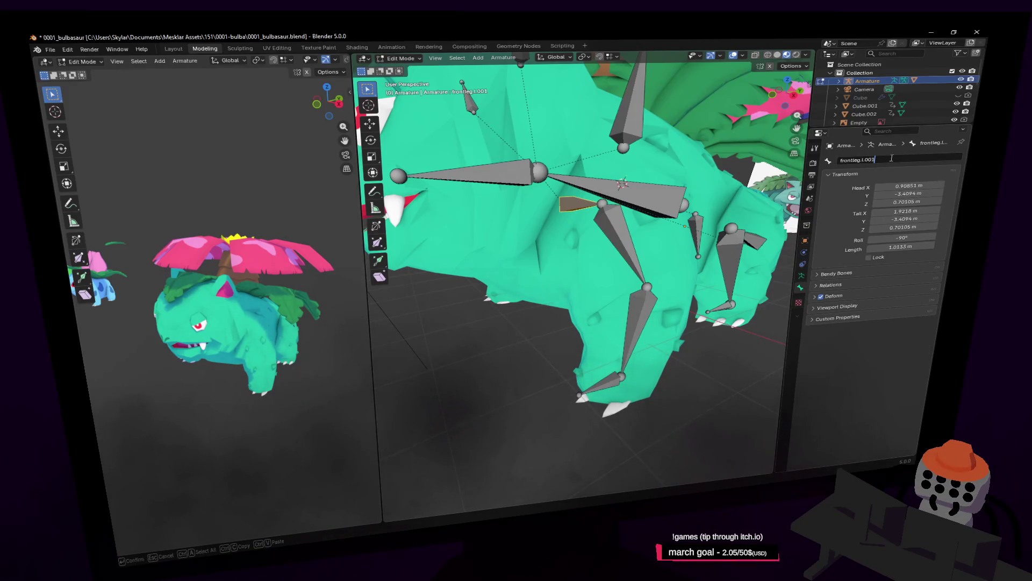
{"action": "key", "text": "BackSpace"}
{"action": "key", "text": "BackSpace"}
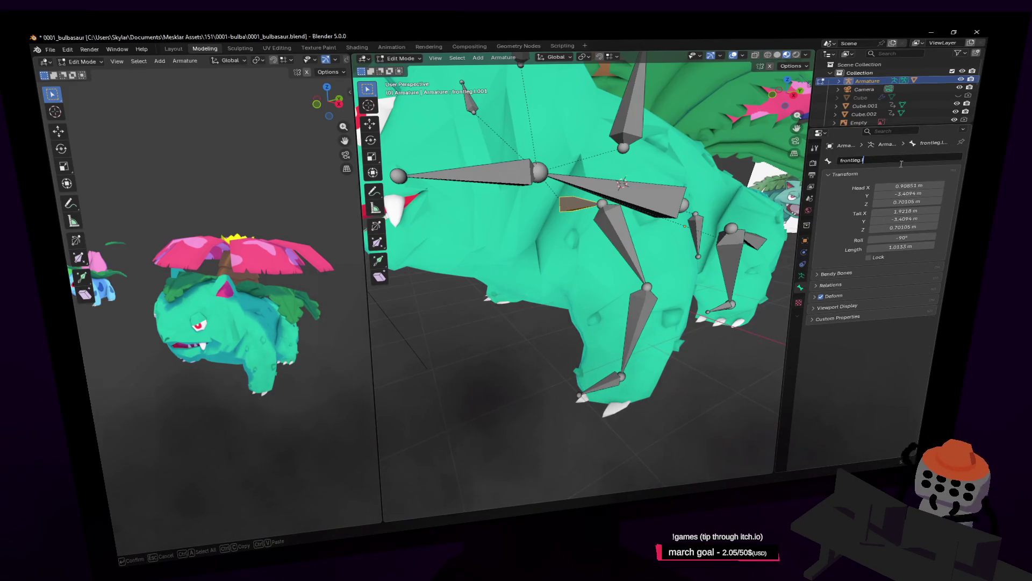
{"action": "key", "text": "BackSpace"}
{"action": "key", "text": "BackSpace"}
{"action": "key", "text": "BackSpace"}
{"action": "key", "text": "BackSpace"}
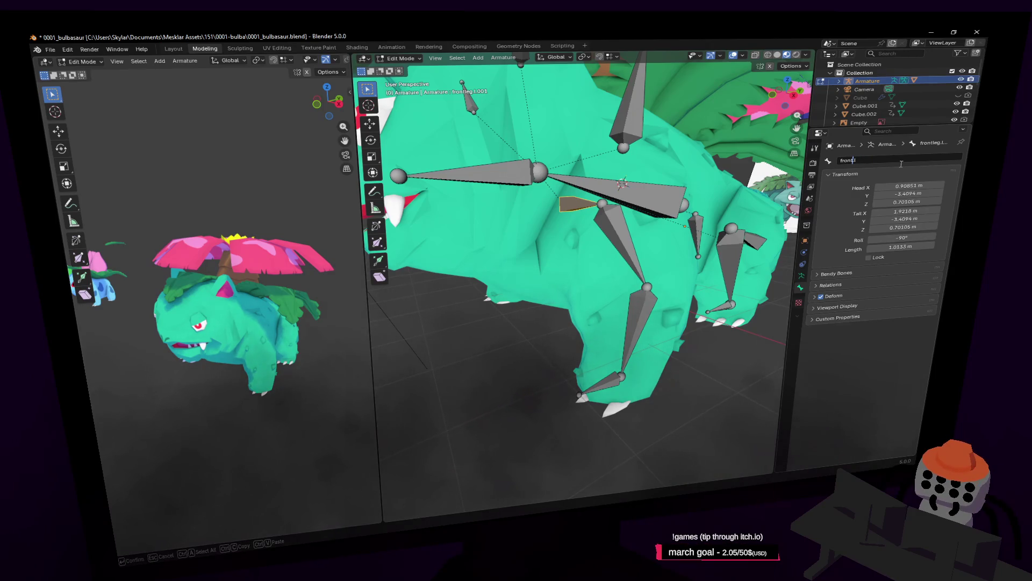
{"action": "type", "text": "claw.l"}
{"action": "key", "text": "Return"}
Rename the small back-leg bone backleg.l.001 to butt.l
{"action": "middle_click_drag", "start_coordinate": [750, 240], "coordinate": [760, 237]}
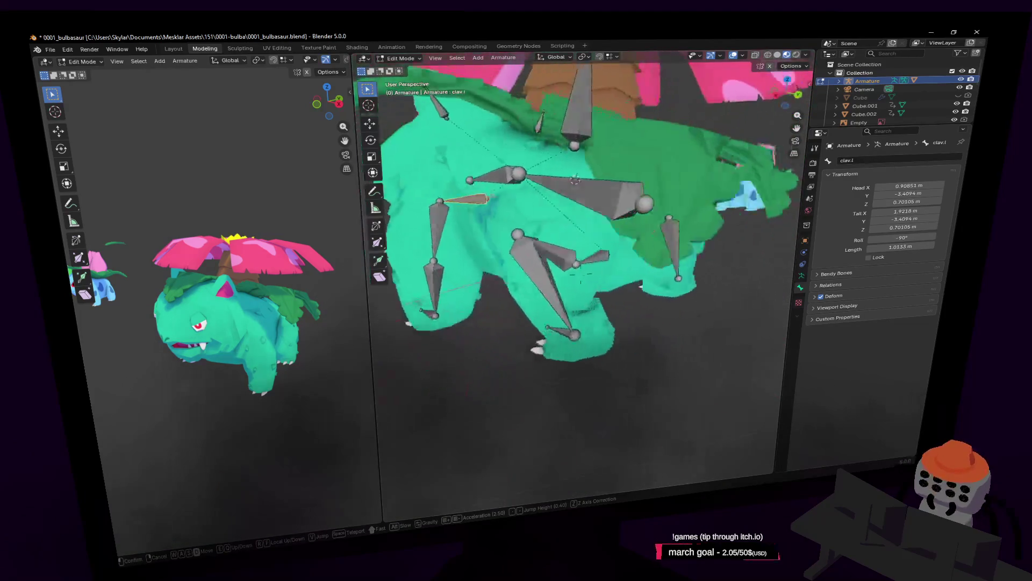
{"action": "left_click", "coordinate": [625, 235]}
{"action": "left_click", "coordinate": [890, 159]}
{"action": "key", "text": "ctrl+a"}
{"action": "type", "text": "f.l"}
{"action": "key", "text": "Return"}
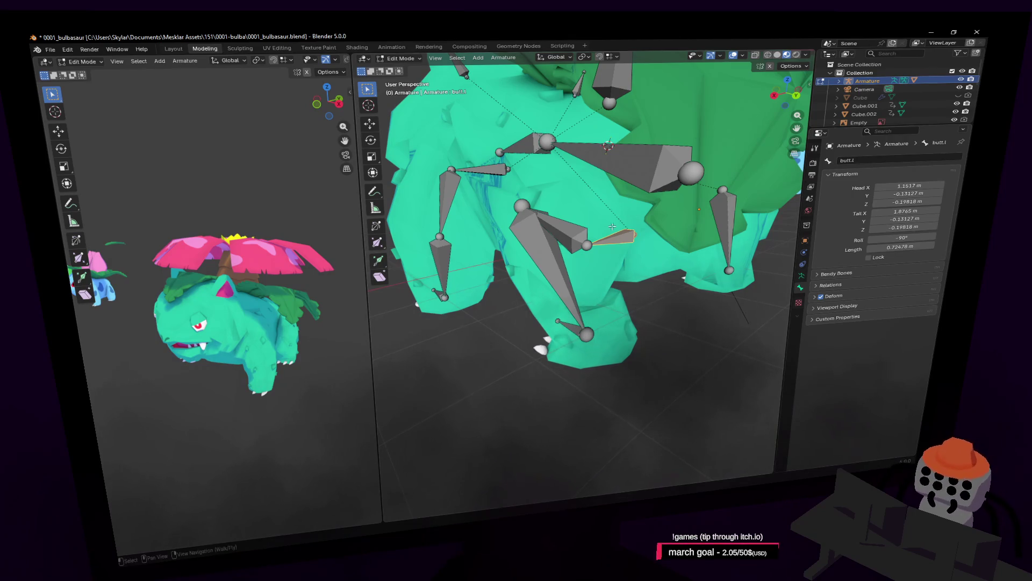
Walk and orbit the view around to face the Venusaur's front-left leg
{"action": "key", "text": "shift+grave"}
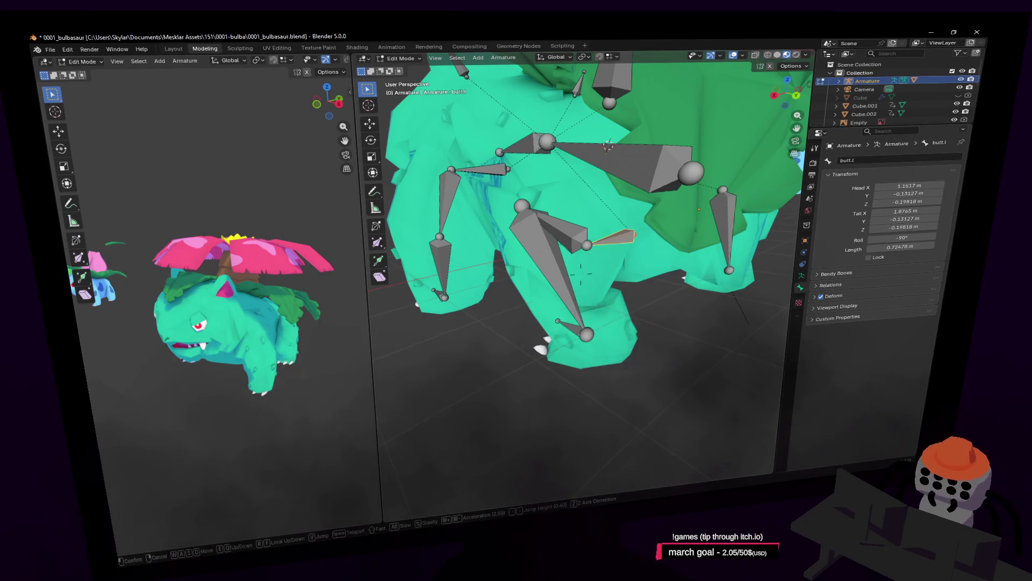
{"action": "key", "text": "s"}
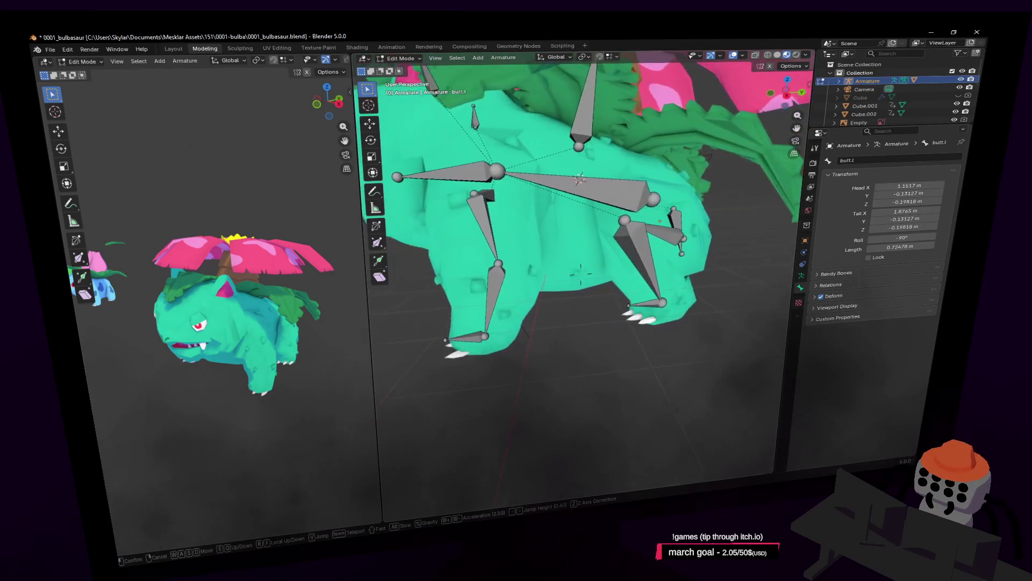
{"action": "key", "text": "w"}
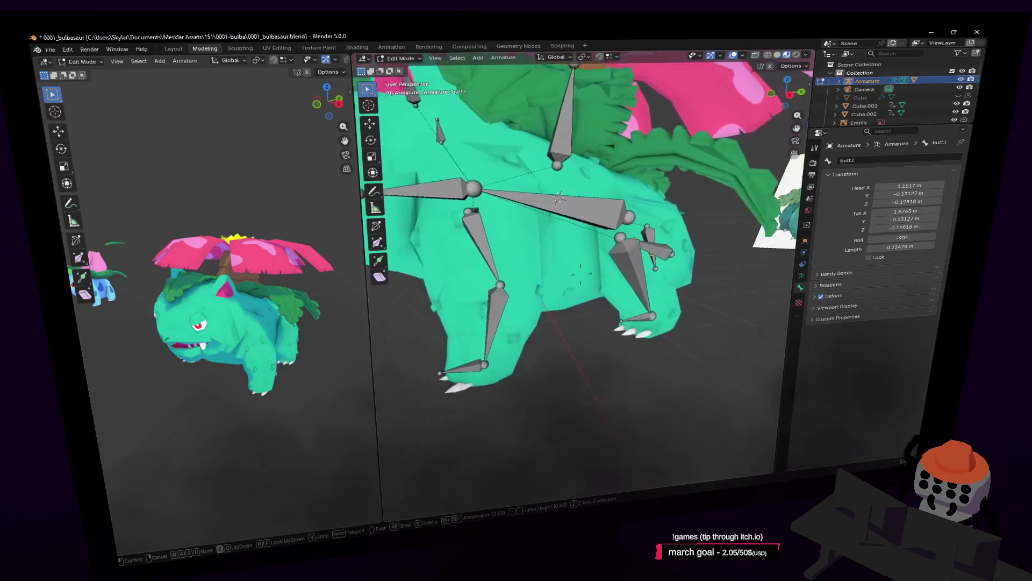
{"action": "left_click", "coordinate": [688, 249]}
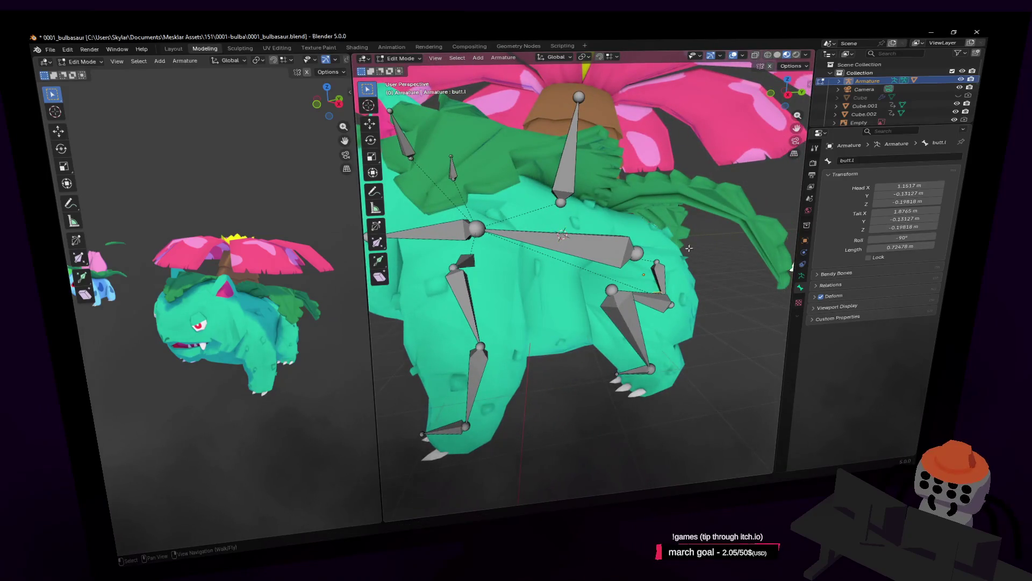
{"action": "key", "text": "shift+grave"}
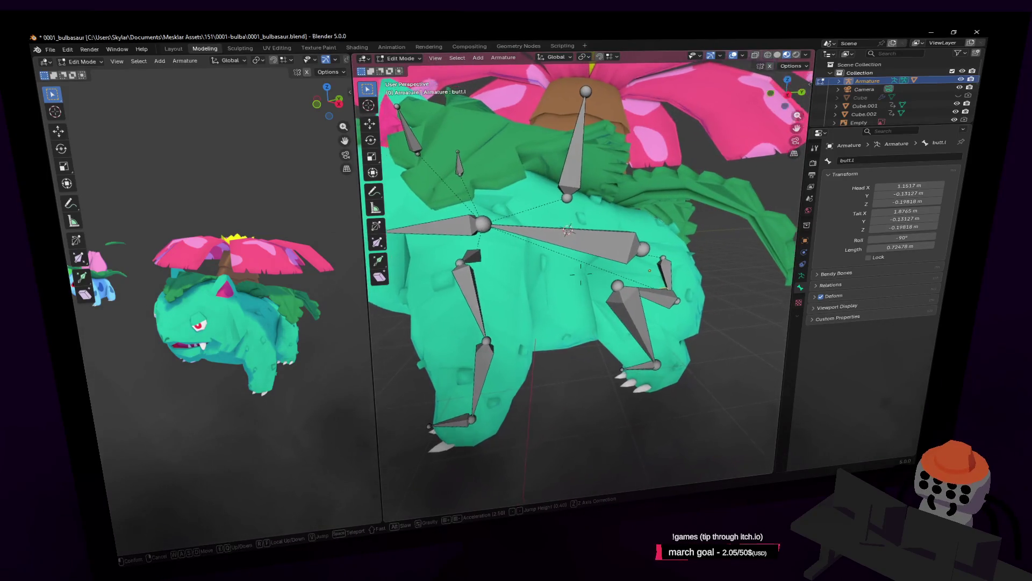
{"action": "left_click", "coordinate": [658, 280]}
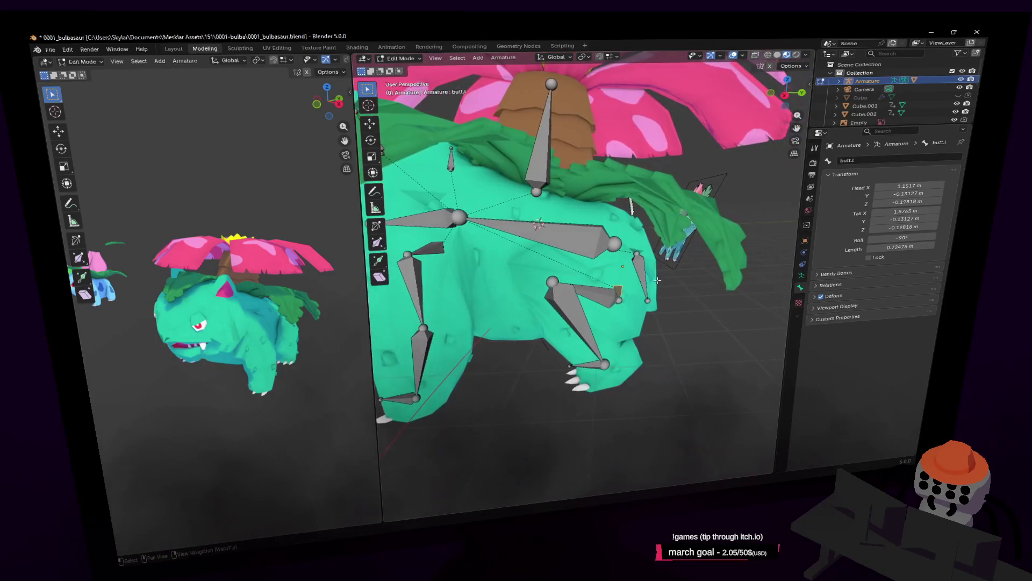
{"action": "key", "text": "shift+grave"}
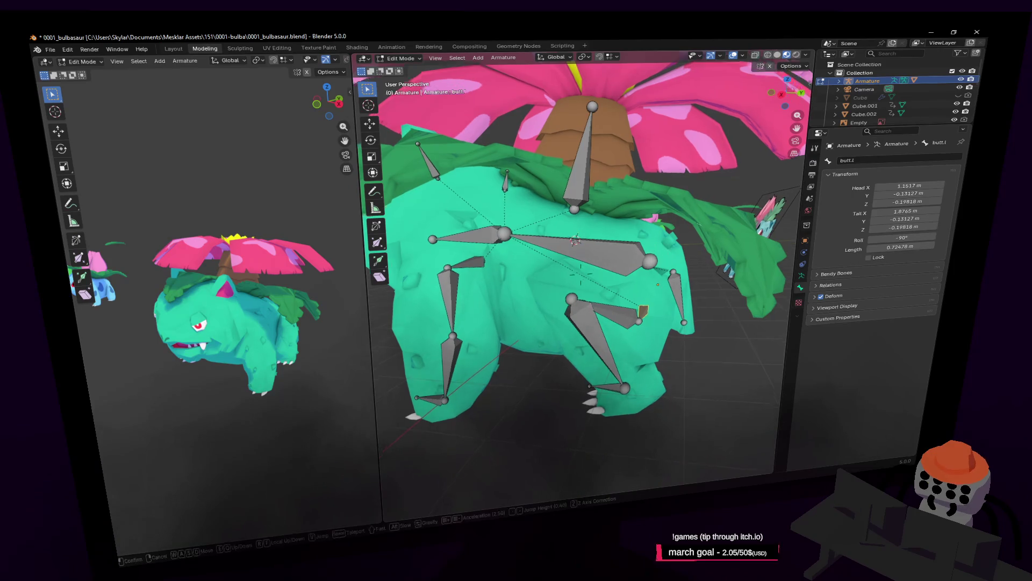
{"action": "key", "text": "a"}
{"action": "key", "text": "a"}
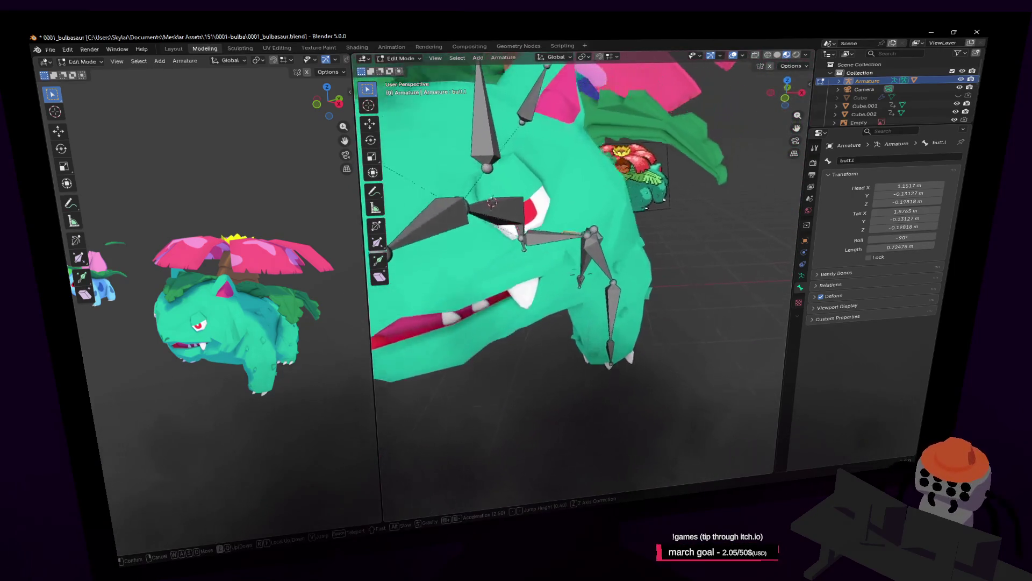
{"action": "middle_click_drag", "start_coordinate": [621, 266], "coordinate": [669, 323]}
Select the front-left leg bones with clav.l and duplicate them with Shift+D, flipping names
{"action": "left_click_drag", "start_coordinate": [691, 387], "coordinate": [585, 229]}
{"action": "mouse_move", "coordinate": [584, 229]}
{"action": "middle_mouse_down"}
{"action": "mouse_move", "coordinate": [575, 255]}
{"action": "mouse_move", "coordinate": [641, 238]}
{"action": "middle_mouse_up"}
{"action": "left_click", "coordinate": [572, 267], "text": "shift"}
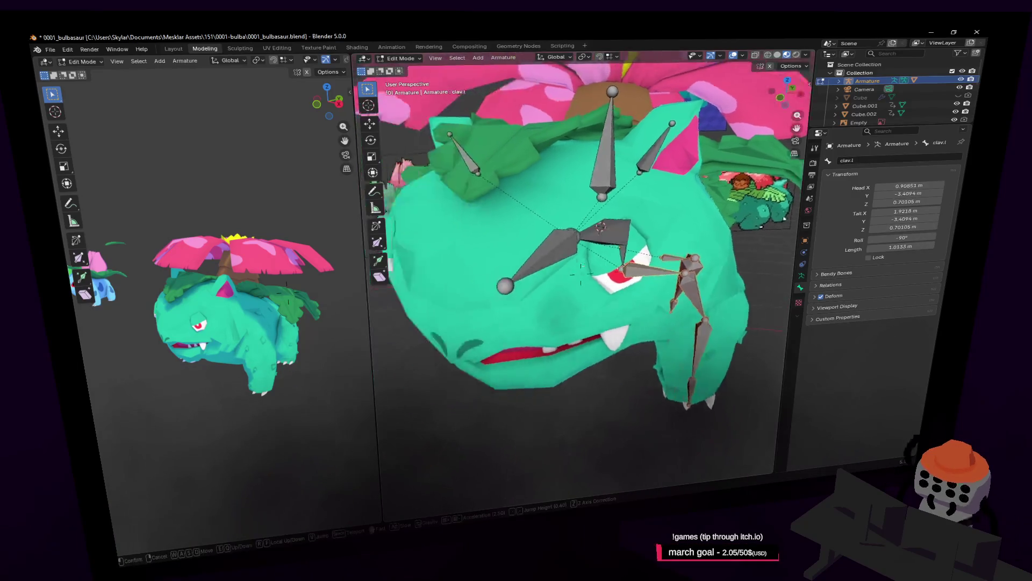
{"action": "key", "text": "shift+d"}
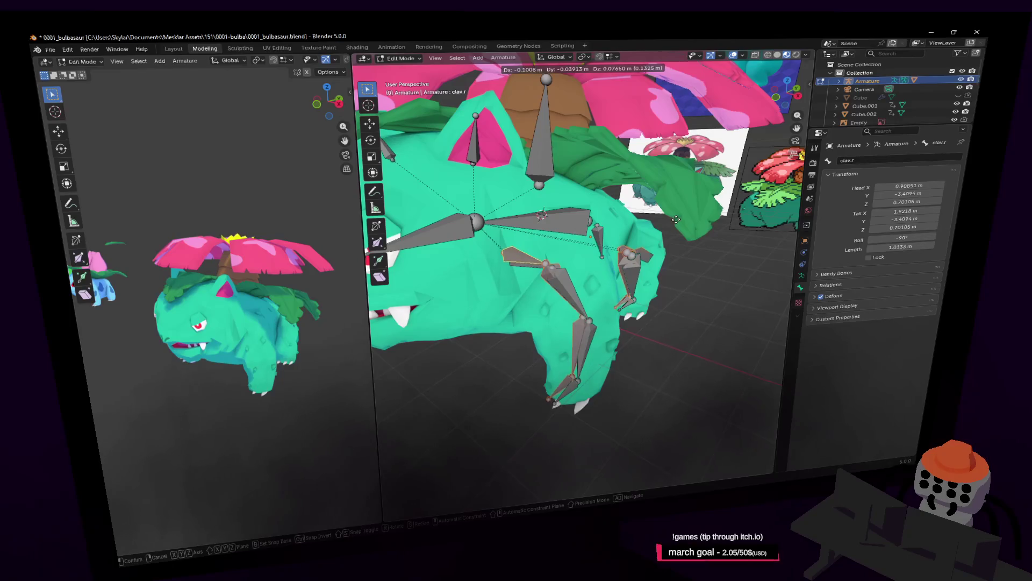
Keep the copies in place, set pivot to 3D Cursor and mirror them with scale X -1
{"action": "right_click", "coordinate": [589, 339]}
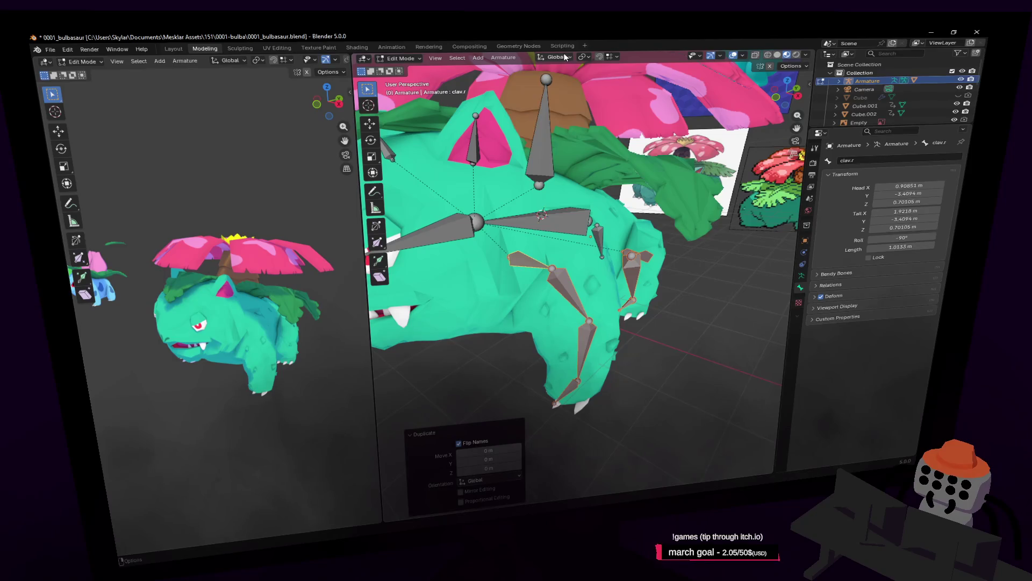
{"action": "left_click", "coordinate": [582, 57]}
{"action": "left_click", "coordinate": [608, 89]}
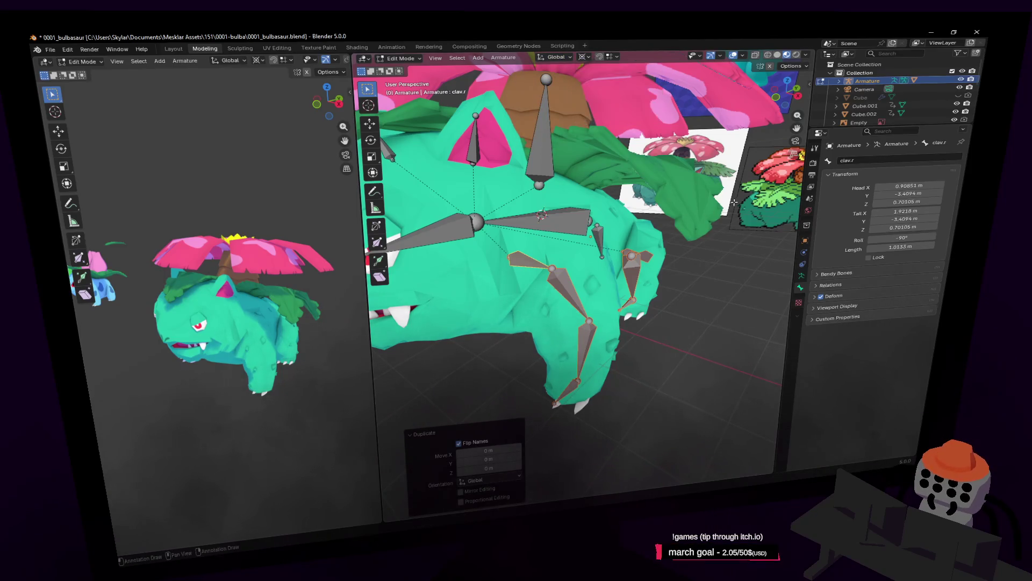
{"action": "type", "text": "sx"}
{"action": "type", "text": "-1"}
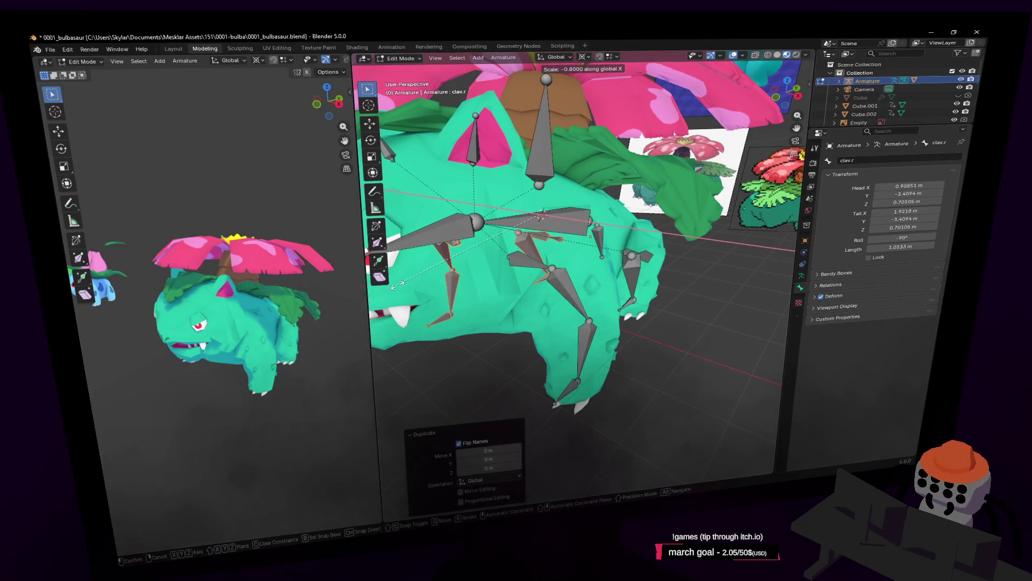
{"action": "key", "text": "Return"}
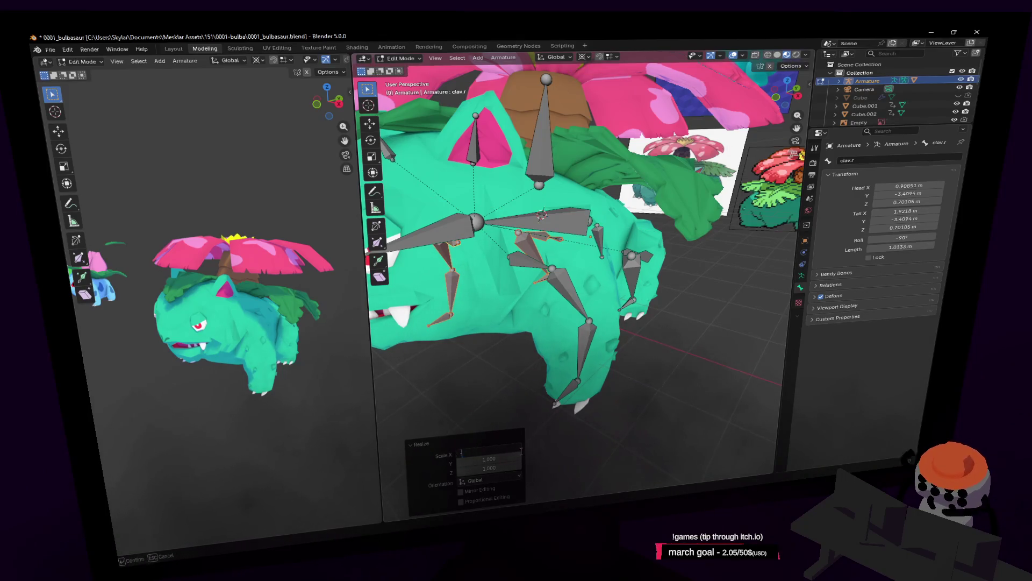
{"action": "type", "text": "-1"}
{"action": "key", "text": "Return"}
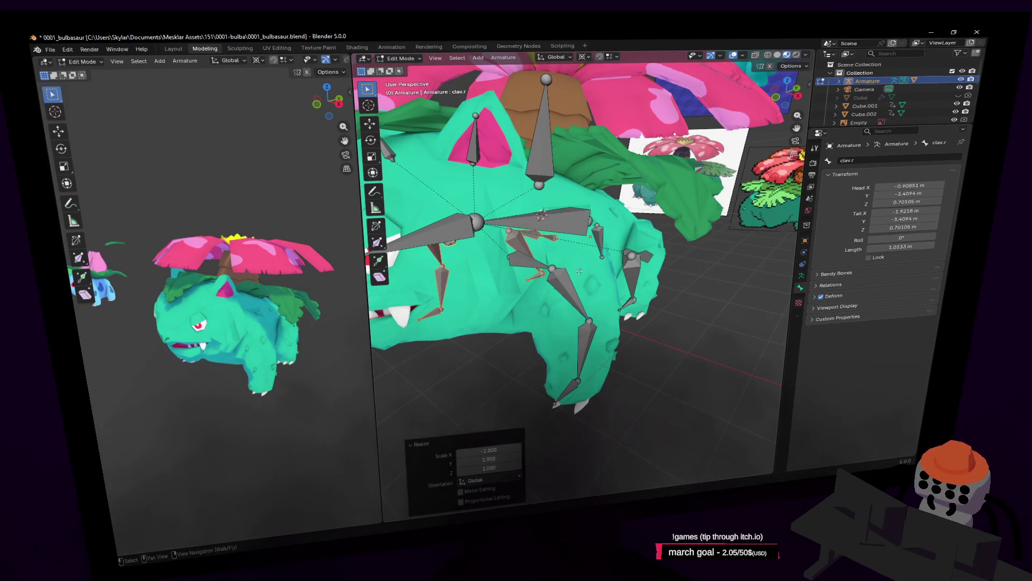
{"action": "key", "text": "shift+grave"}
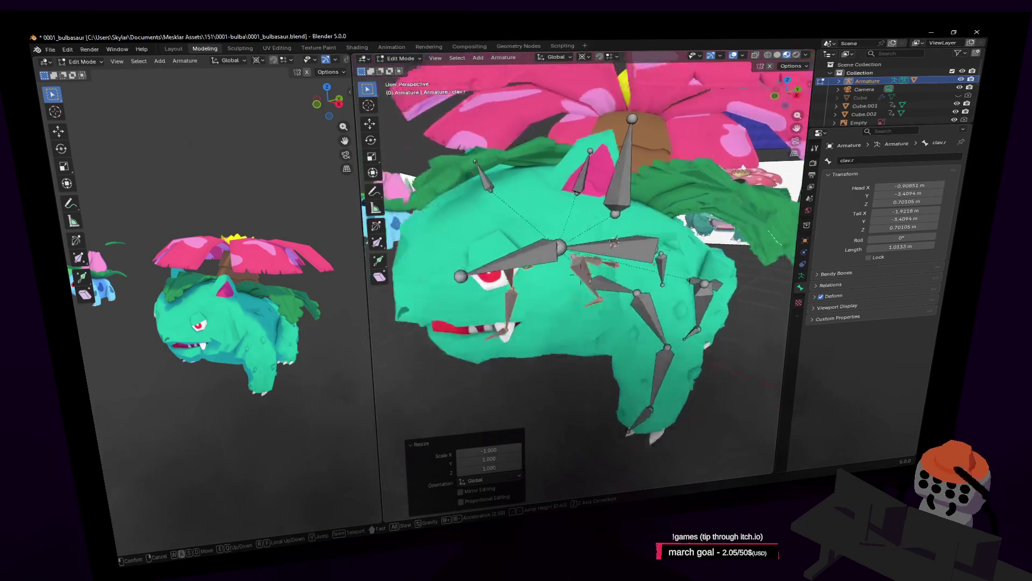
{"action": "key", "text": "s"}
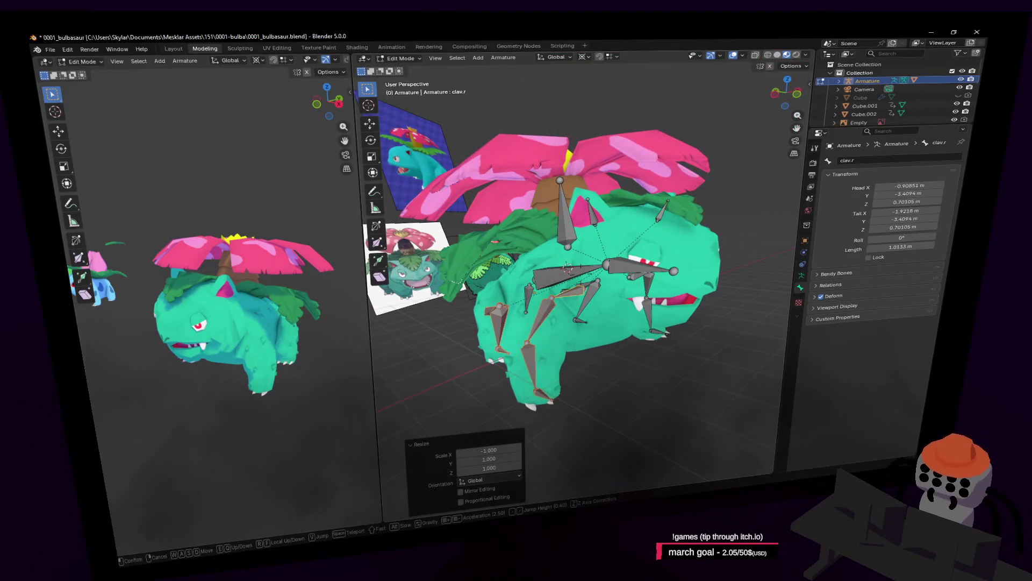
{"action": "left_click", "coordinate": [615, 268]}
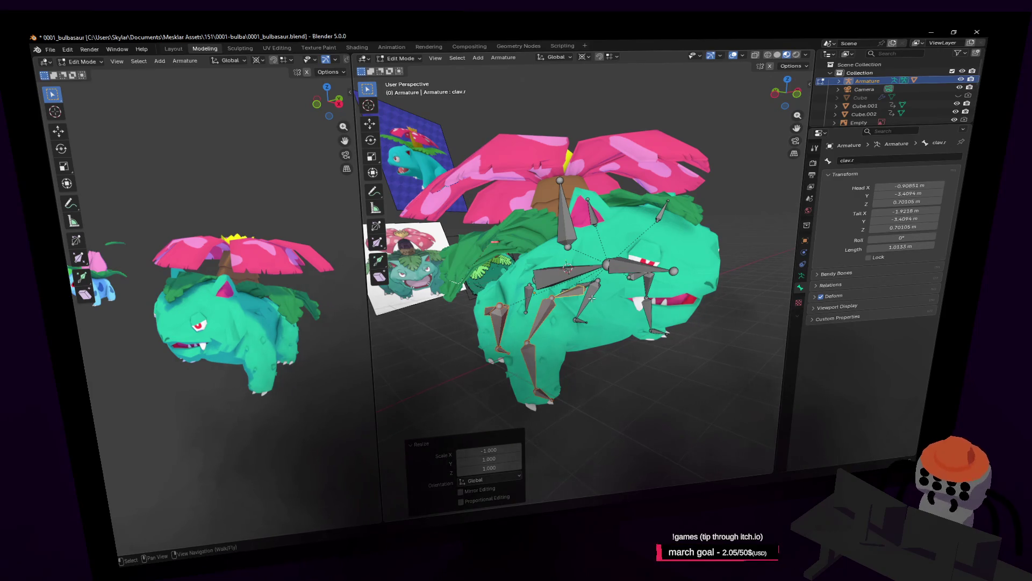
{"action": "mouse_move", "coordinate": [581, 317]}
{"action": "middle_mouse_down"}
{"action": "mouse_move", "coordinate": [660, 269]}
{"action": "mouse_move", "coordinate": [579, 199]}
{"action": "middle_mouse_up"}
Switch to Pose Mode, select root bone Bone.001 and test-rotate it, then cancel
{"action": "left_click", "coordinate": [401, 59]}
{"action": "left_click", "coordinate": [409, 89]}
{"action": "left_click", "coordinate": [642, 253], "text": "shift"}
{"action": "key", "text": "shift+grave"}
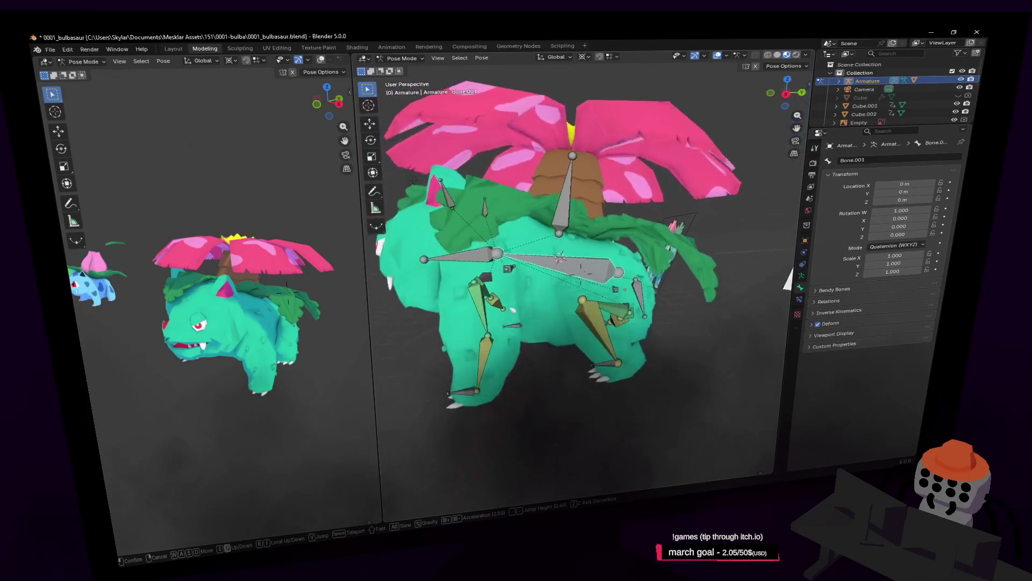
{"action": "key", "text": "Return"}
{"action": "key", "text": "r"}
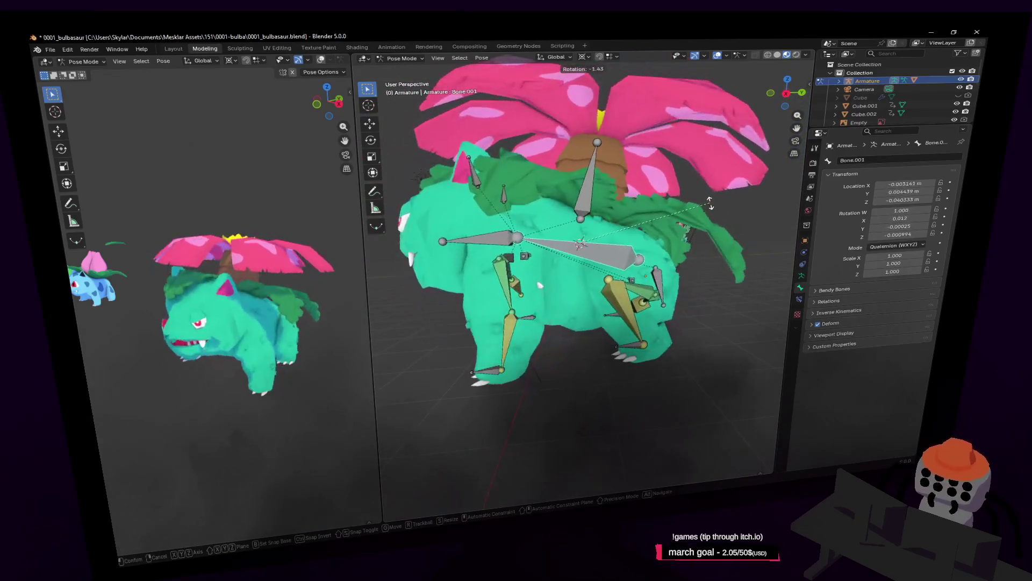
{"action": "key", "text": "Escape"}
Toggle between edit and pose modes and finish with the armature in Object Mode
{"action": "mouse_move", "coordinate": [672, 196]}
{"action": "middle_mouse_down"}
{"action": "mouse_move", "coordinate": [709, 158]}
{"action": "mouse_move", "coordinate": [683, 199]}
{"action": "mouse_move", "coordinate": [613, 243]}
{"action": "mouse_move", "coordinate": [630, 255]}
{"action": "middle_mouse_up"}
{"action": "key", "text": "Tab"}
{"action": "left_click", "coordinate": [630, 253]}
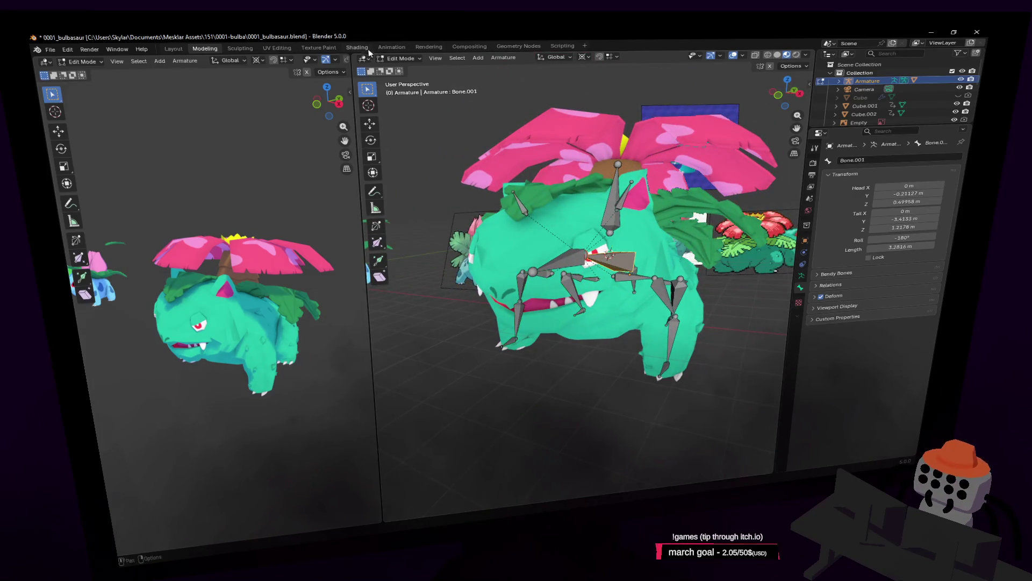
{"action": "left_click", "coordinate": [400, 58]}
{"action": "left_click", "coordinate": [403, 86]}
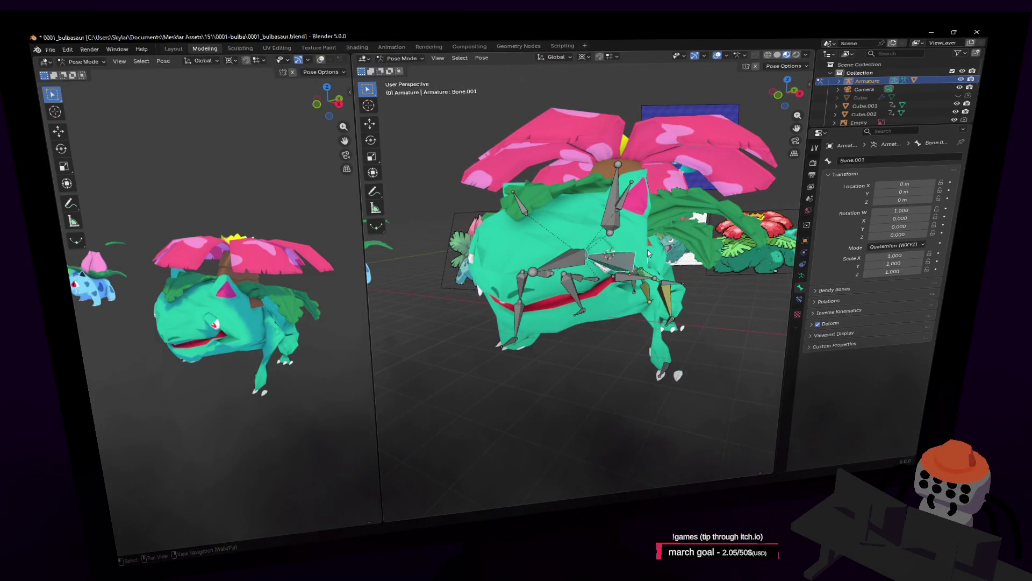
{"action": "key", "text": "Tab"}
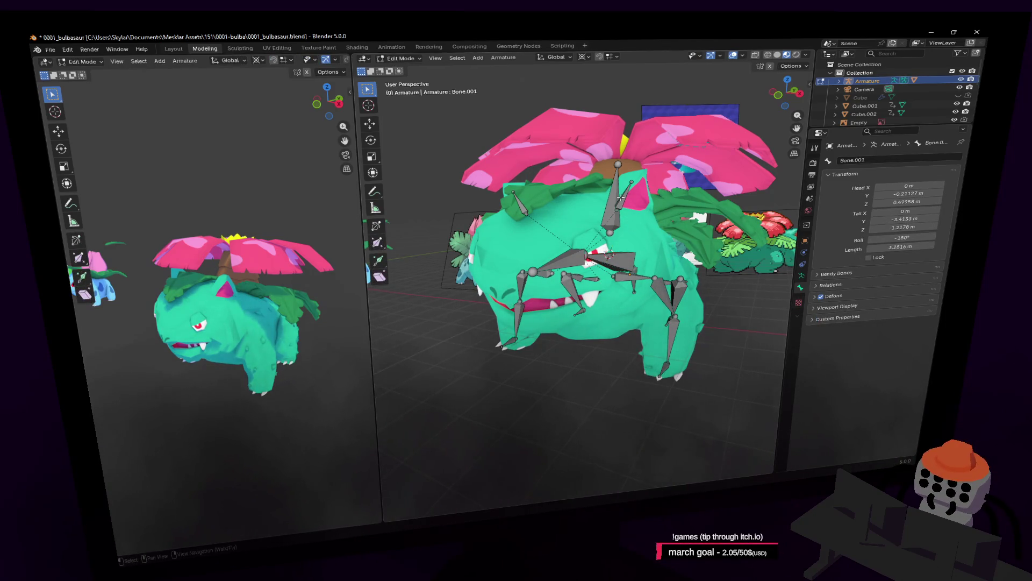
{"action": "key", "text": "Tab"}
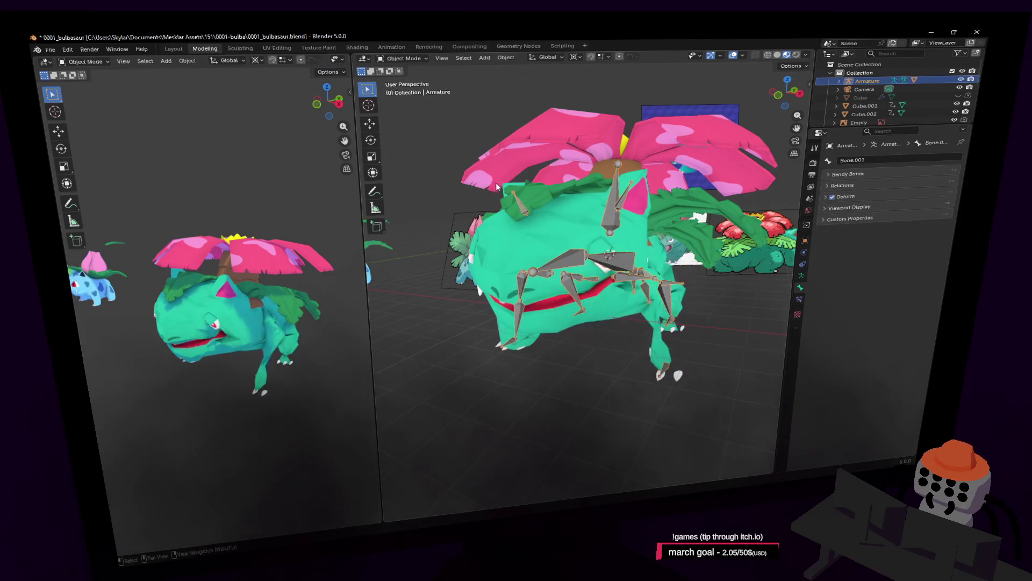
{"action": "scroll", "coordinate": [532, 193], "scroll_direction": "up", "scroll_amount": 4}
Flip between rest and posed states to compare, then select the mesh Cube.003 in Object Mode
{"action": "key", "text": "Tab"}
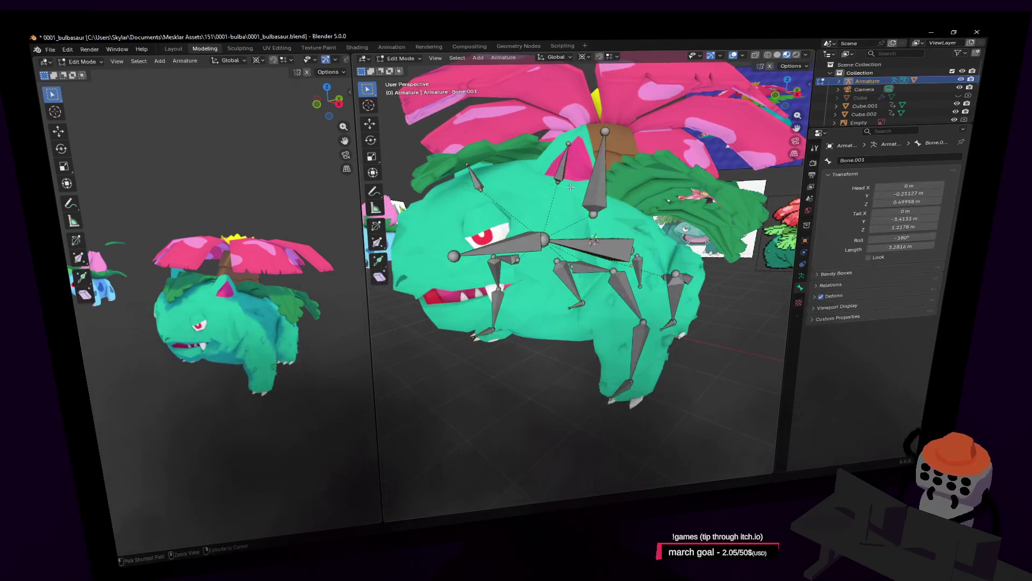
{"action": "key", "text": "ctrl+Tab"}
{"action": "key", "text": "ctrl+Tab"}
{"action": "key", "text": "ctrl+Tab"}
{"action": "key", "text": "ctrl+Tab"}
{"action": "key", "text": "ctrl+Tab"}
{"action": "key", "text": "ctrl+Tab"}
{"action": "middle_click_drag", "start_coordinate": [574, 193], "coordinate": [575, 193]}
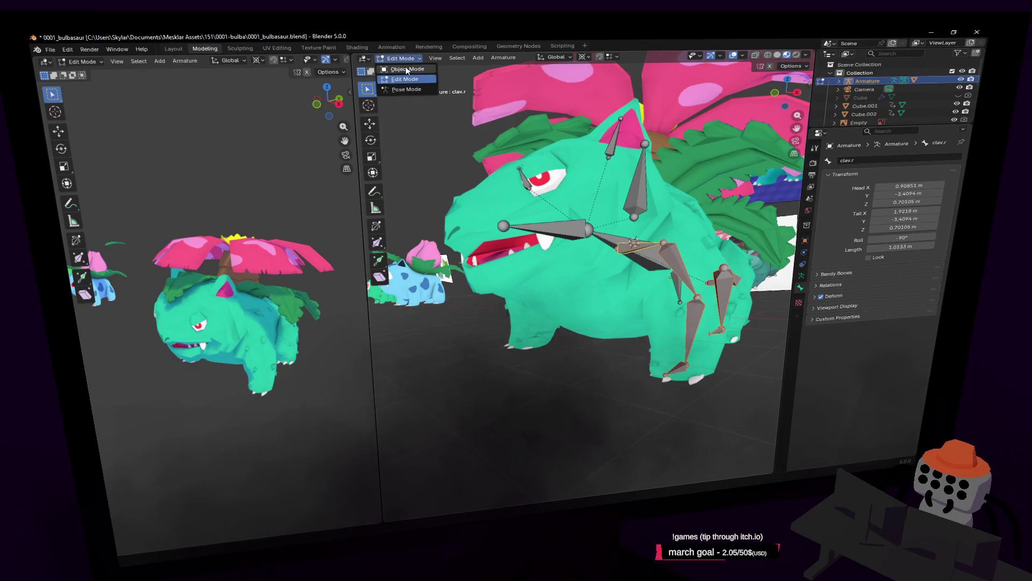
{"action": "key", "text": "Tab"}
{"action": "left_click", "coordinate": [516, 200]}
{"action": "mouse_move", "coordinate": [517, 200]}
{"action": "middle_mouse_down"}
{"action": "mouse_move", "coordinate": [581, 274]}
{"action": "mouse_move", "coordinate": [513, 139]}
{"action": "middle_mouse_up"}
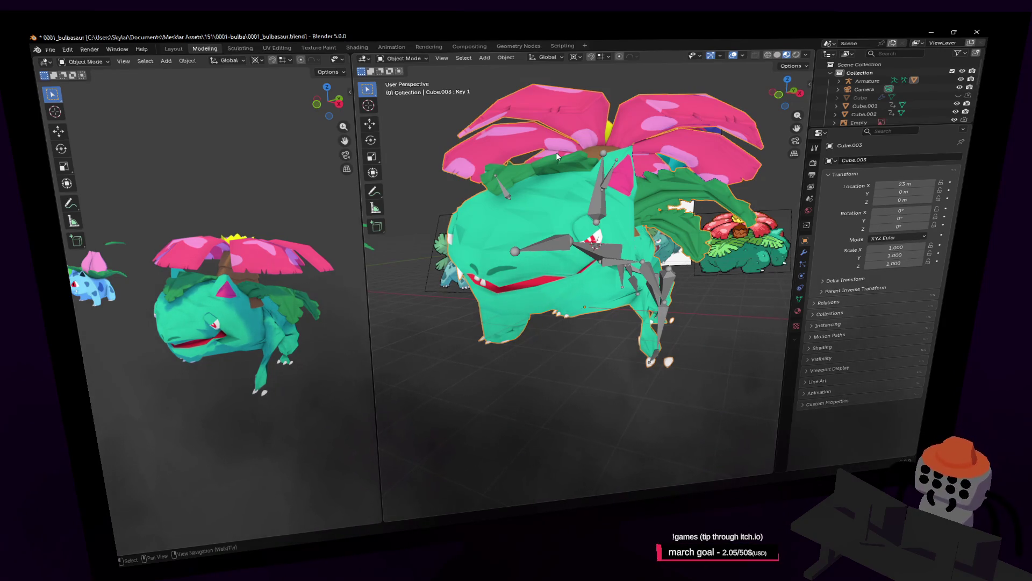
{"action": "key", "text": "shift+grave"}
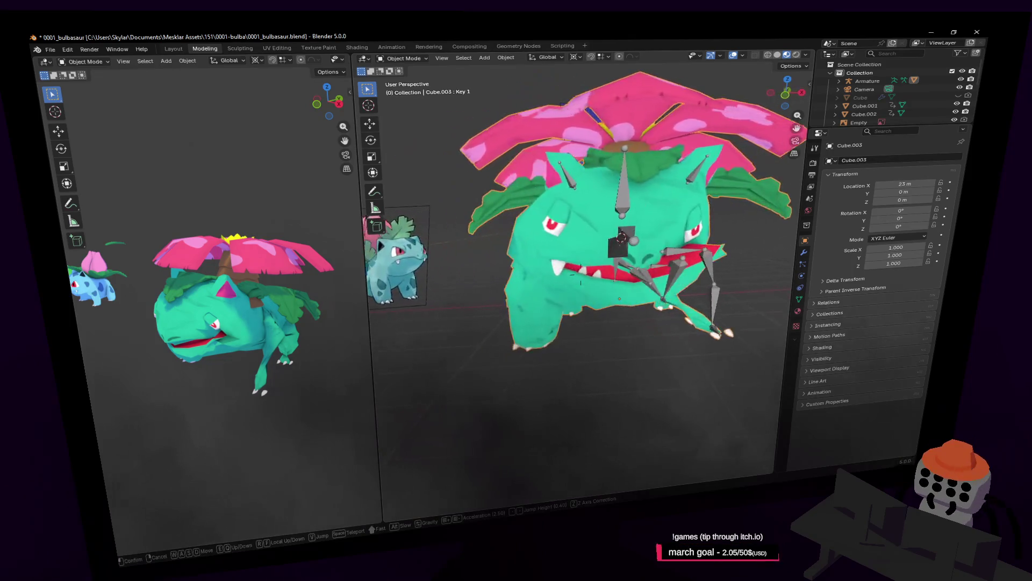
Make the armature active, enter Edit Mode and undo/redo the head bone change
{"action": "left_click", "coordinate": [581, 165]}
{"action": "left_click", "coordinate": [581, 165]}
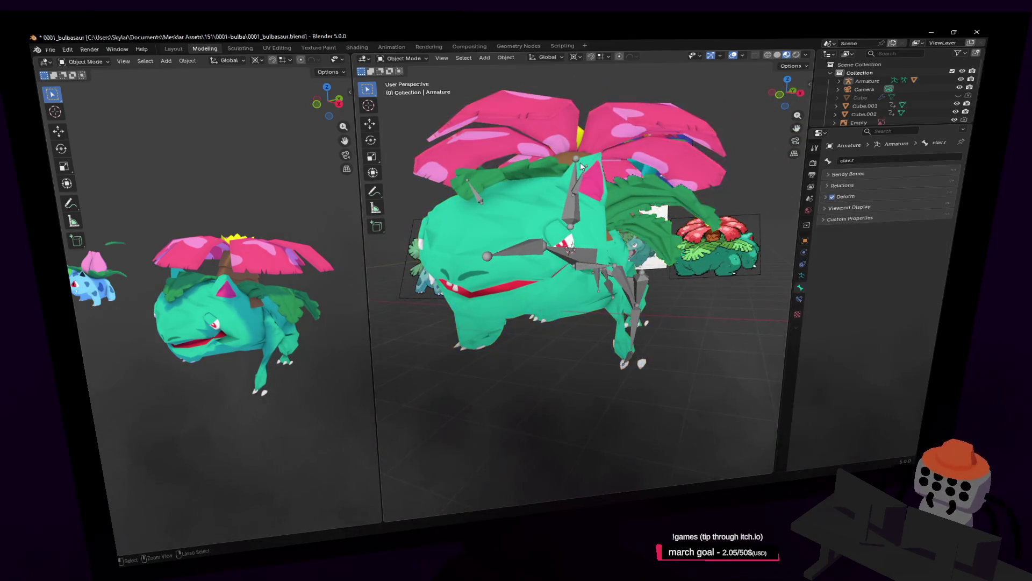
{"action": "key", "text": "Tab"}
{"action": "scroll", "coordinate": [583, 175], "scroll_direction": "up", "scroll_amount": 3}
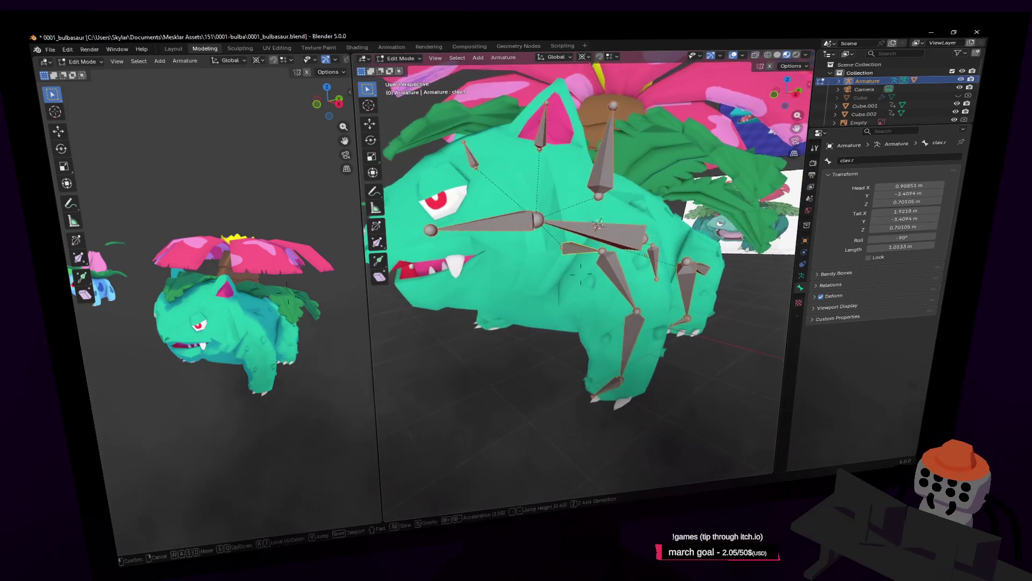
{"action": "scroll", "coordinate": [584, 176], "scroll_direction": "down", "scroll_amount": 4}
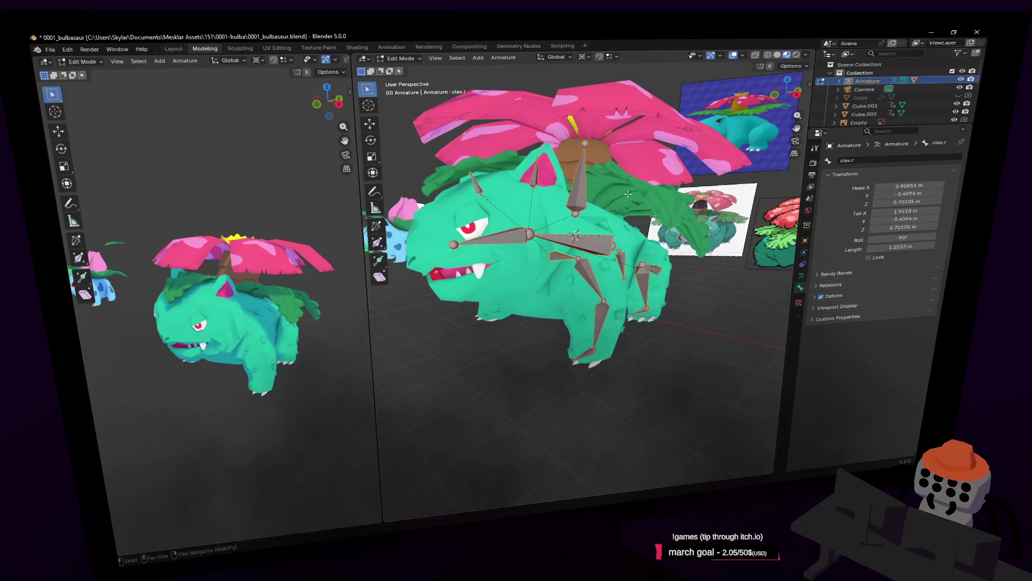
{"action": "middle_click_drag", "start_coordinate": [616, 175], "coordinate": [589, 268]}
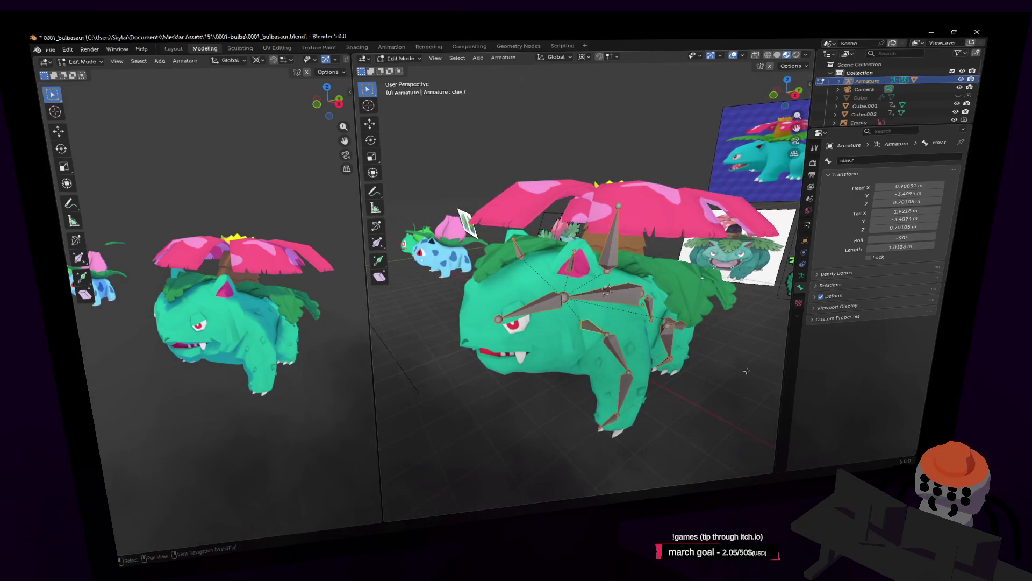
{"action": "key", "text": "ctrl+z"}
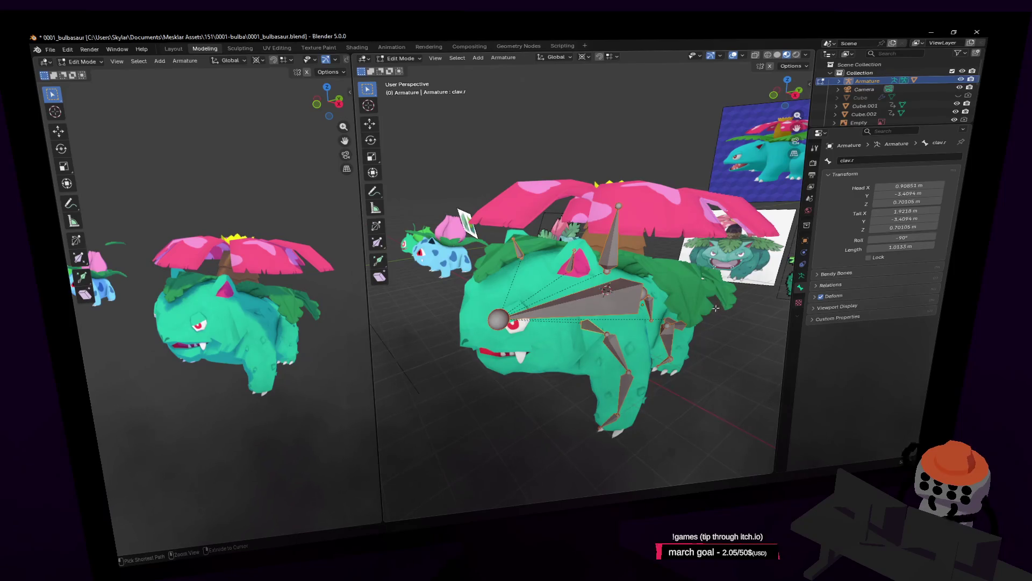
{"action": "key", "text": "ctrl+shift+z"}
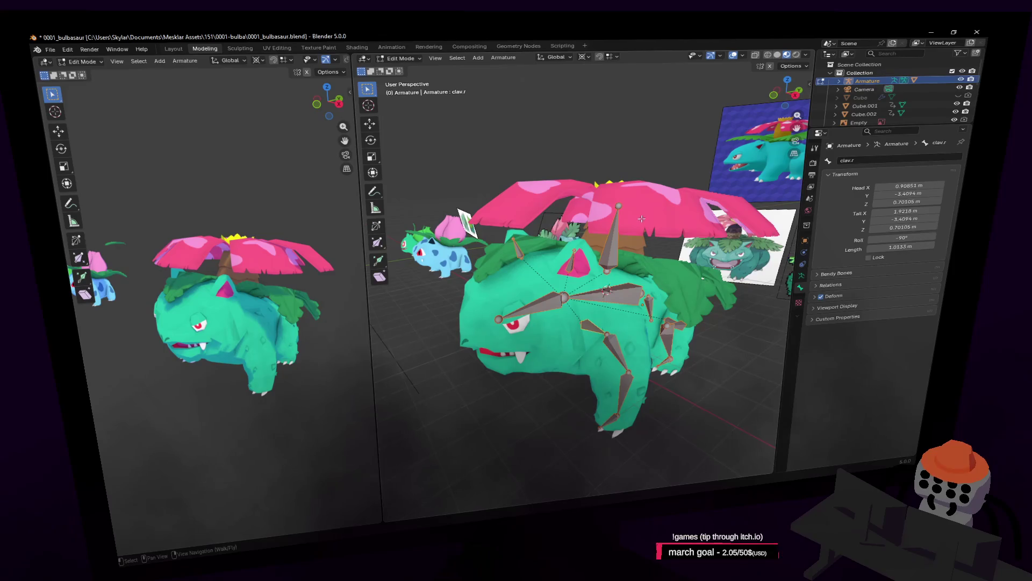
Separate bones into Armature.001, deselect, then reselect the armature and edit its bones
{"action": "key", "text": "p"}
{"action": "key", "text": "Tab"}
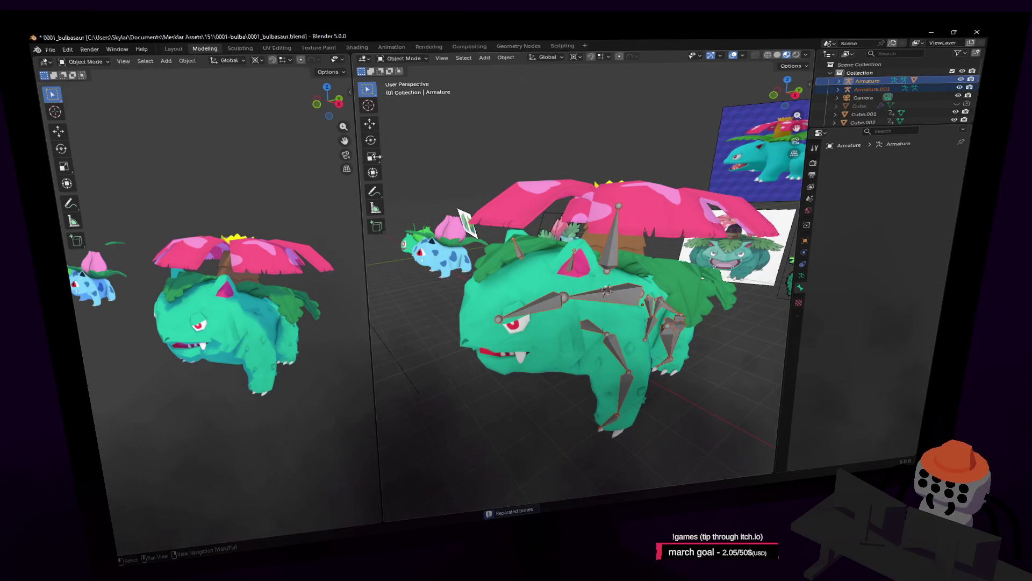
{"action": "left_click", "coordinate": [400, 59]}
{"action": "left_click", "coordinate": [452, 128]}
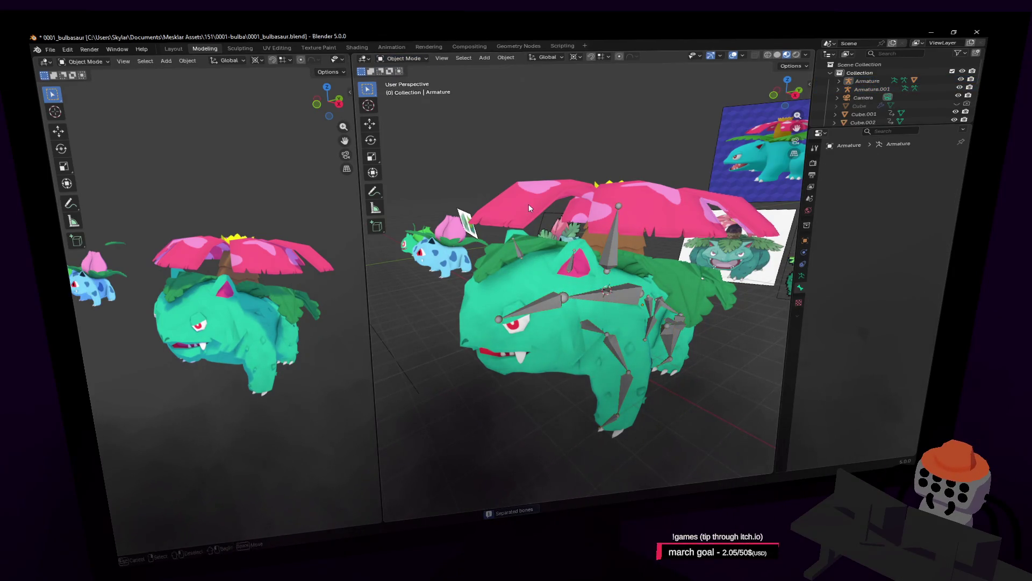
{"action": "middle_click_drag", "start_coordinate": [444, 129], "coordinate": [403, 137]}
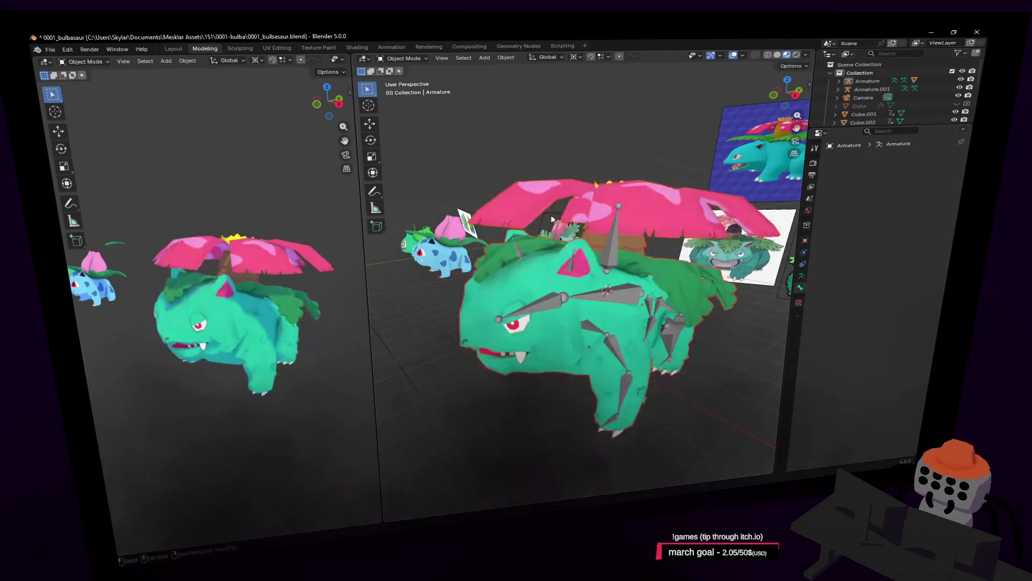
{"action": "middle_click_drag", "start_coordinate": [774, 243], "coordinate": [801, 280]}
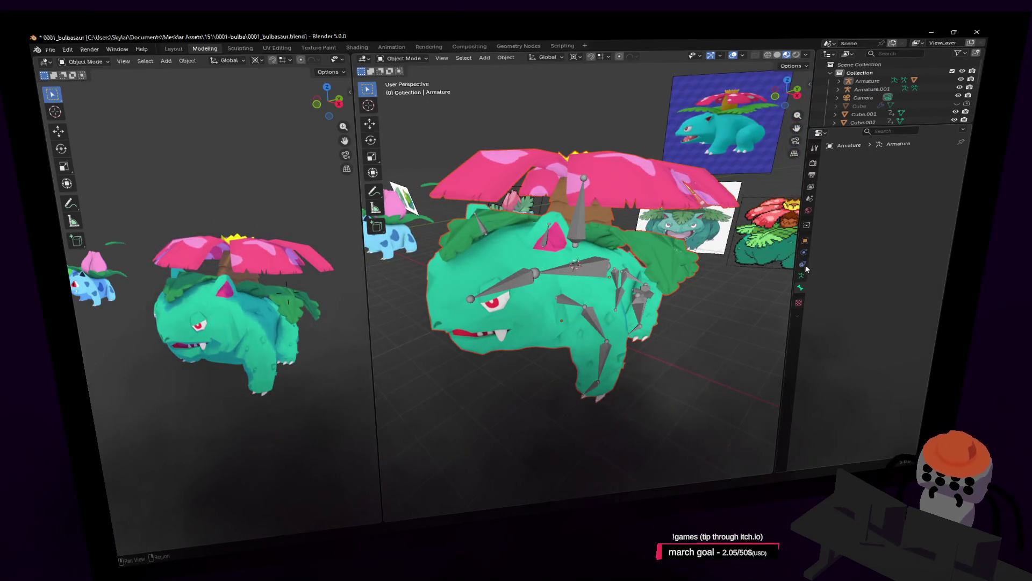
{"action": "left_click", "coordinate": [658, 229]}
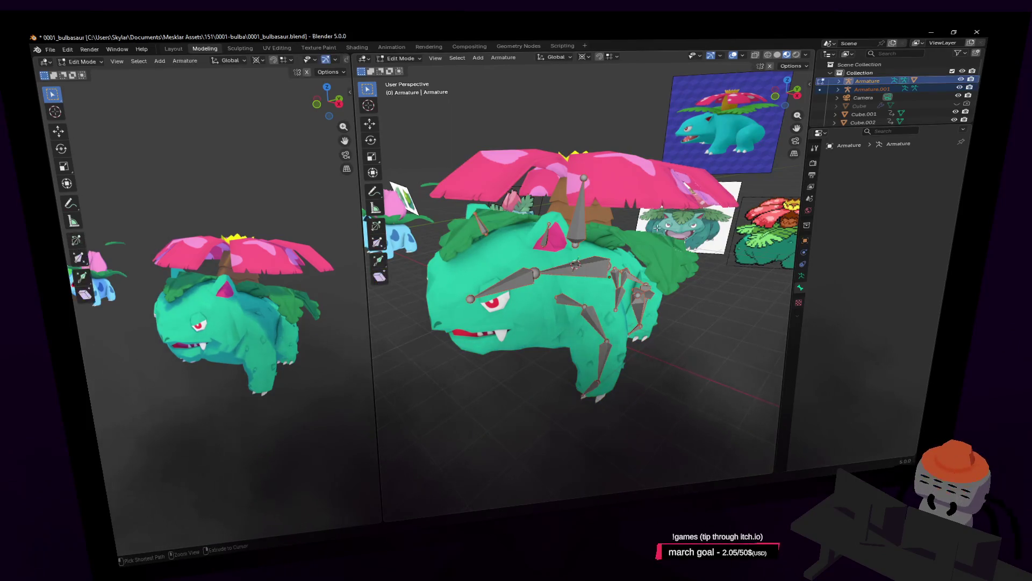
{"action": "key", "text": "Tab"}
{"action": "key", "text": "shift+grave"}
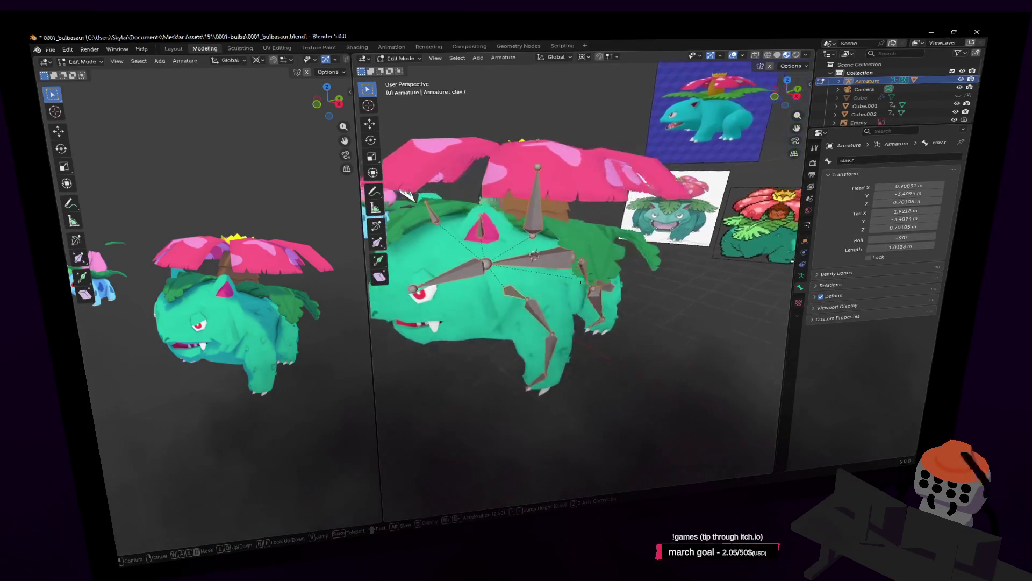
{"action": "left_click", "coordinate": [565, 250]}
Select the Venusaur mesh Cube.003 and delete its Armature modifier
{"action": "key", "text": "Tab"}
{"action": "left_click", "coordinate": [525, 290]}
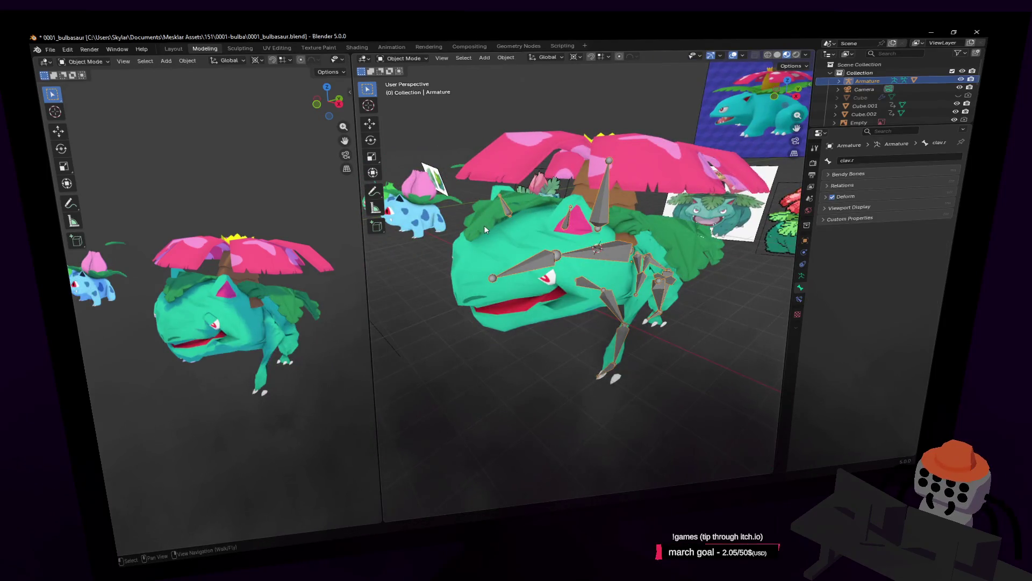
{"action": "left_click", "coordinate": [804, 254]}
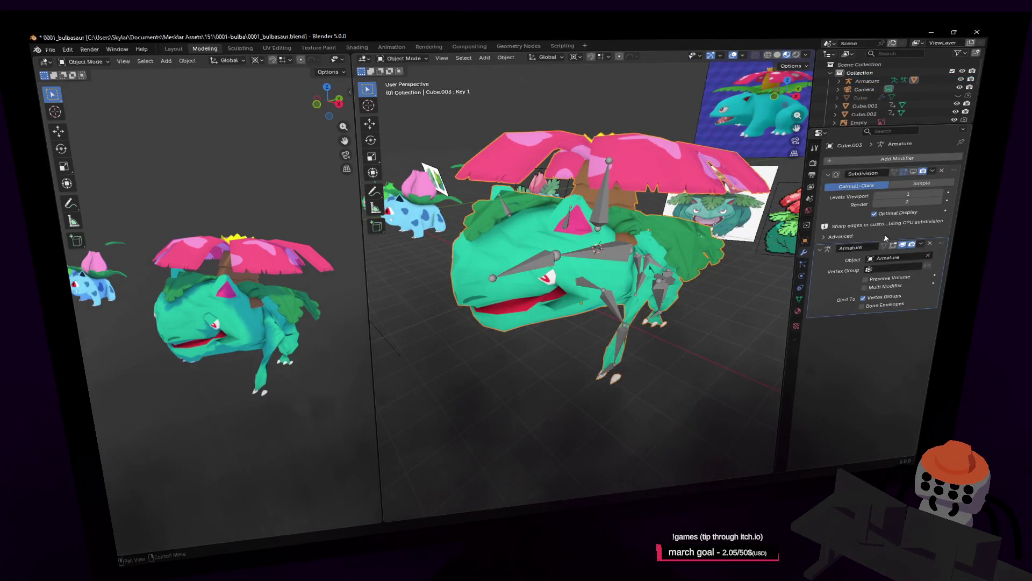
{"action": "left_click", "coordinate": [936, 244]}
Select the armature again and return it to Edit Mode
{"action": "middle_click_drag", "start_coordinate": [629, 274], "coordinate": [676, 286]}
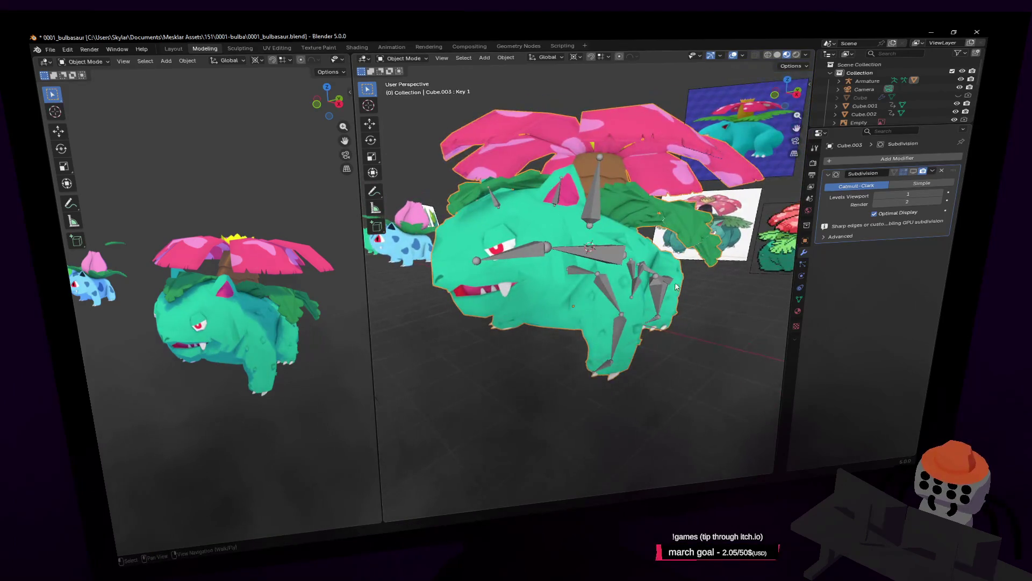
{"action": "left_click", "coordinate": [606, 281]}
{"action": "key", "text": "Tab"}
{"action": "middle_click_drag", "start_coordinate": [606, 280], "coordinate": [597, 277]}
{"action": "key", "text": "shift+grave"}
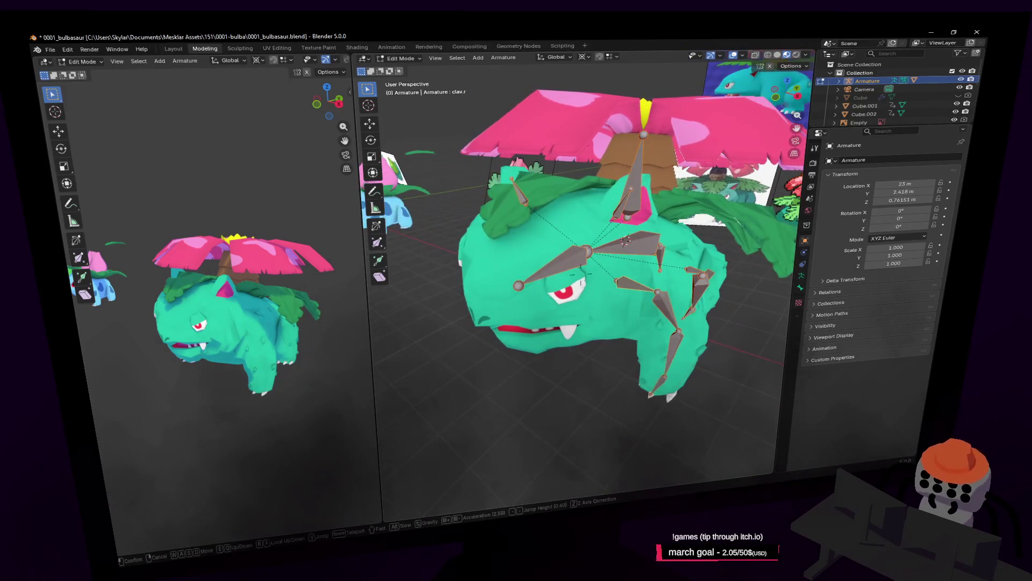
Select the clav.r bone and delete it
{"action": "left_click", "coordinate": [487, 343]}
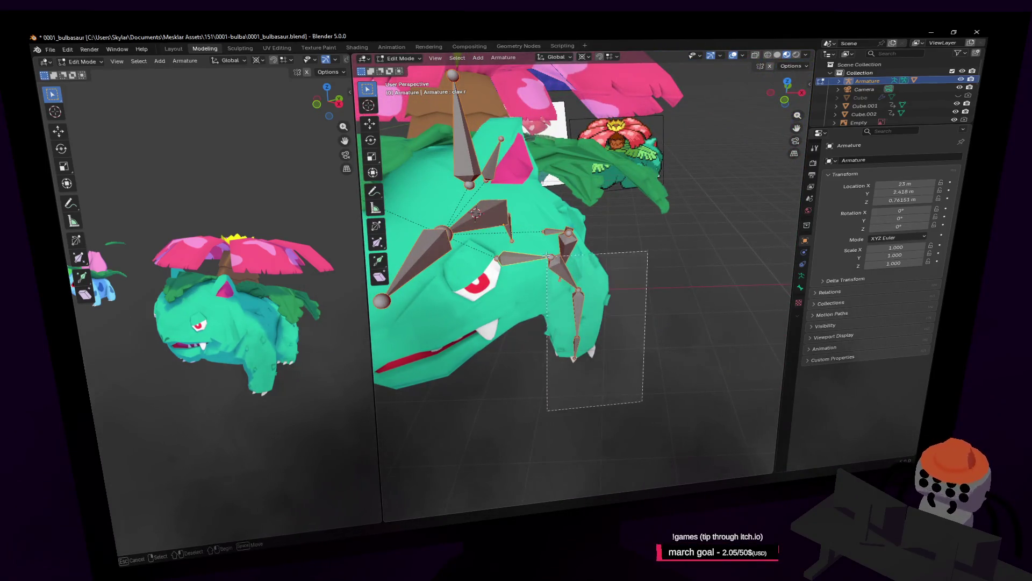
{"action": "left_click_drag", "start_coordinate": [642, 401], "coordinate": [534, 251]}
{"action": "middle_click_drag", "start_coordinate": [535, 256], "coordinate": [692, 245]}
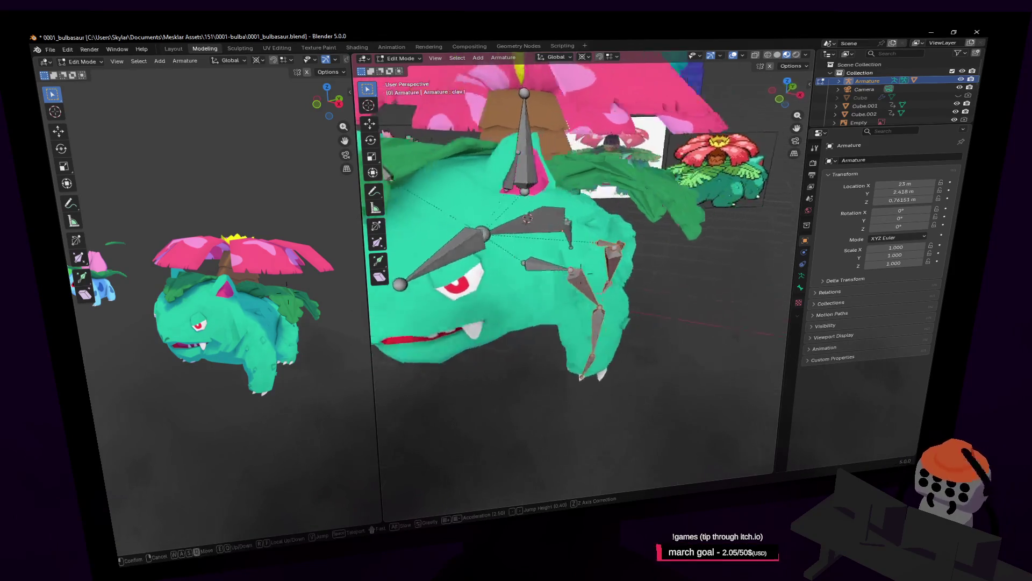
{"action": "key", "text": "shift+grave"}
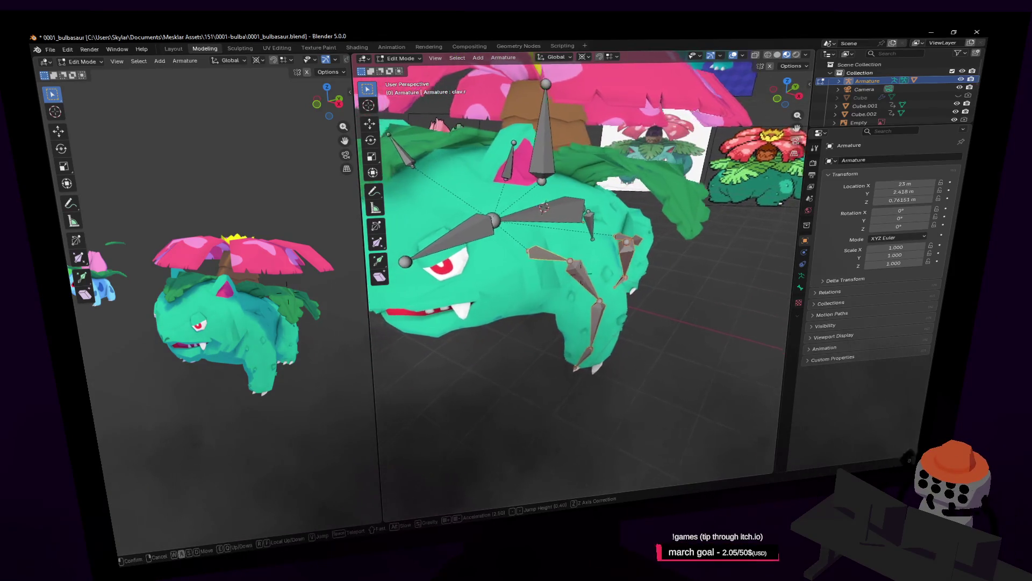
{"action": "left_click", "coordinate": [614, 227]}
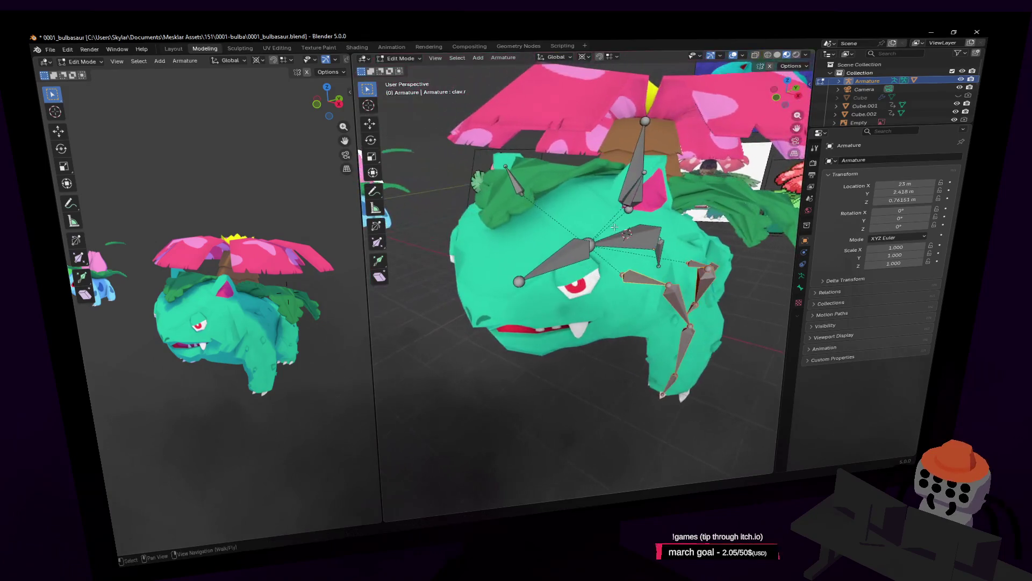
{"action": "left_click", "coordinate": [512, 182]}
{"action": "key", "text": "x"}
{"action": "left_click", "coordinate": [513, 181]}
Select the front-leg bone chain and duplicate it, keeping the copies in place
{"action": "left_click", "coordinate": [629, 202]}
{"action": "middle_click_drag", "start_coordinate": [630, 202], "coordinate": [720, 322]}
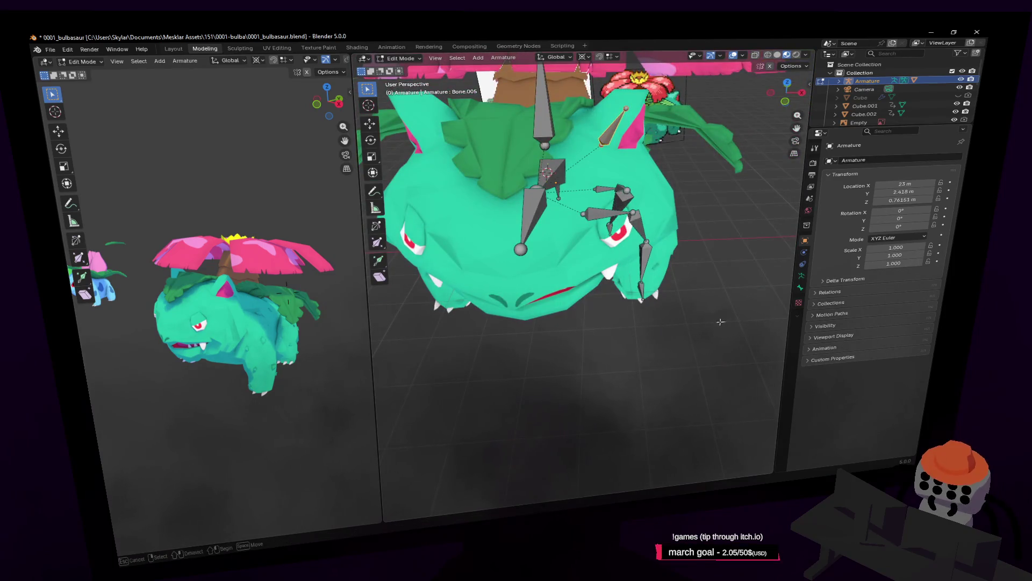
{"action": "left_click_drag", "start_coordinate": [720, 322], "coordinate": [583, 176]}
{"action": "left_click", "coordinate": [616, 136], "text": "shift"}
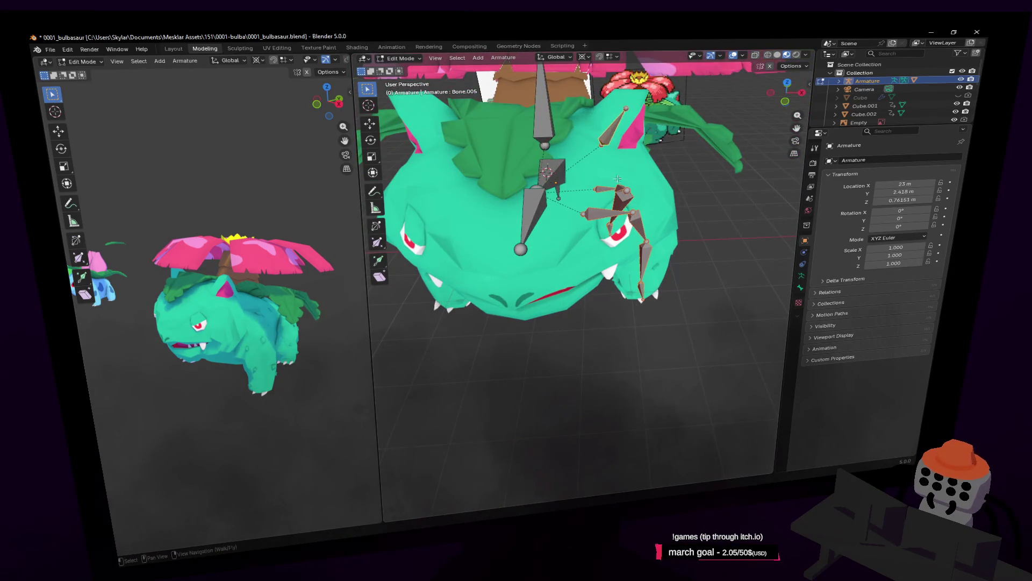
{"action": "middle_click_drag", "start_coordinate": [615, 136], "coordinate": [673, 191]}
{"action": "key", "text": "e"}
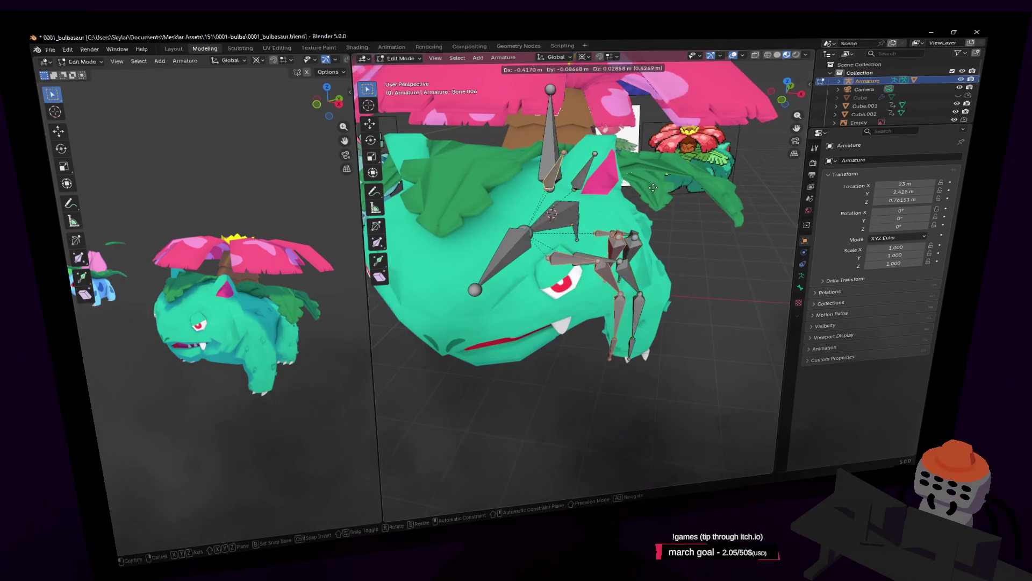
{"action": "key", "text": "Escape"}
{"action": "key", "text": "g"}
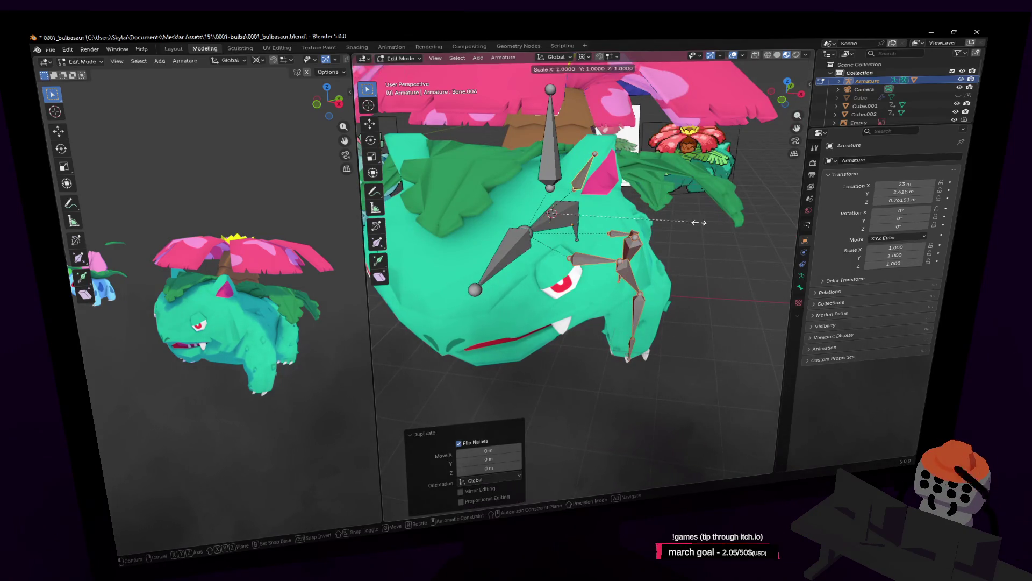
{"action": "key", "text": "Escape"}
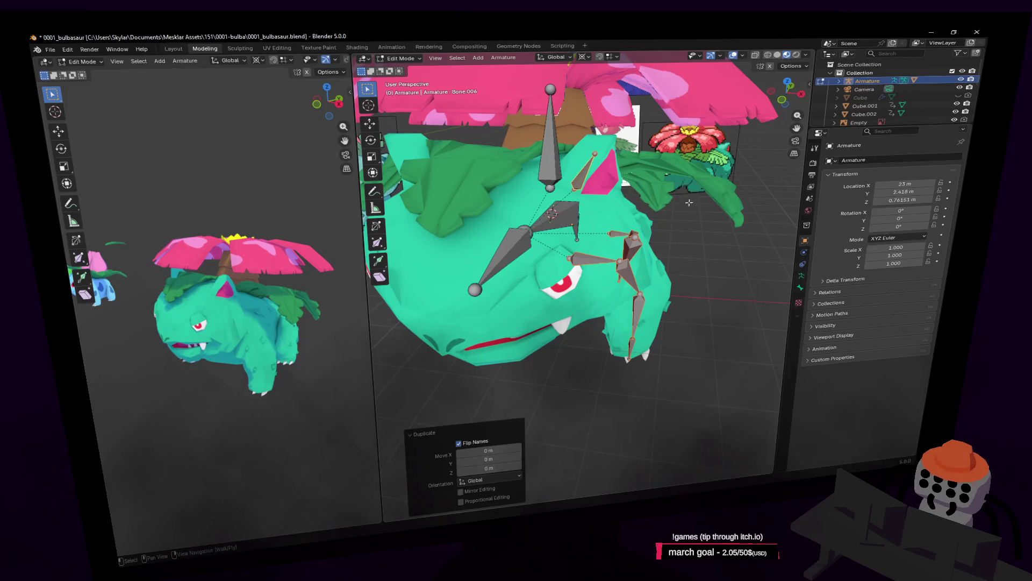
Mirror the copied bones with an X scale of exactly -1, then return to Object Mode
{"action": "key", "text": "s"}
{"action": "key", "text": "x"}
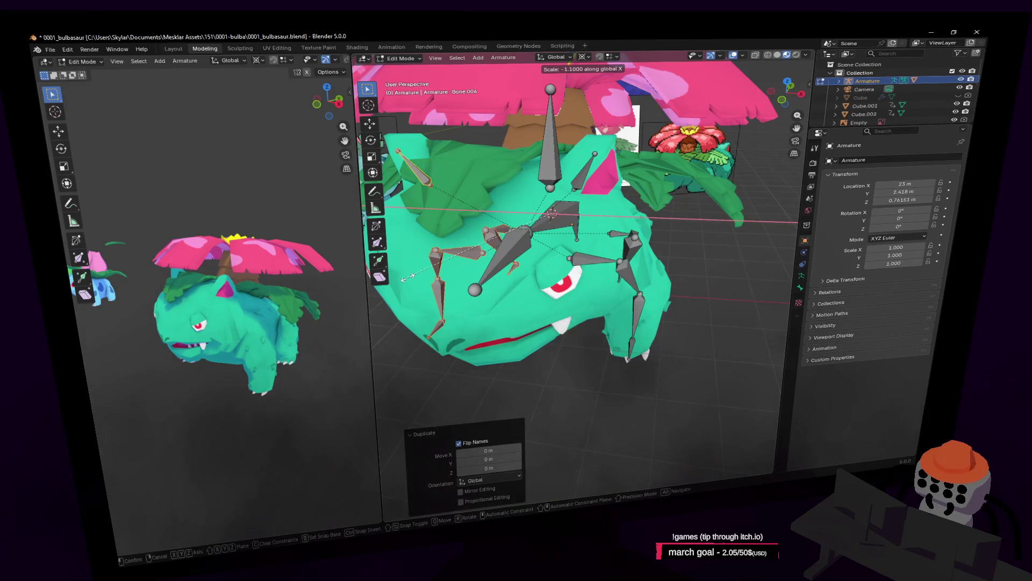
{"action": "key", "text": "Return"}
{"action": "left_click", "coordinate": [492, 452]}
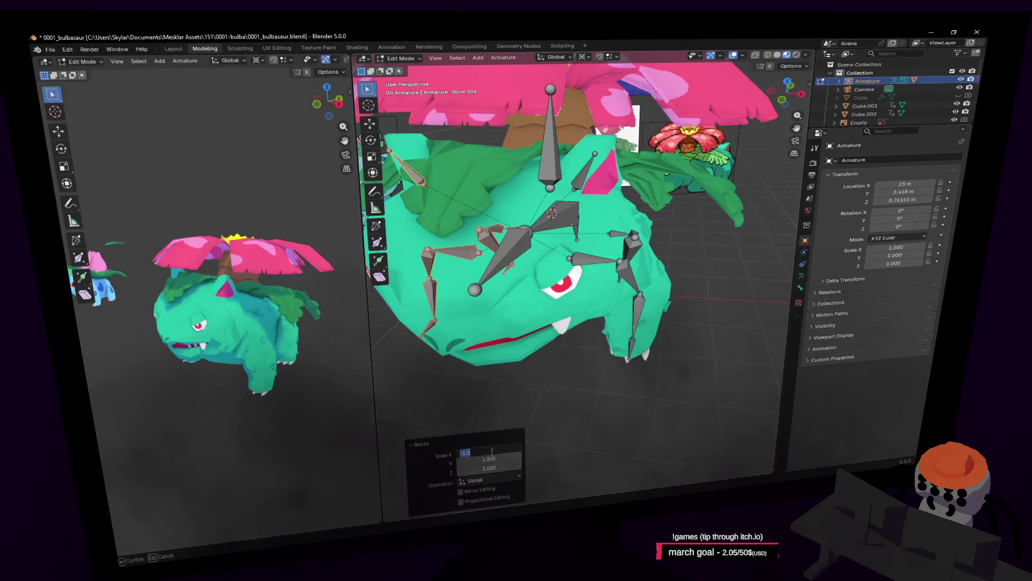
{"action": "type", "text": "-1"}
{"action": "key", "text": "Return"}
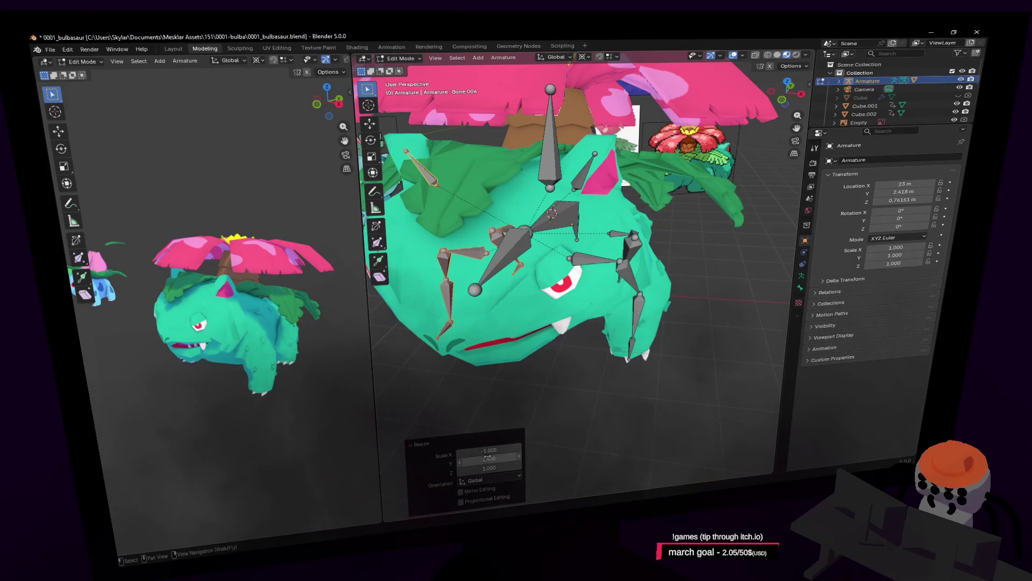
{"action": "middle_click_drag", "start_coordinate": [555, 272], "coordinate": [563, 272]}
{"action": "key", "text": "Tab"}
{"action": "key", "text": "shift+grave"}
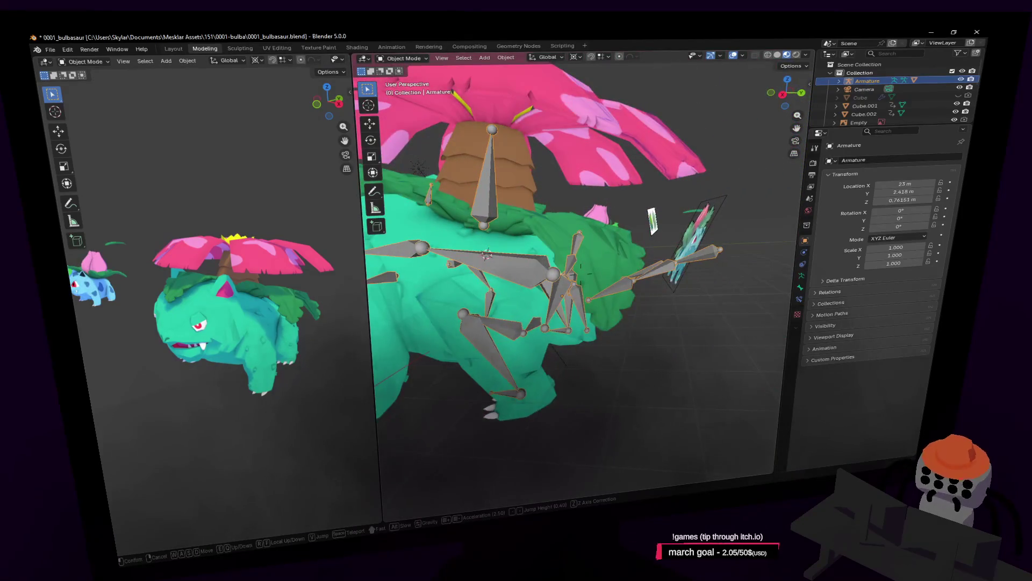
{"action": "key", "text": "w"}
{"action": "left_click", "coordinate": [630, 238]}
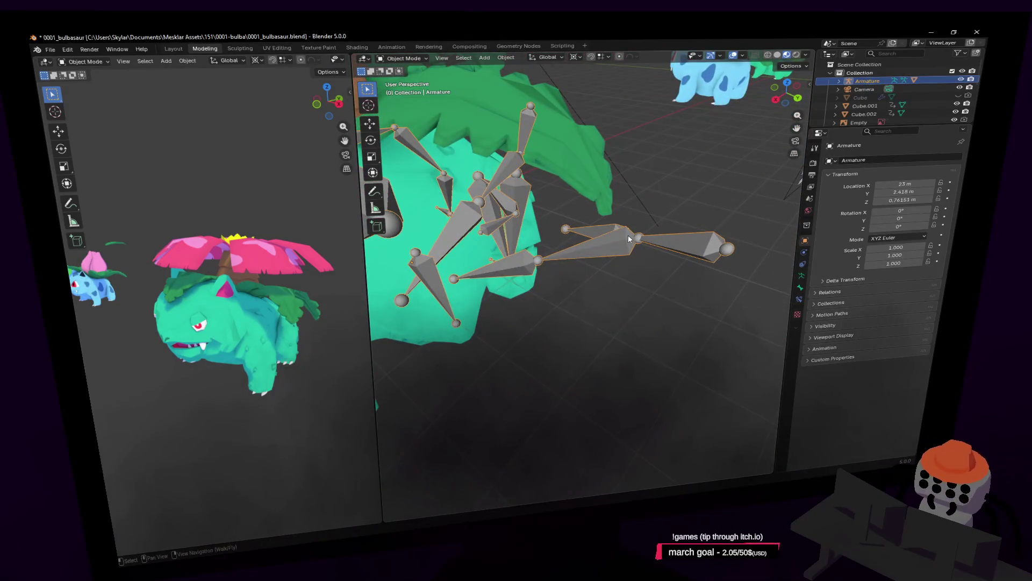
{"action": "key", "text": "Tab"}
{"action": "middle_click_drag", "start_coordinate": [629, 239], "coordinate": [722, 279]}
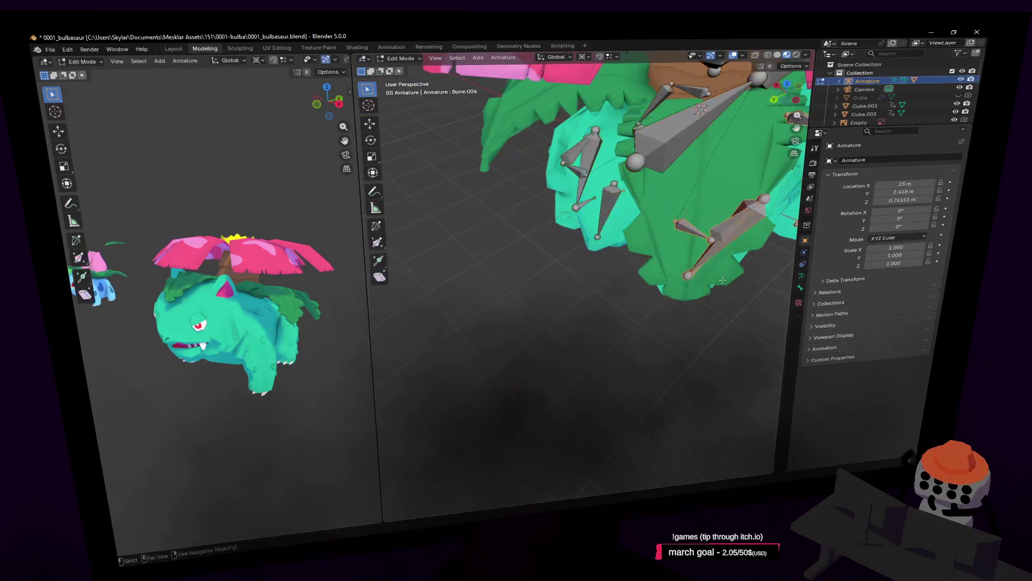
{"action": "key", "text": "Tab"}
{"action": "key", "text": "shift+grave"}
{"action": "key", "text": "s"}
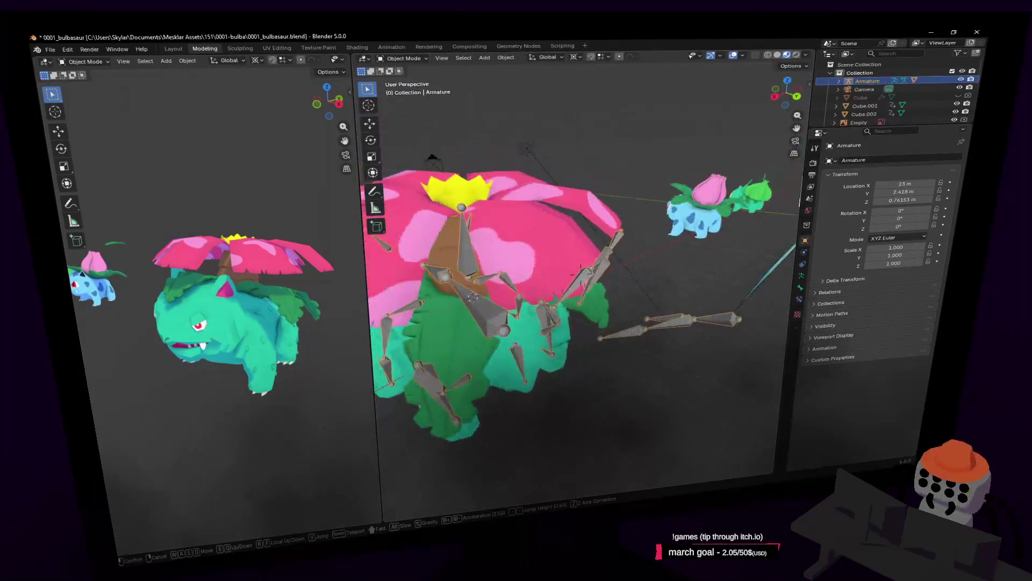
{"action": "key", "text": "w"}
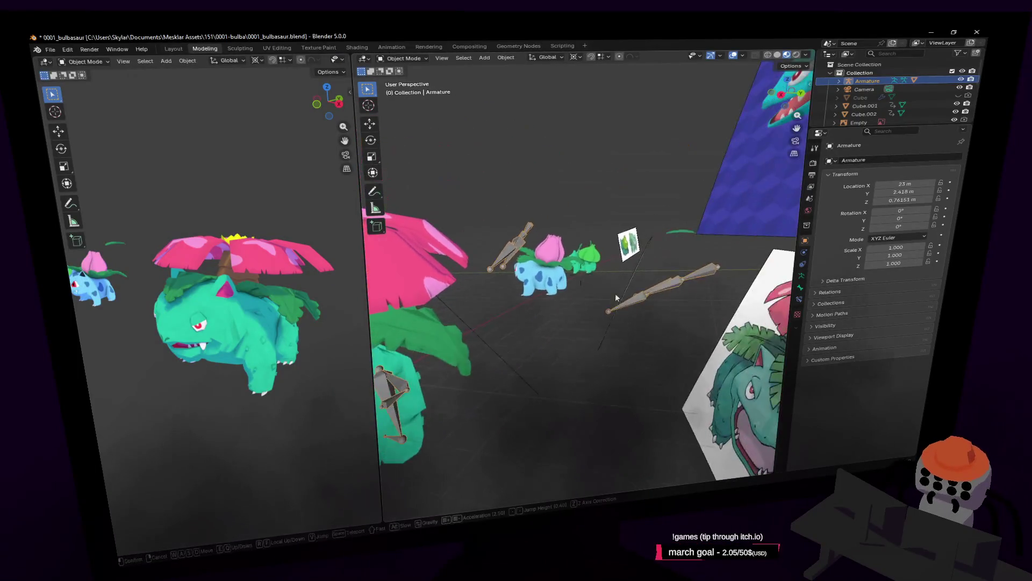
{"action": "key", "text": "a"}
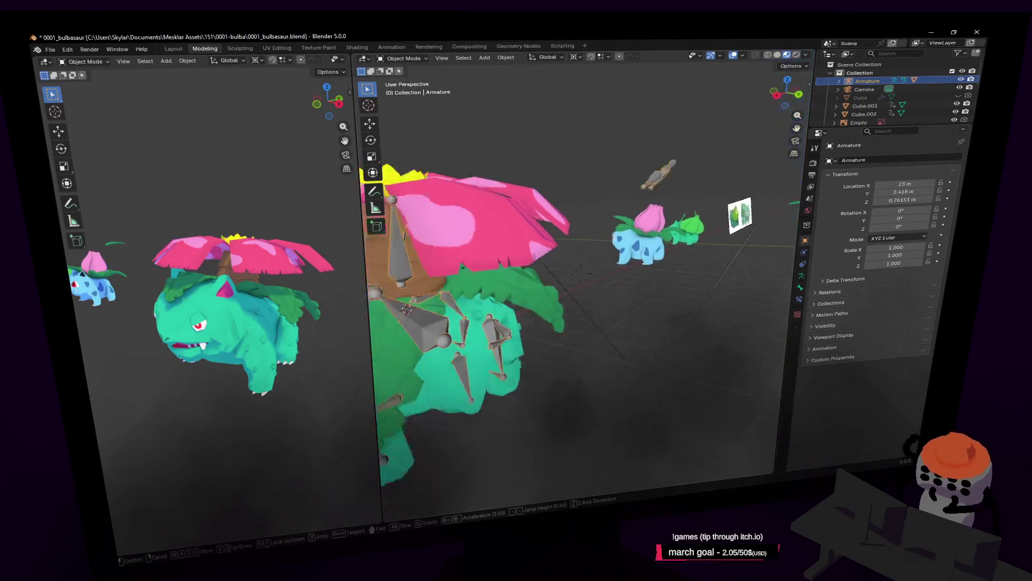
{"action": "key", "text": "a"}
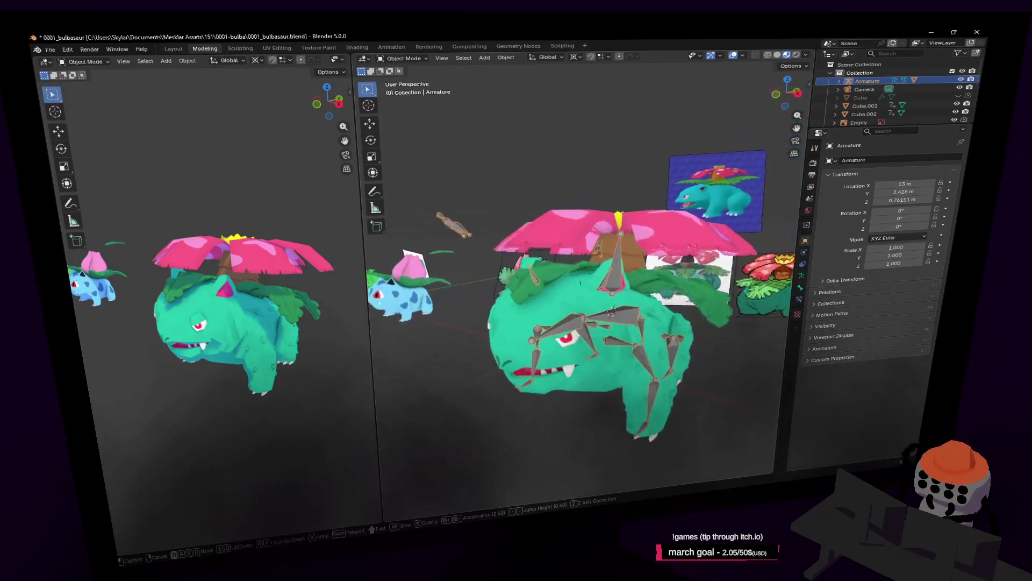
{"action": "key", "text": "w"}
{"action": "left_click", "coordinate": [476, 269]}
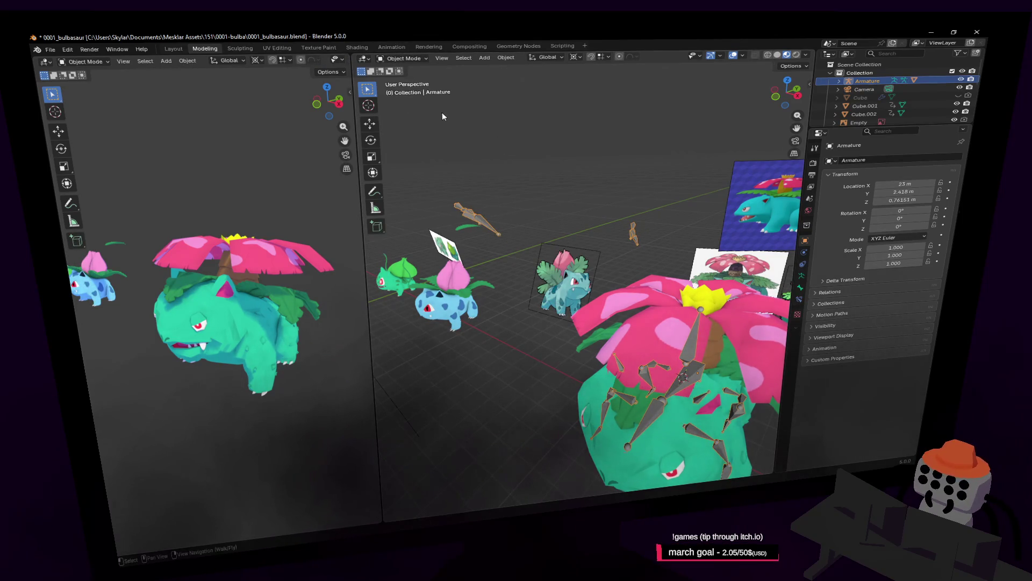
{"action": "key", "text": "Tab"}
{"action": "key", "text": "Tab"}
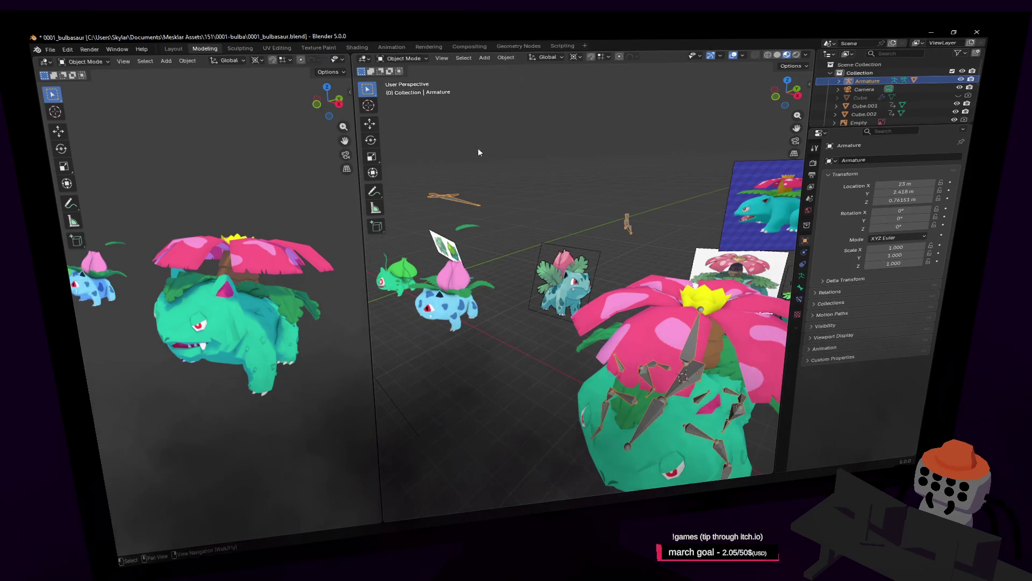
{"action": "middle_click_drag", "start_coordinate": [630, 242], "coordinate": [577, 217]}
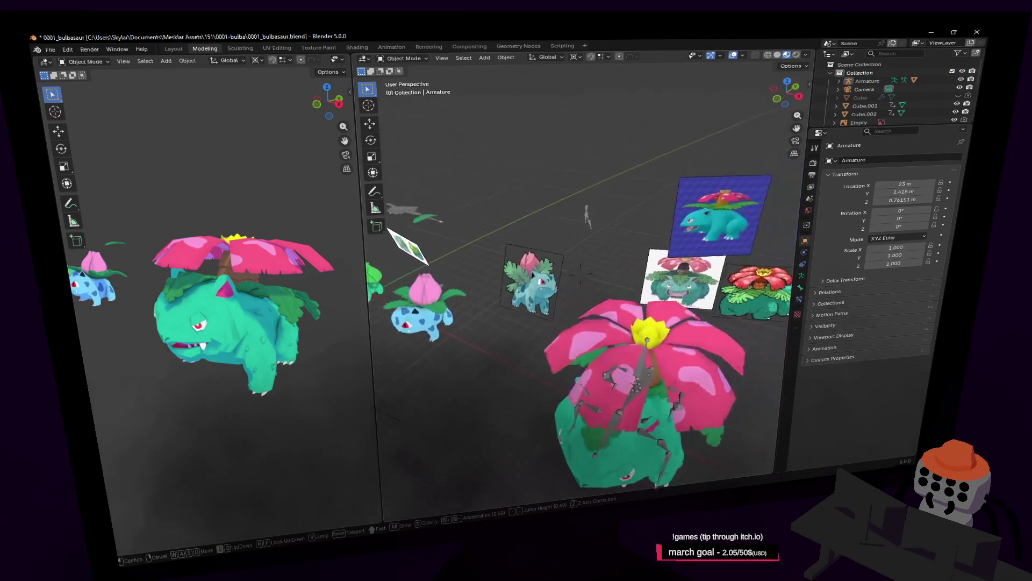
{"action": "left_click", "coordinate": [587, 216]}
{"action": "key", "text": "shift+grave"}
{"action": "key", "text": "w"}
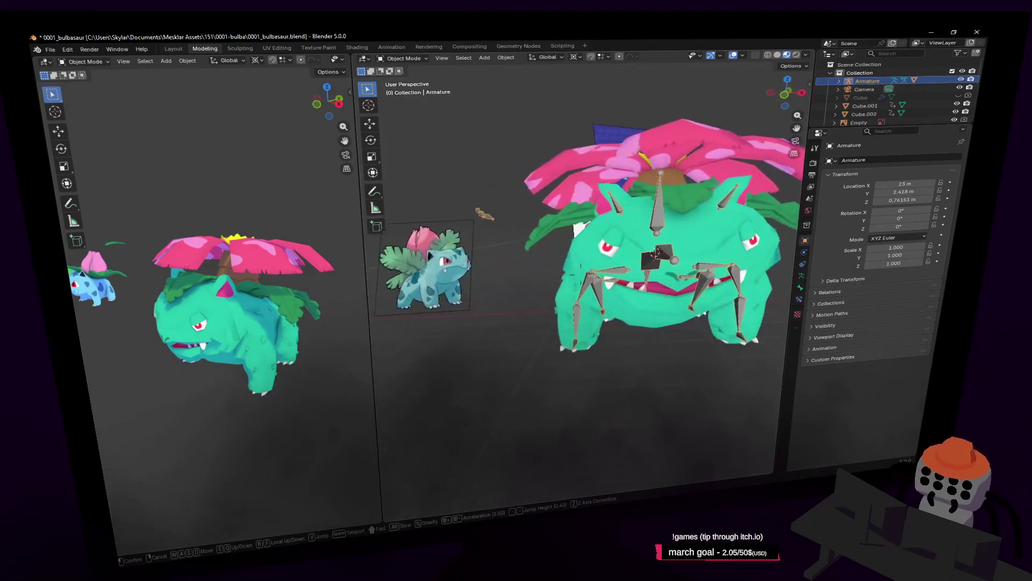
{"action": "left_click", "coordinate": [603, 250]}
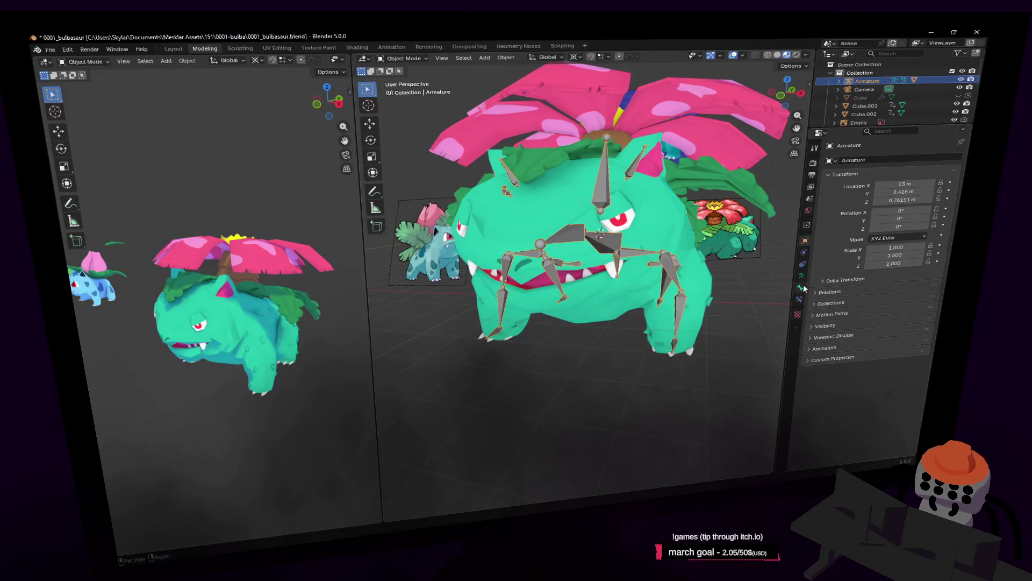